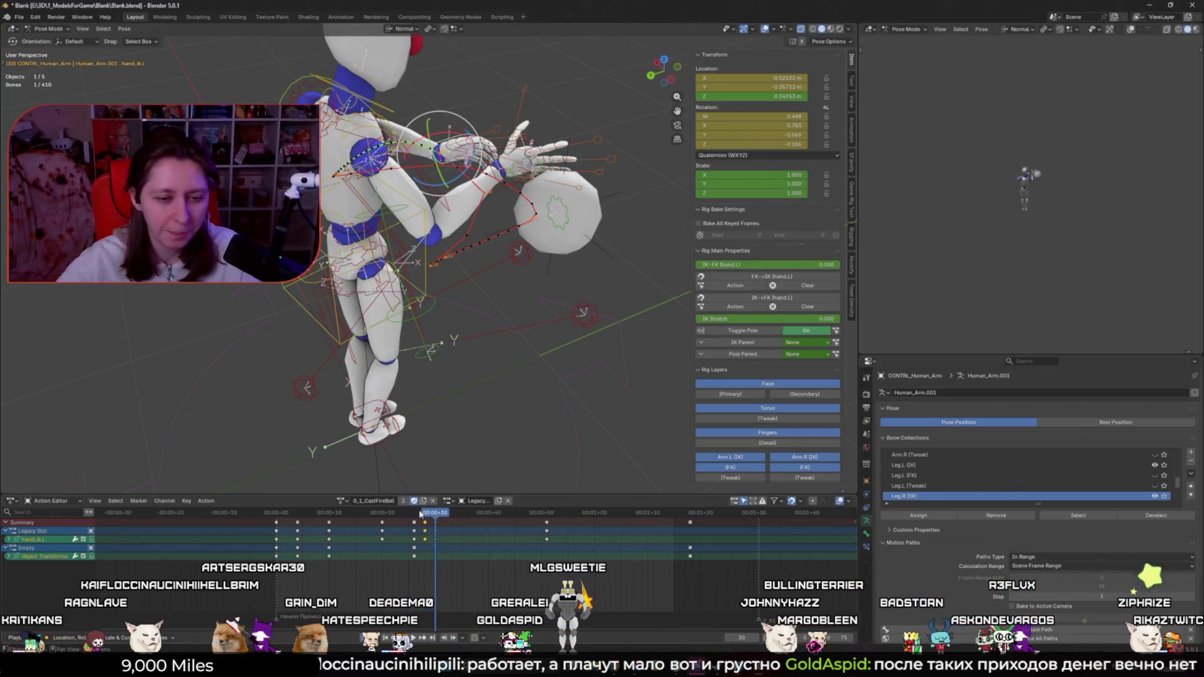
left_click(419, 513)
left_click_drag(419, 513, 431, 513)
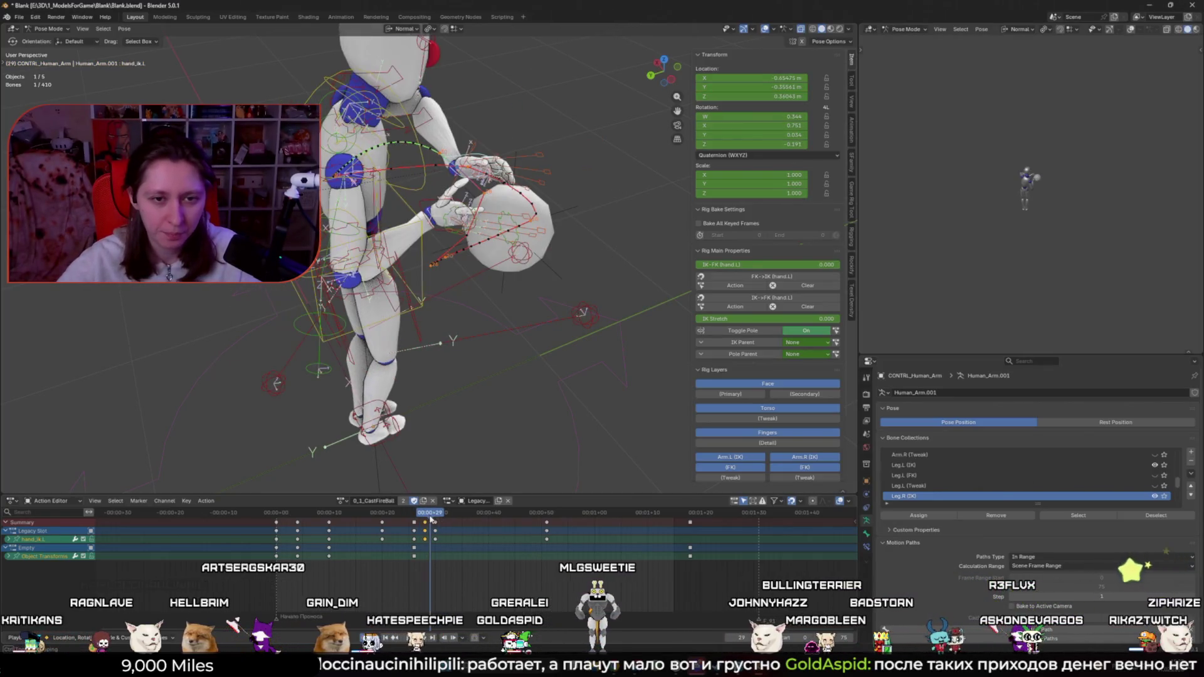
left_click(437, 238)
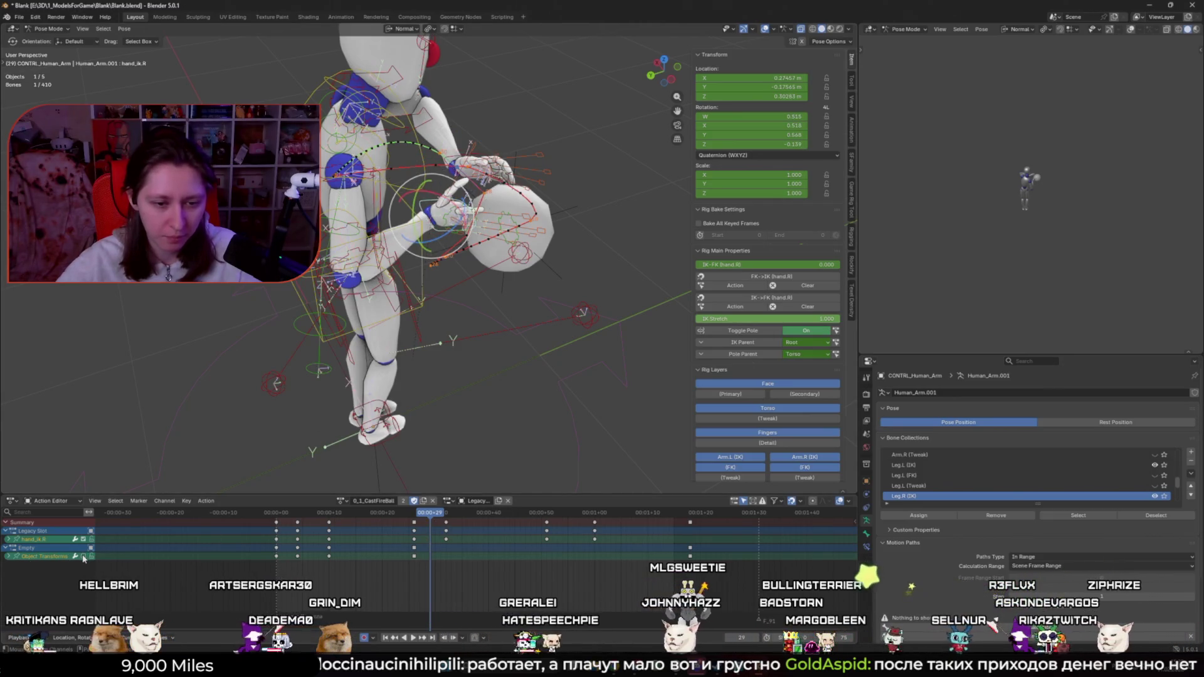
left_click(92, 552)
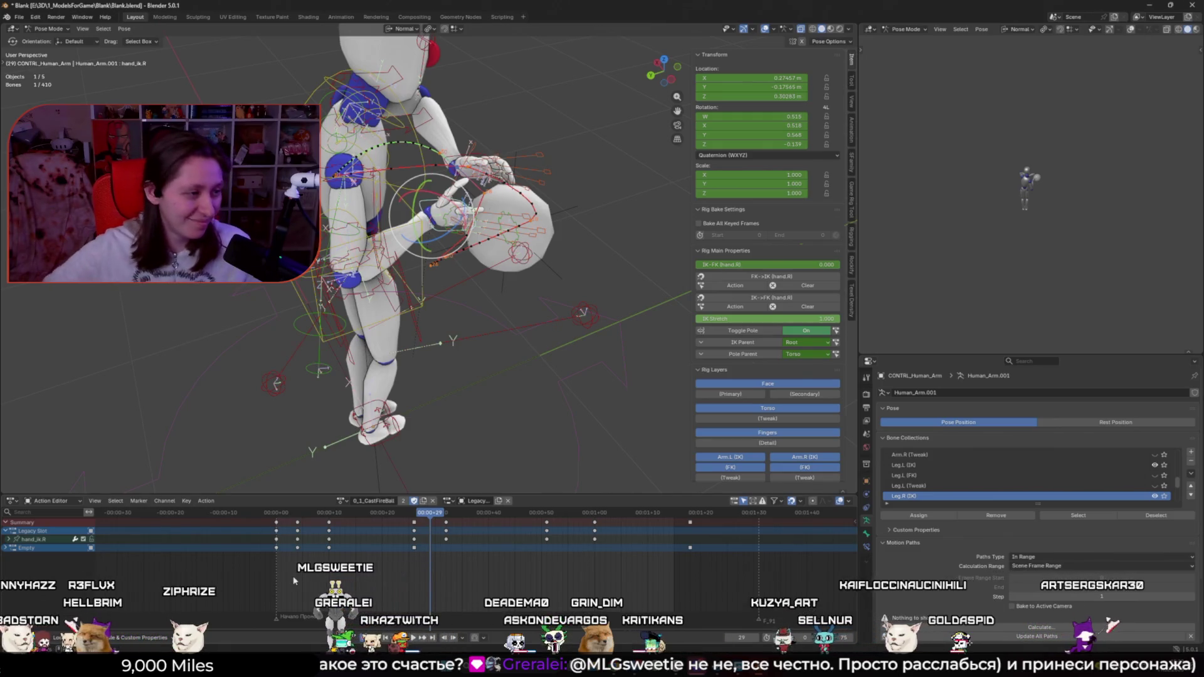
Step: Move the hand_ik.R control to a new position and key it at frame 30
left_click(414, 513)
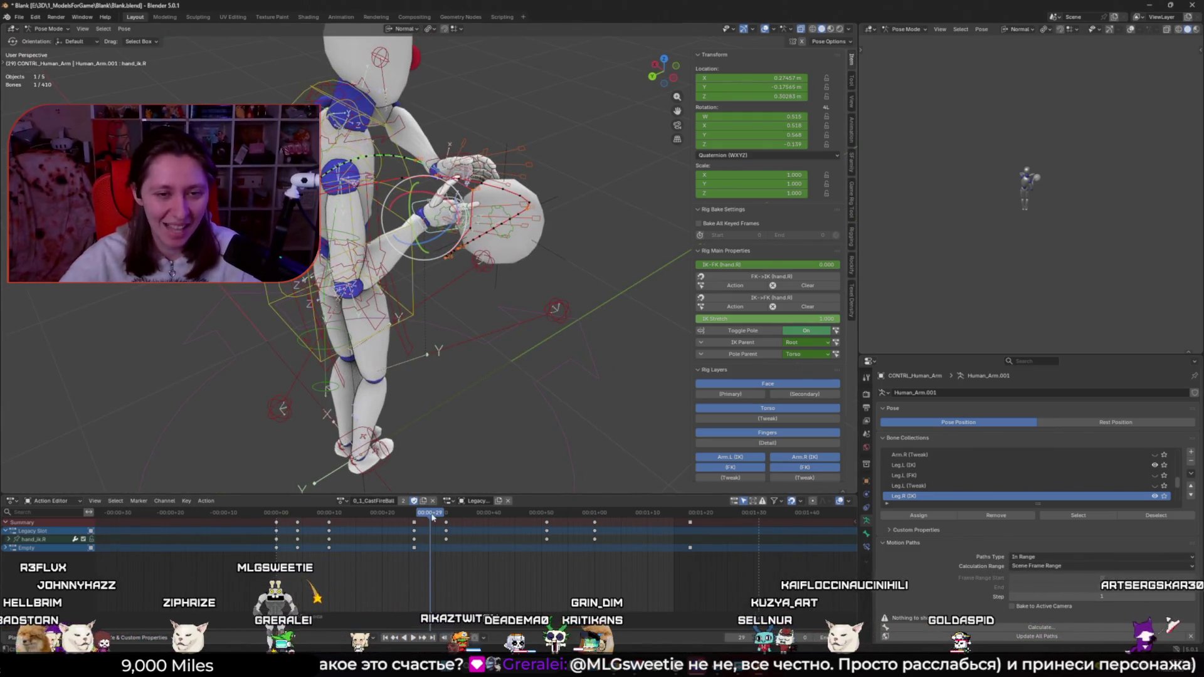
left_click_drag(420, 513, 436, 514)
mouse_move(444, 476)
middle_mouse_down()
mouse_move(476, 433)
mouse_move(605, 351)
mouse_move(379, 483)
middle_mouse_up()
key("g")
left_click(552, 379)
key("g")
left_click(604, 351)
key("Up")
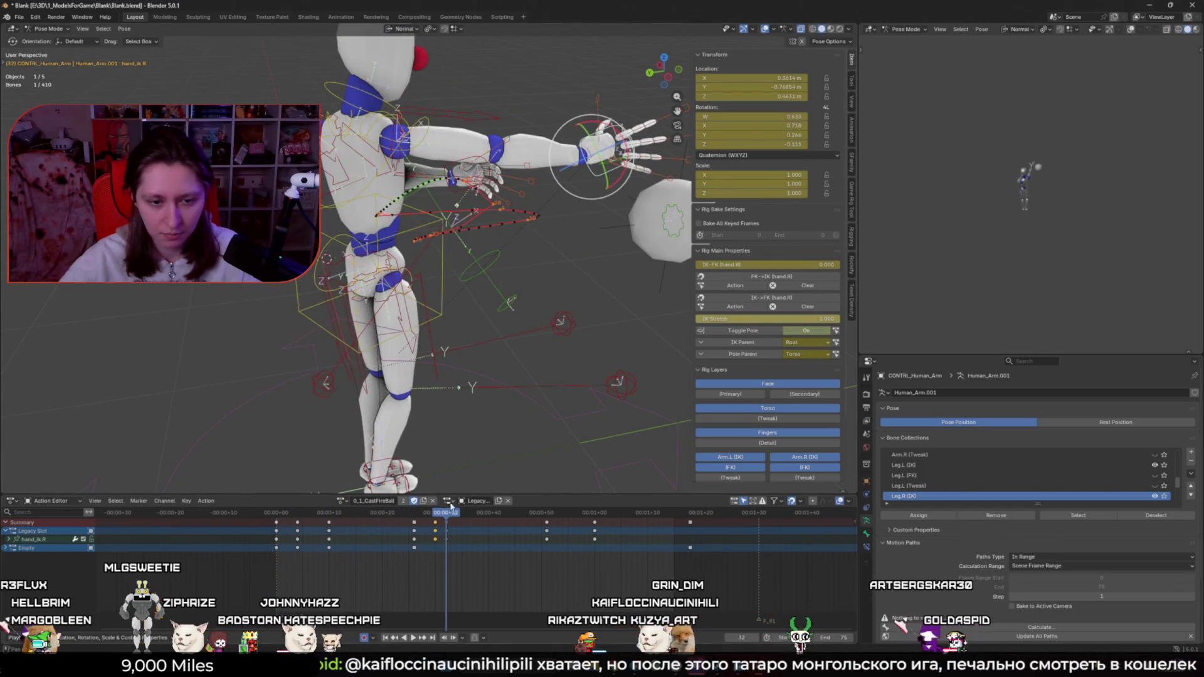
Step: Play back and scrub between frames 26 and 32 to review the arm motion
key("space")
left_click(440, 517)
left_click_drag(441, 517, 447, 522)
middle_click_drag(606, 294, 540, 360)
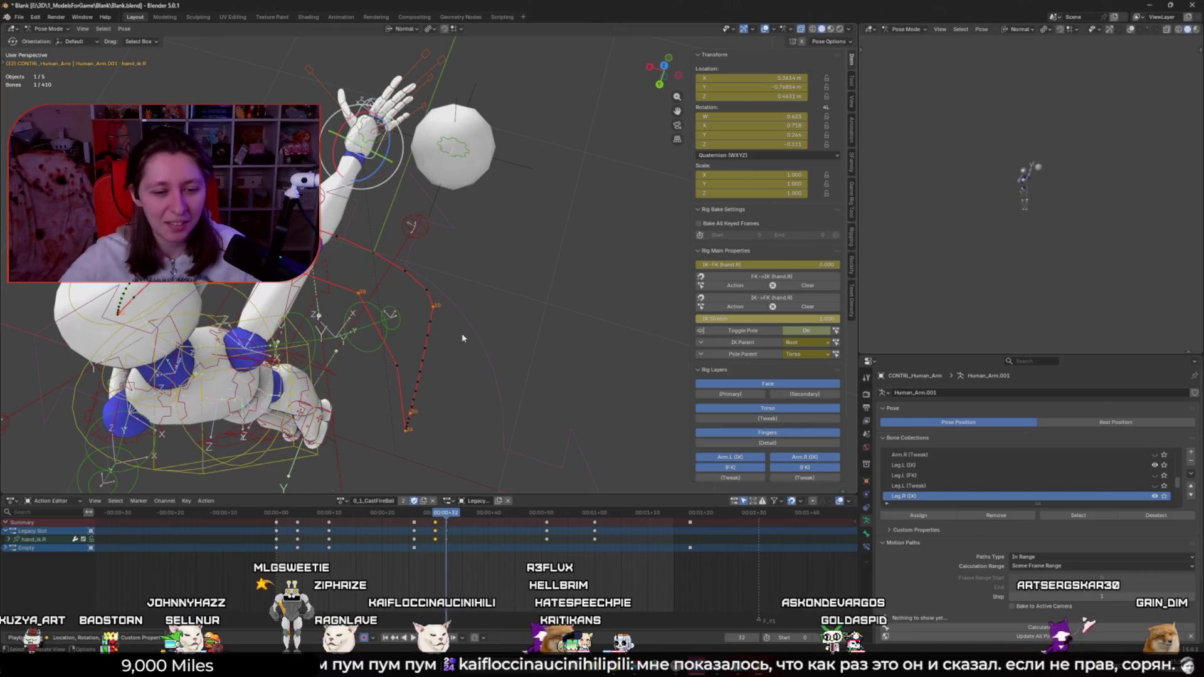
key("space")
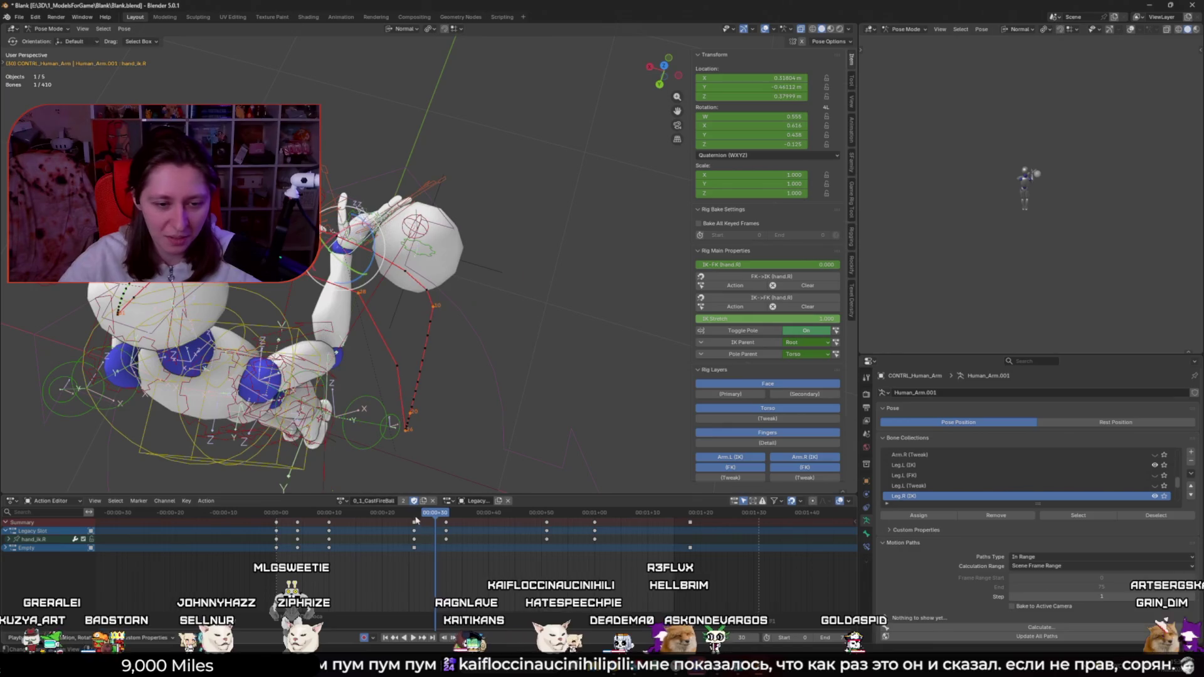
left_click_drag(438, 522, 414, 522)
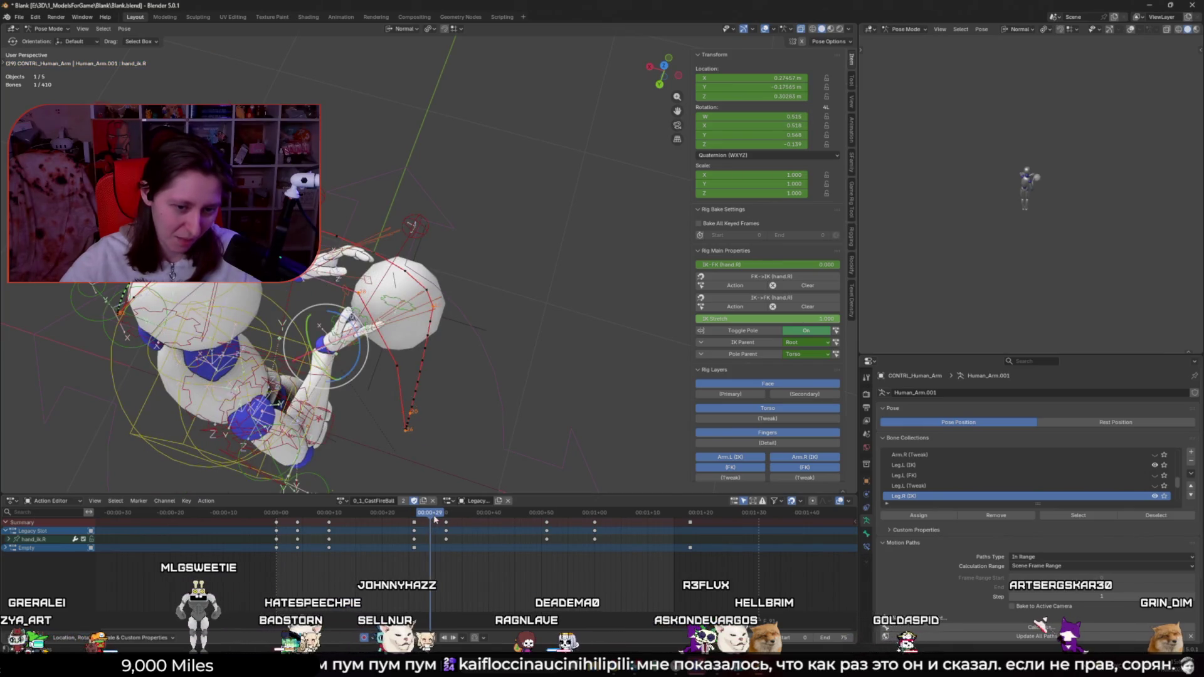
left_click(434, 519)
Step: View the rig from above, return to Object Mode, and select the fireball Empty
middle_click_drag(414, 351, 441, 371, "alt")
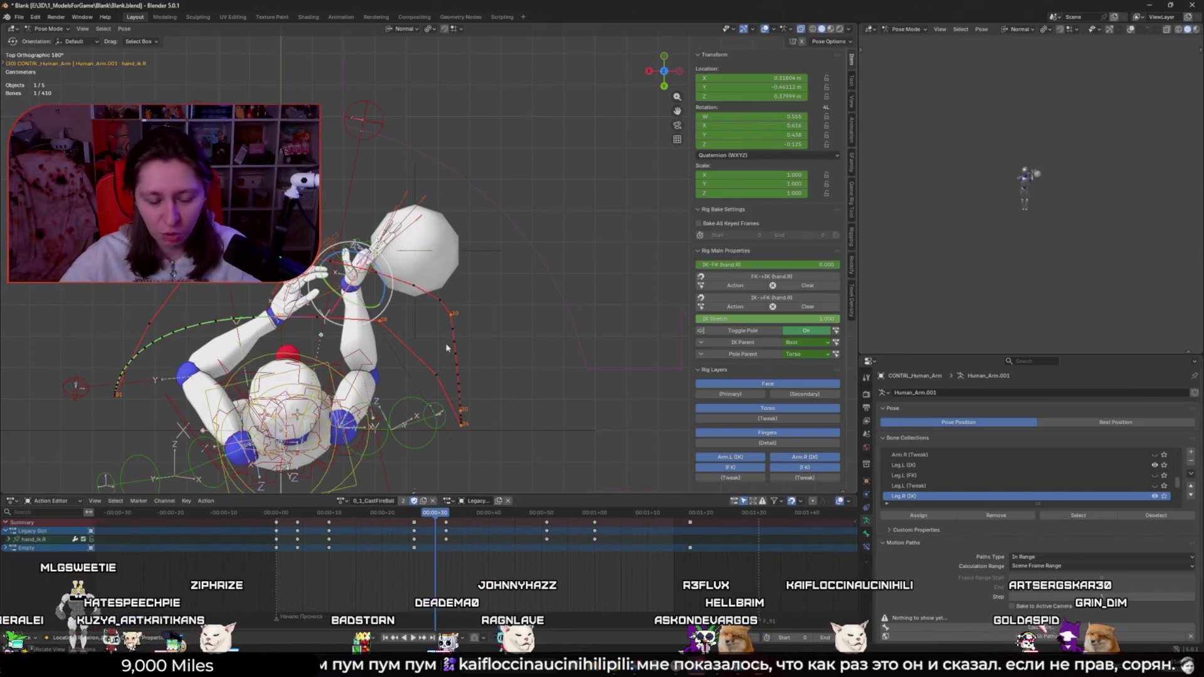
key("ctrl+Tab")
left_click(465, 251)
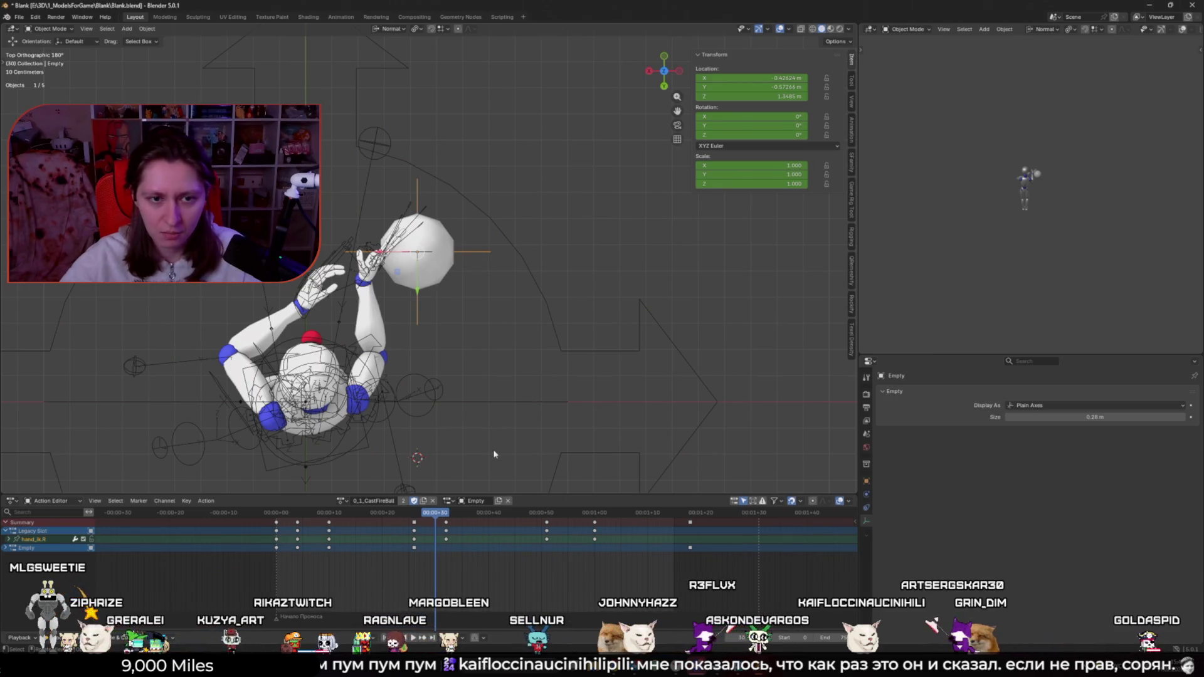
Step: Shift the fireball Empty along X, expand its channels, and key it at frame 30
key("g")
key("x")
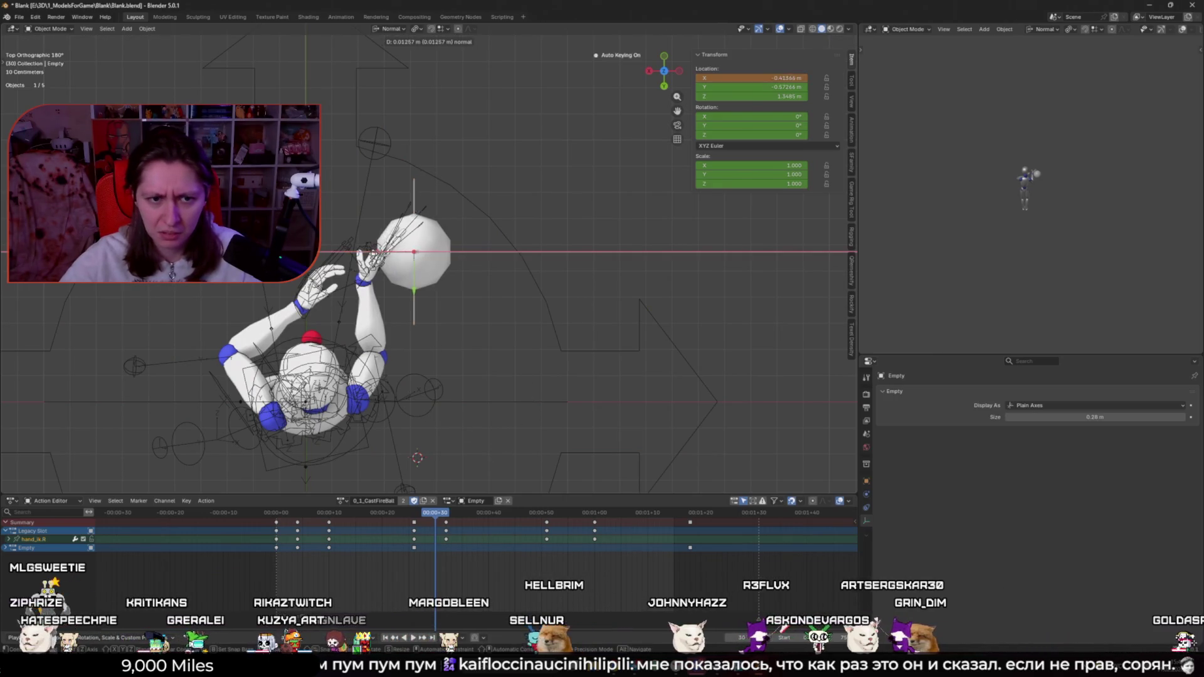
left_click(404, 299)
scroll(404, 299, "down", 2)
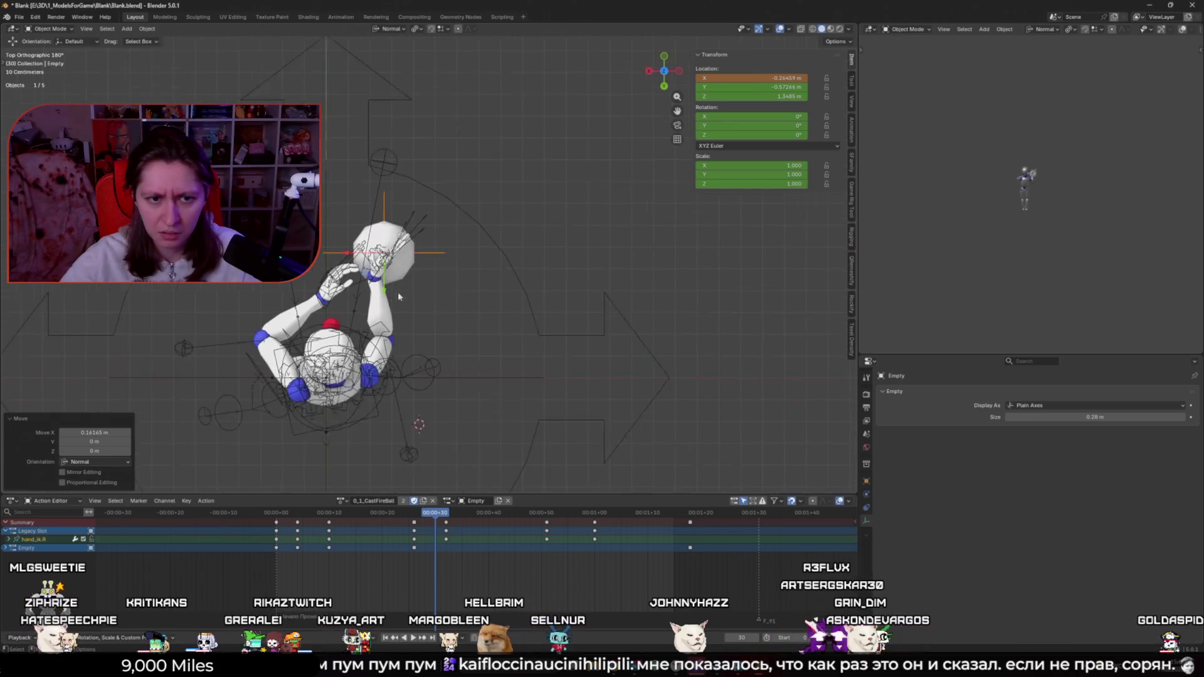
left_click(6, 549)
left_click(92, 558)
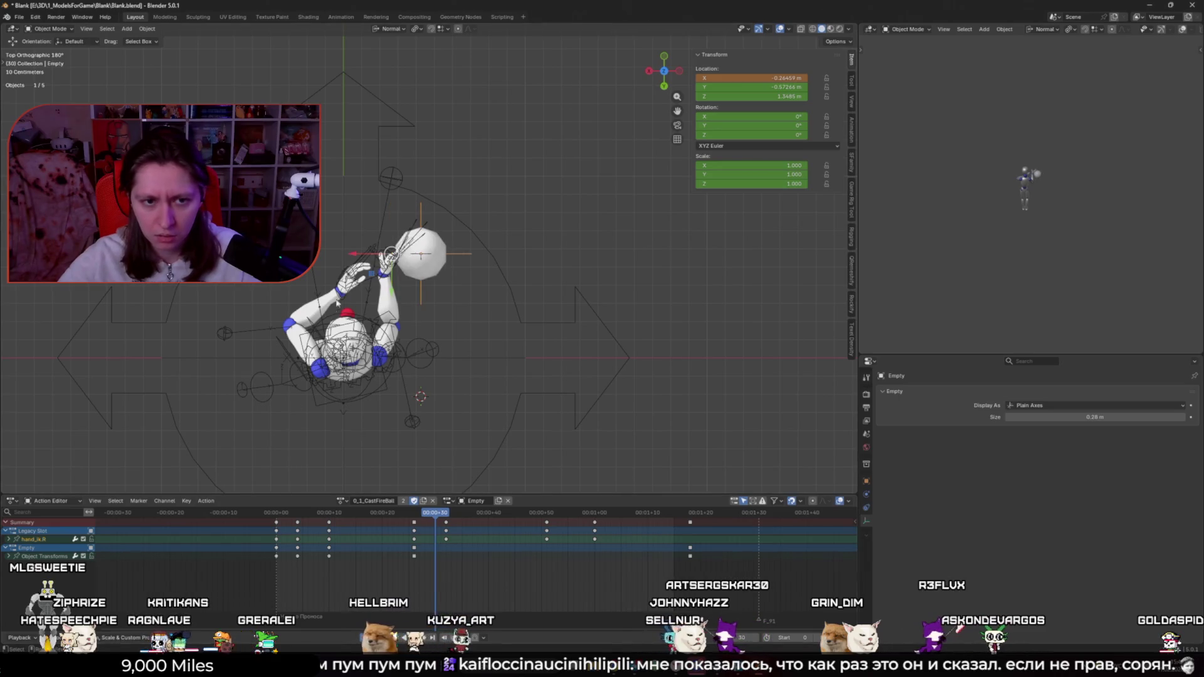
key("g")
key("x")
left_click(342, 254)
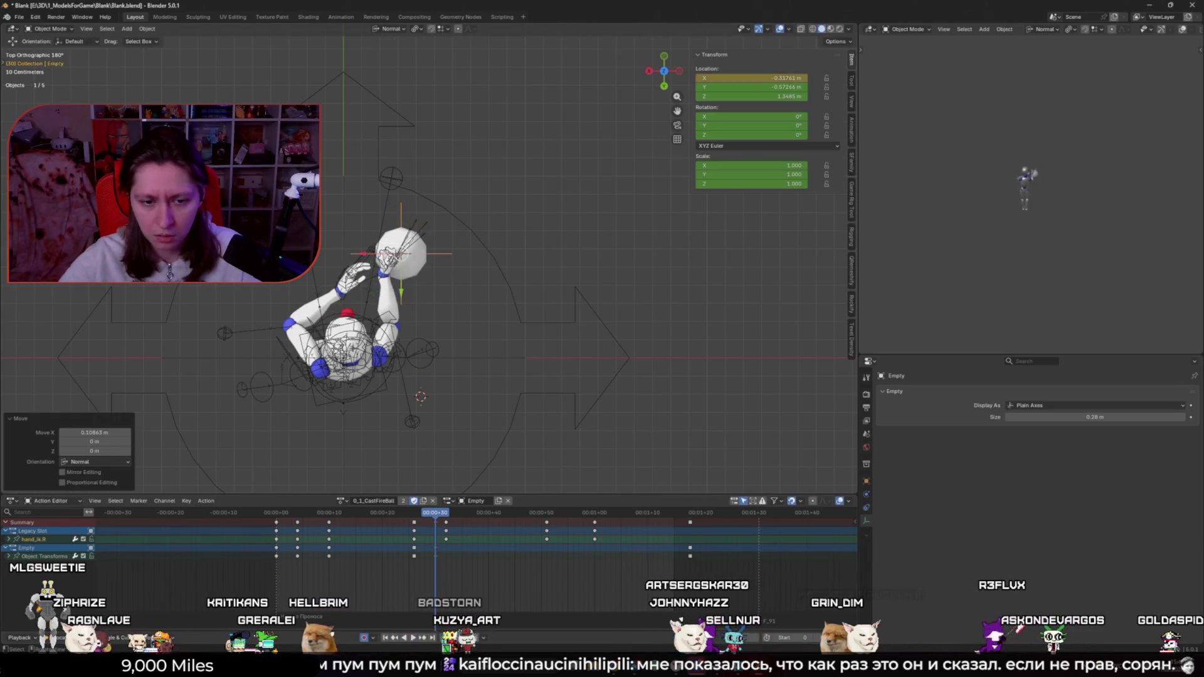
key("i")
Step: Review playback, then key the Empty's location at frame 33
key("space")
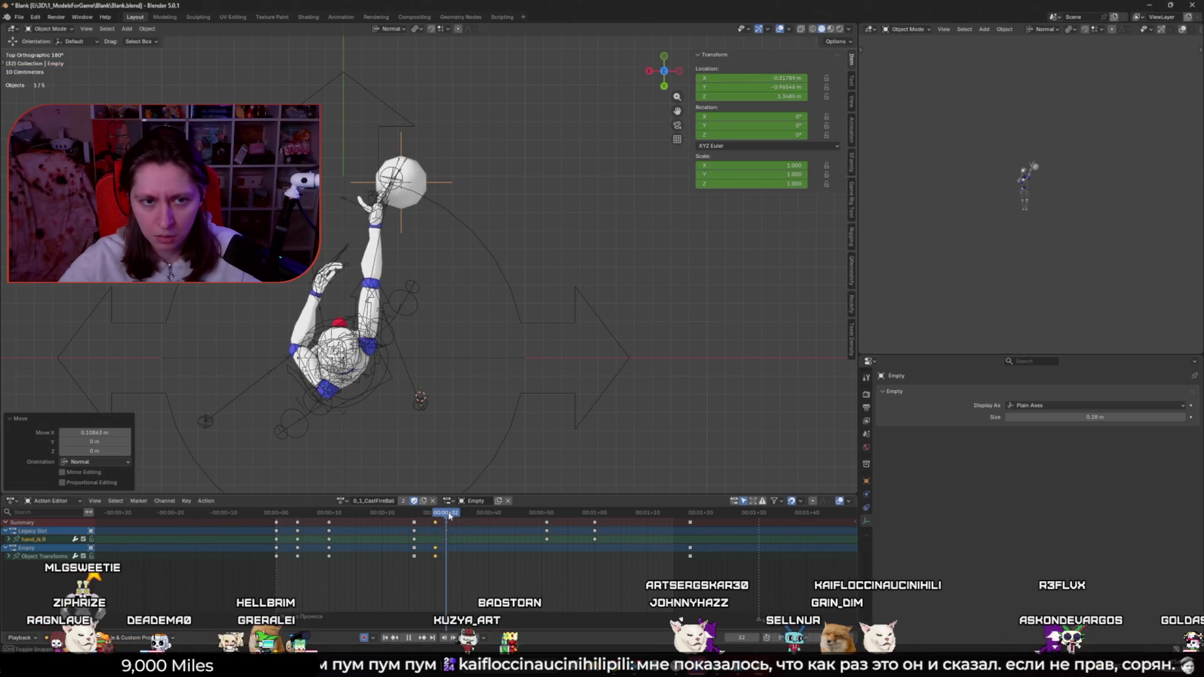
left_click(450, 513)
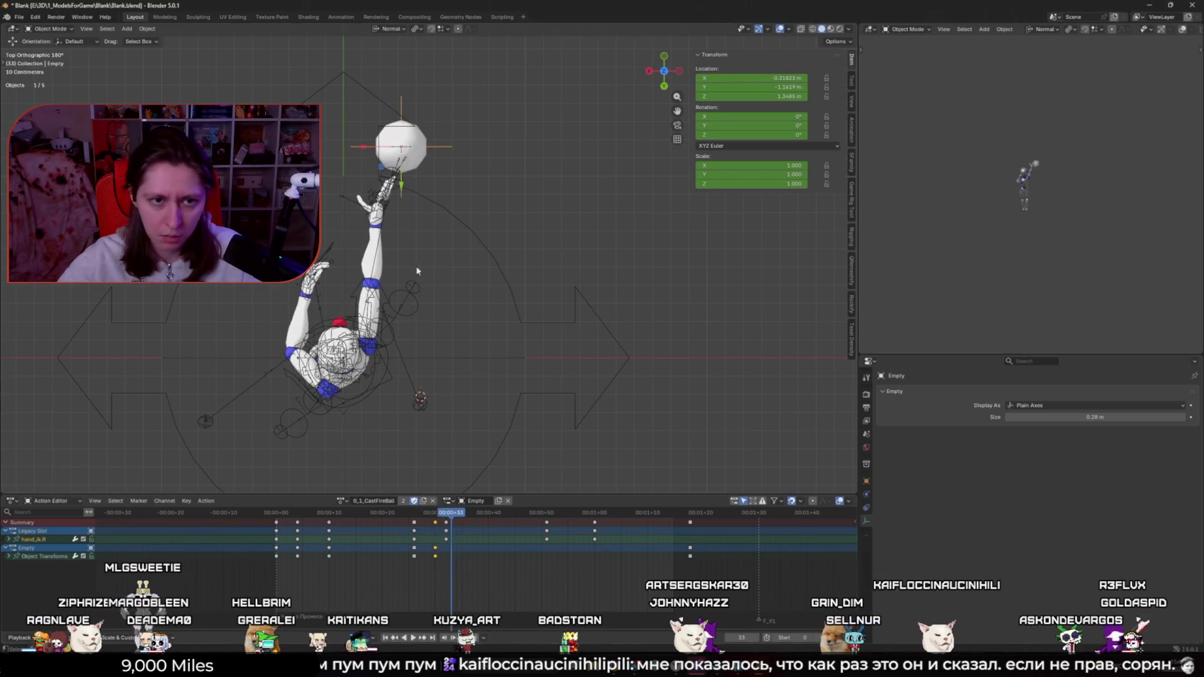
key("space")
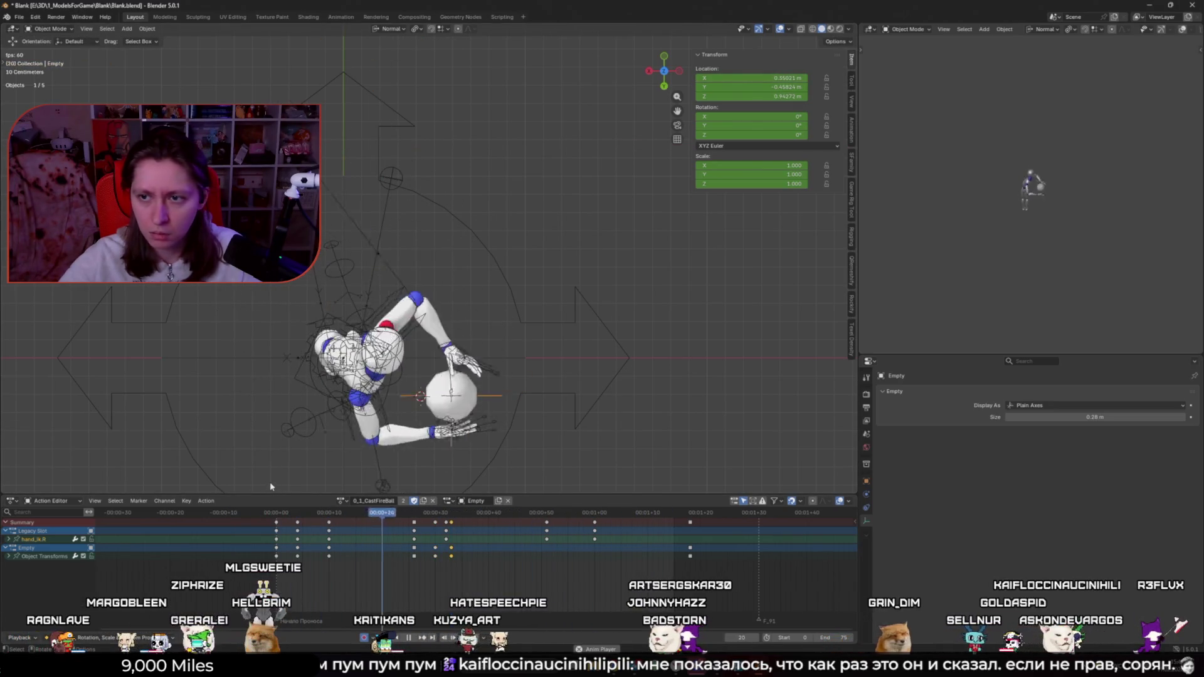
left_click(437, 513)
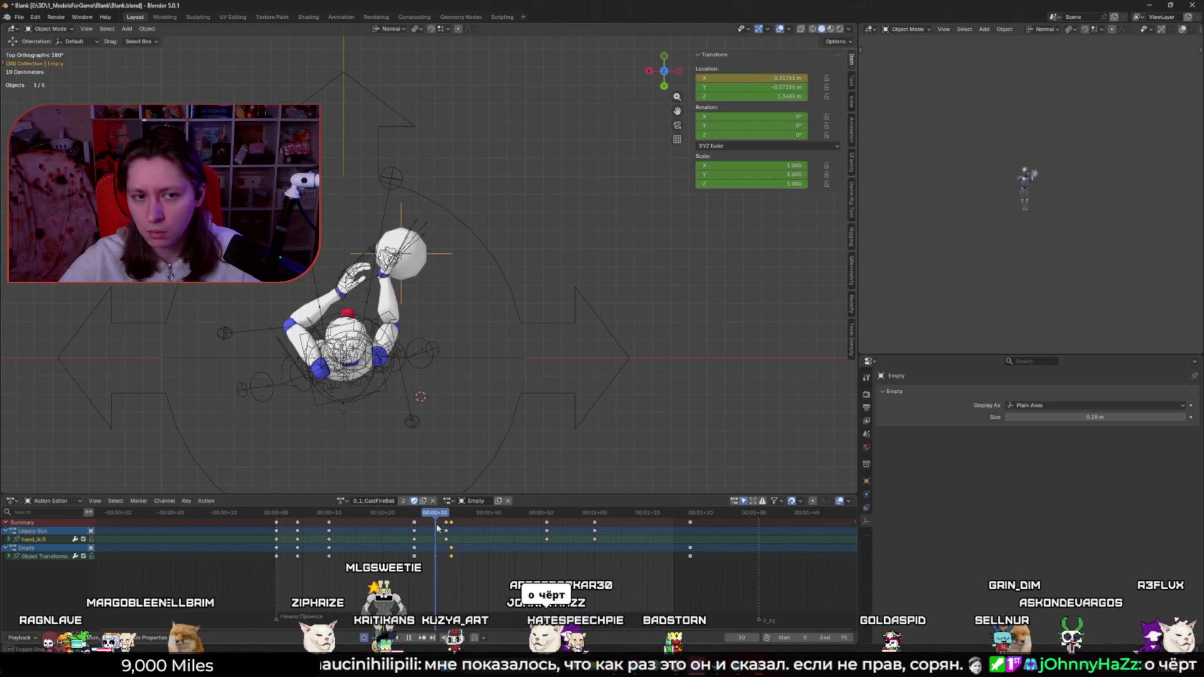
left_click_drag(437, 527, 447, 529)
key("Right")
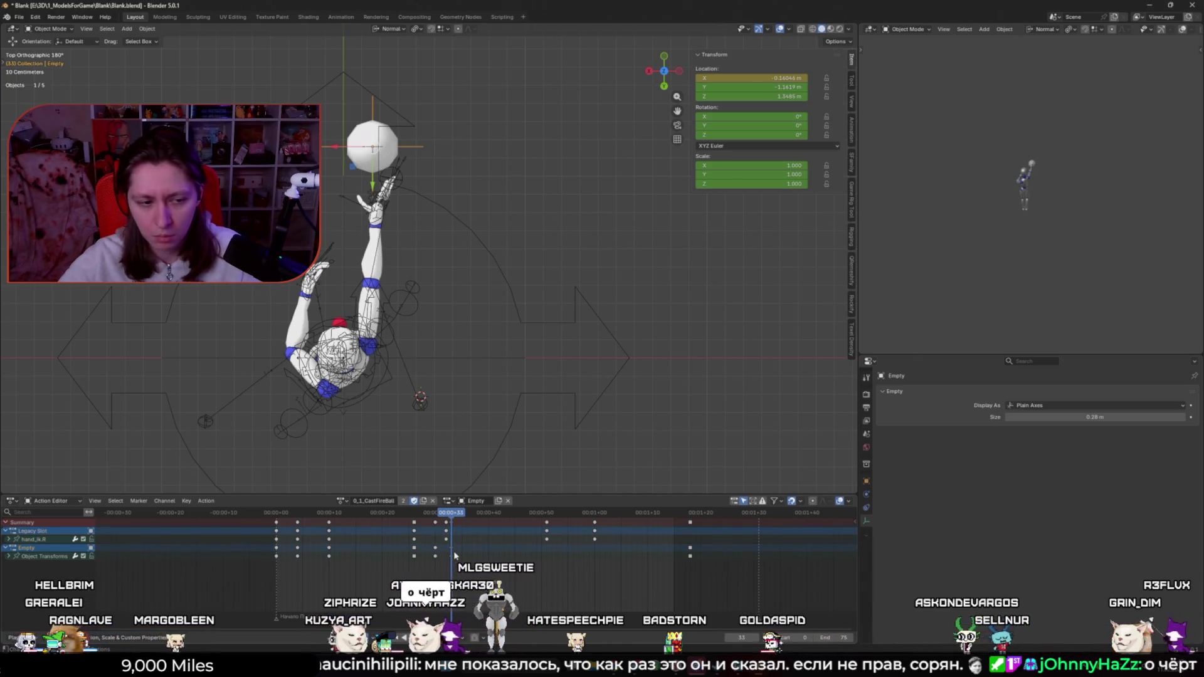
key("i")
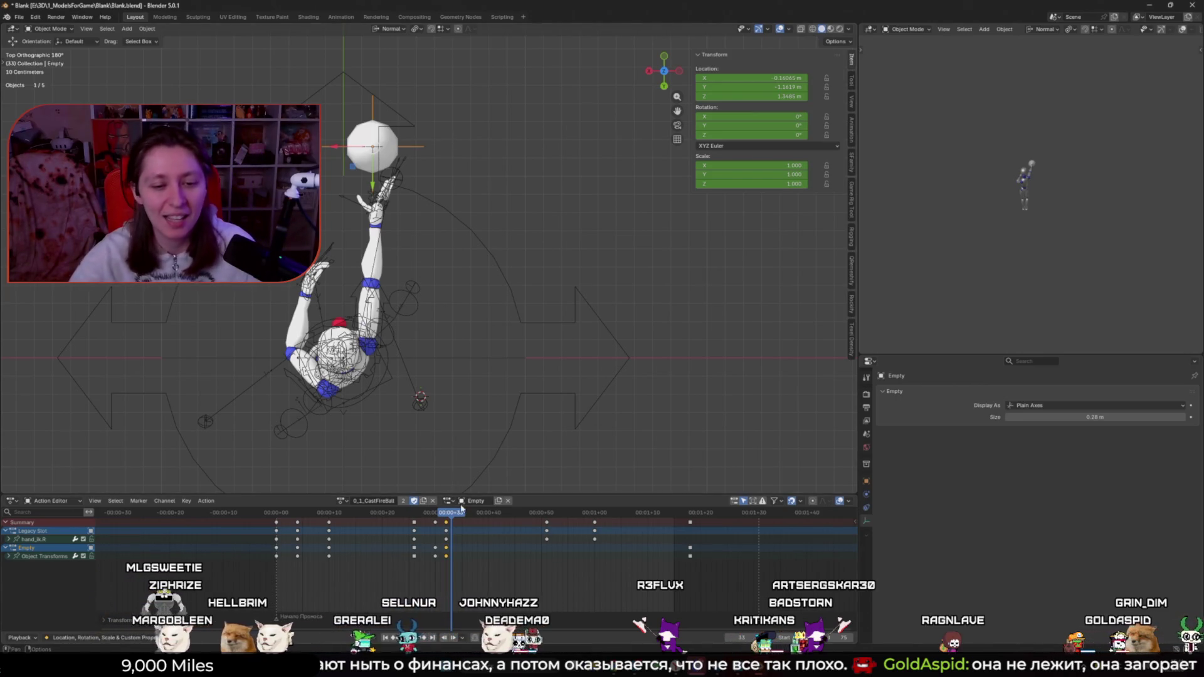
Step: Select the Empty's three keys near frame 30 and shift the Empty along X at frame 31
left_click_drag(347, 519, 348, 559)
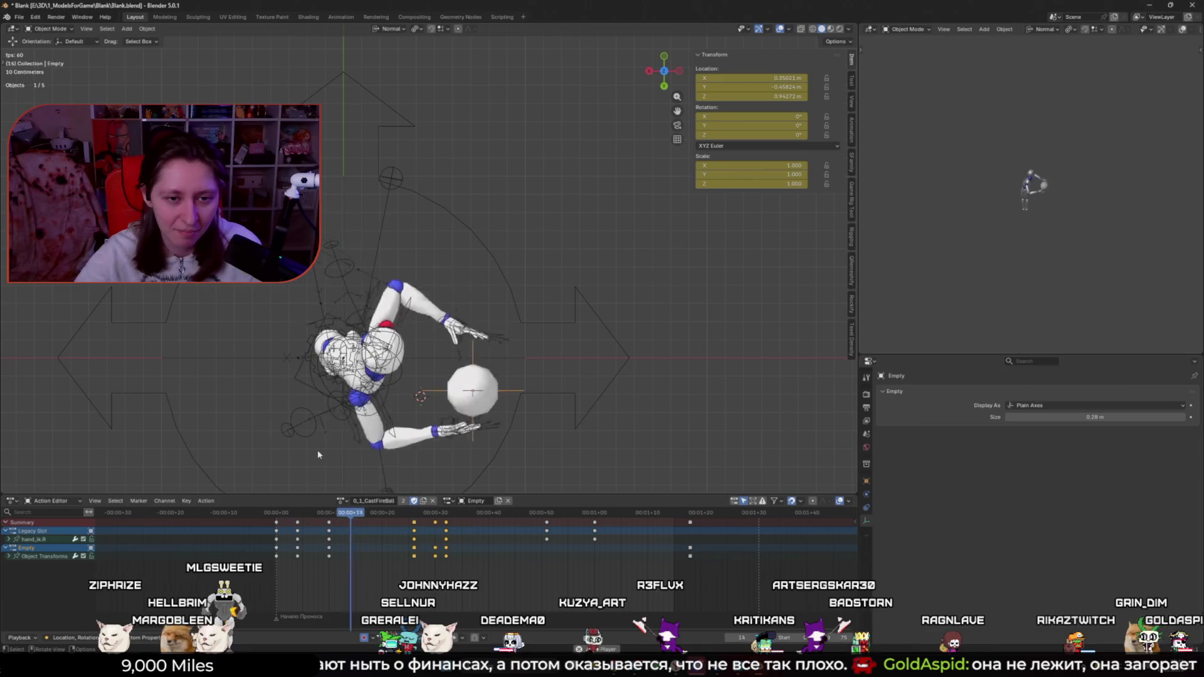
mouse_move(439, 513)
left_mouse_down()
mouse_move(439, 527)
mouse_move(420, 526)
mouse_move(446, 532)
left_mouse_up()
key("g")
key("x")
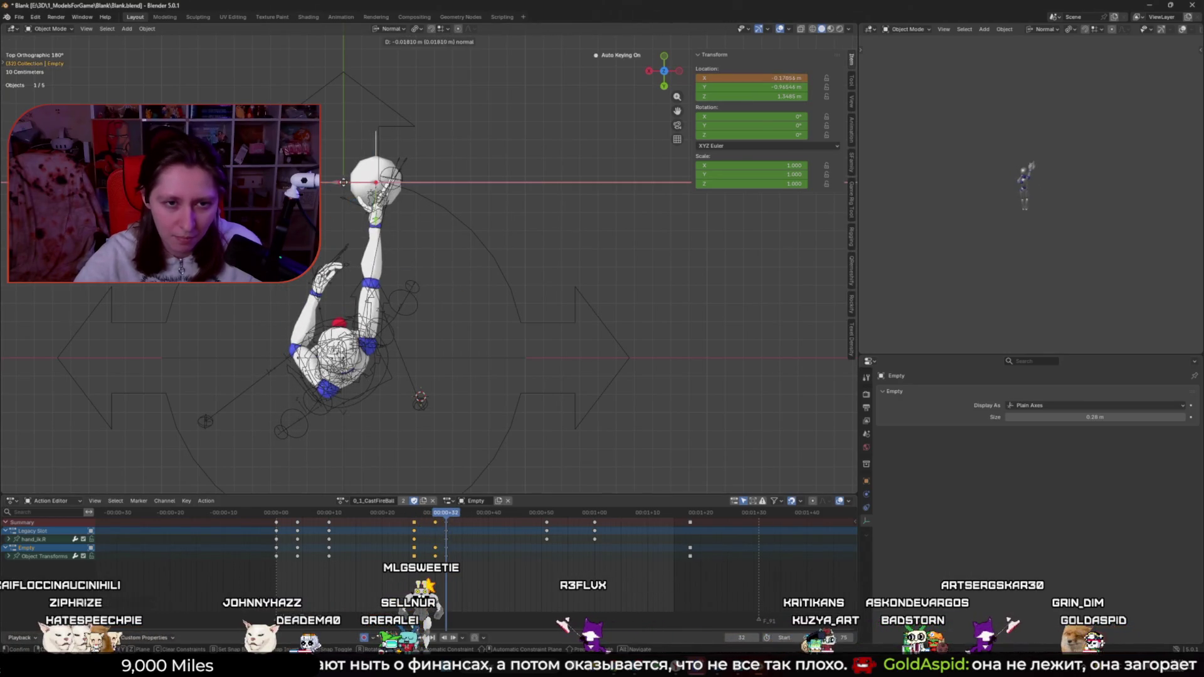
left_click(364, 187)
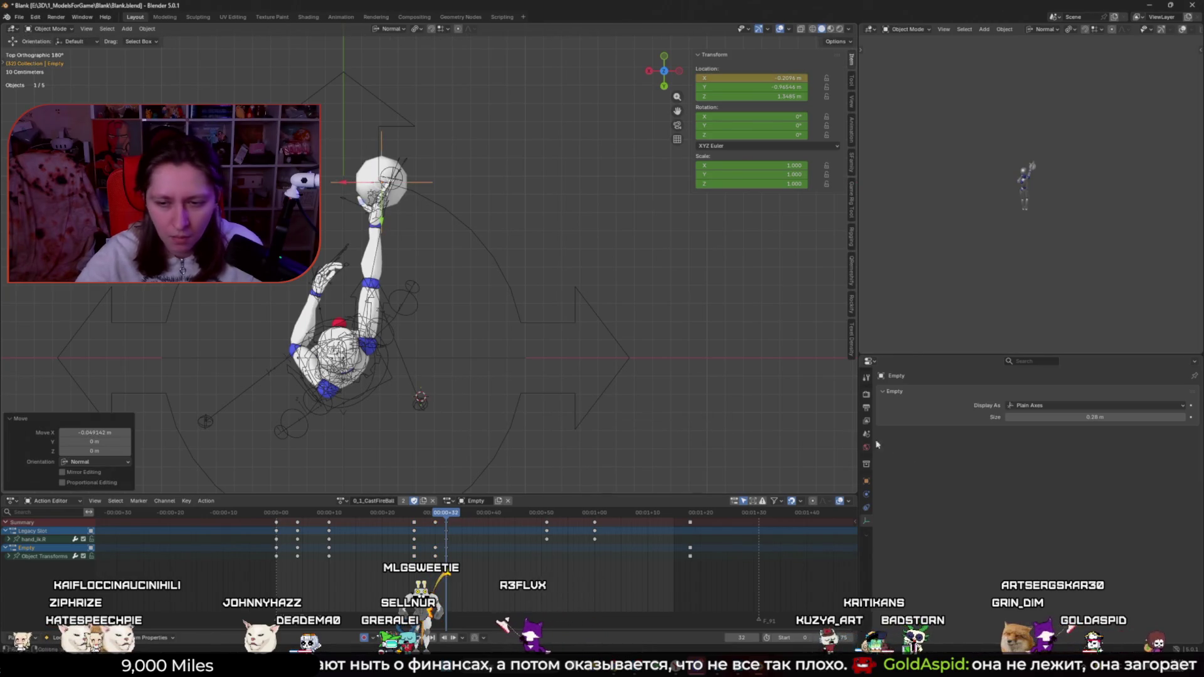
Step: Add motion path Calculate to Quick Favorites and calculate the Empty's motion path from it
left_click(867, 481)
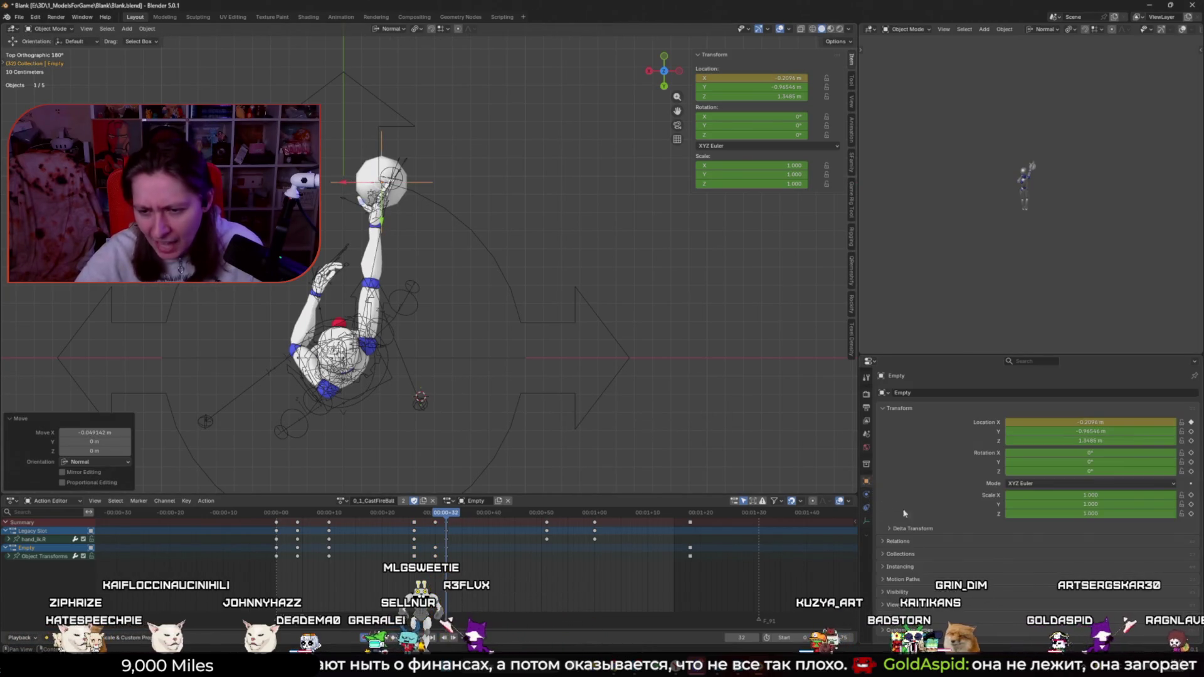
left_click(908, 579)
scroll(1003, 574, "down", 4)
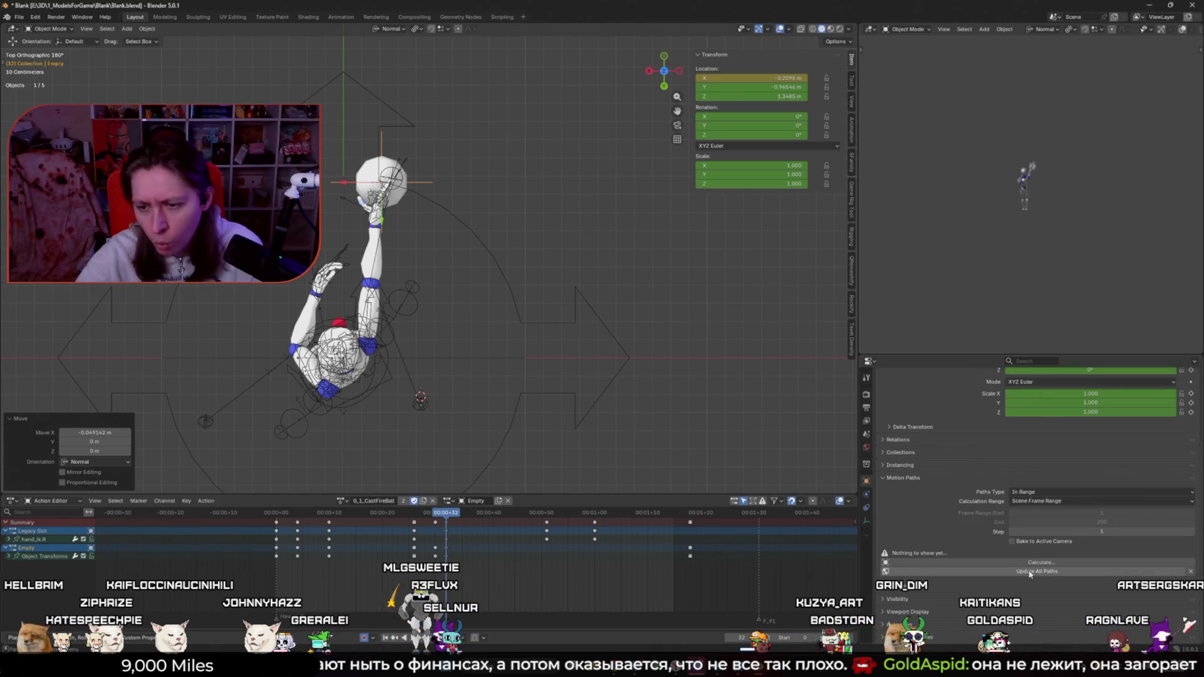
right_click(1031, 563)
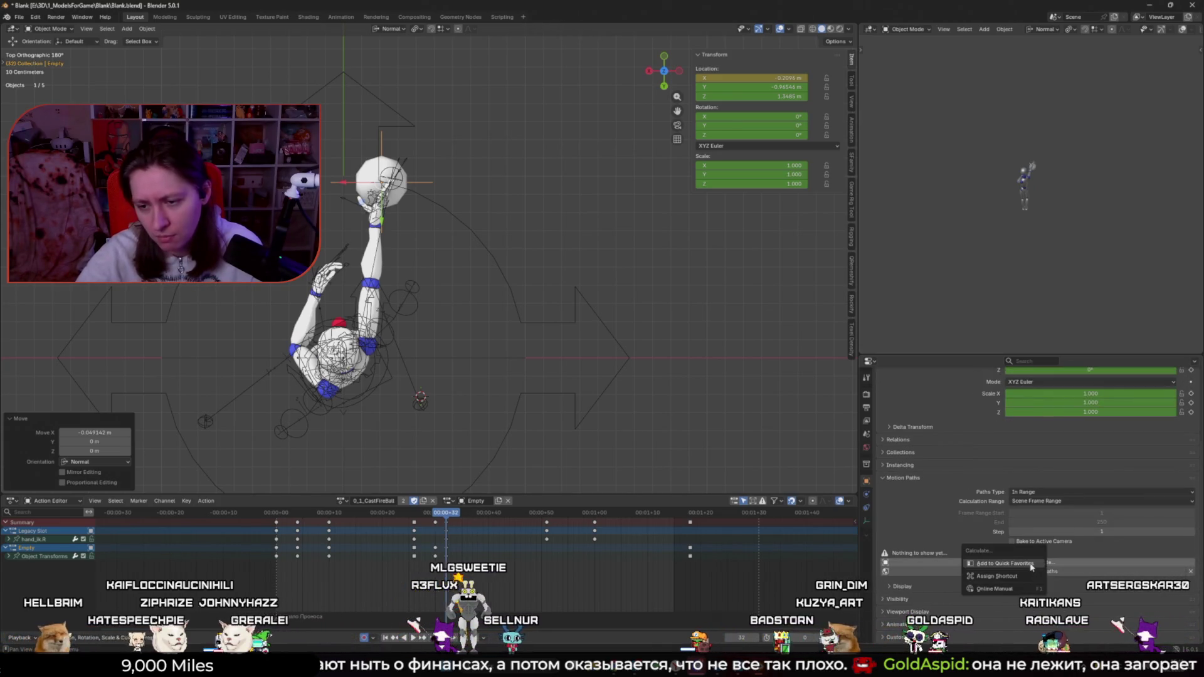
left_click(1031, 563)
middle_click_drag(522, 352, 511, 351)
key("q")
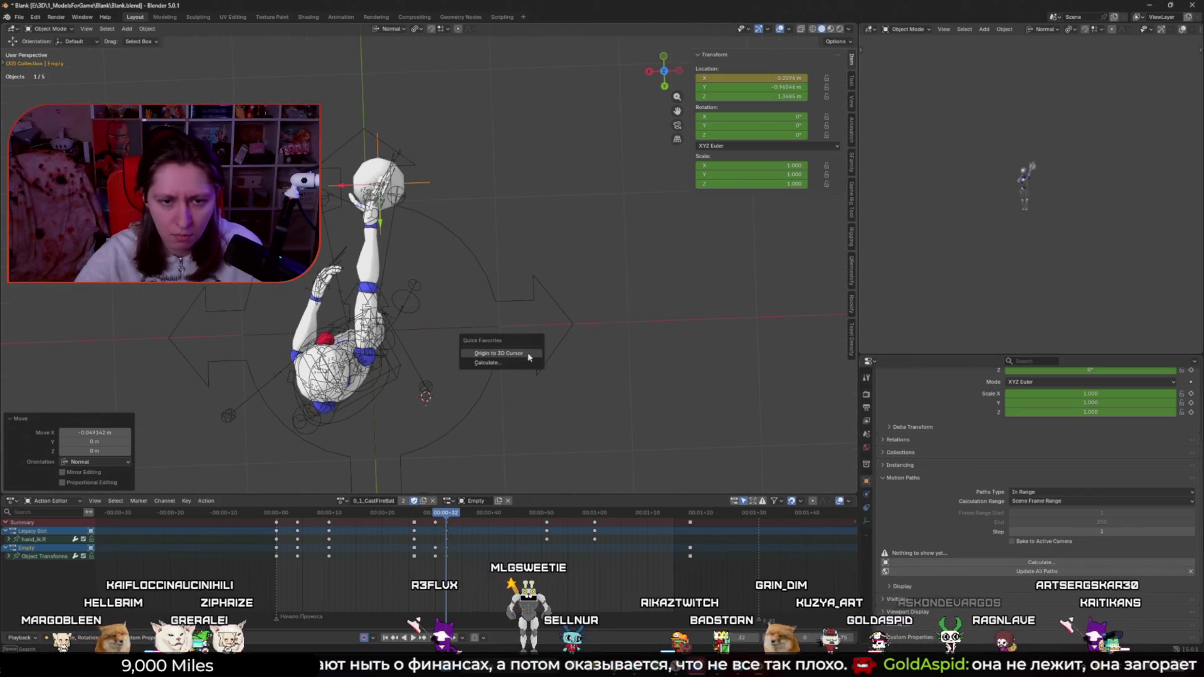
left_click(524, 364)
left_click(504, 393)
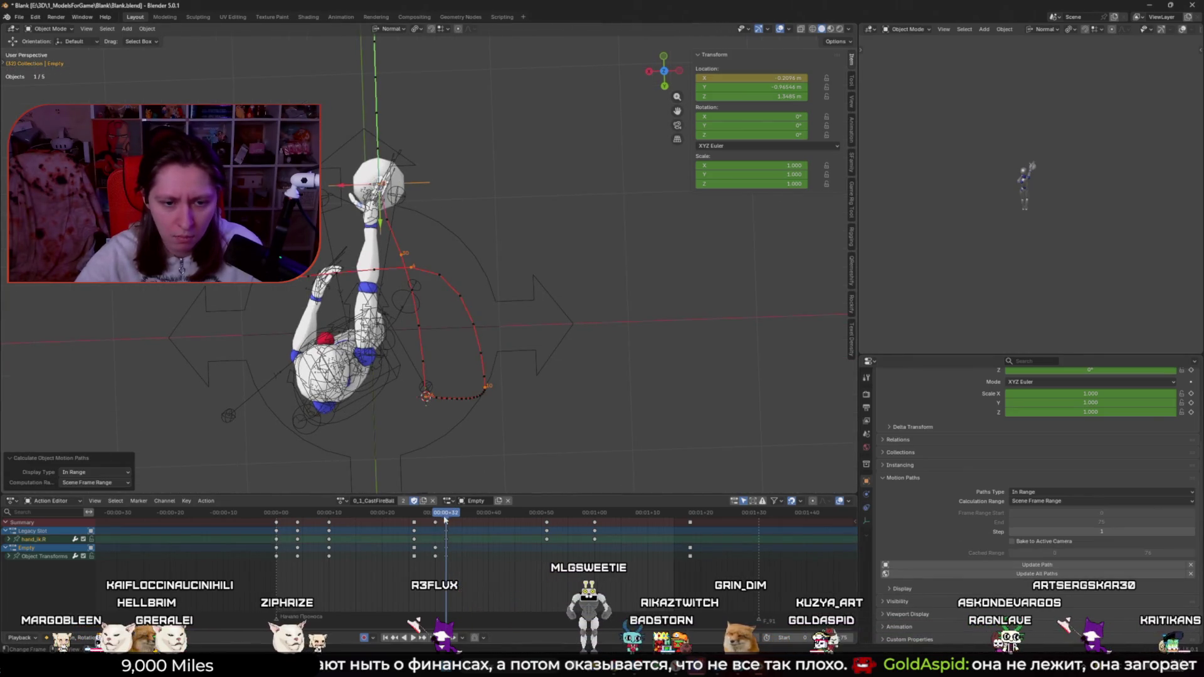
key("space")
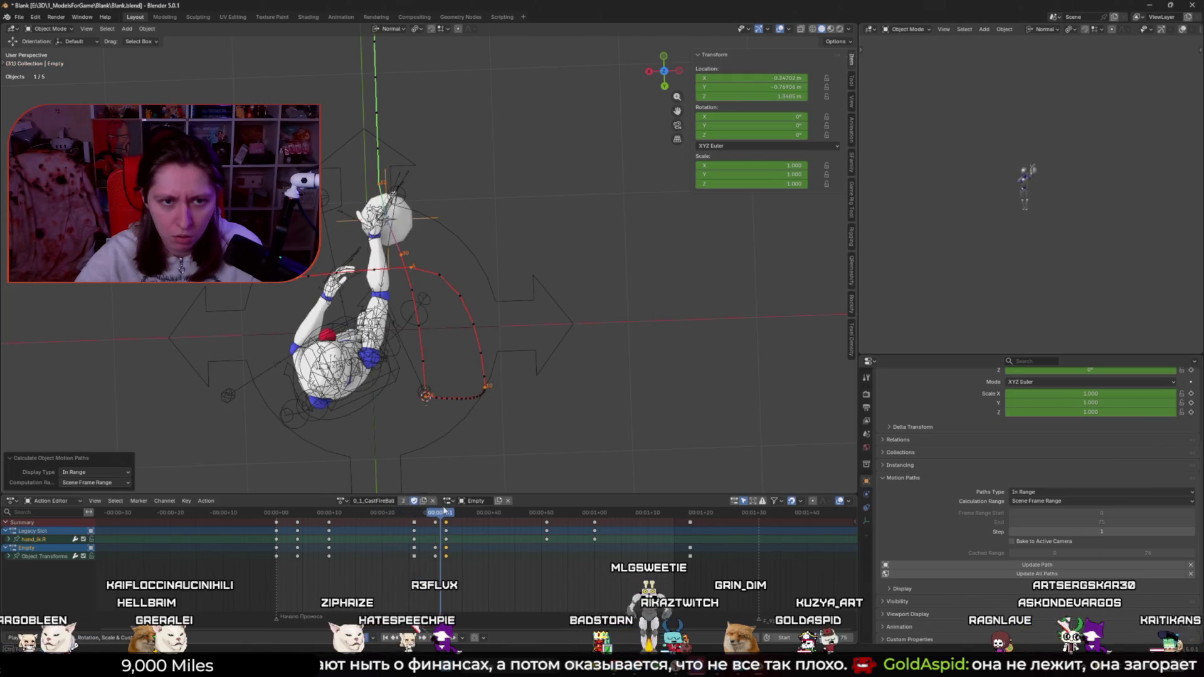
Step: At frame 32, select the ball Empty and slide it along X
left_click_drag(439, 509, 446, 511)
left_click(396, 195)
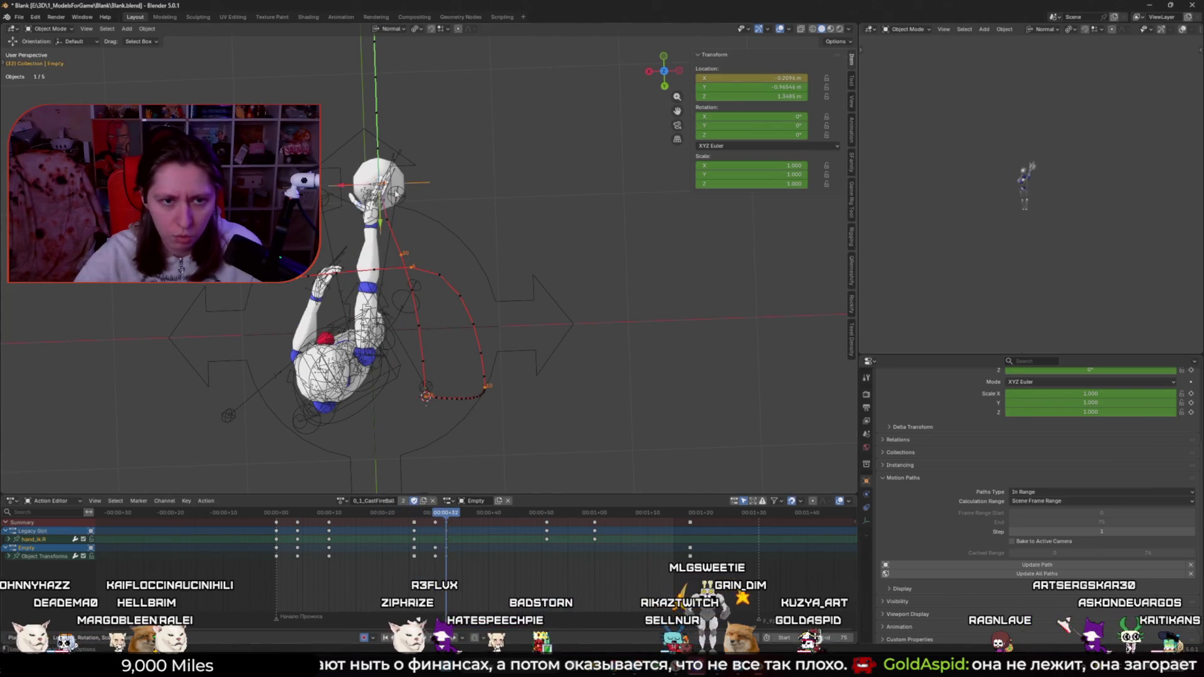
key("g")
key("x")
left_click(351, 188)
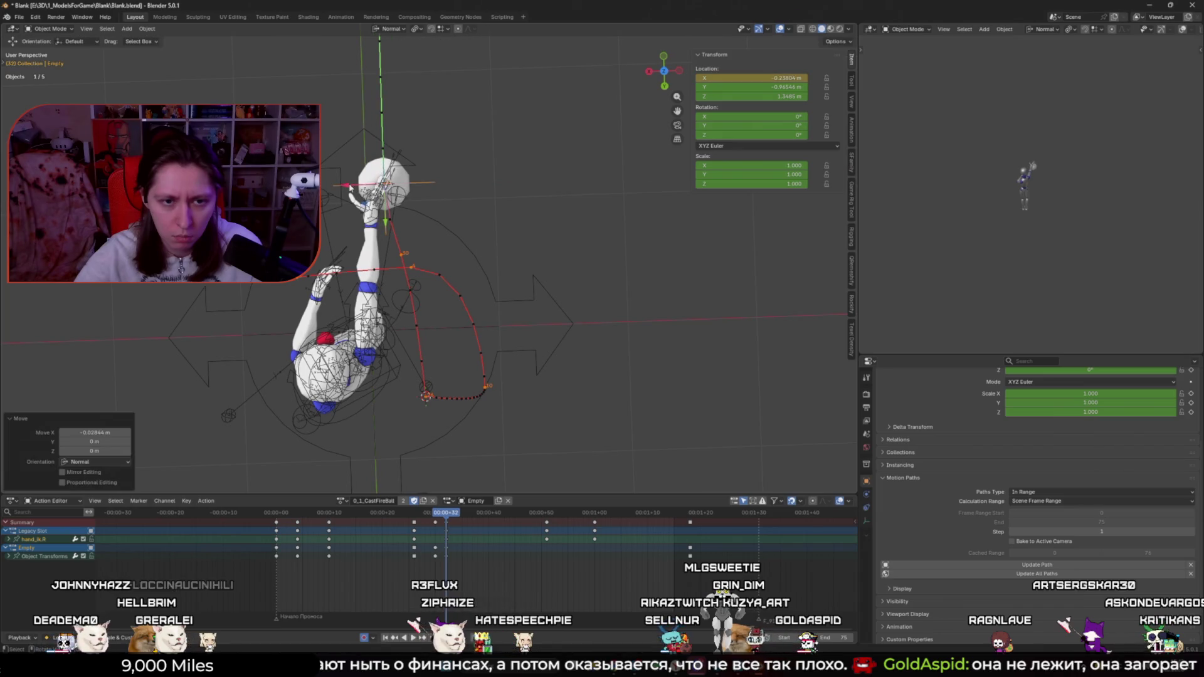
key("g")
key("x")
left_click(407, 376)
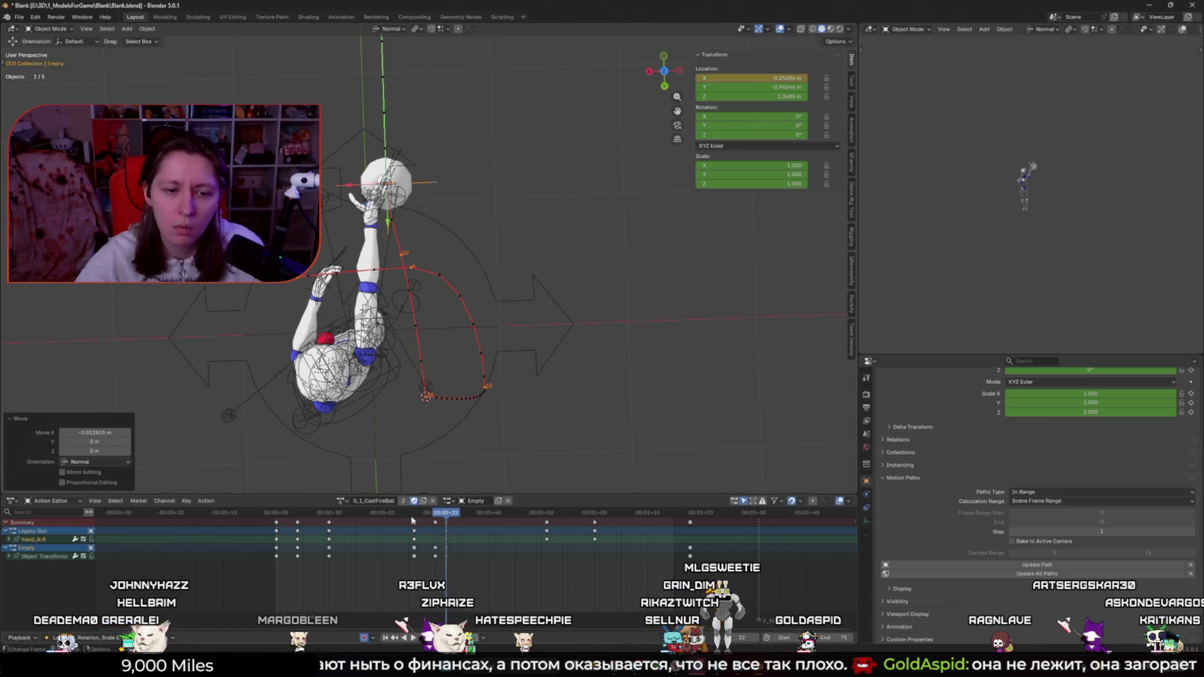
Step: Play the cast, then shift the ball along X again at frame 32
key("space")
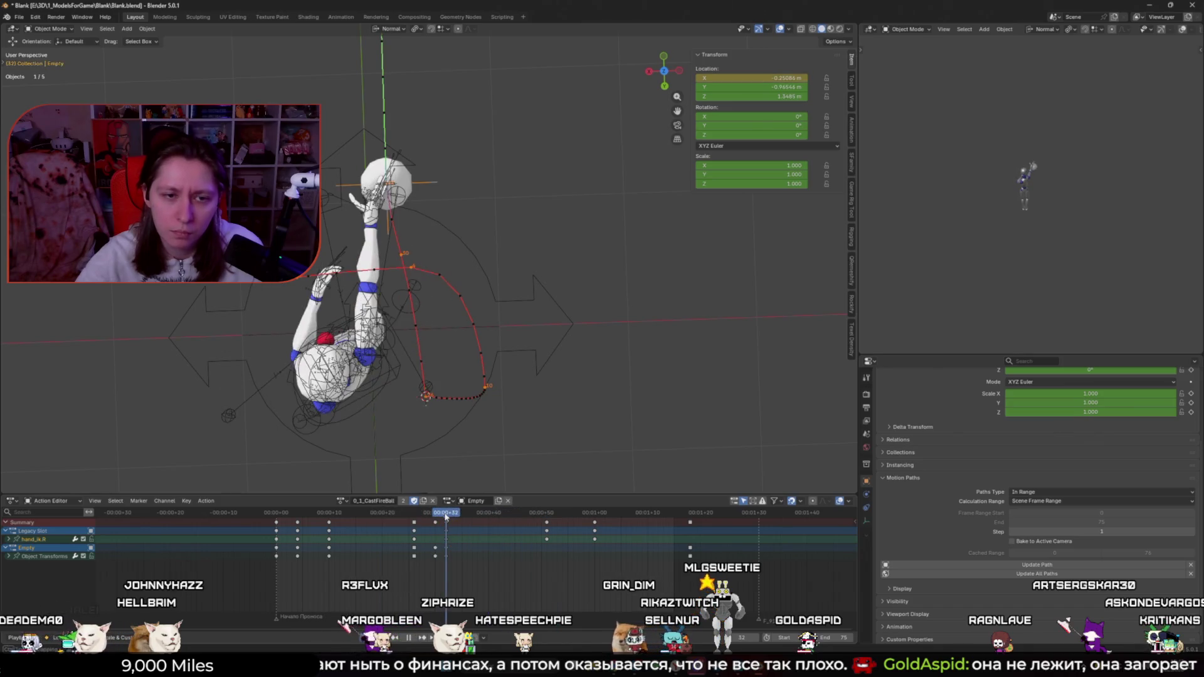
key("Escape")
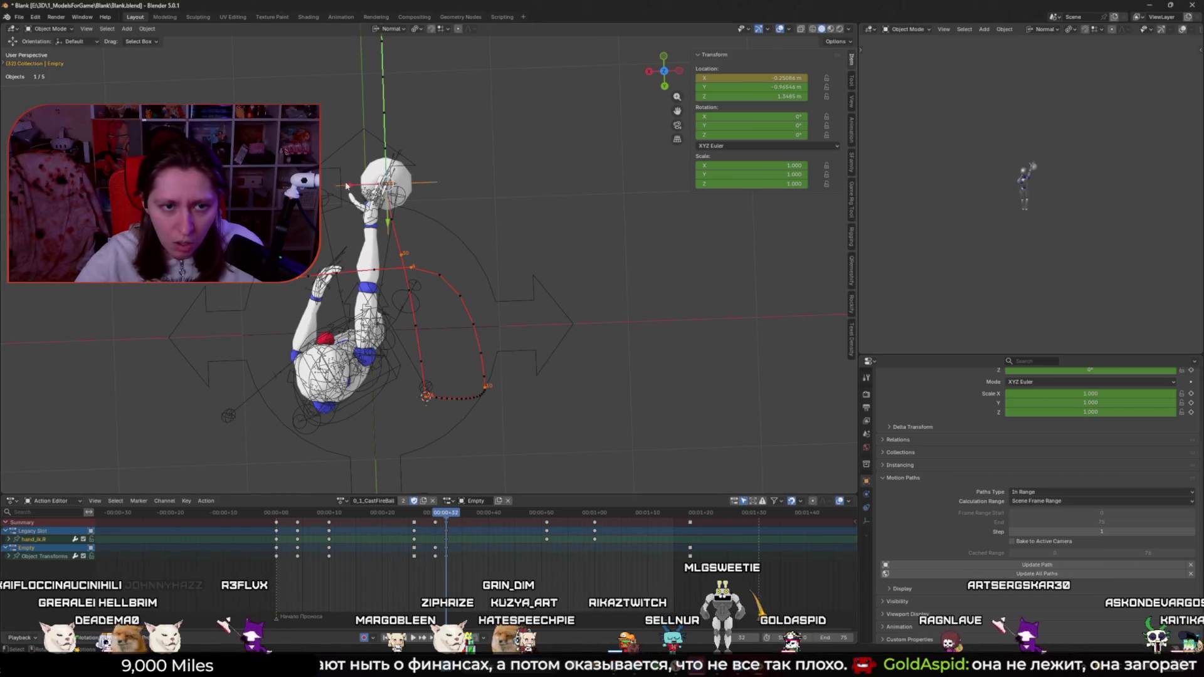
key("g")
key("x")
left_click(334, 253)
Step: Move the ball along X once more, enter 0 in its X location field, and key it
middle_click_drag(334, 253, 368, 283, "shift")
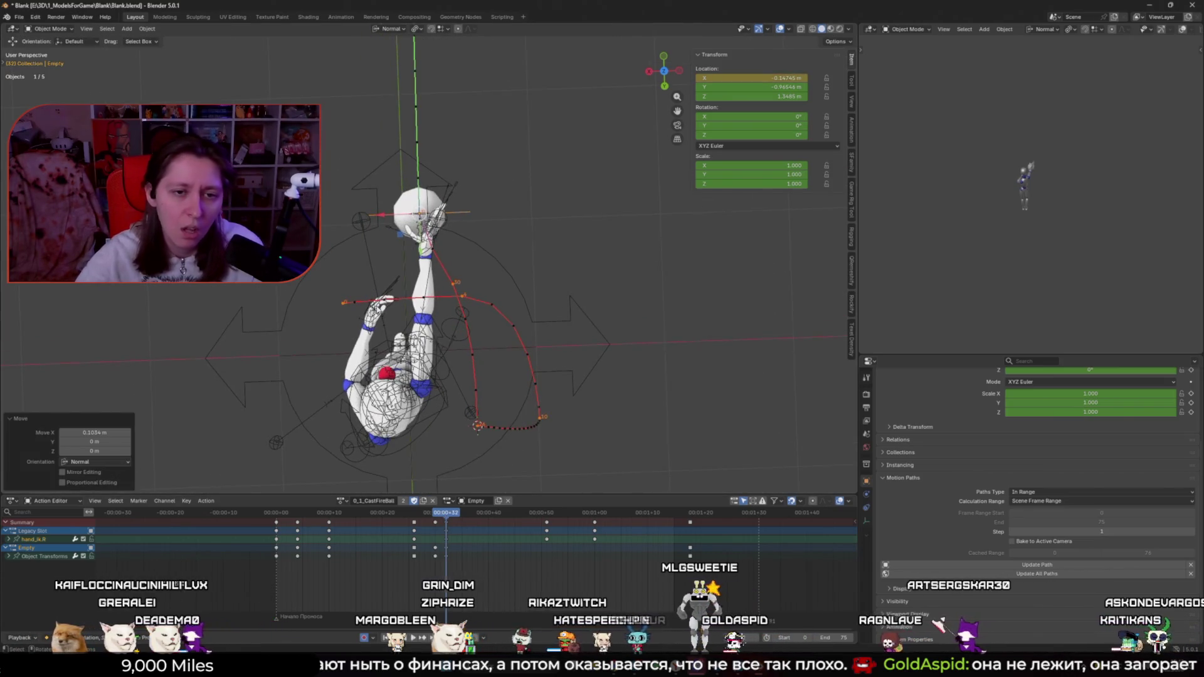
key("g")
key("x")
left_click(415, 214)
left_click(752, 78)
type("0")
key("Return")
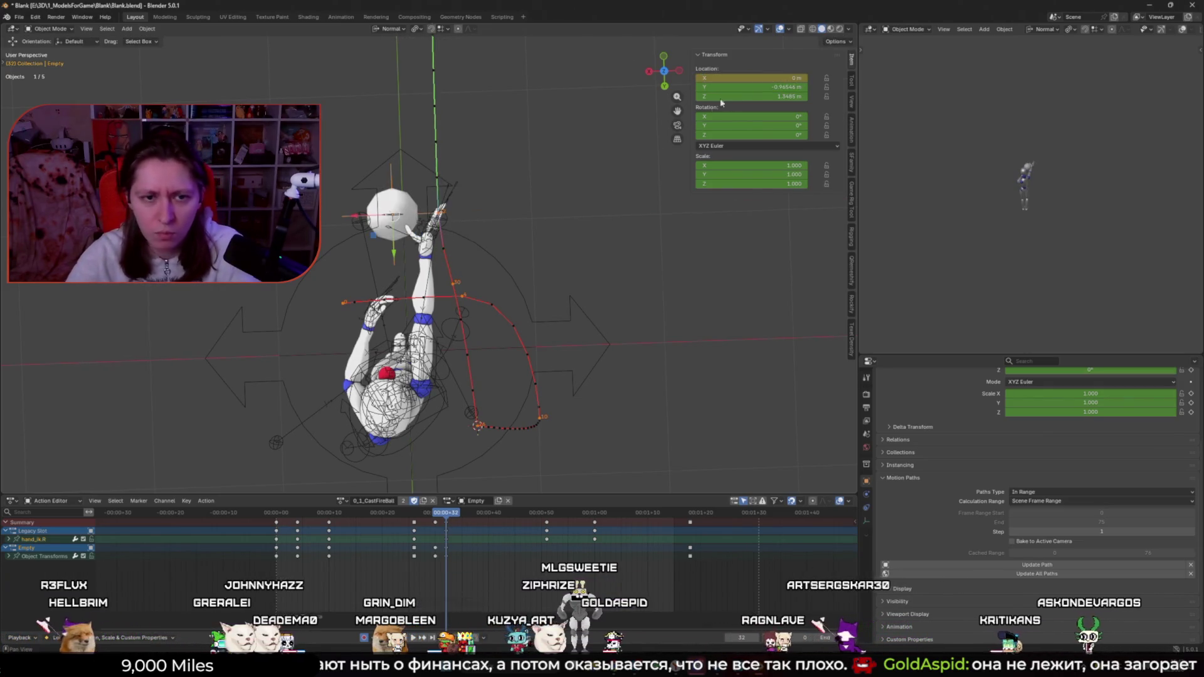
key("i")
Step: Scrub frames 30–32 to review and undo the ball's extra keyframe
mouse_move(447, 513)
left_mouse_down()
mouse_move(326, 513)
mouse_move(618, 518)
left_mouse_up()
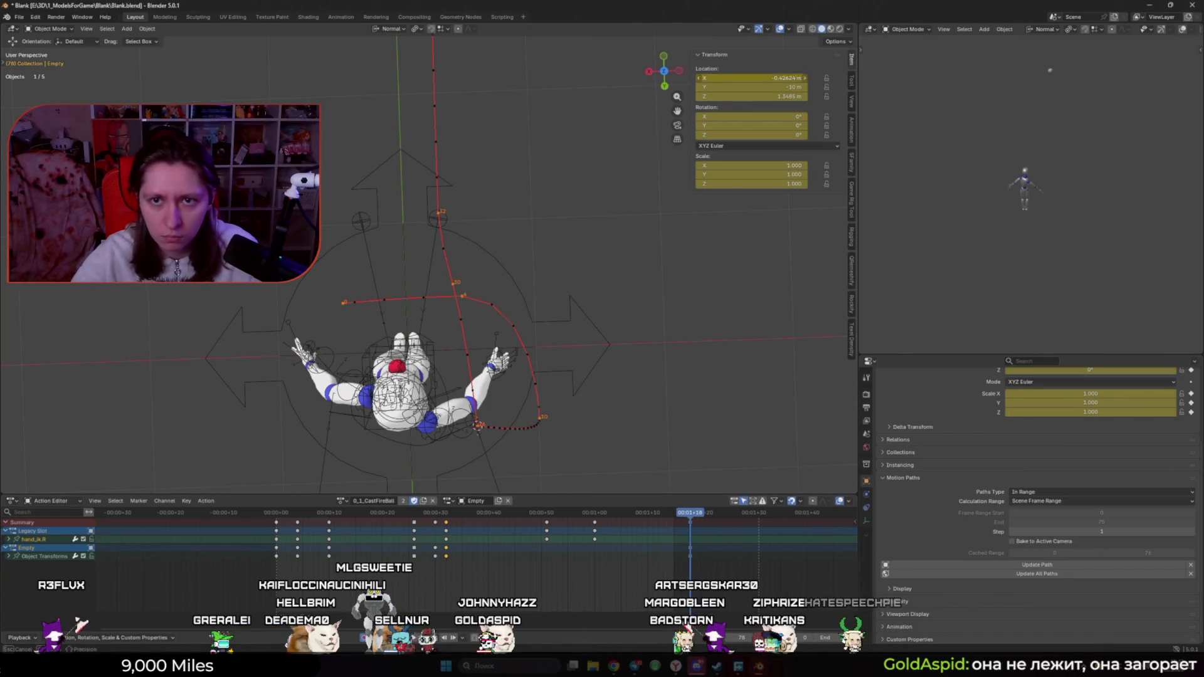
left_click(447, 514)
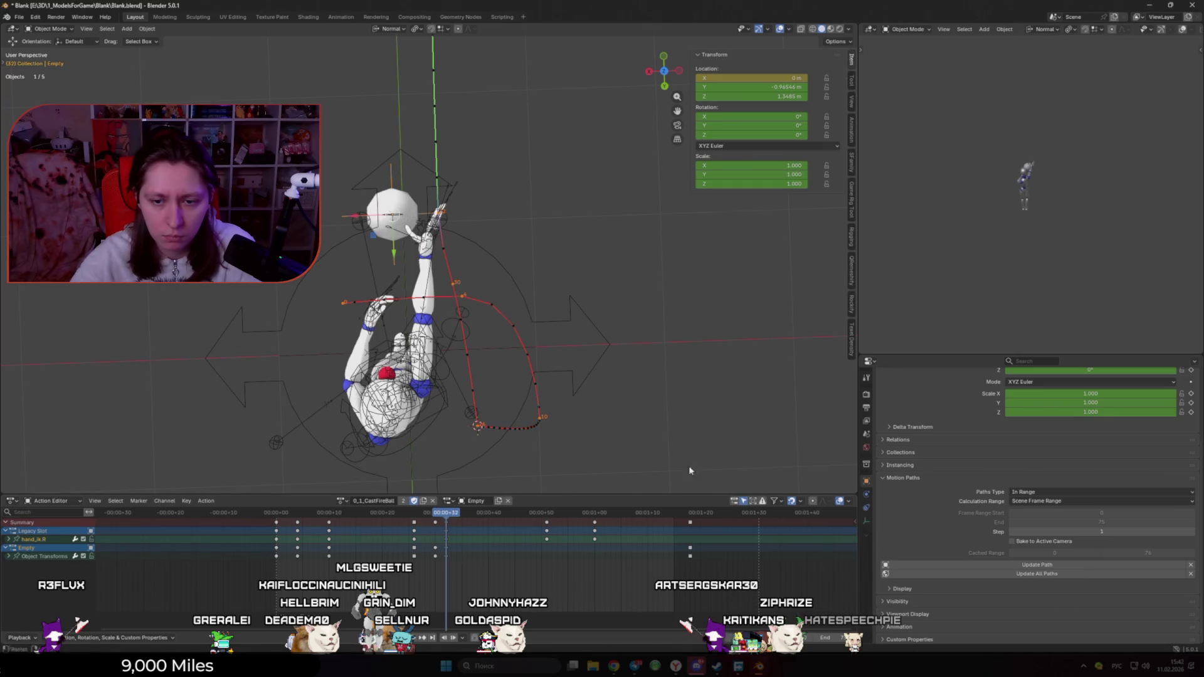
left_click(435, 513)
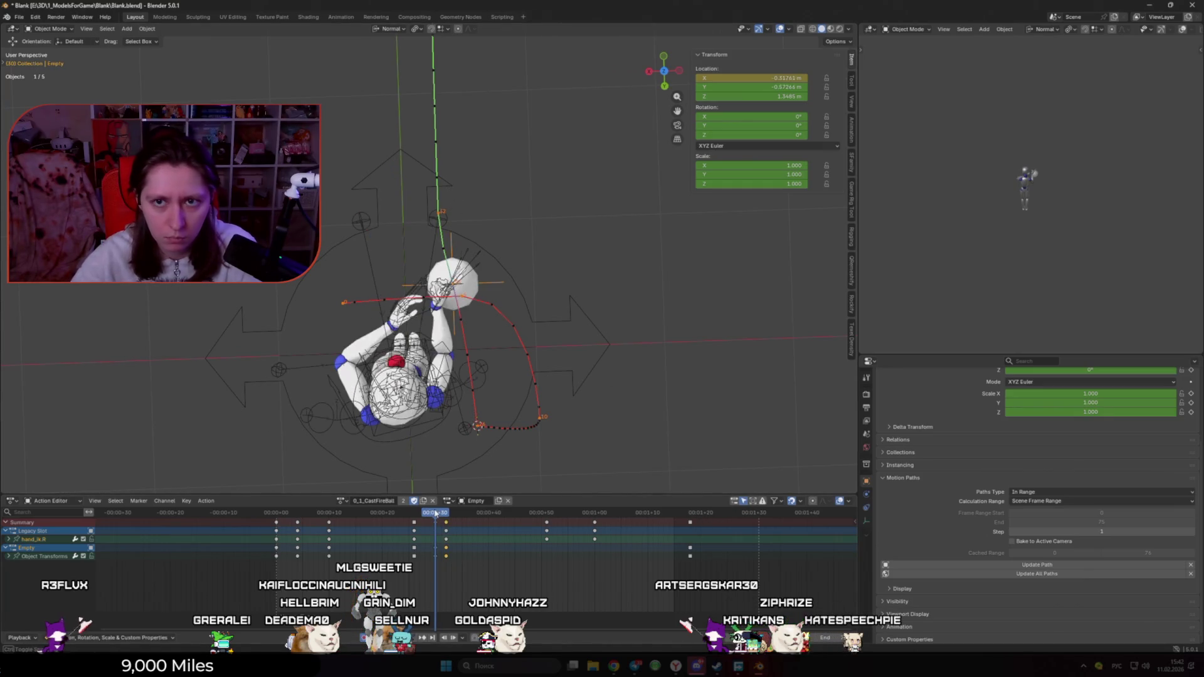
mouse_move(435, 512)
left_mouse_down()
mouse_move(301, 513)
mouse_move(447, 513)
left_mouse_up()
left_click(437, 557)
key("ctrl+z")
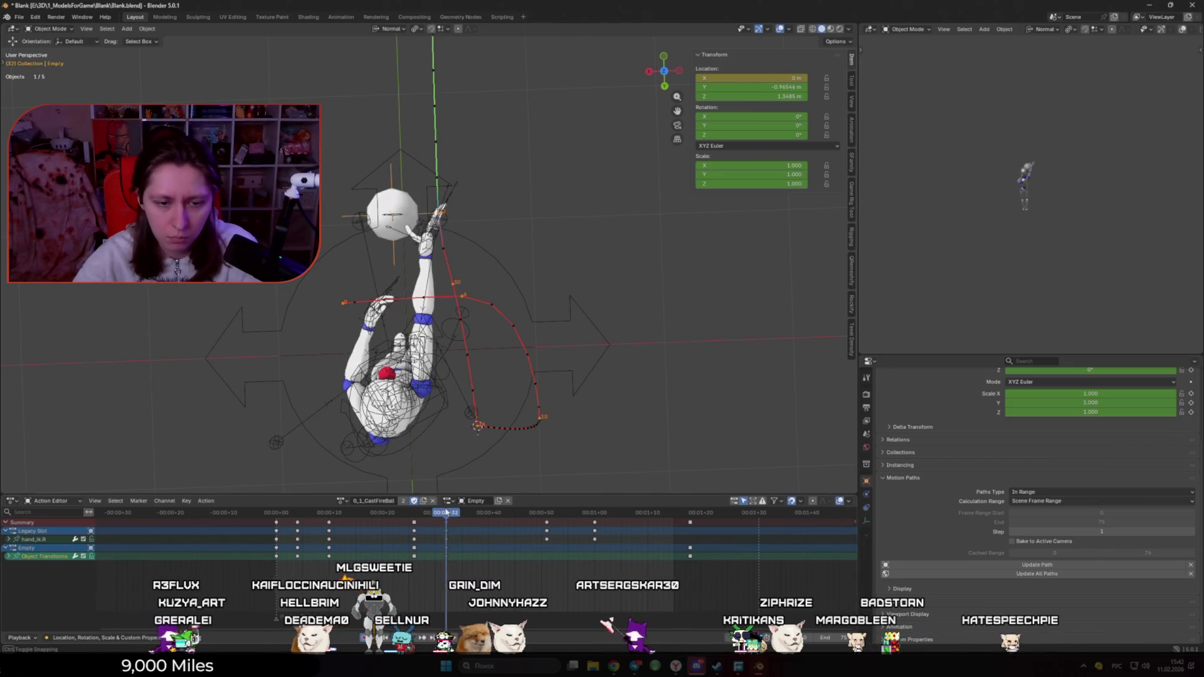
Step: Play the cast back from the top orthographic view
left_click(690, 517)
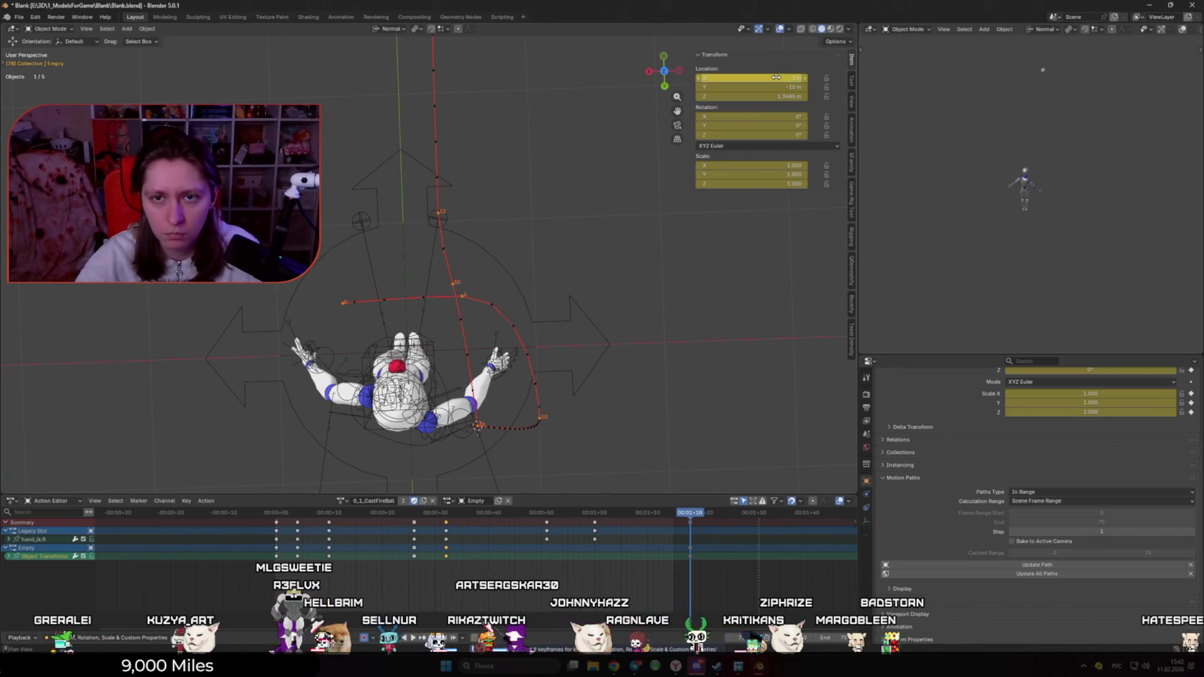
left_click_drag(411, 518, 458, 516)
key("KP_1")
key("KP_7")
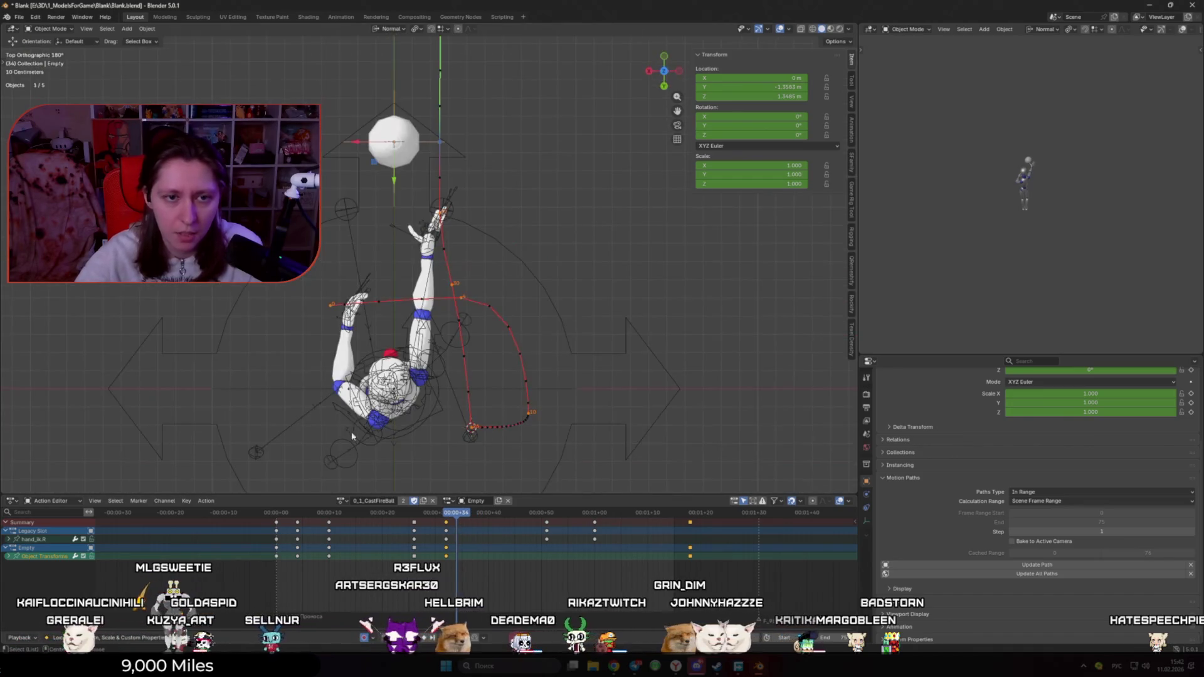
key("space")
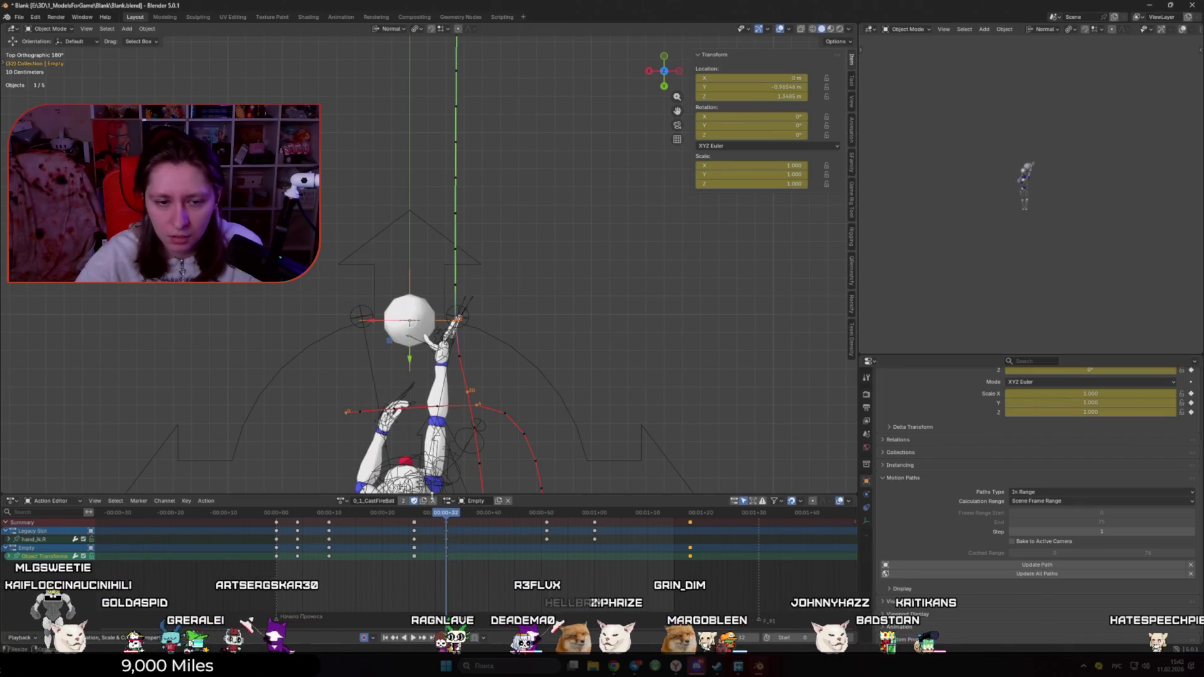
Step: Slide the ball along X to about -0.16 m and play back the arc
key("g")
key("x")
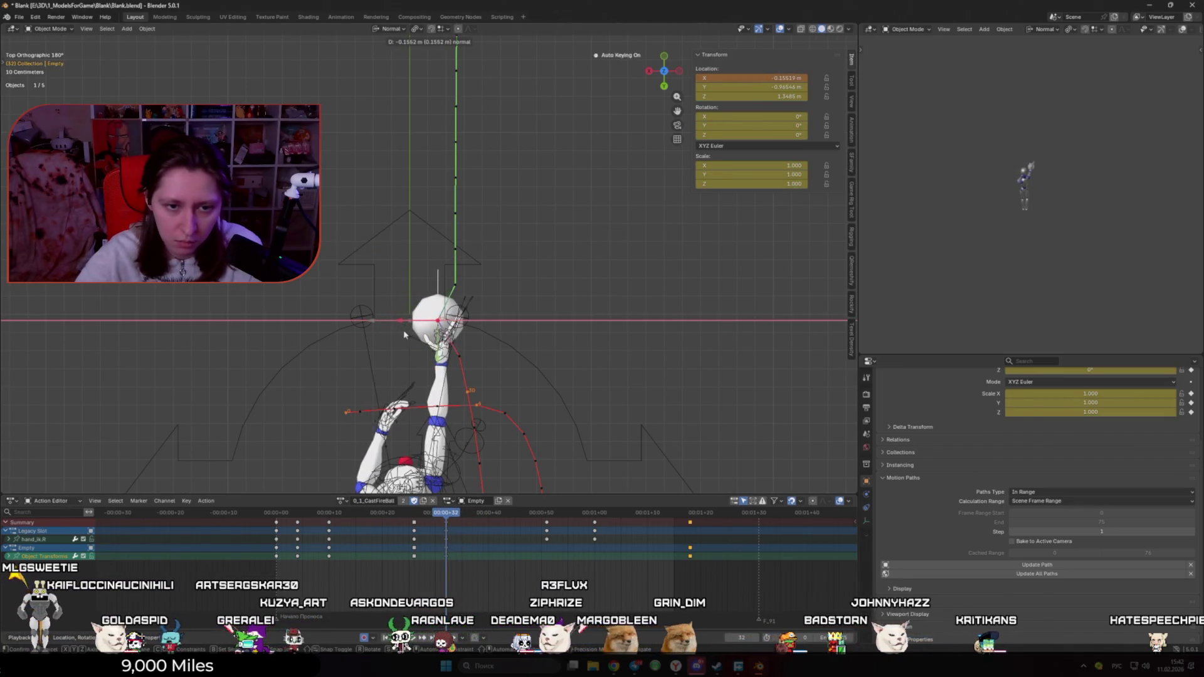
left_click(404, 329)
scroll(475, 339, "down", 3)
key("space")
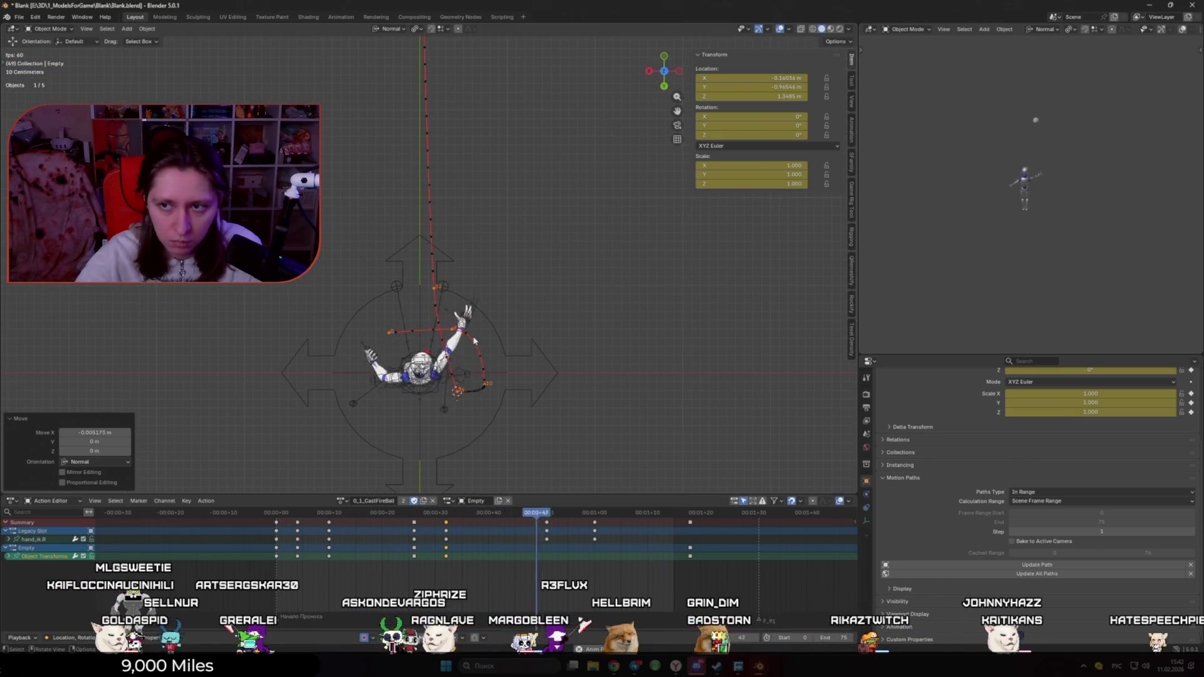
Step: Scrub around frame 24 to inspect the pose, then orbit back to perspective
scroll(469, 370, "up", 3)
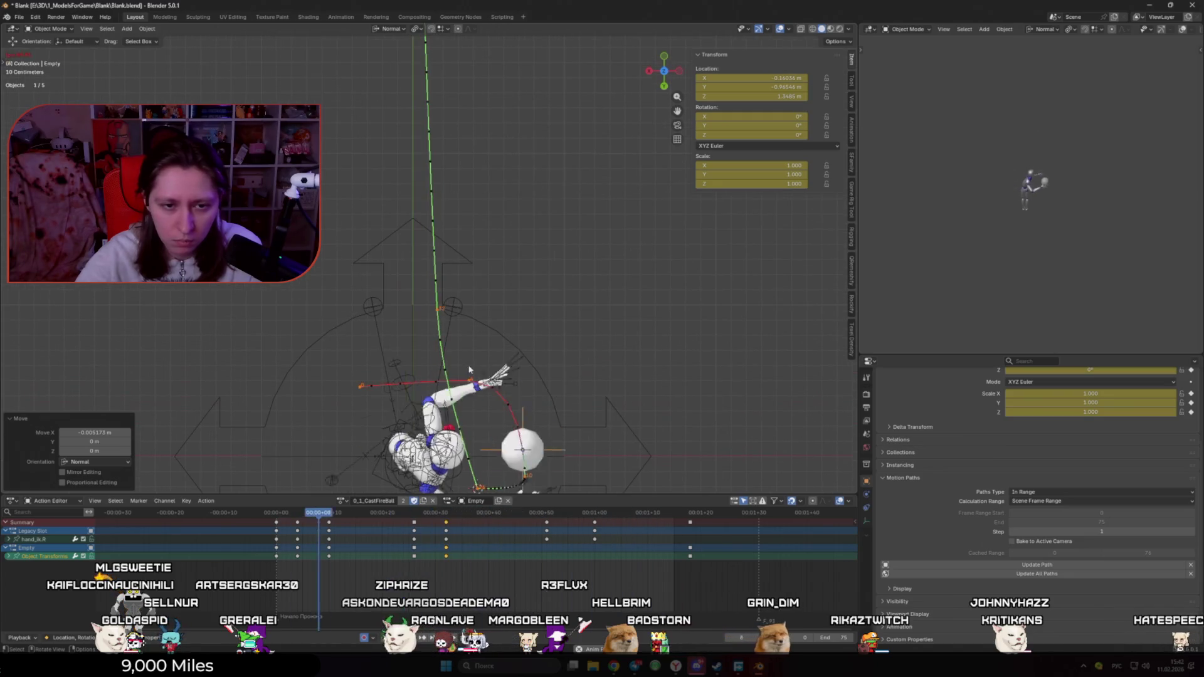
key("space")
mouse_move(419, 518)
left_mouse_down()
mouse_move(461, 518)
mouse_move(402, 524)
left_mouse_up()
key("space")
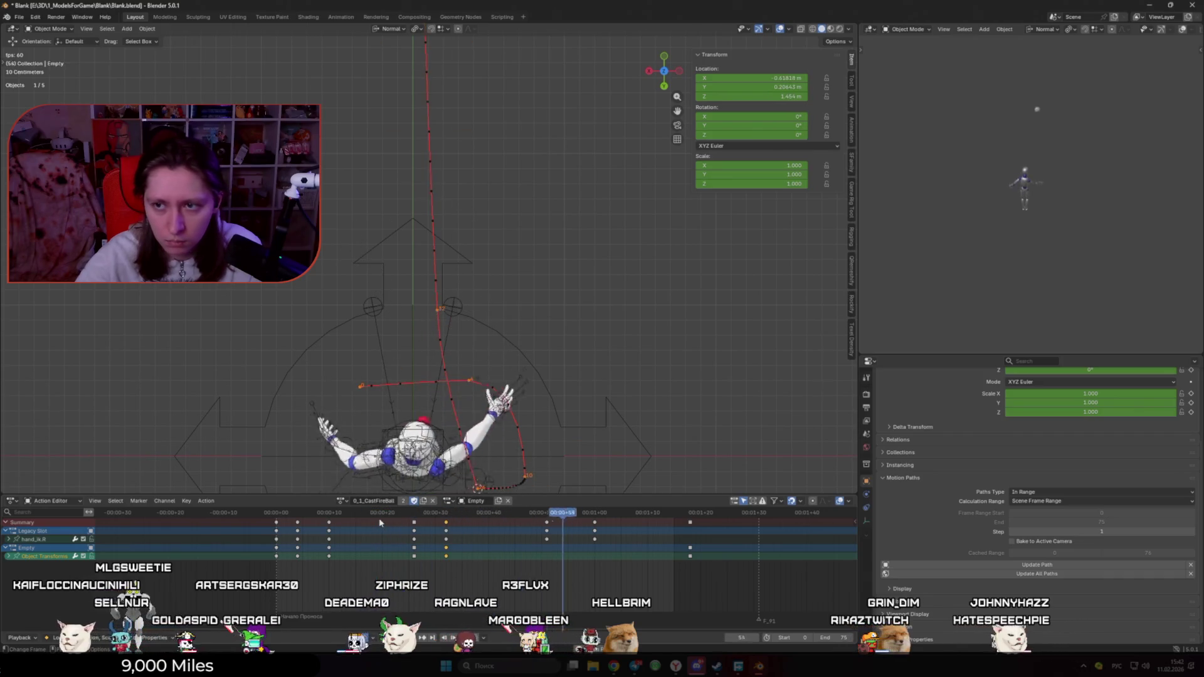
key("Escape")
middle_click_drag(439, 376, 464, 226)
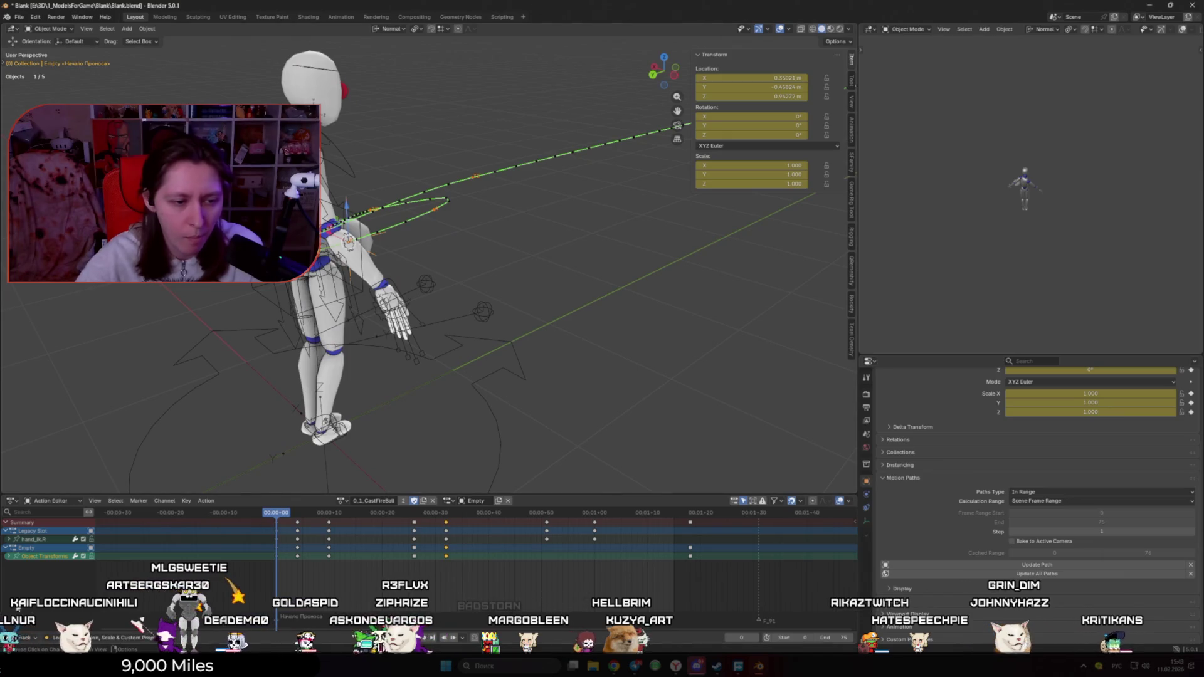
Step: Inspect the rig's arms-forward pose at frame 32 from the left side with overlays hidden
left_click(547, 296)
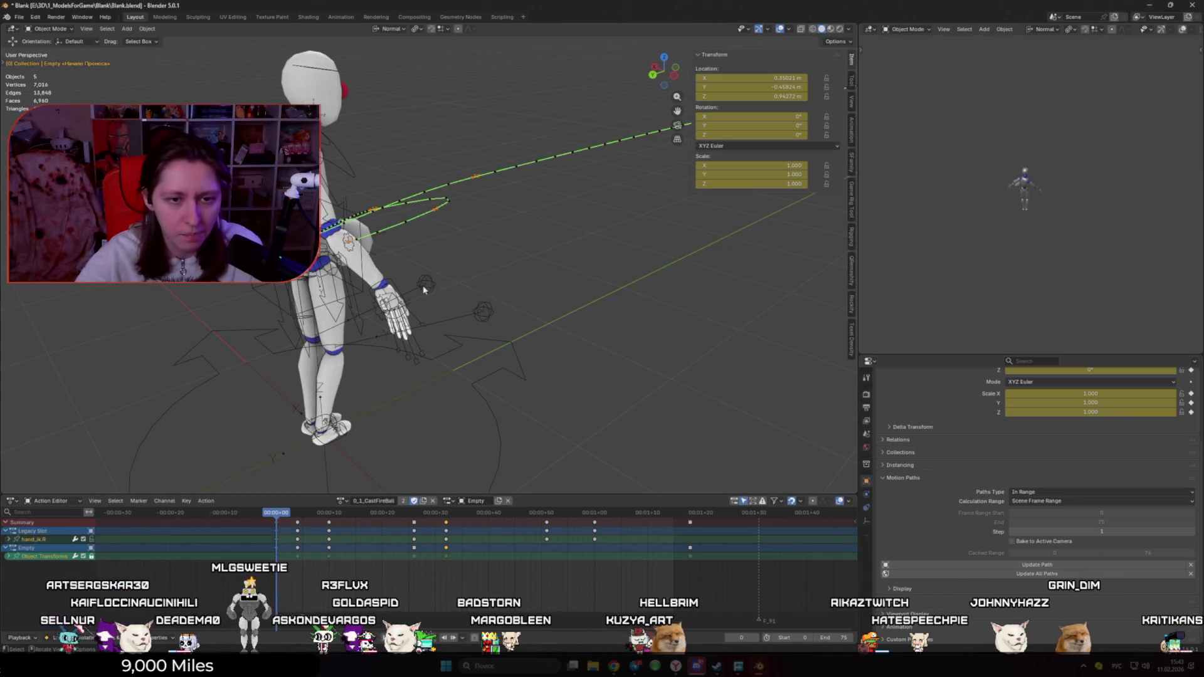
left_click(424, 289)
key("ctrl+Tab")
key("ctrl+KP_3")
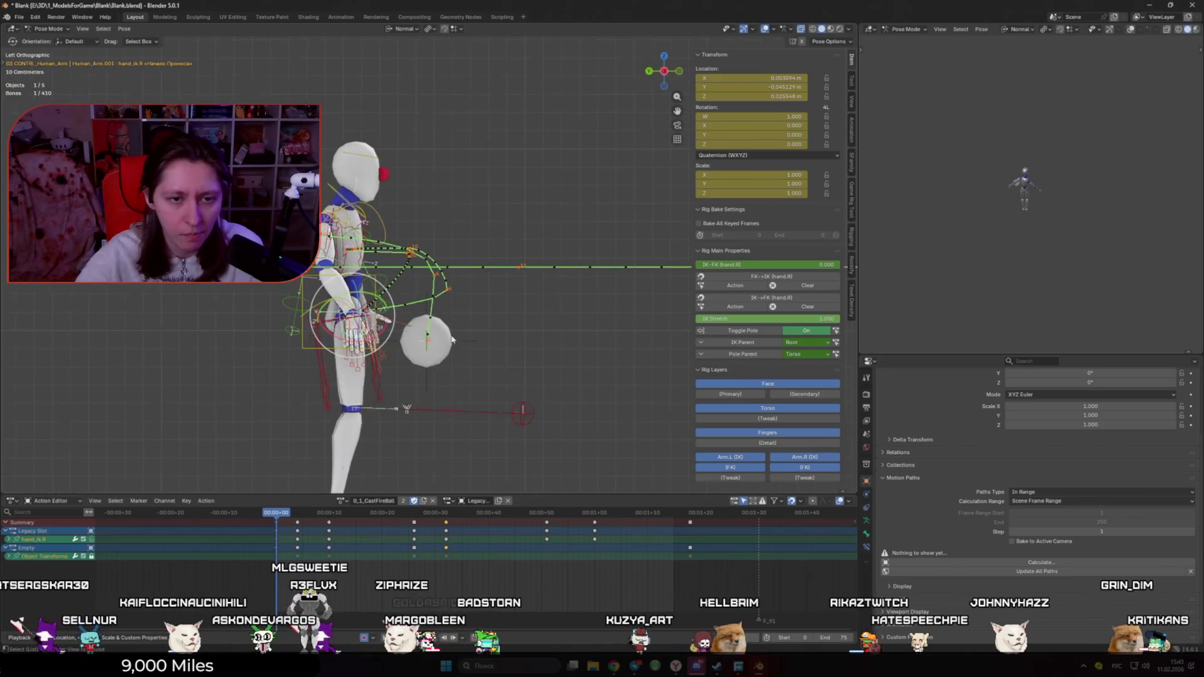
key("shift+alt+z")
key("space")
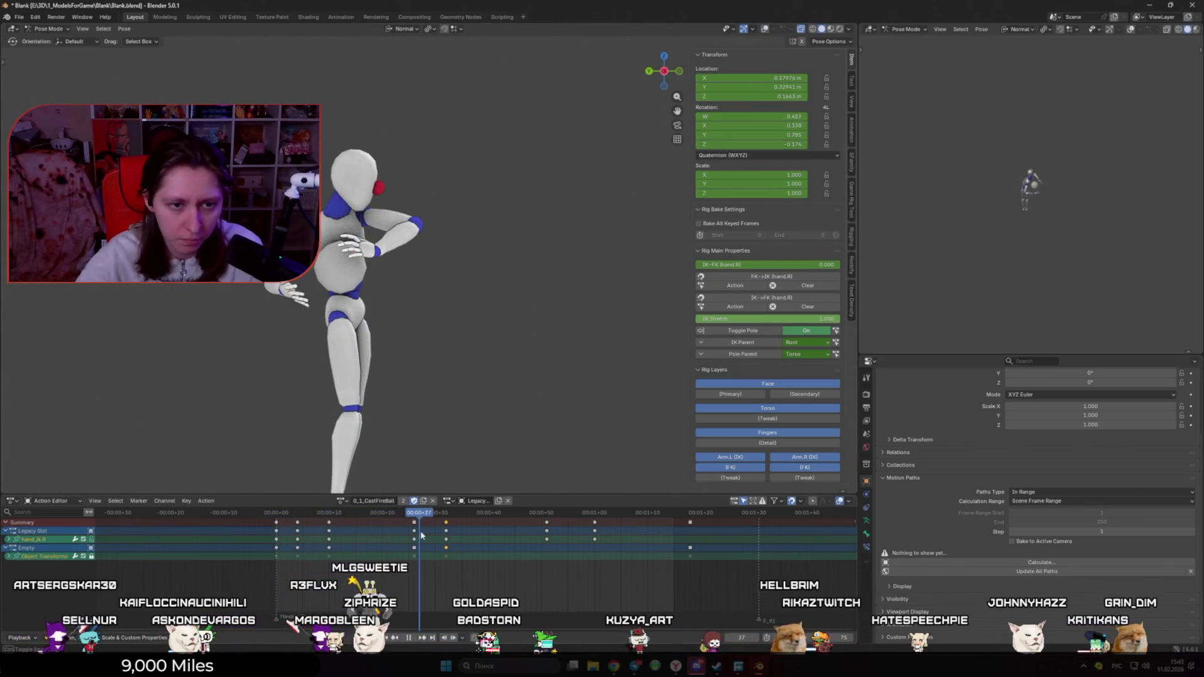
left_click_drag(420, 532, 444, 539)
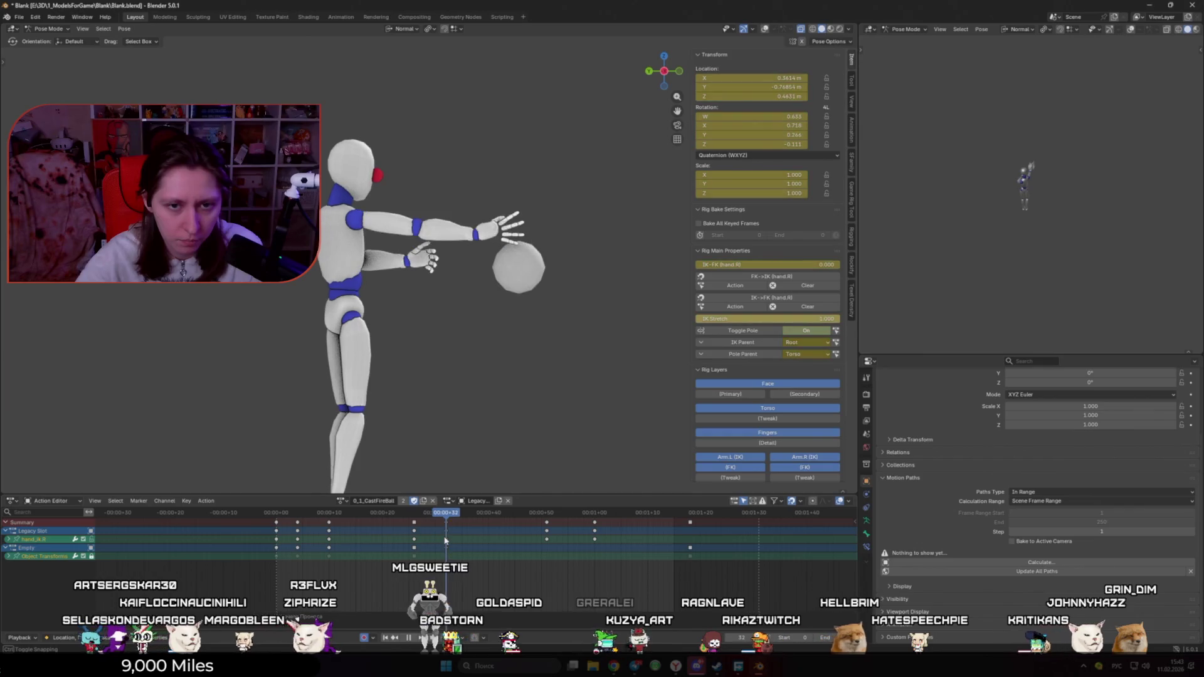
key("shift+alt+z")
key("ctrl+Tab")
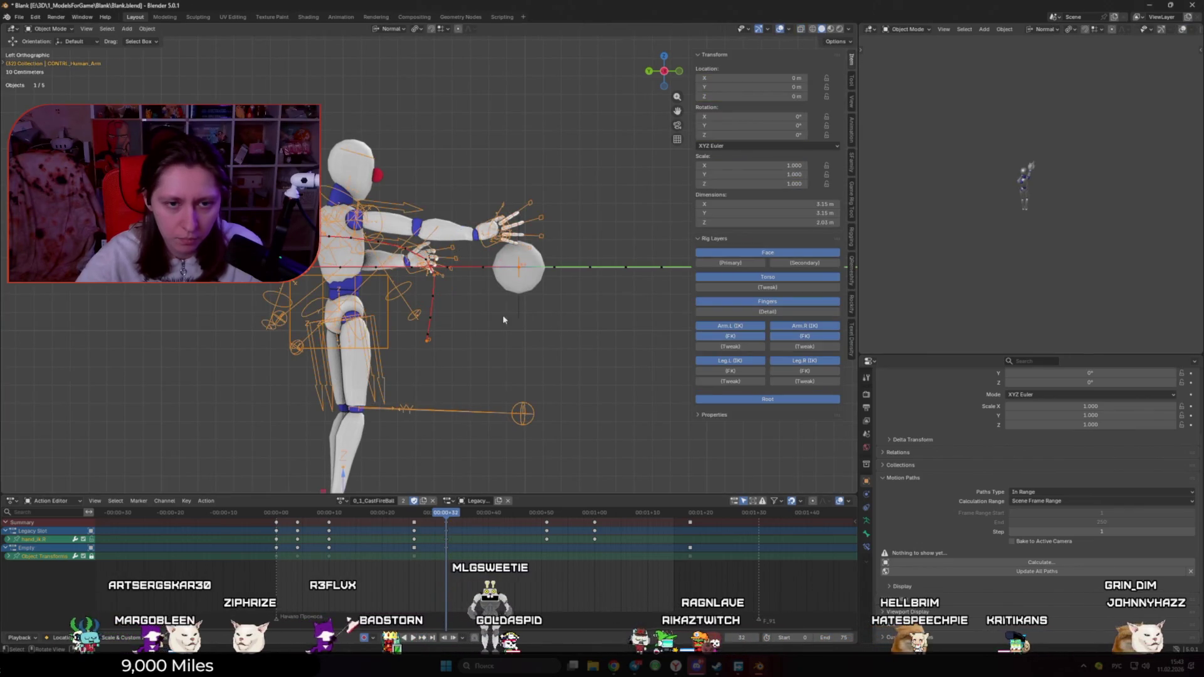
Step: Select the ball Empty and raise it along Z
left_click(518, 314)
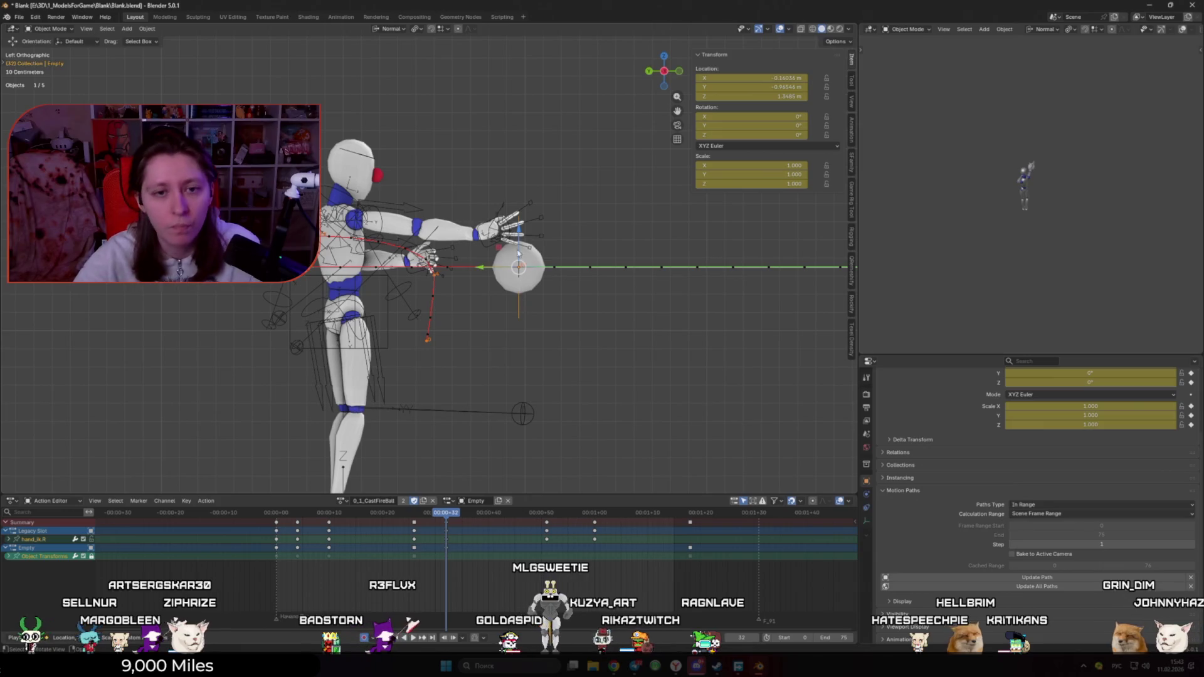
key("g")
key("z")
left_click(519, 214)
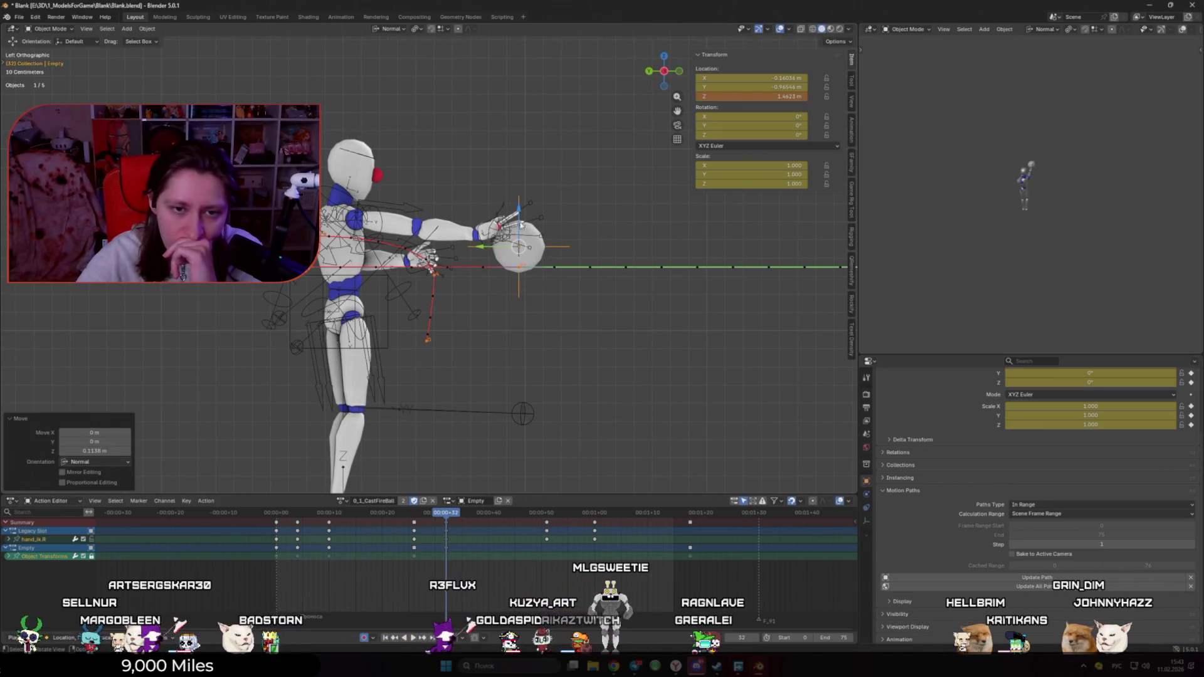
key("ctrl+z")
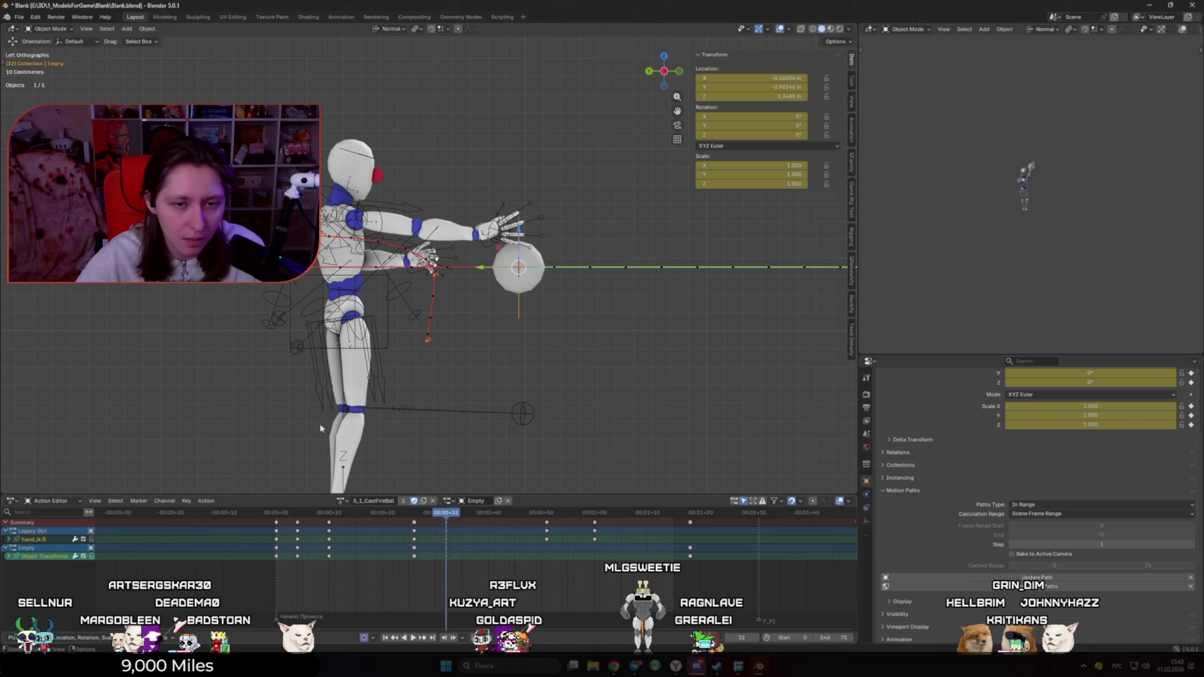
key("g")
key("z")
left_click(526, 188)
Step: Set the ball's height to 1.5813 m and key it at frame 32
mouse_move(439, 512)
left_mouse_down()
mouse_move(376, 513)
mouse_move(446, 528)
mouse_move(432, 528)
mouse_move(446, 518)
mouse_move(401, 526)
mouse_move(483, 525)
mouse_move(447, 526)
left_mouse_up()
key("shift+alt+z")
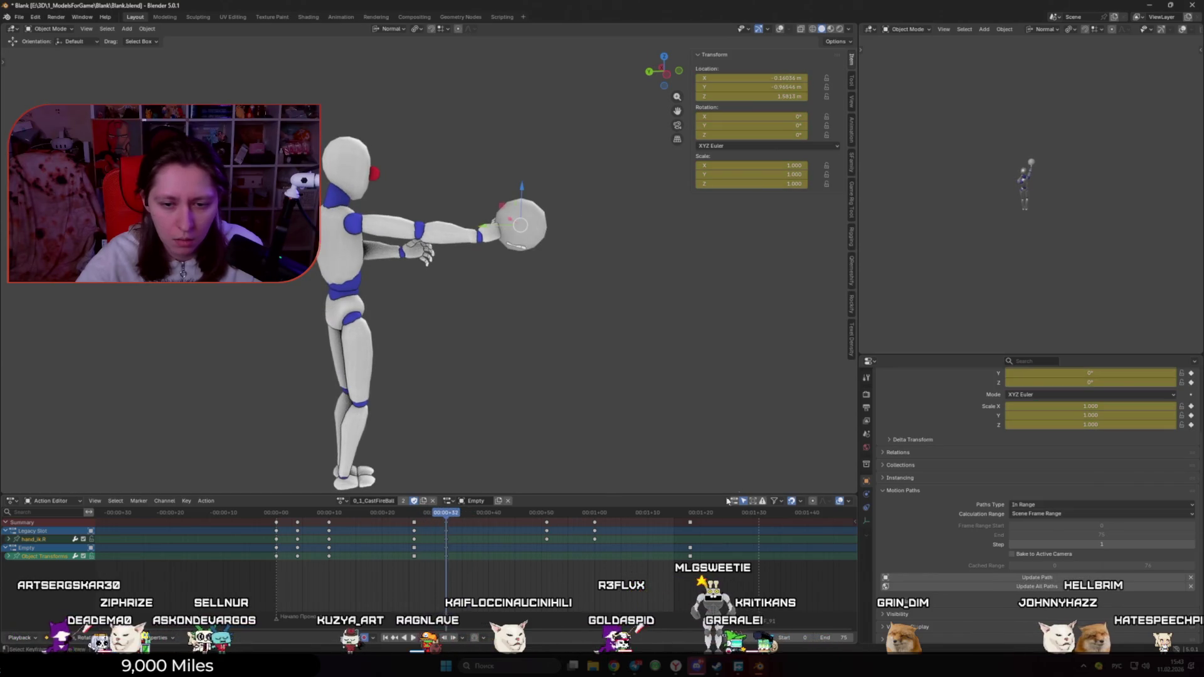
key("shift+alt+z")
key("g")
key("z")
left_click(526, 195)
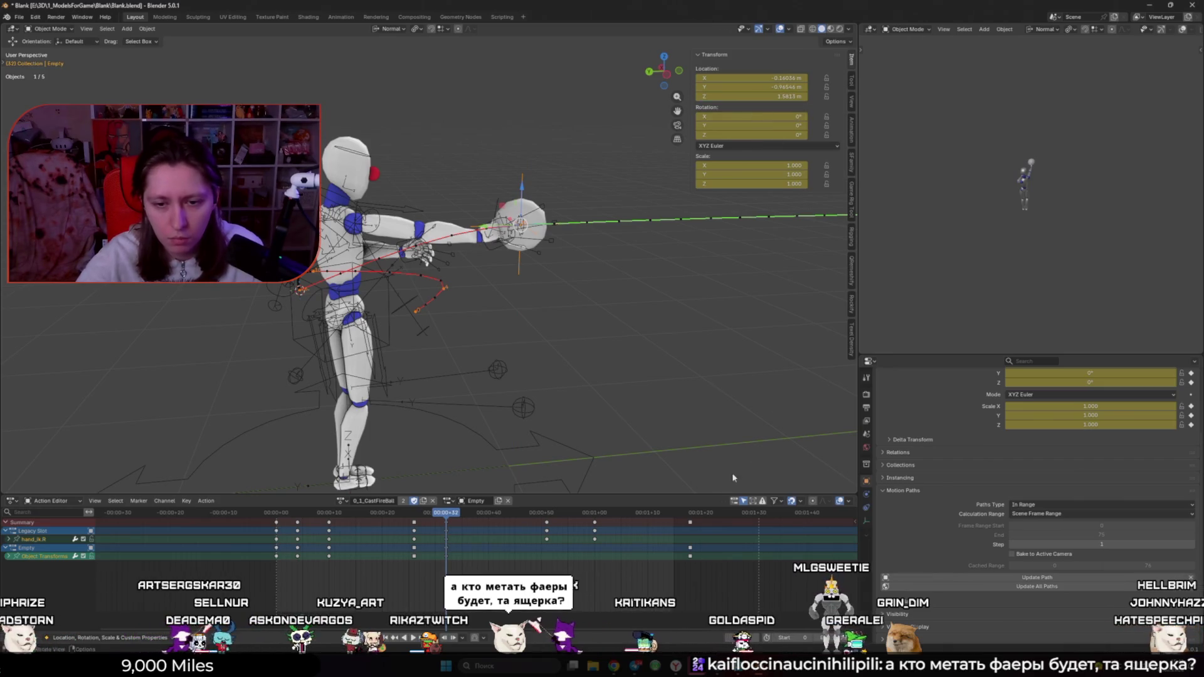
key("i")
key("shift+Right")
Step: Review frames 32–33 without overlays, then make the character rig active
double_click(752, 96)
key("Return")
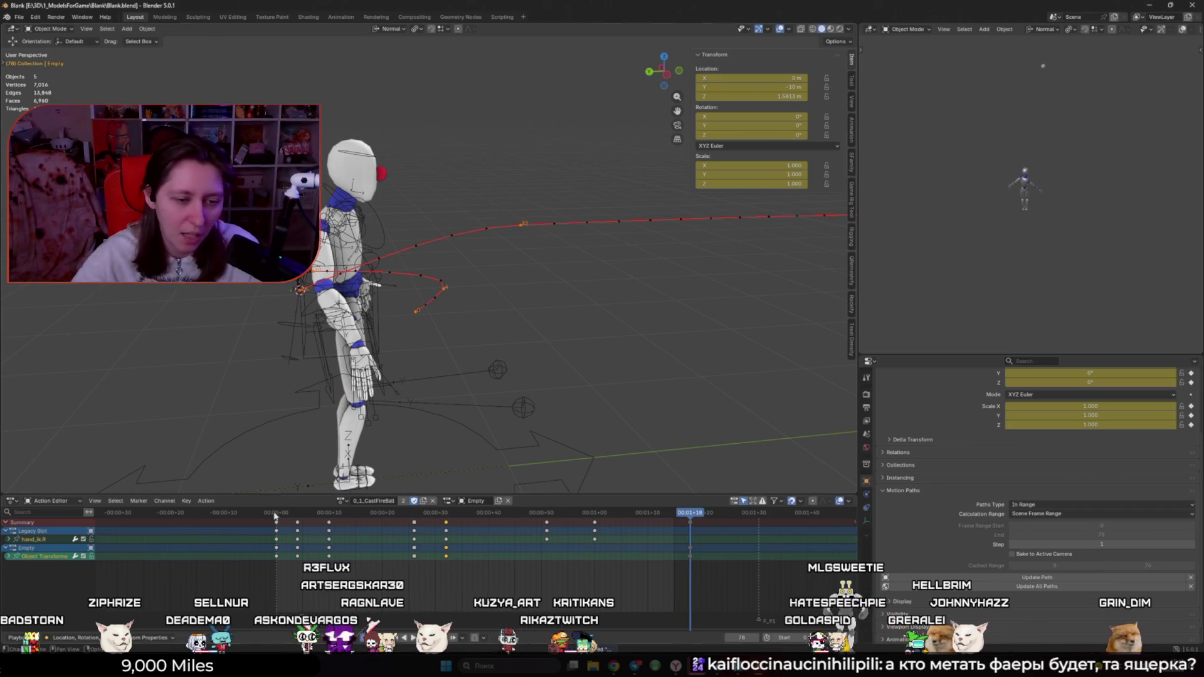
key("space")
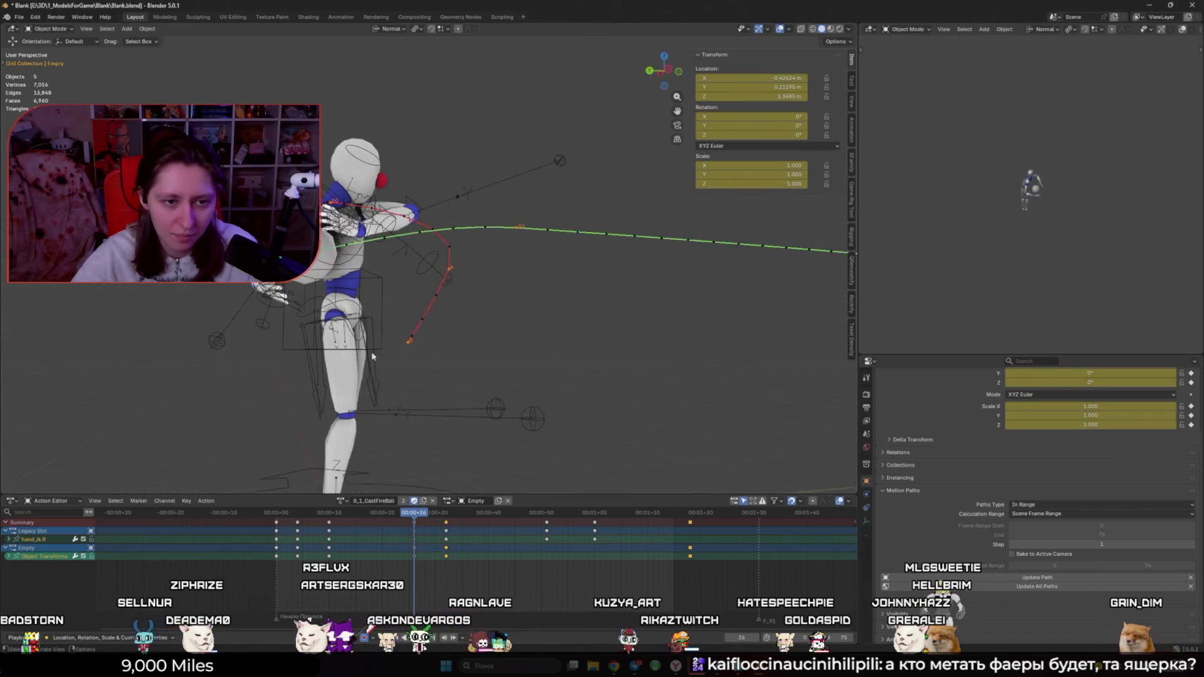
key("shift+alt+z")
middle_click_drag(371, 351, 460, 329)
left_click_drag(420, 515, 445, 518)
middle_click_drag(439, 395, 361, 395)
key("shift+alt+z")
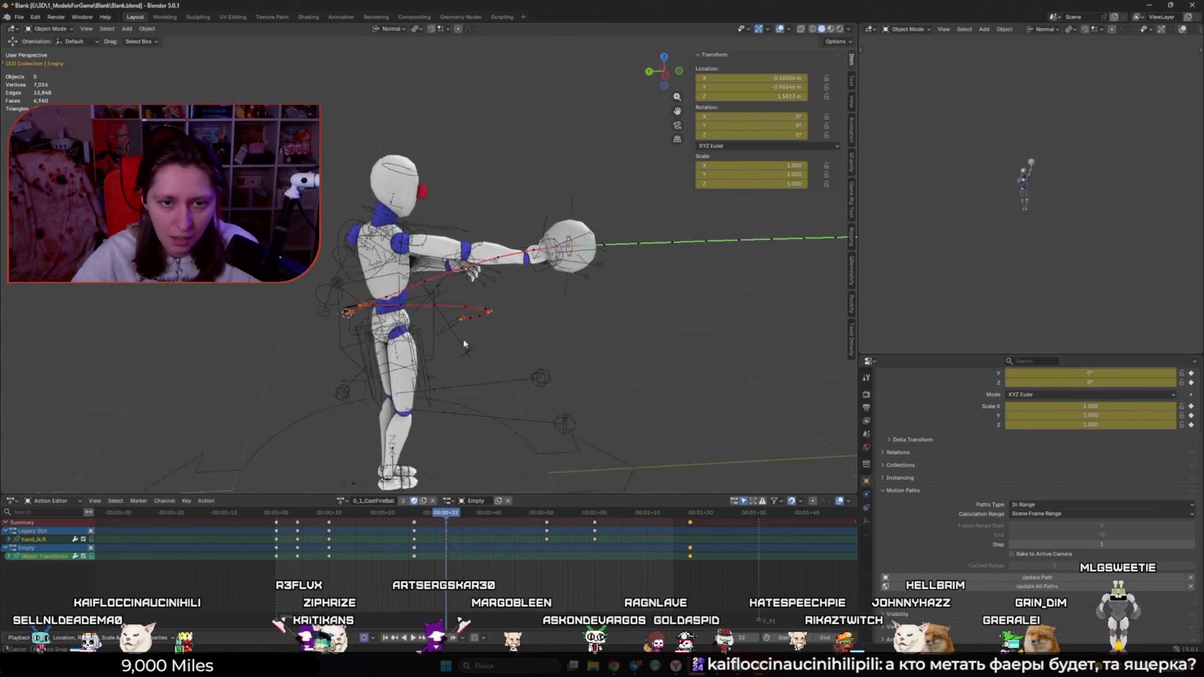
left_click(542, 279)
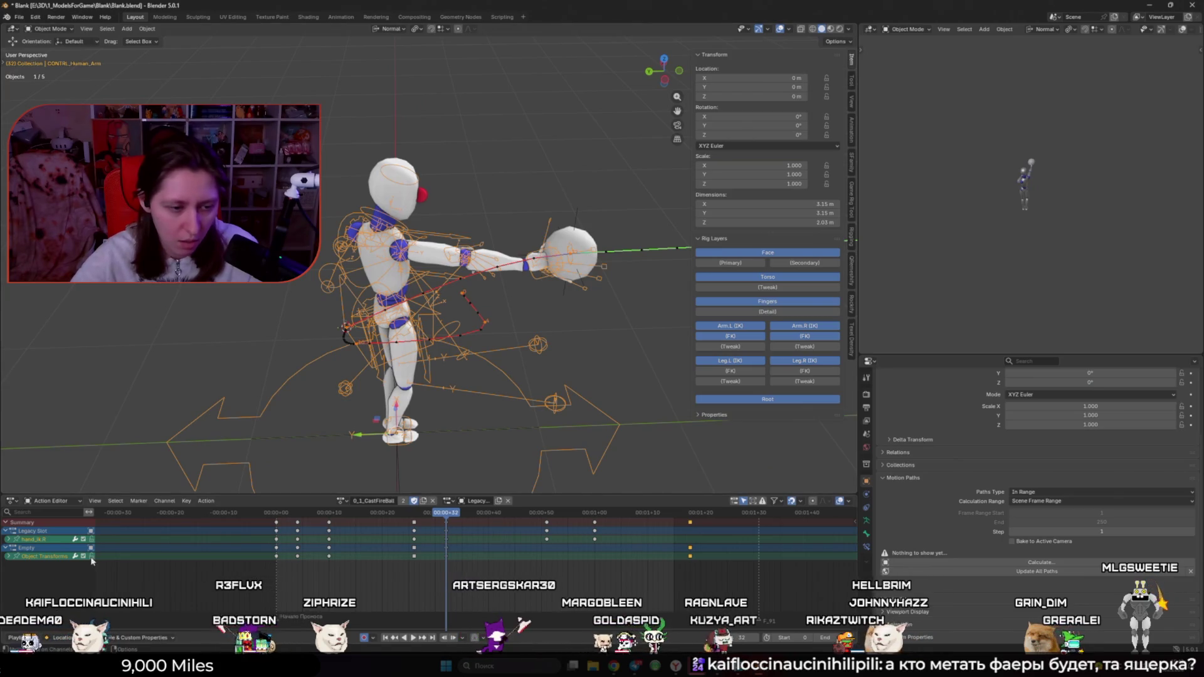
Step: Enter Pose Mode and move hand_ik.R to a new position, checking front, side and back views
key("ctrl+Tab")
left_click(536, 281)
mouse_move(536, 281)
middle_mouse_down()
mouse_move(429, 316)
mouse_move(507, 342)
mouse_move(96, 391)
mouse_move(355, 412)
mouse_move(641, 350)
middle_mouse_up()
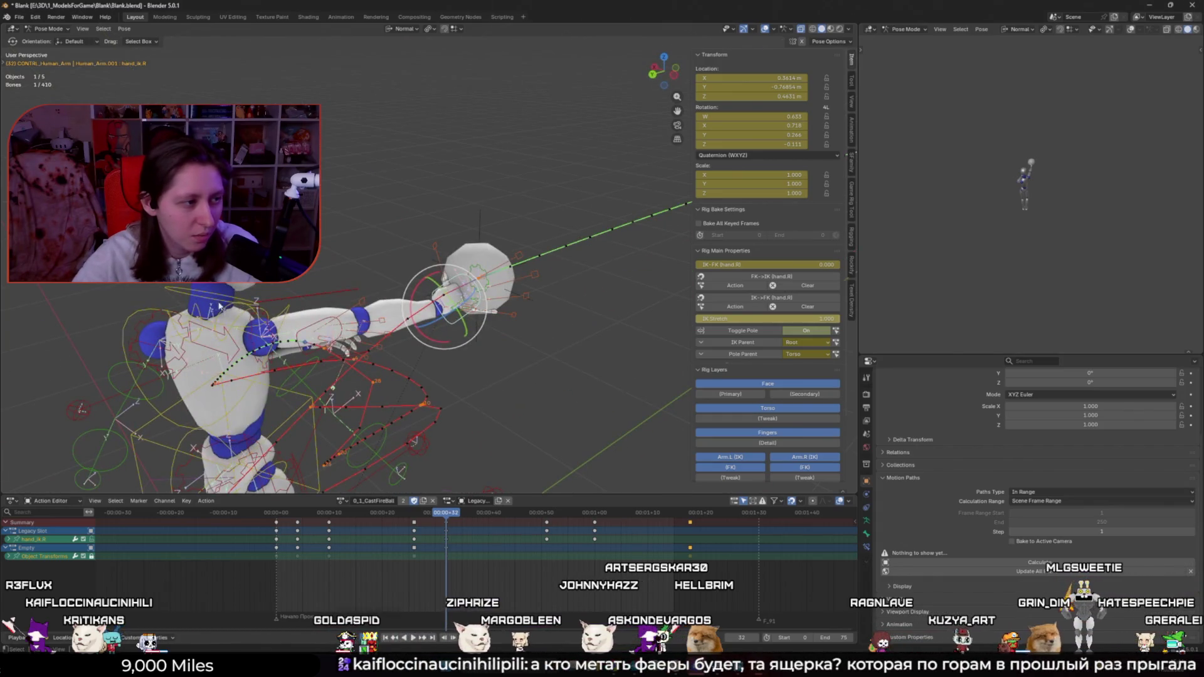
key("KP_1")
key("ctrl+KP_3")
key("ctrl+KP_1")
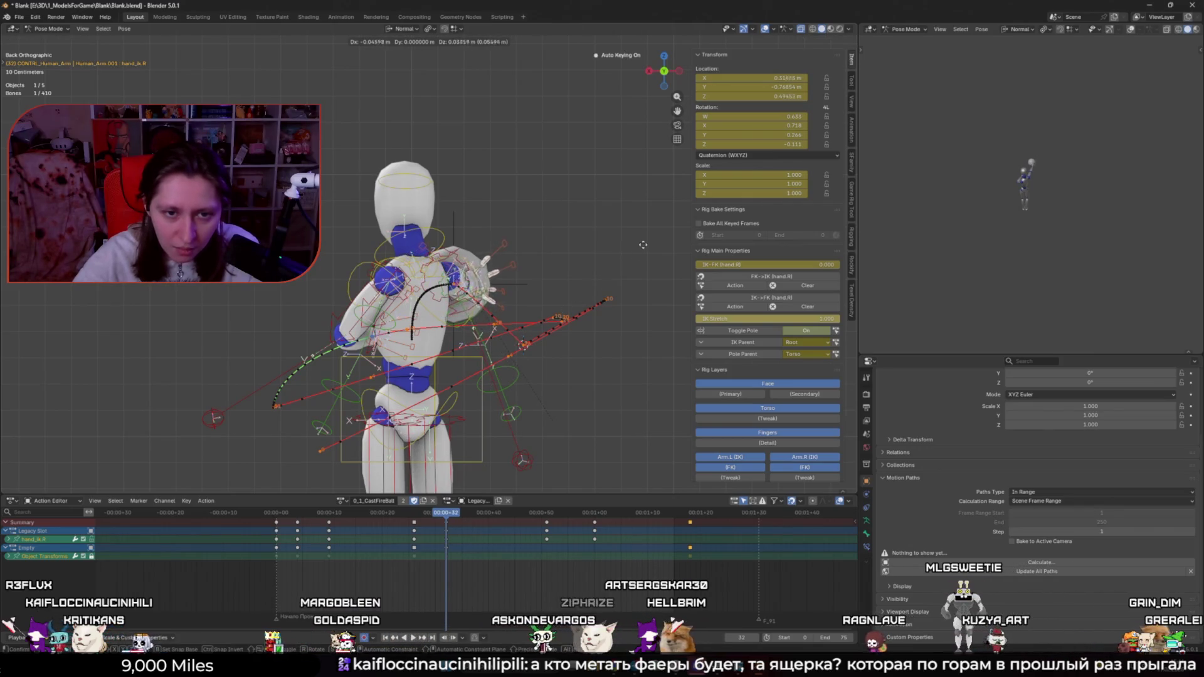
left_click(710, 197)
Step: Rewind to the first frame and play back the fireball cast with the bone selection cleared
middle_click_drag(533, 439, 426, 484)
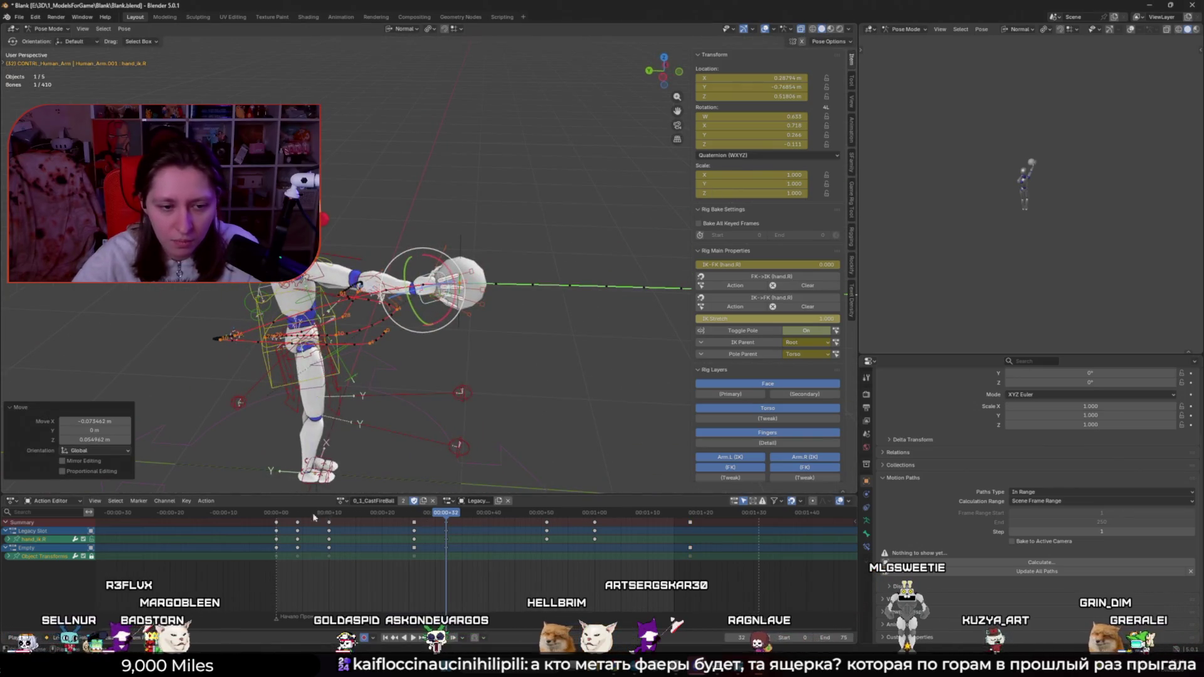
key("ctrl+z")
key("ctrl+z")
key("ctrl+z")
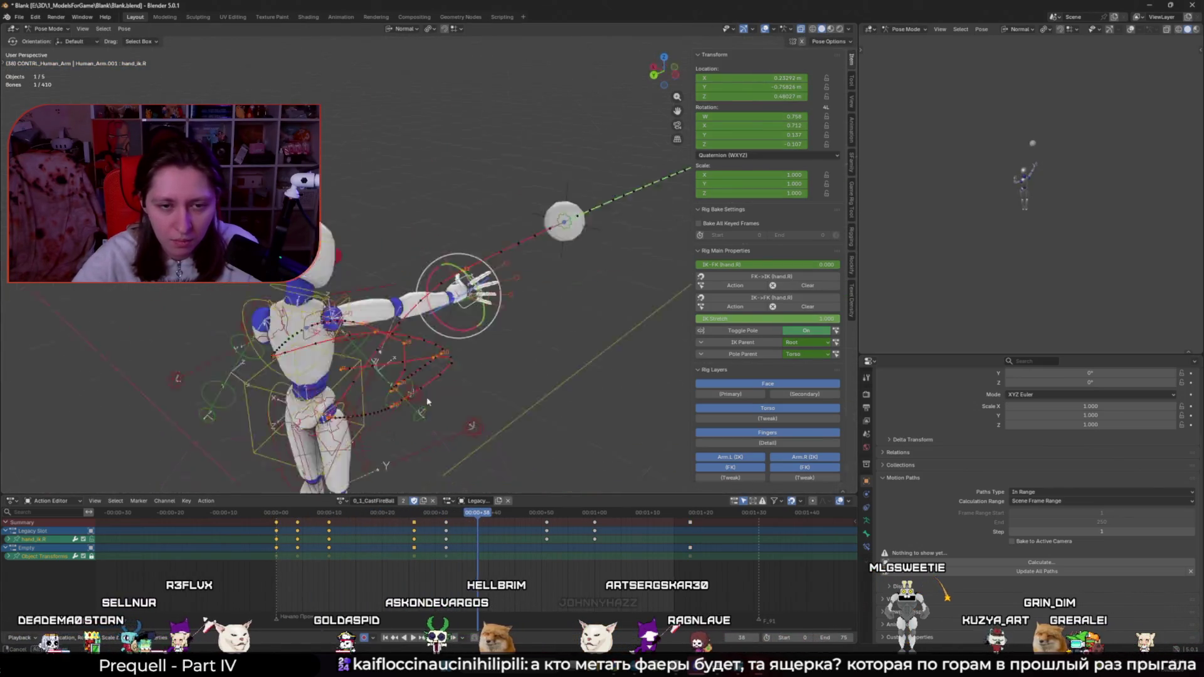
middle_click_drag(427, 402, 474, 411)
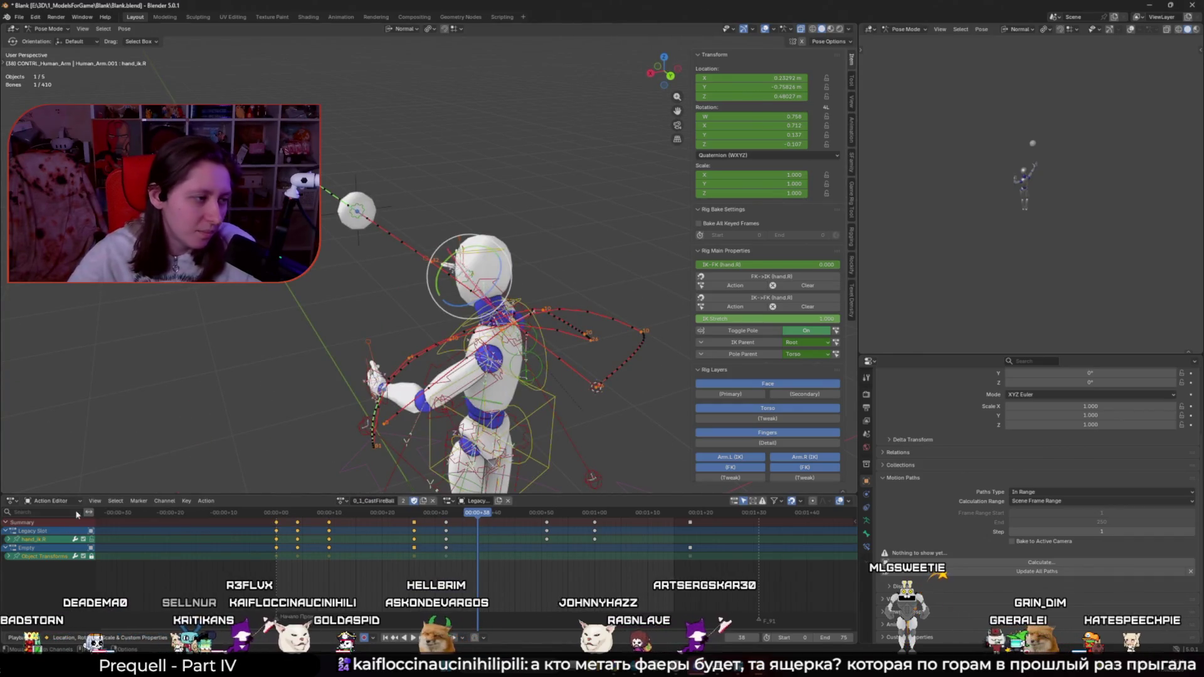
left_click_drag(274, 515, 286, 516)
key("space")
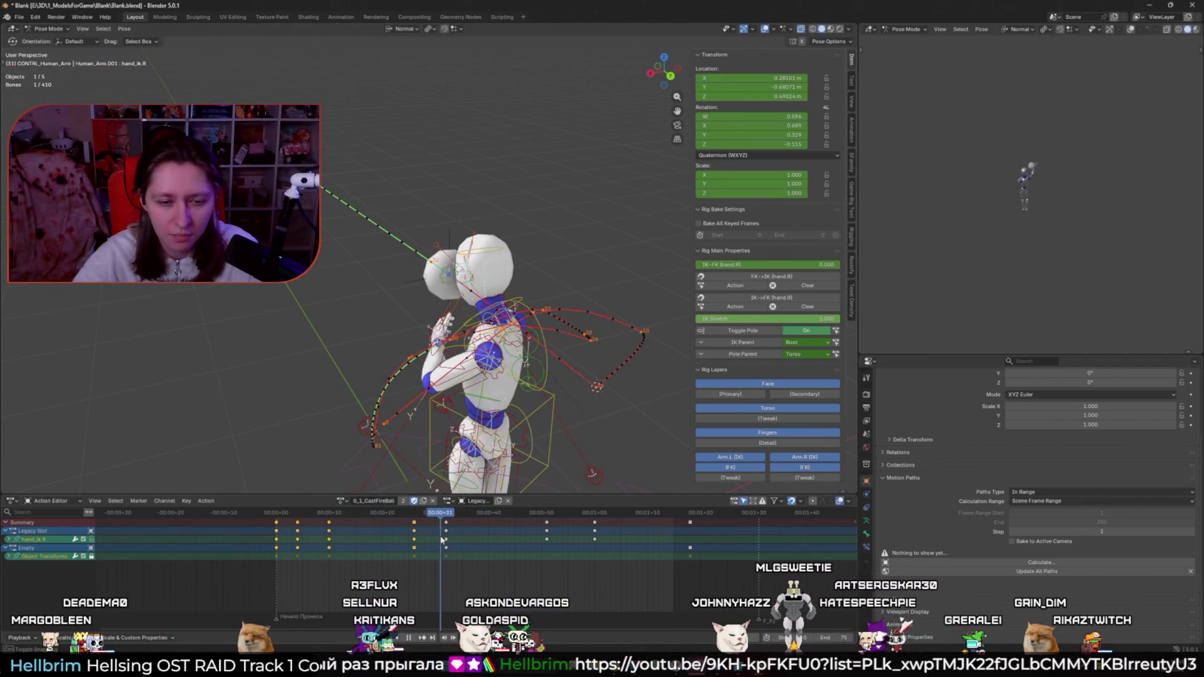
key("Escape")
left_click(288, 444)
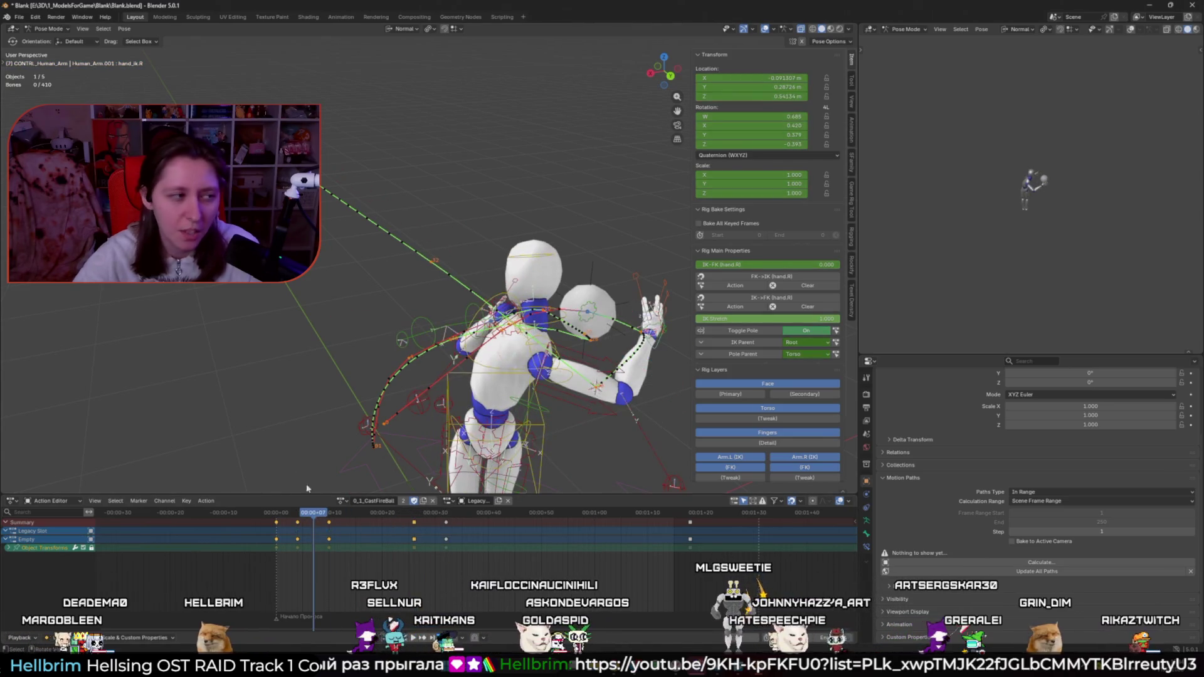
key("space")
Step: Review the cast from top-down and behind angles with the rig overlays hidden
middle_click_drag(294, 439, 312, 408)
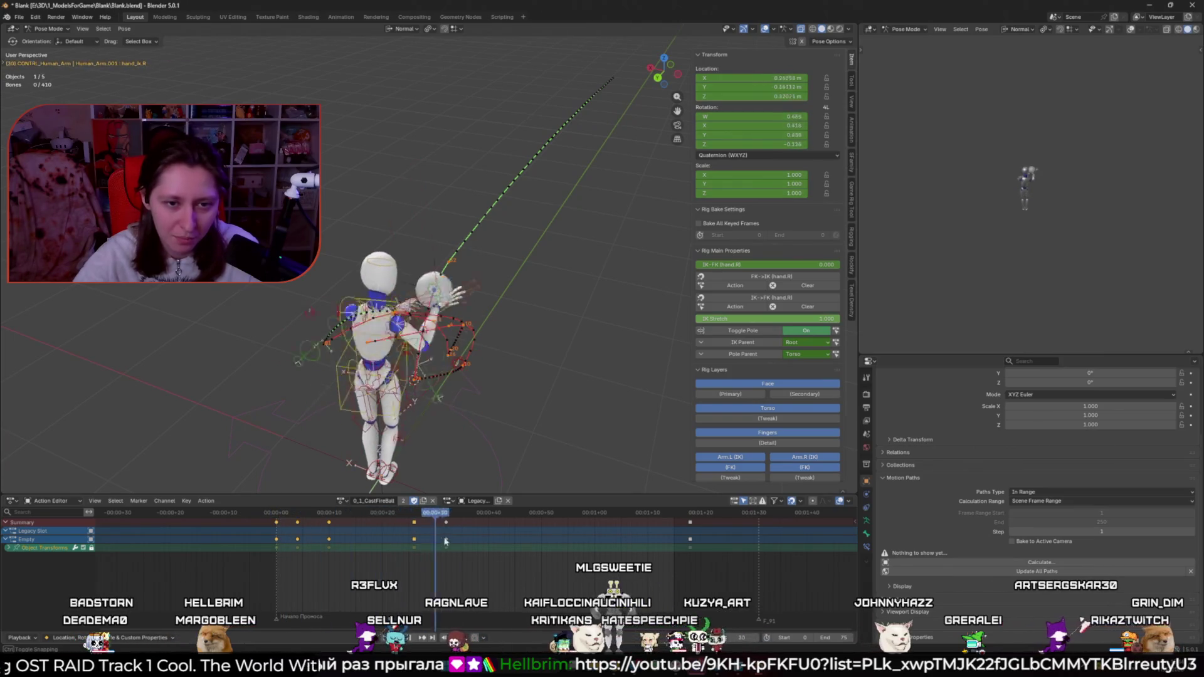
middle_click_drag(464, 407, 495, 478)
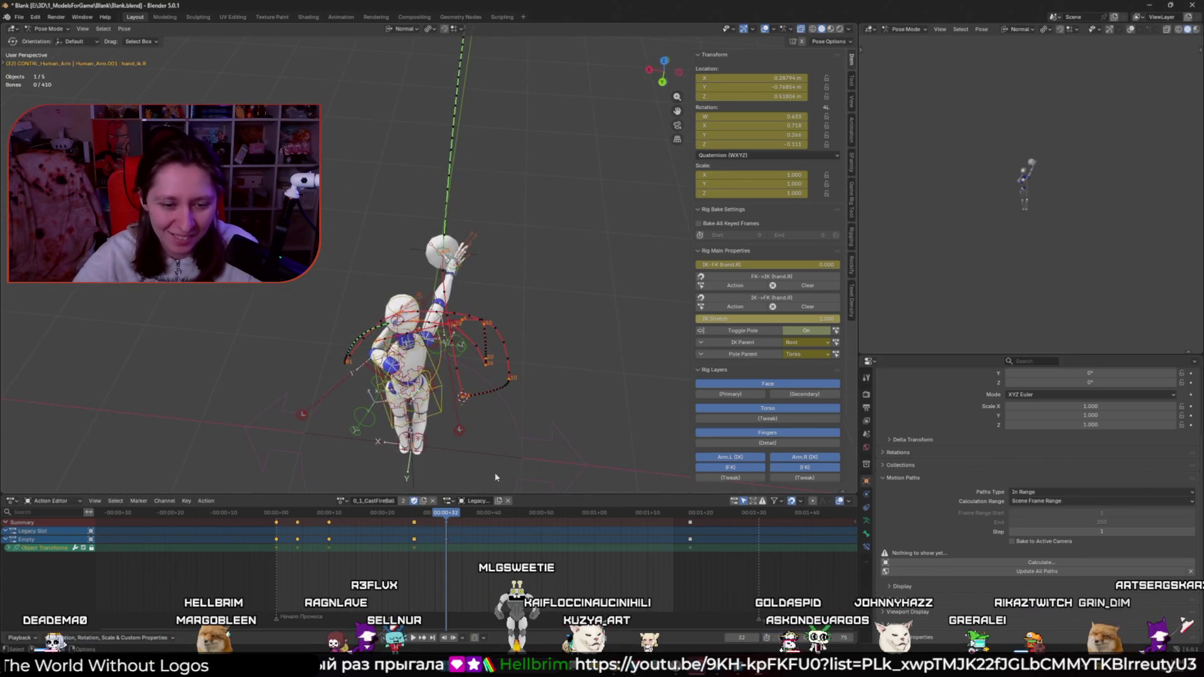
scroll(495, 478, "up", 3)
middle_click_drag(501, 408, 539, 337)
key("shift+alt+z")
key("space")
key("space")
key("shift+alt+z")
Step: Review the playback from the side, then park at frame 10 with overlays hidden
middle_click_drag(439, 451, 268, 414)
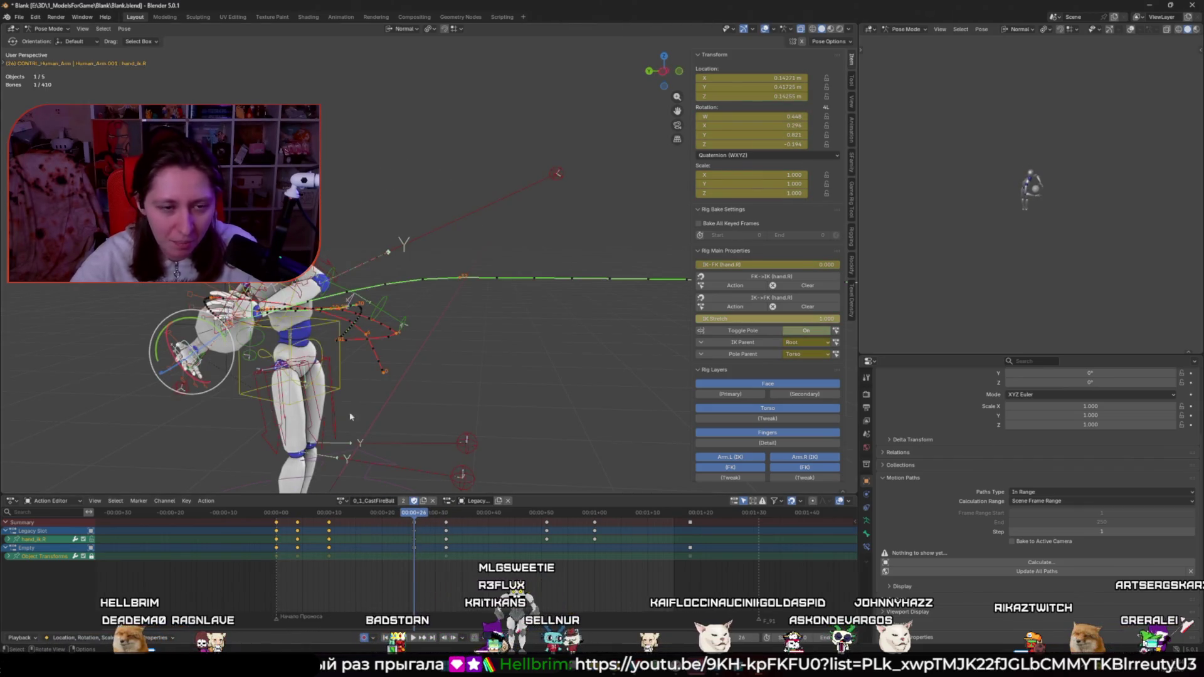
mouse_move(403, 527)
left_mouse_down()
mouse_move(477, 524)
mouse_move(415, 521)
left_mouse_up()
key("space")
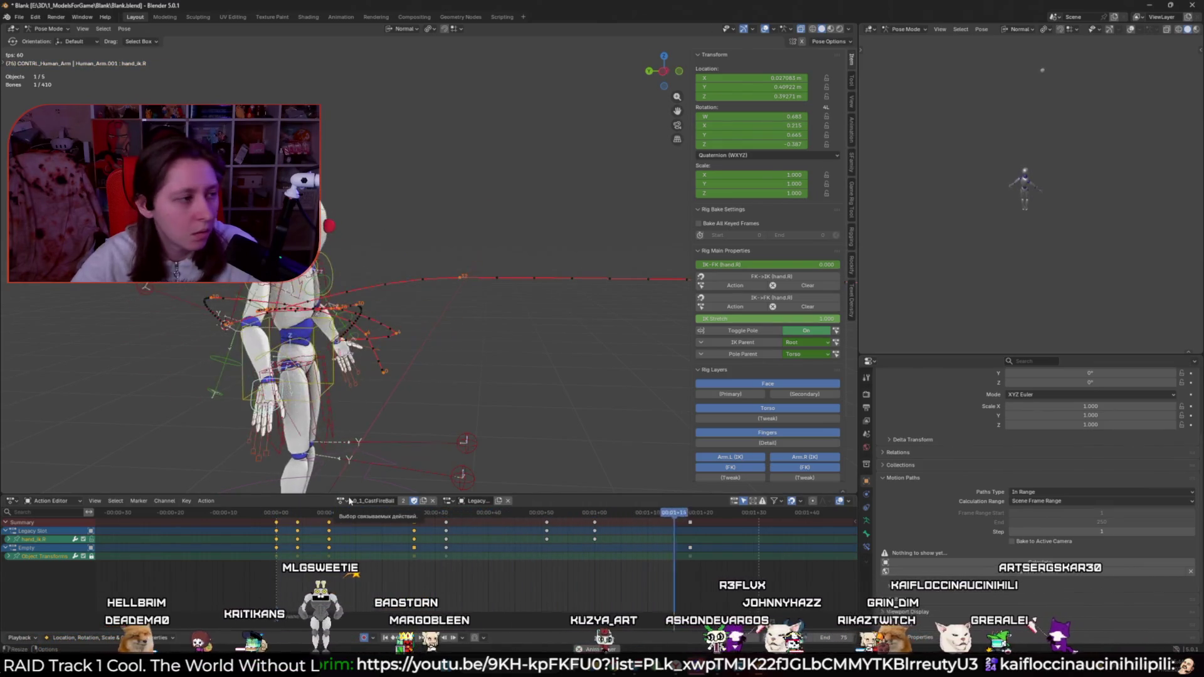
key("space")
left_click(330, 513)
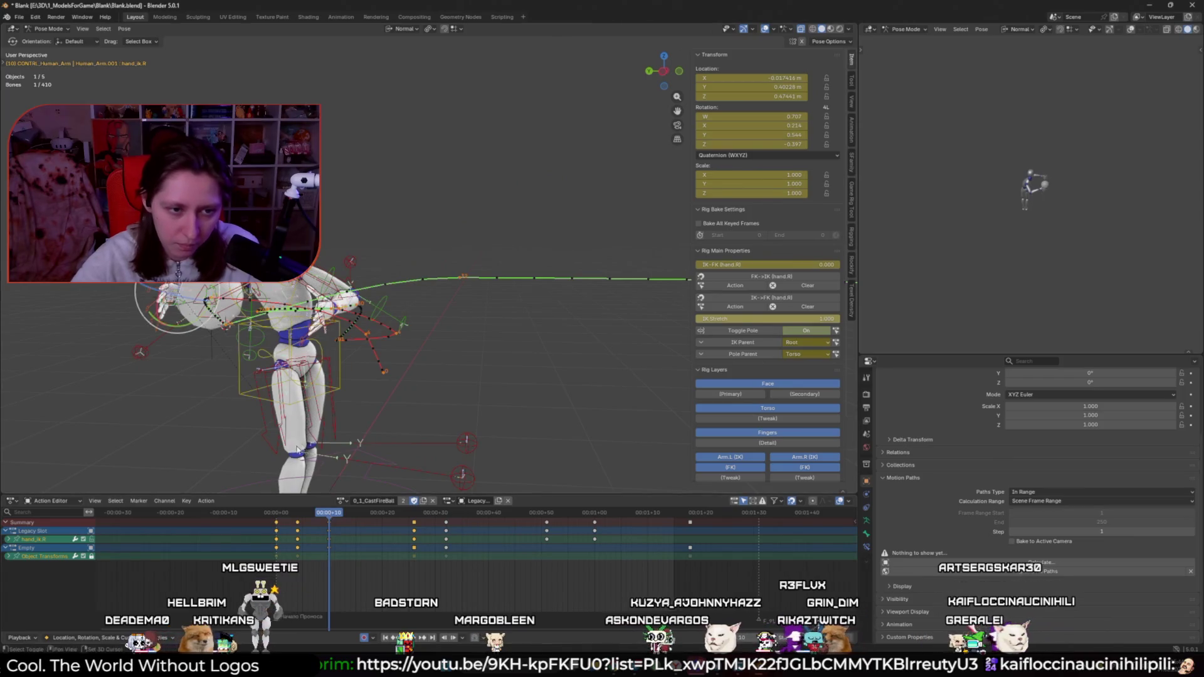
key("shift+alt+z")
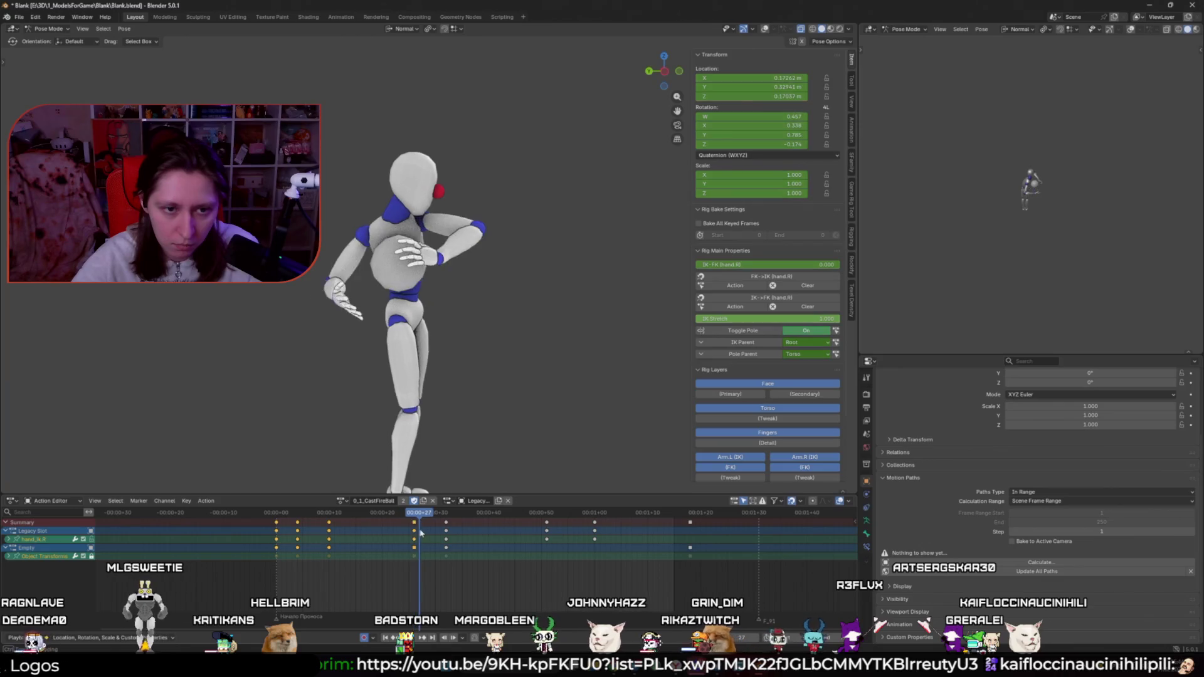
Step: At frame 30, move hand_ik.R along the global Y axis
mouse_move(428, 534)
left_mouse_down()
mouse_move(379, 533)
mouse_move(453, 530)
mouse_move(431, 518)
mouse_move(294, 536)
mouse_move(447, 547)
mouse_move(435, 545)
left_mouse_up()
mouse_move(539, 383)
middle_mouse_down()
mouse_move(570, 400)
mouse_move(580, 380)
middle_mouse_up()
key("g")
key("z")
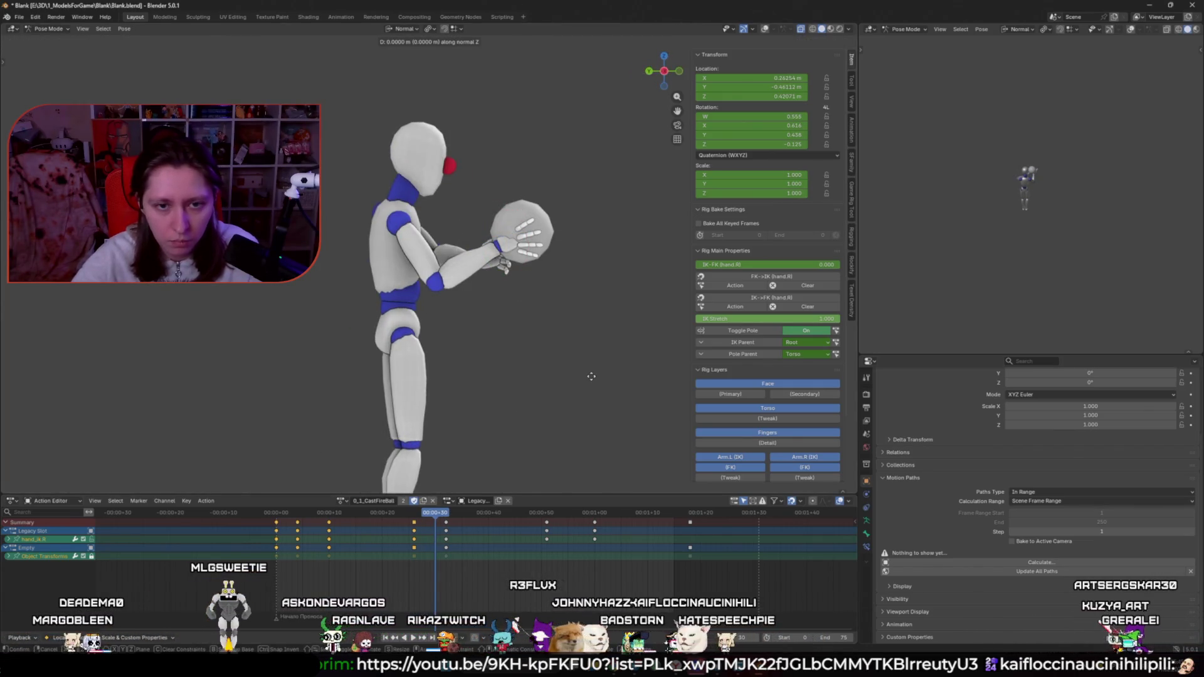
key("x")
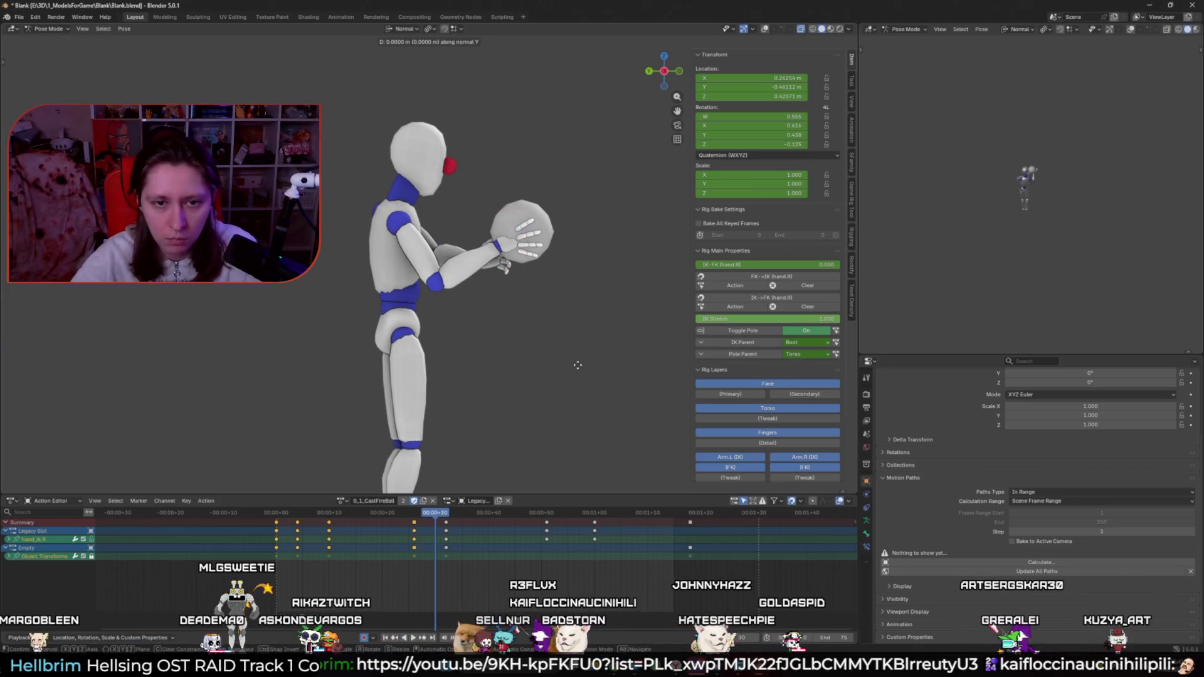
key("y")
key("y")
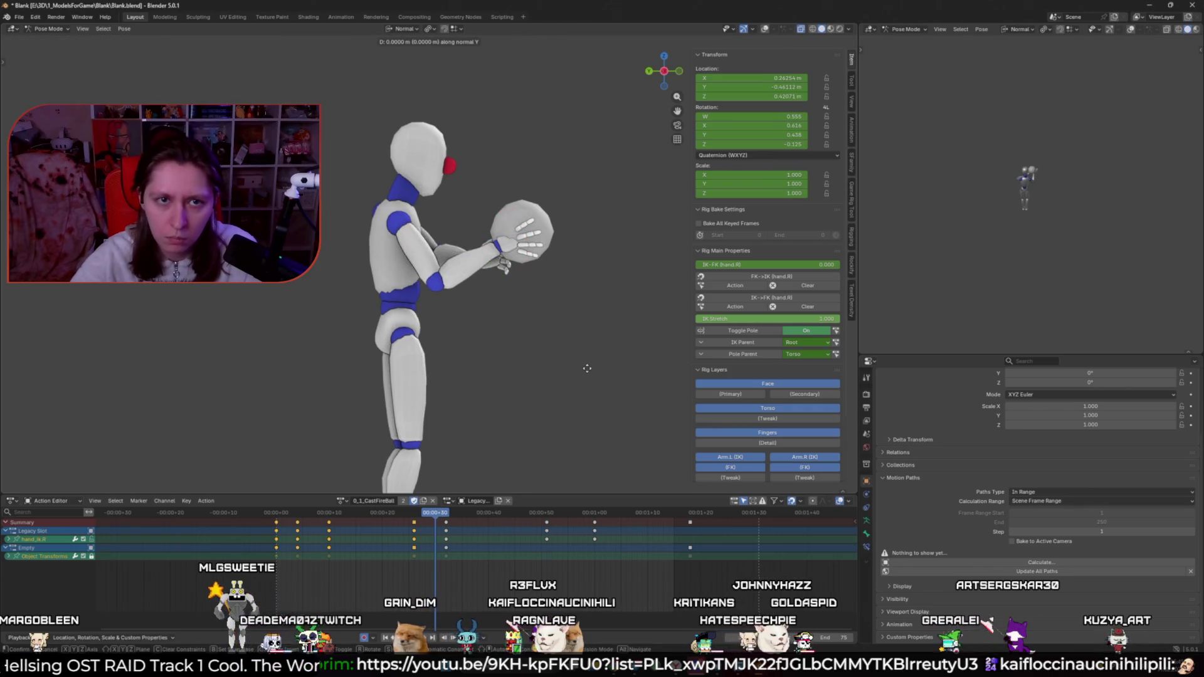
key("y")
key("y")
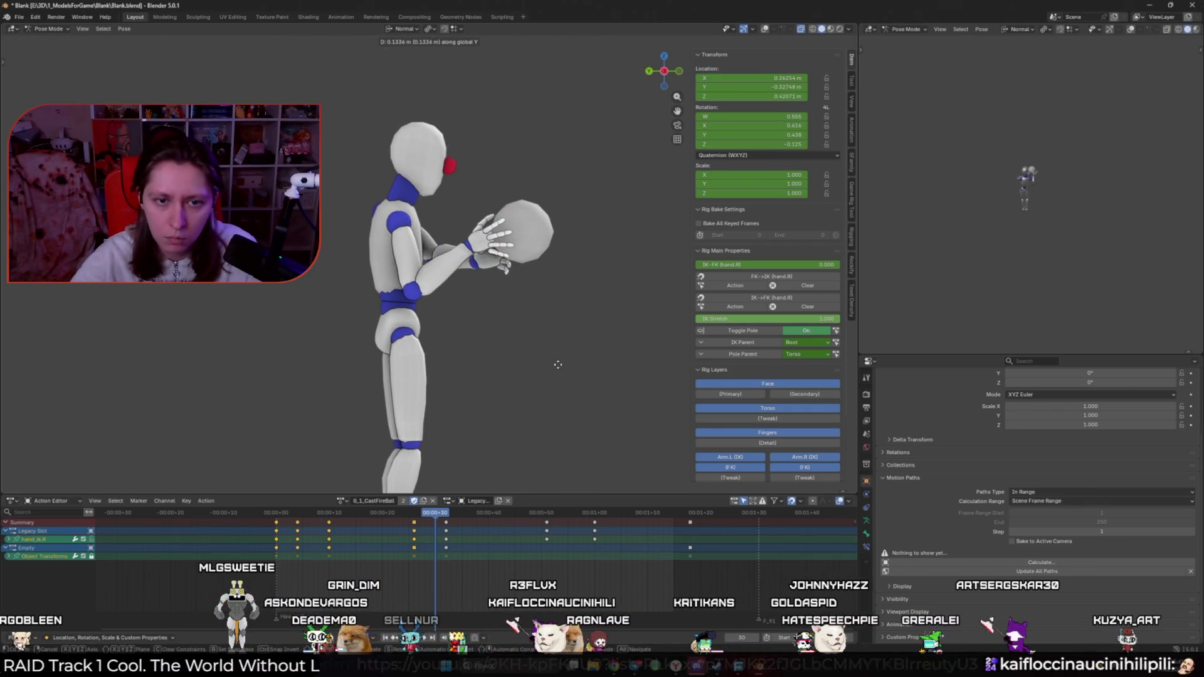
left_click(533, 360)
Step: Shift the right hand IK control along X and rotate it 25.2°
middle_click_drag(528, 358, 607, 407)
key("g")
key("z")
key("z")
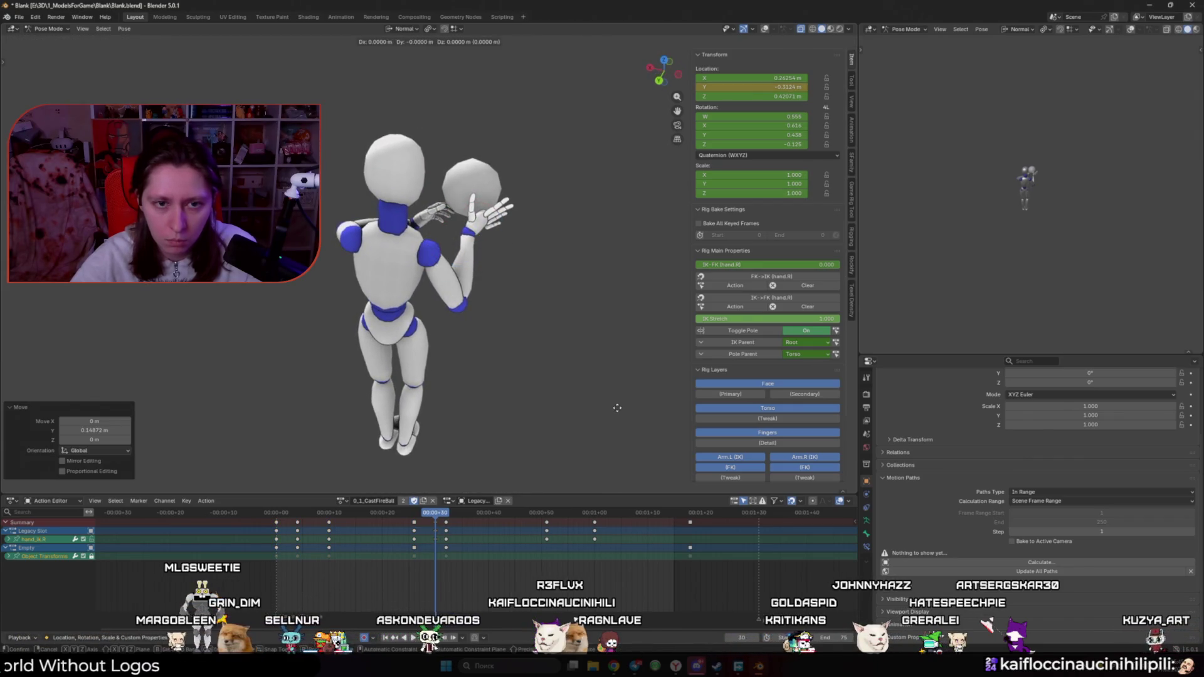
left_click(624, 405)
key("r")
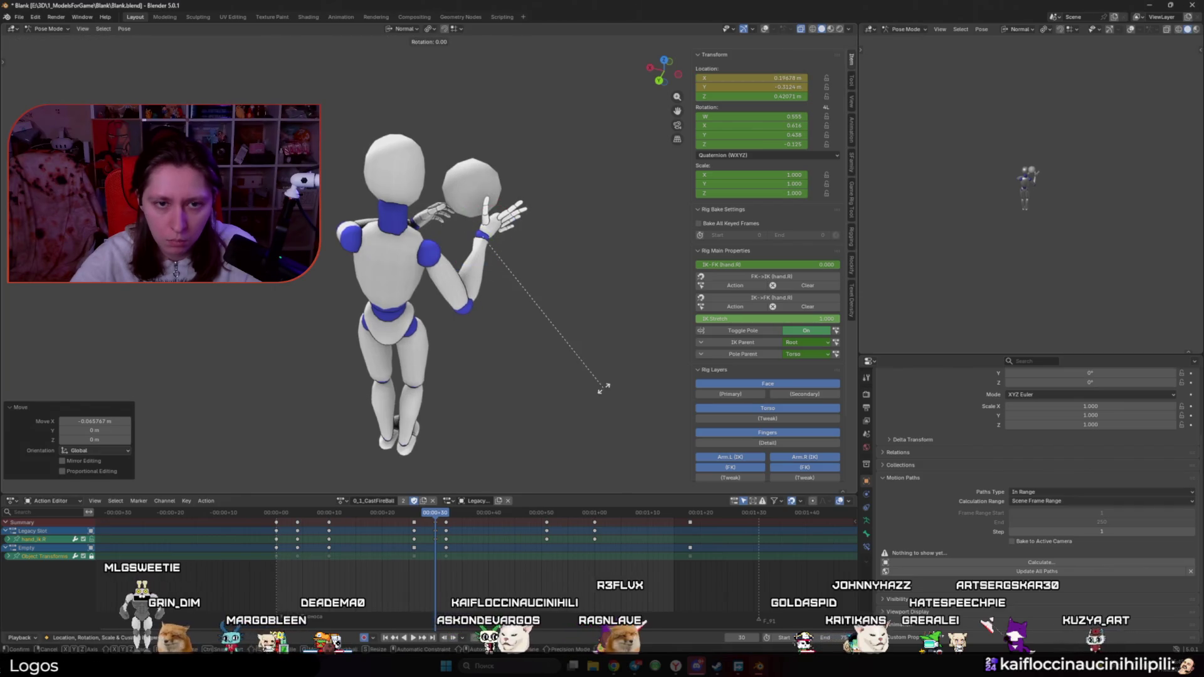
left_click(606, 297)
Step: Move the right elbow pole target to a new position
mouse_move(606, 298)
middle_mouse_down()
mouse_move(386, 305)
mouse_move(333, 364)
middle_mouse_up()
left_click(336, 360)
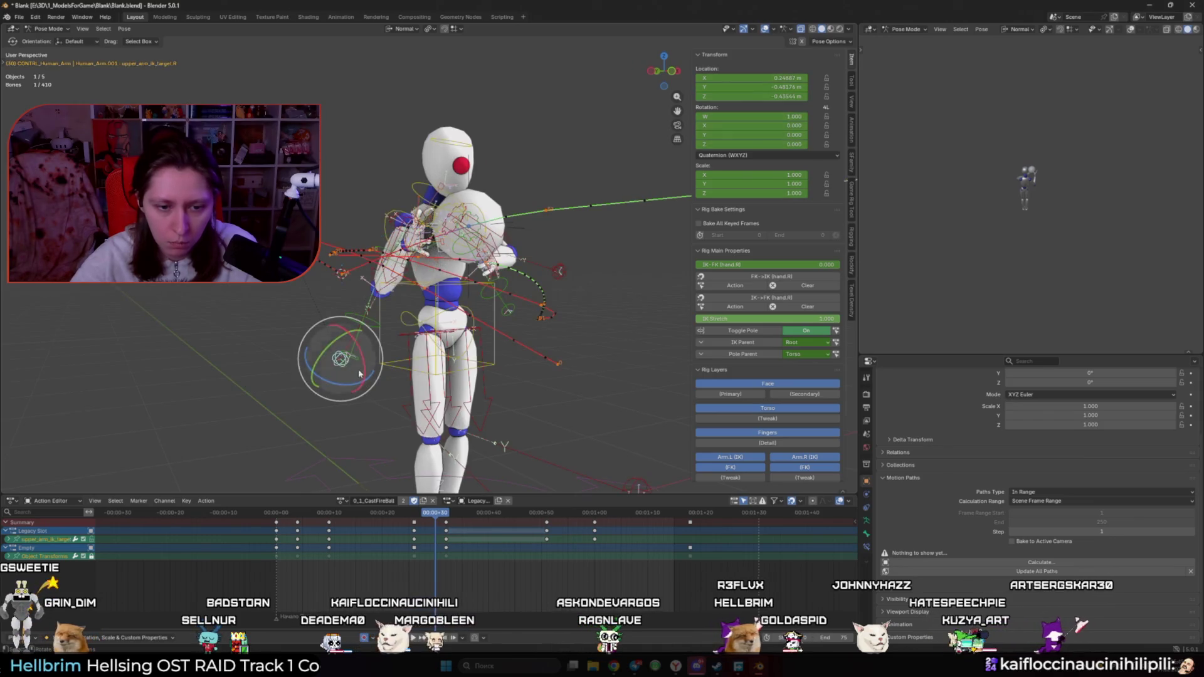
key("g")
left_click(450, 373)
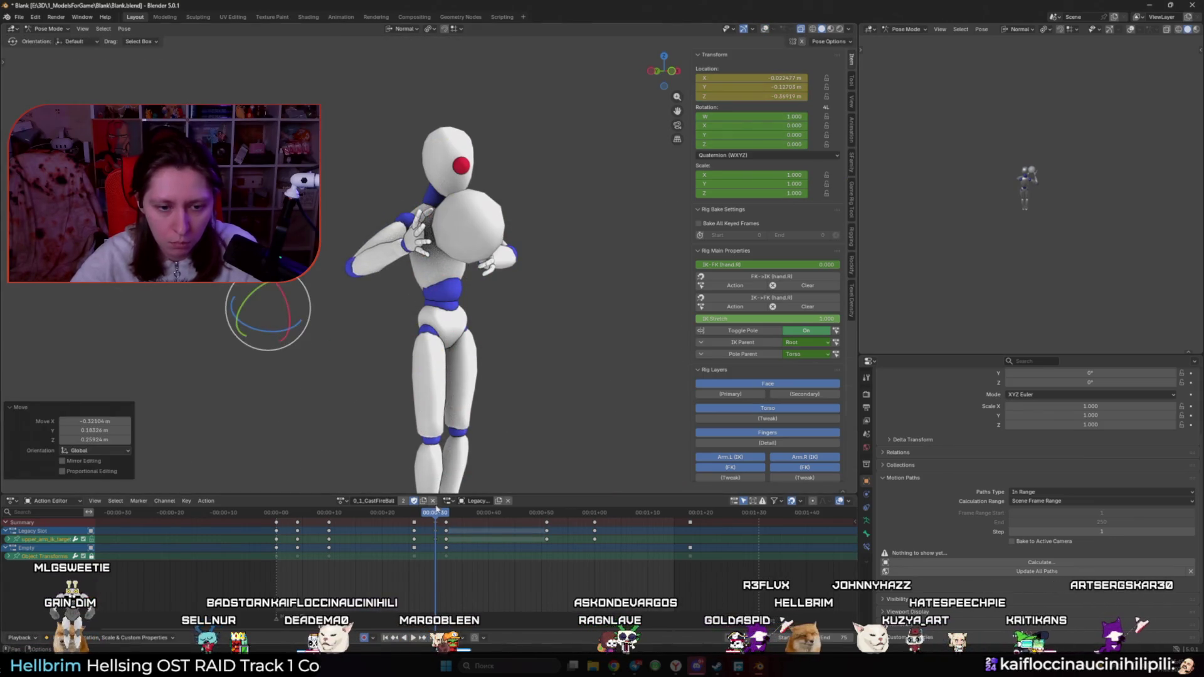
Step: Play back to check the arm, then reselect hand_ik.R with overlays shown at frame 37
key("space")
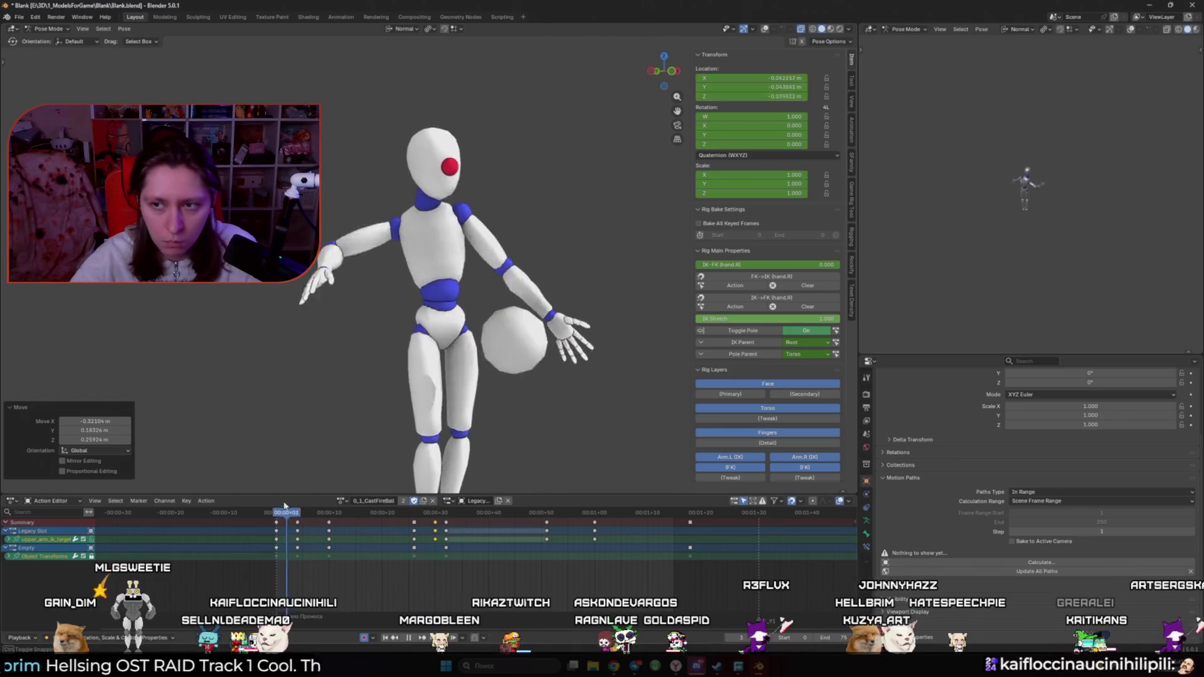
key("space")
middle_click_drag(384, 476, 414, 439)
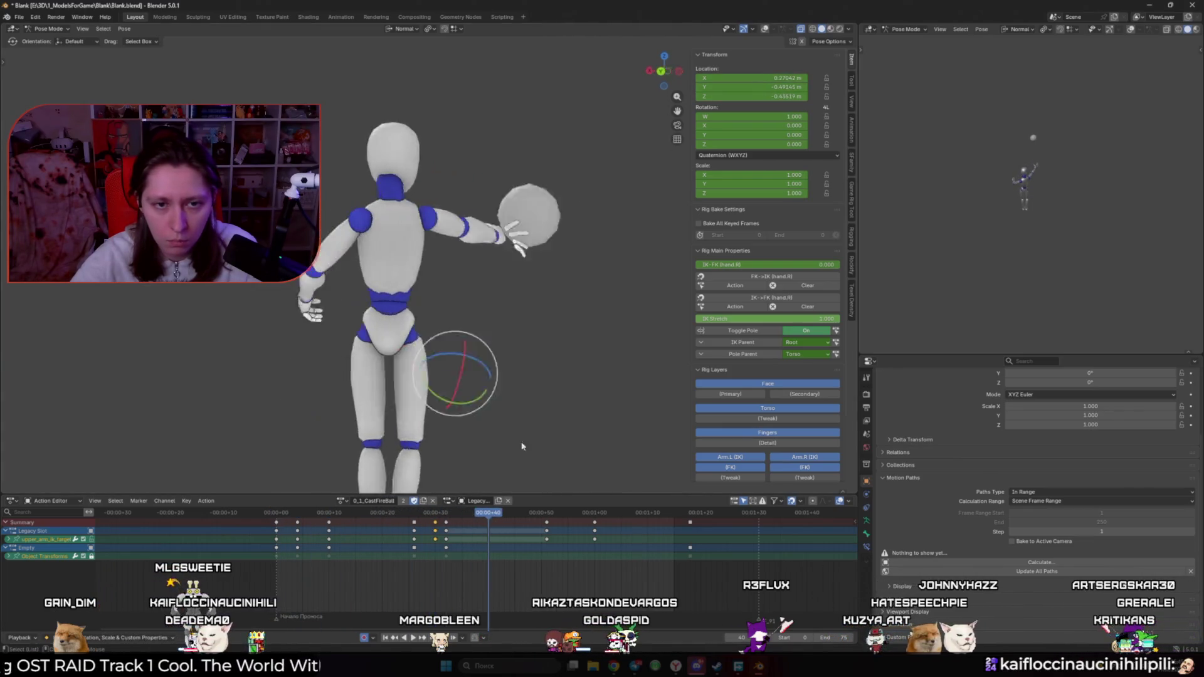
key("space")
left_click_drag(470, 512, 449, 514)
key("shift+alt+z")
left_click(569, 245)
left_click(475, 515)
Step: Shift the hand IK control along its local Z axis and freely rotate it
key("g")
key("z")
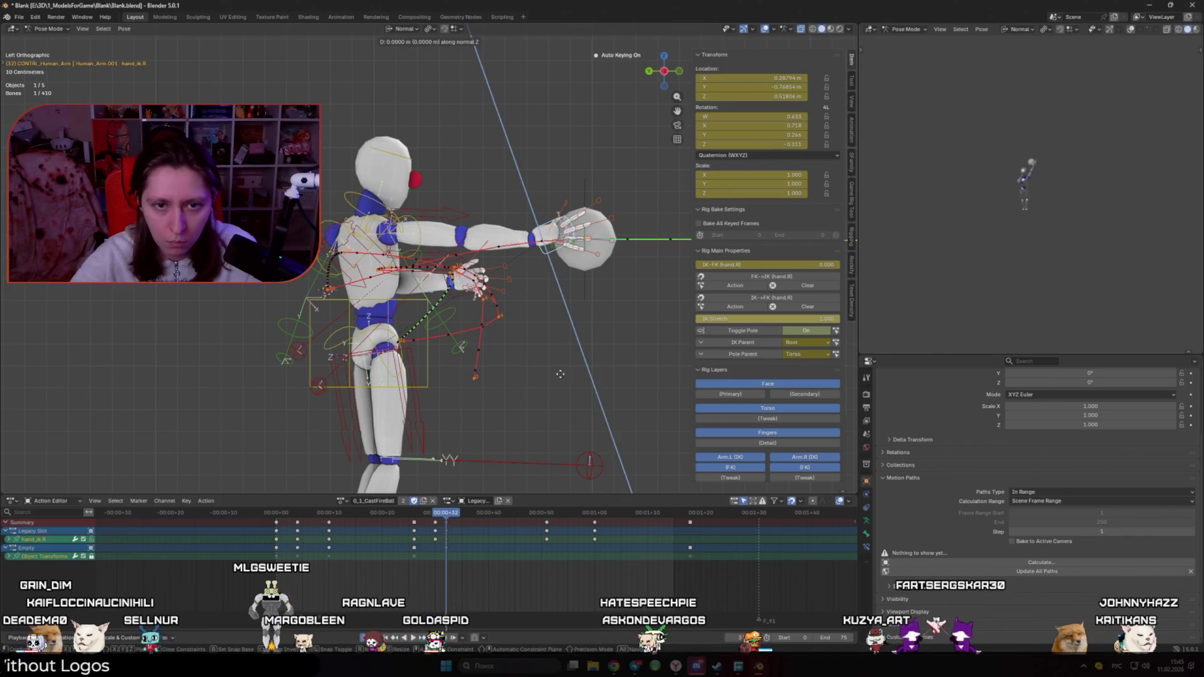
left_click(593, 273)
key("ctrl+KP_1")
key("r")
key("r")
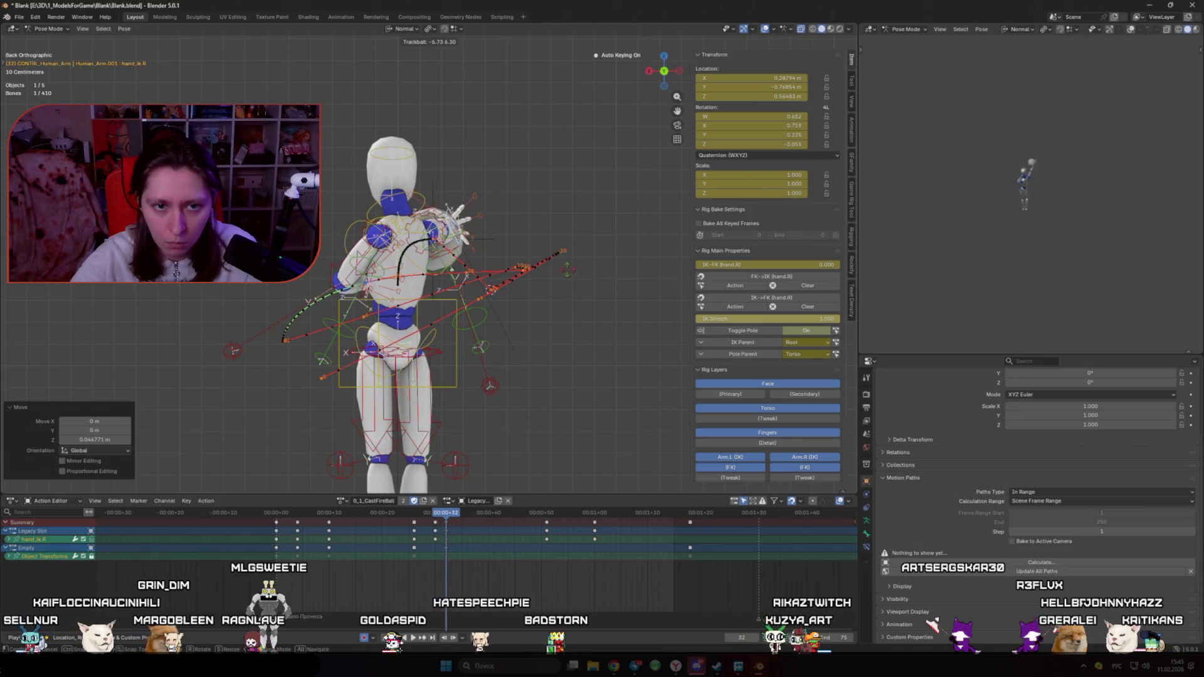
key("Return")
Step: Play the cast from the start in a three-quarter view, then return to frame 30
mouse_move(477, 323)
middle_mouse_down()
mouse_move(551, 325)
mouse_move(382, 311)
mouse_move(315, 442)
middle_mouse_up()
scroll(360, 358, "down", 2)
key("shift+Left")
key("Left")
key("Left")
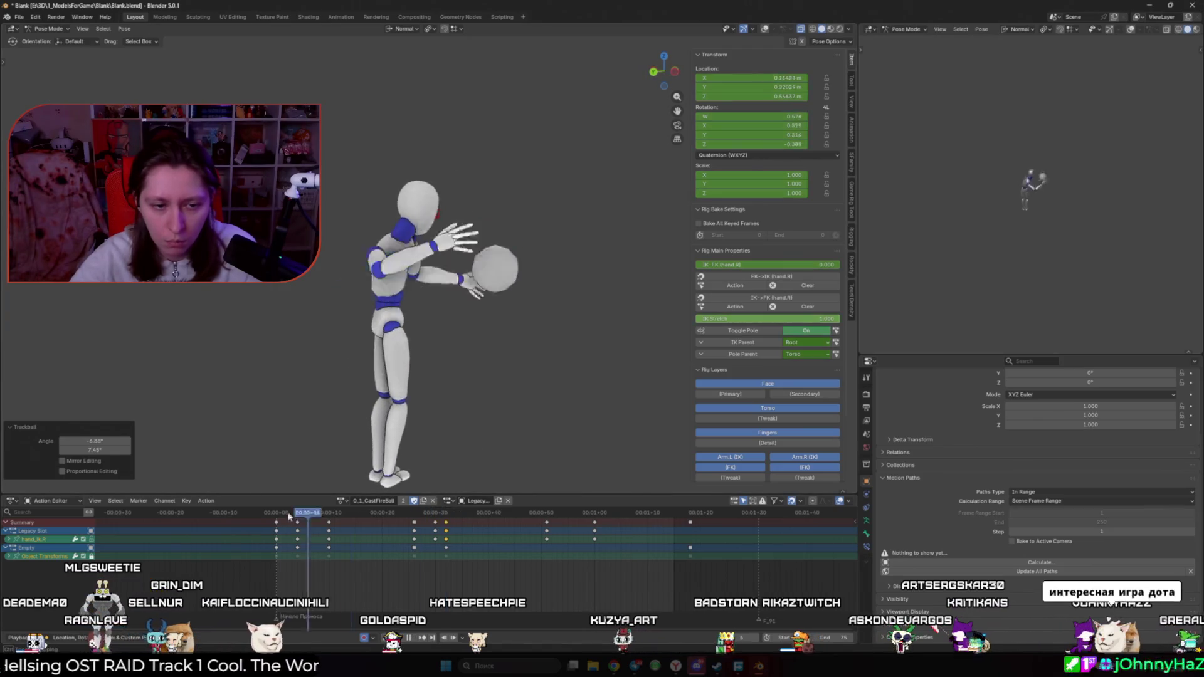
key("space")
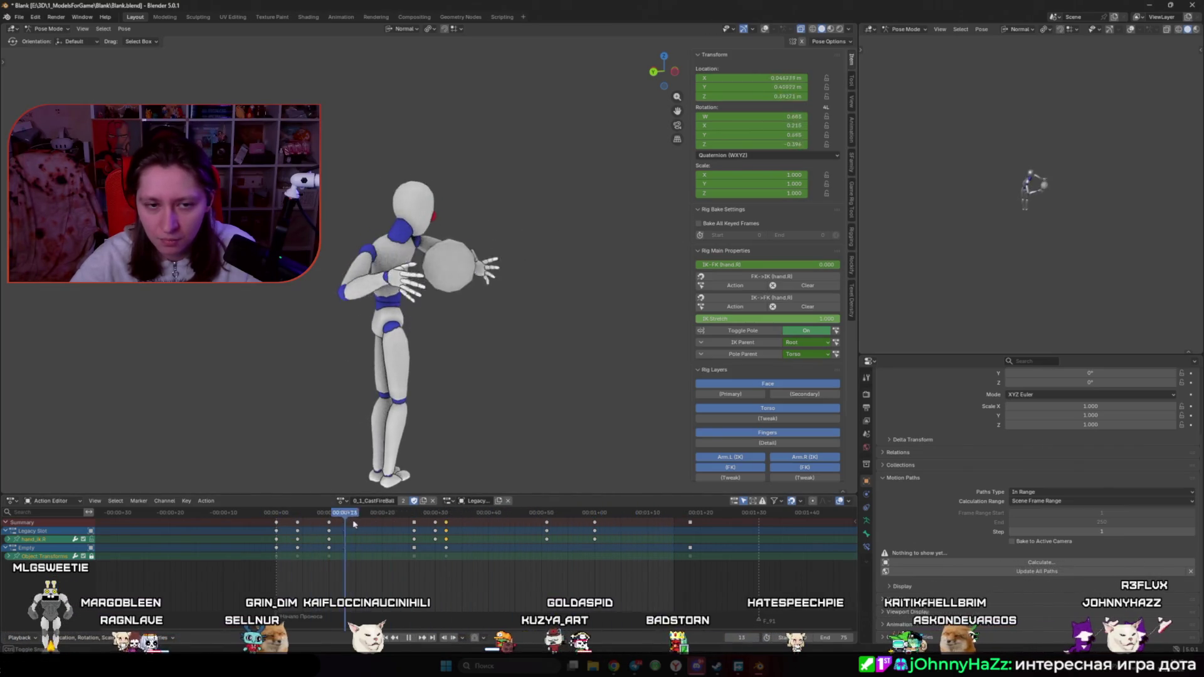
left_click(437, 515)
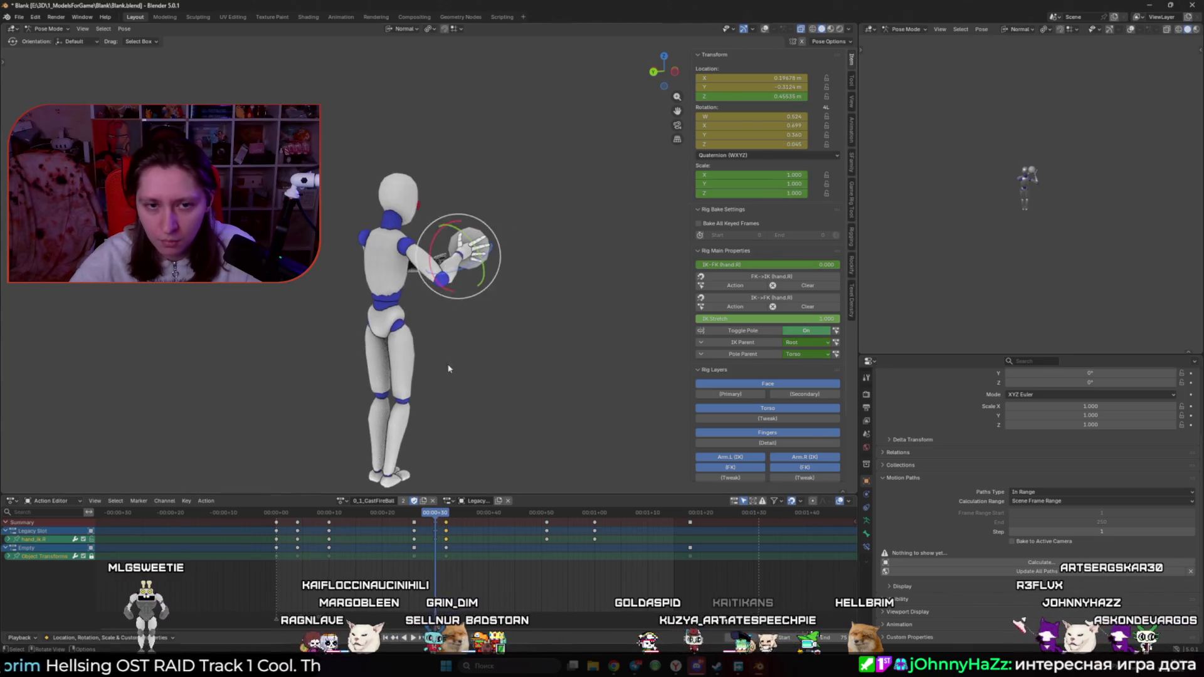
key("space")
Step: Lower the hand along Z at frame 30 and play back to check it
left_click_drag(447, 514, 442, 515)
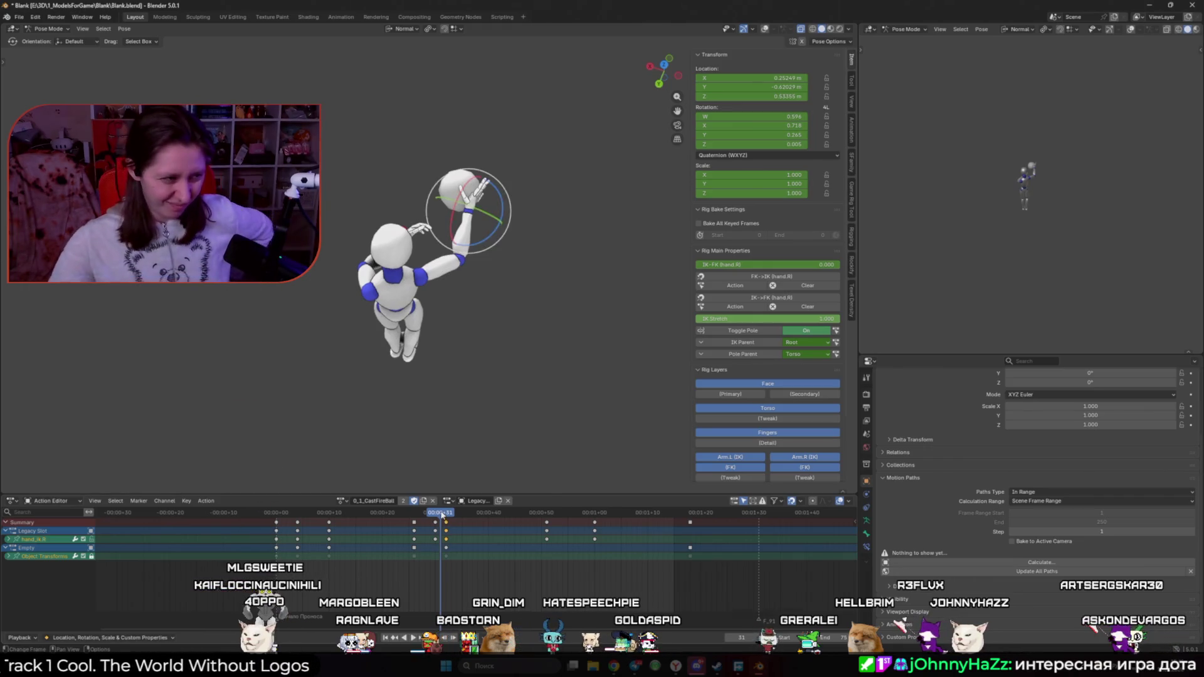
mouse_move(444, 511)
left_mouse_down()
mouse_move(458, 514)
mouse_move(435, 514)
left_mouse_up()
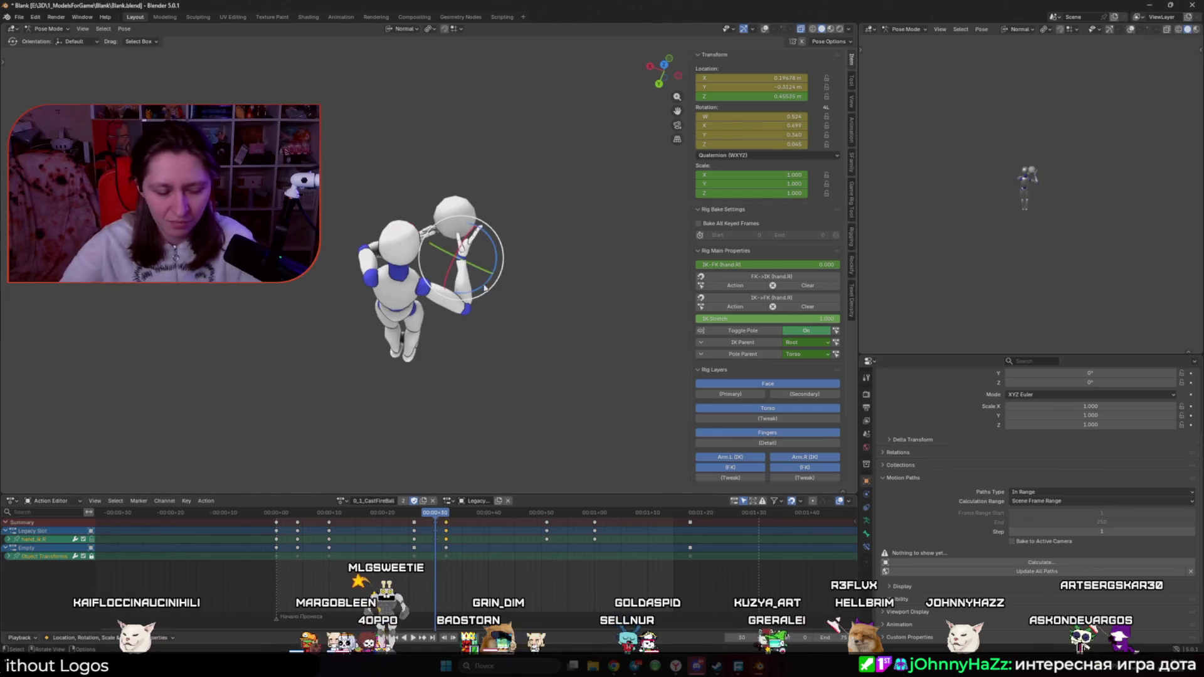
left_click(478, 342)
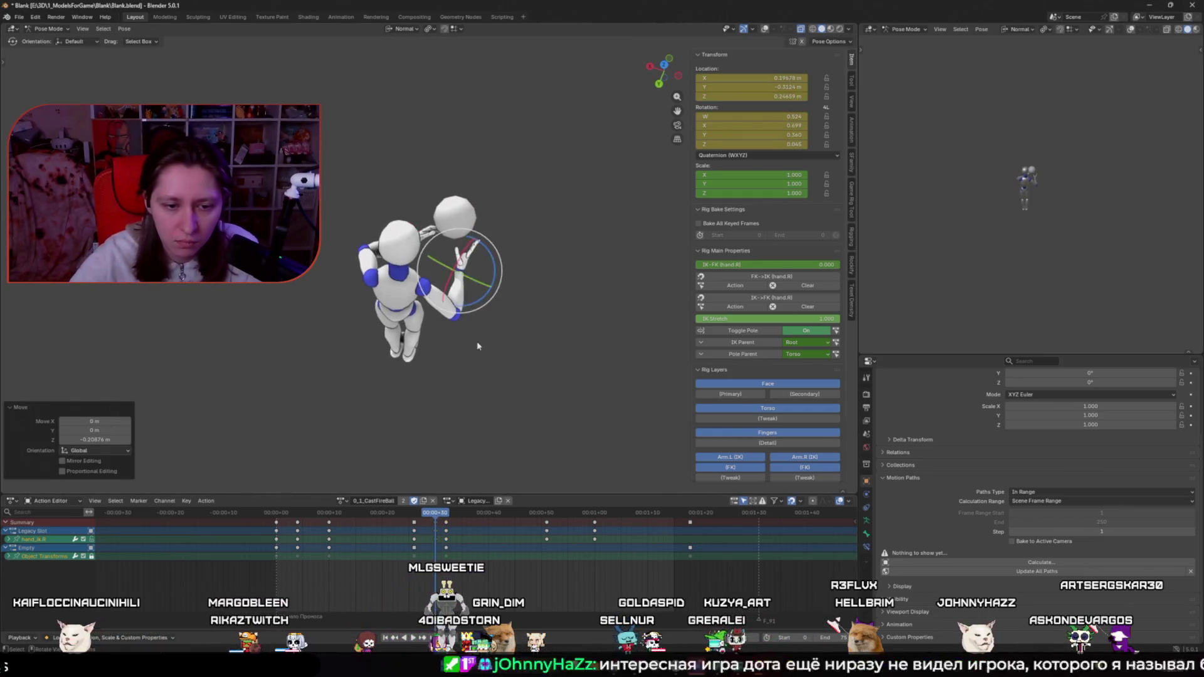
key("space")
Step: At frame 32, push the hand IK control 0.061458 m forward along Y in side view
left_click_drag(445, 515, 445, 516)
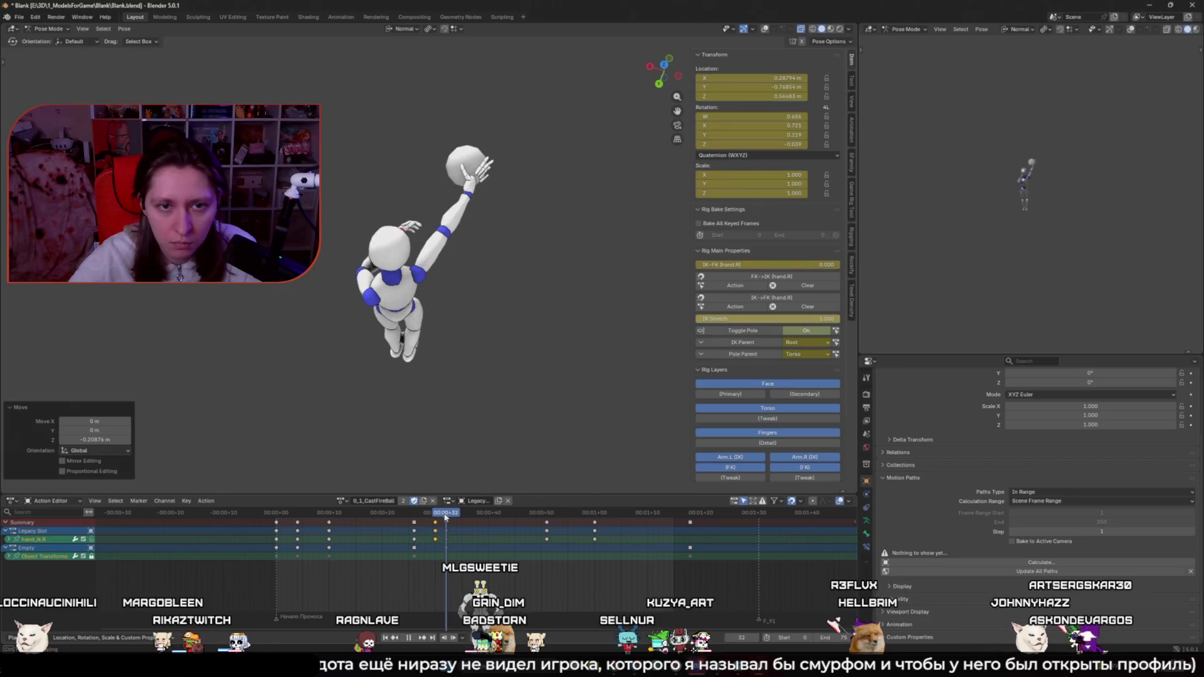
mouse_move(450, 489)
middle_mouse_down()
mouse_move(533, 389)
mouse_move(618, 337)
middle_mouse_up()
key("g")
key("z")
key("x")
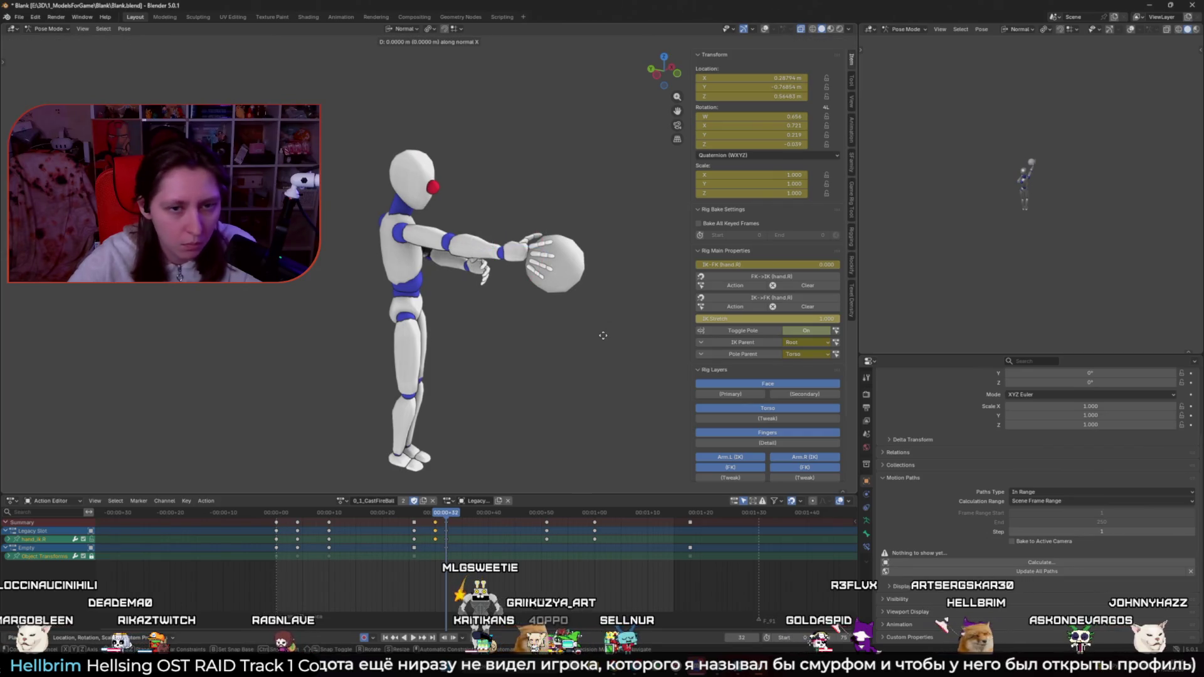
right_click(588, 331)
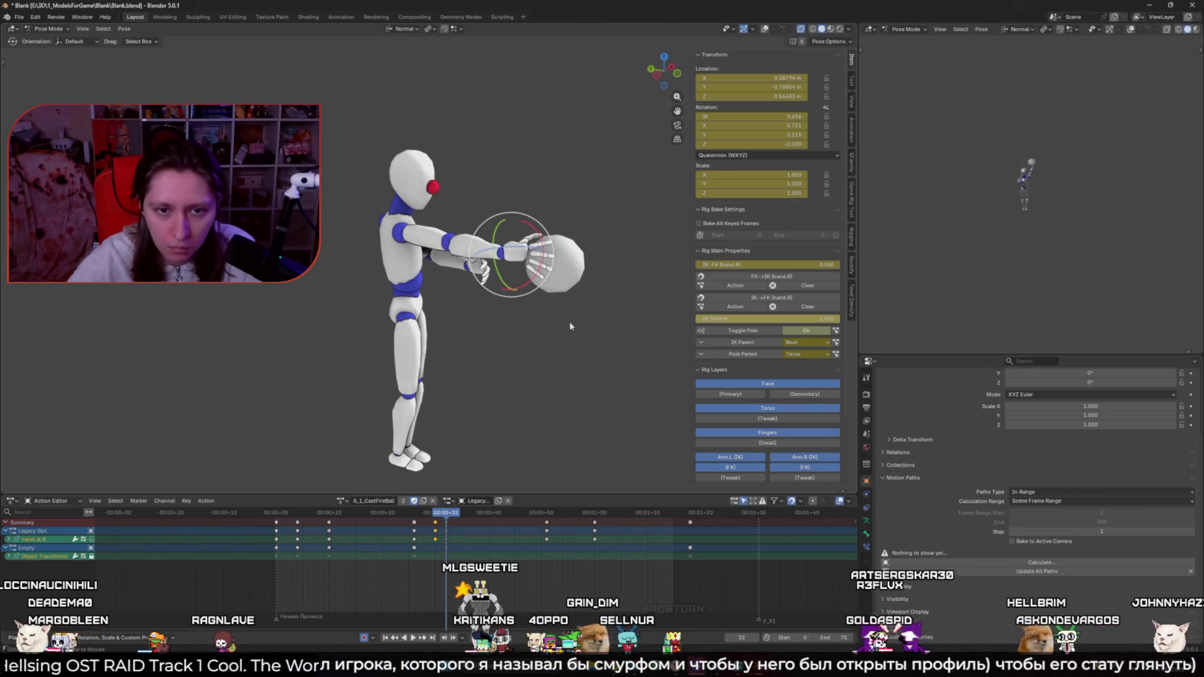
key("g")
scroll(517, 273, "up", 2)
key("y")
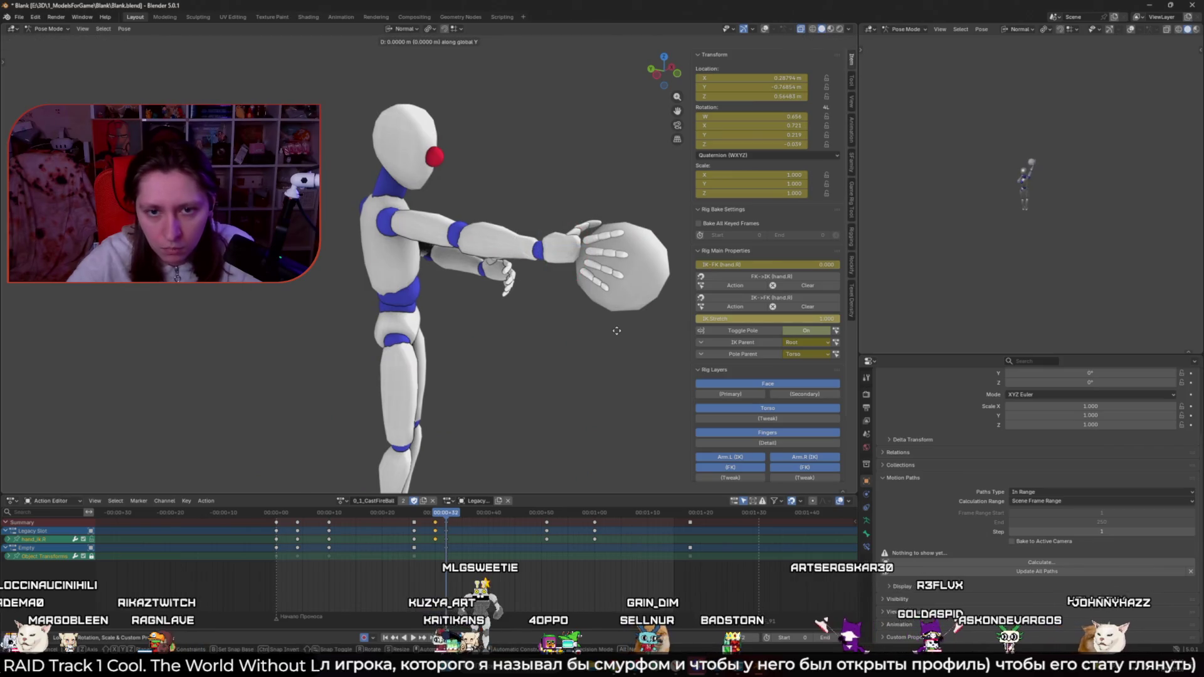
left_click(434, 311)
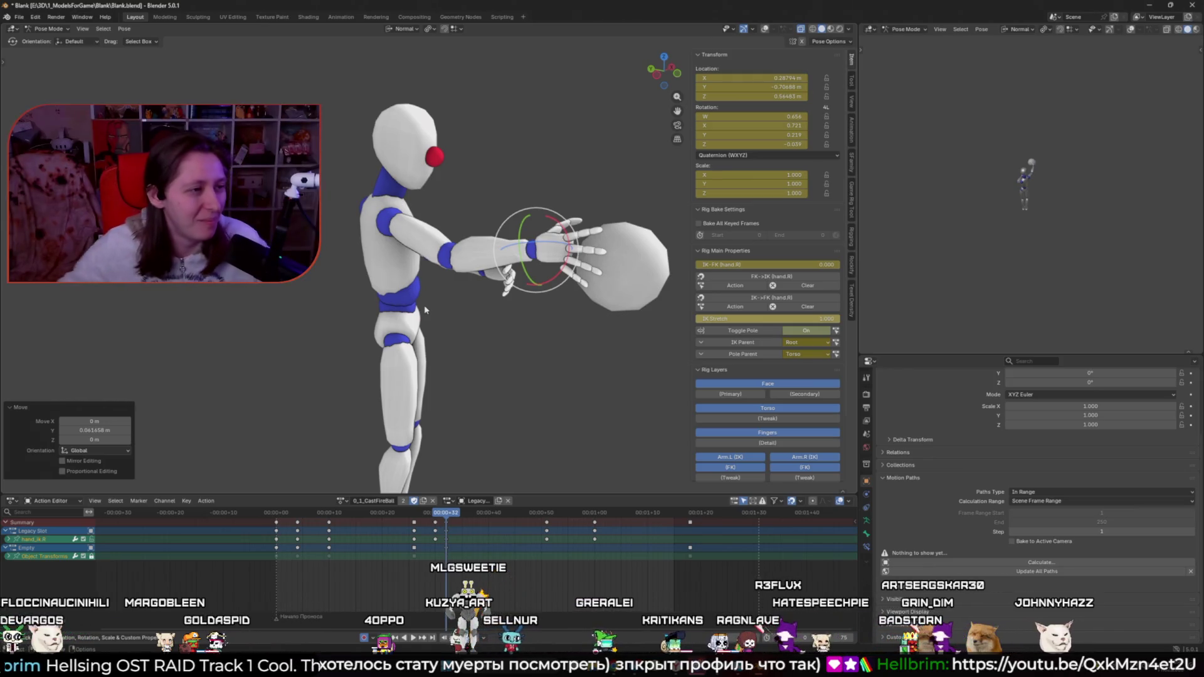
Step: Play the cast, then view frame 47 in orthographic side view with bones and motion paths shown
left_click(292, 513)
key("space")
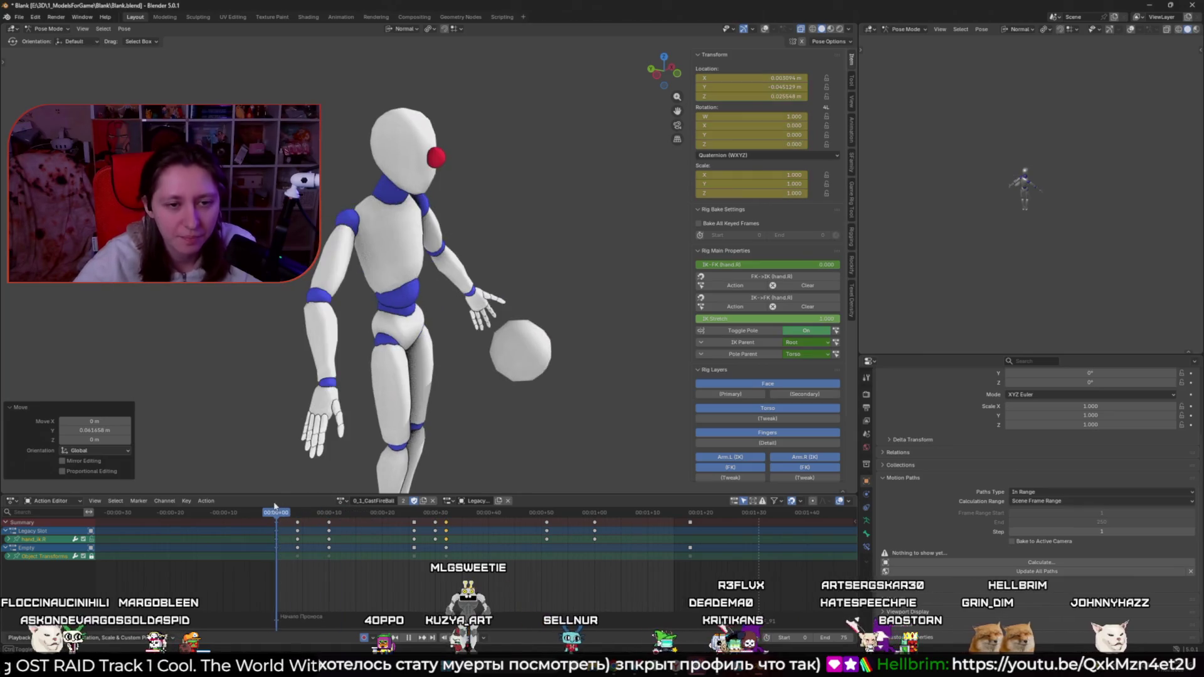
key("Escape")
key("space")
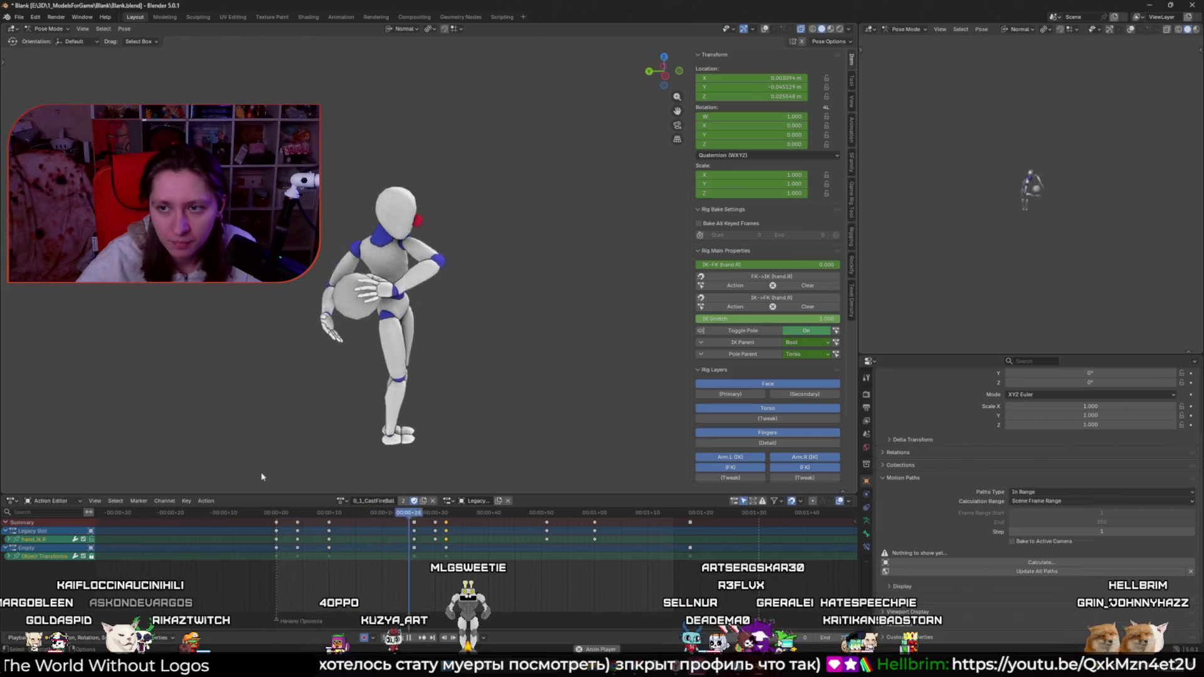
mouse_move(464, 513)
left_mouse_down()
mouse_move(528, 517)
mouse_move(516, 515)
left_mouse_up()
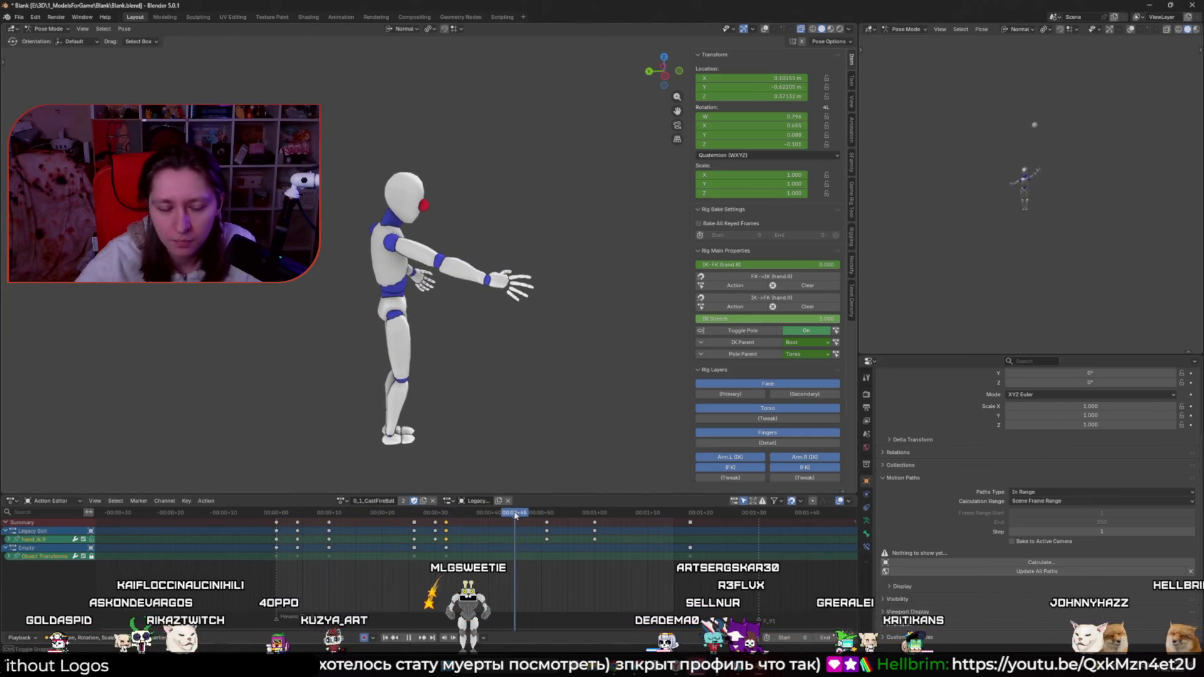
key("KP_3")
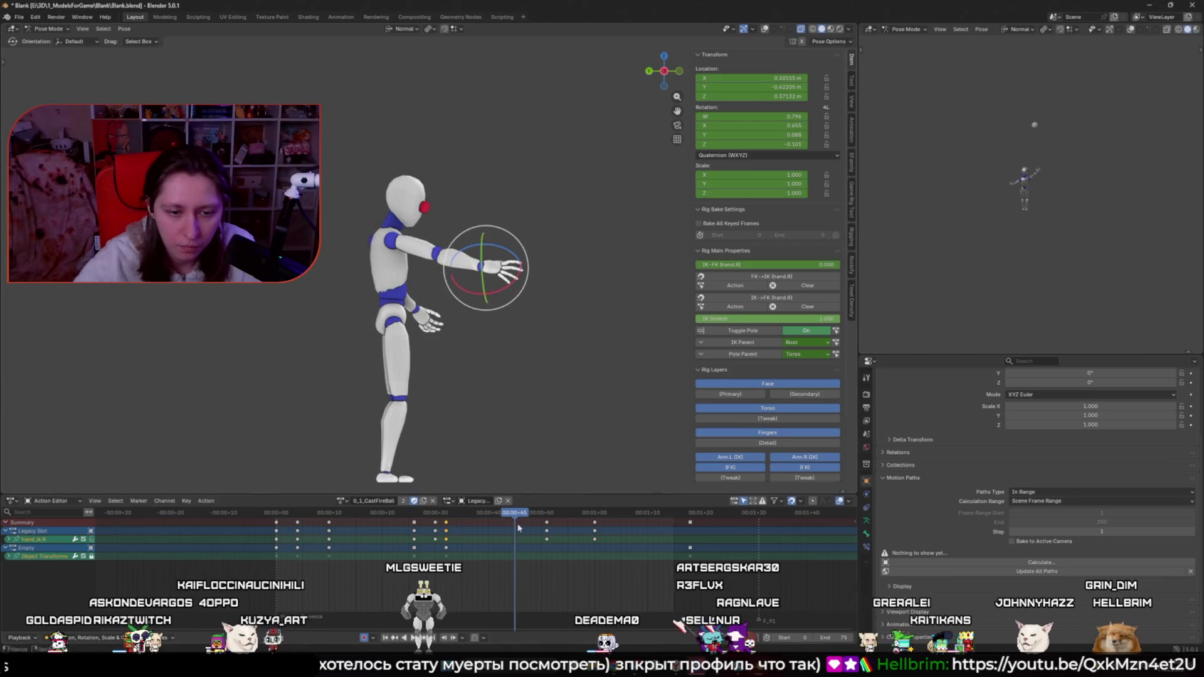
key("shift+alt+z")
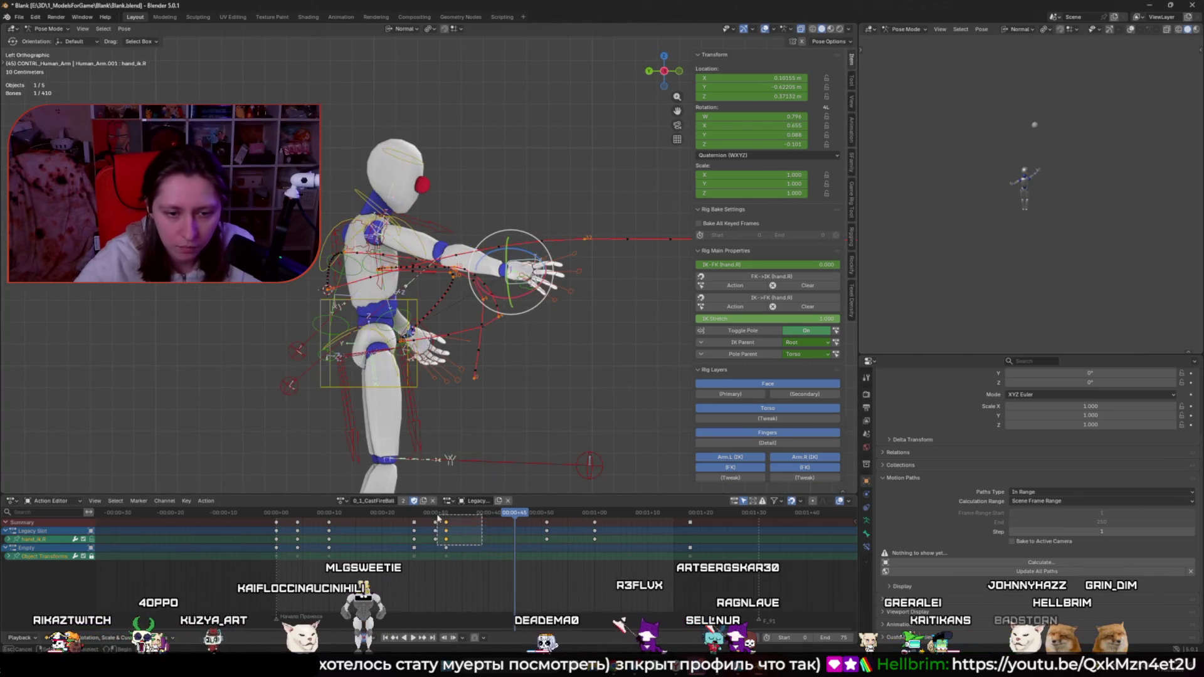
Step: Move the hand key from frame 45 to frame 40 in the Action Editor
key("i")
key("space")
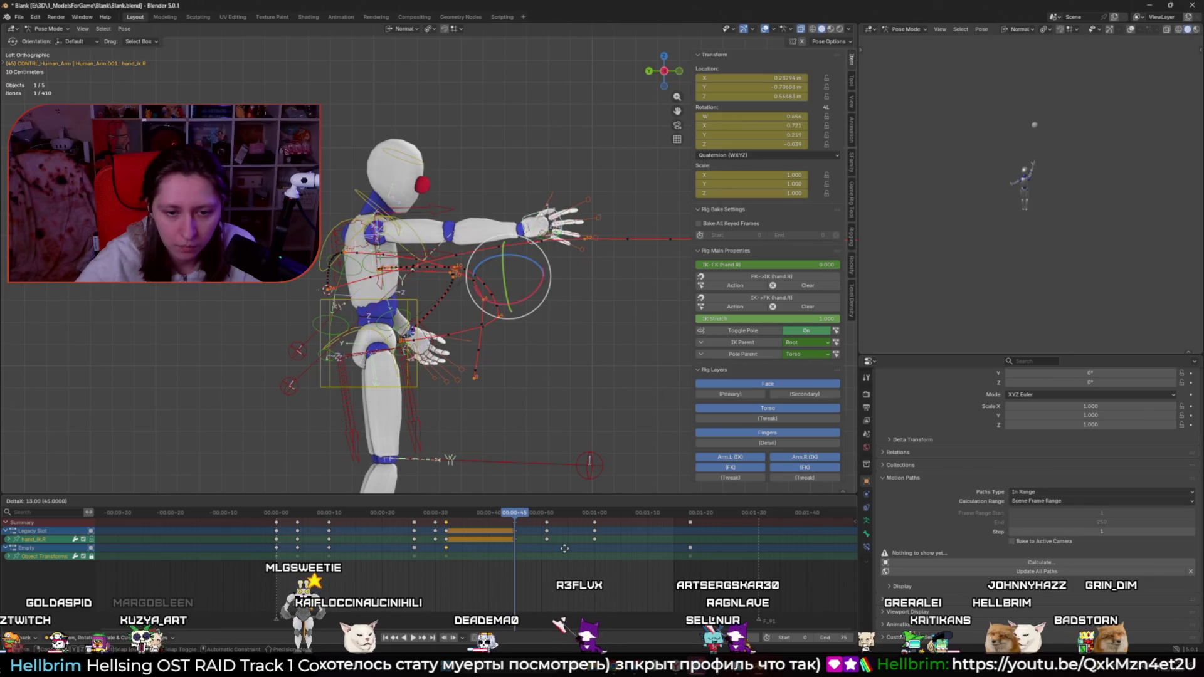
key("space")
left_click_drag(442, 520, 488, 522)
left_click(552, 512)
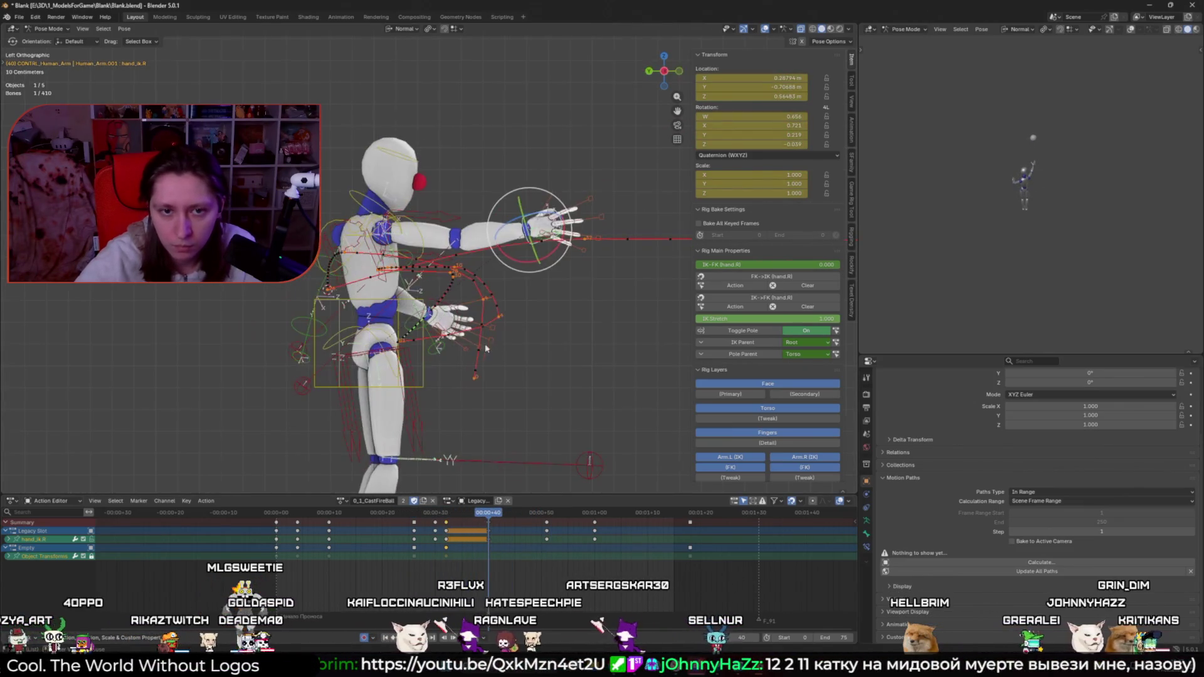
Step: In top view, reposition the hand at frame 40 and play back to check
key("KP_7")
key("g")
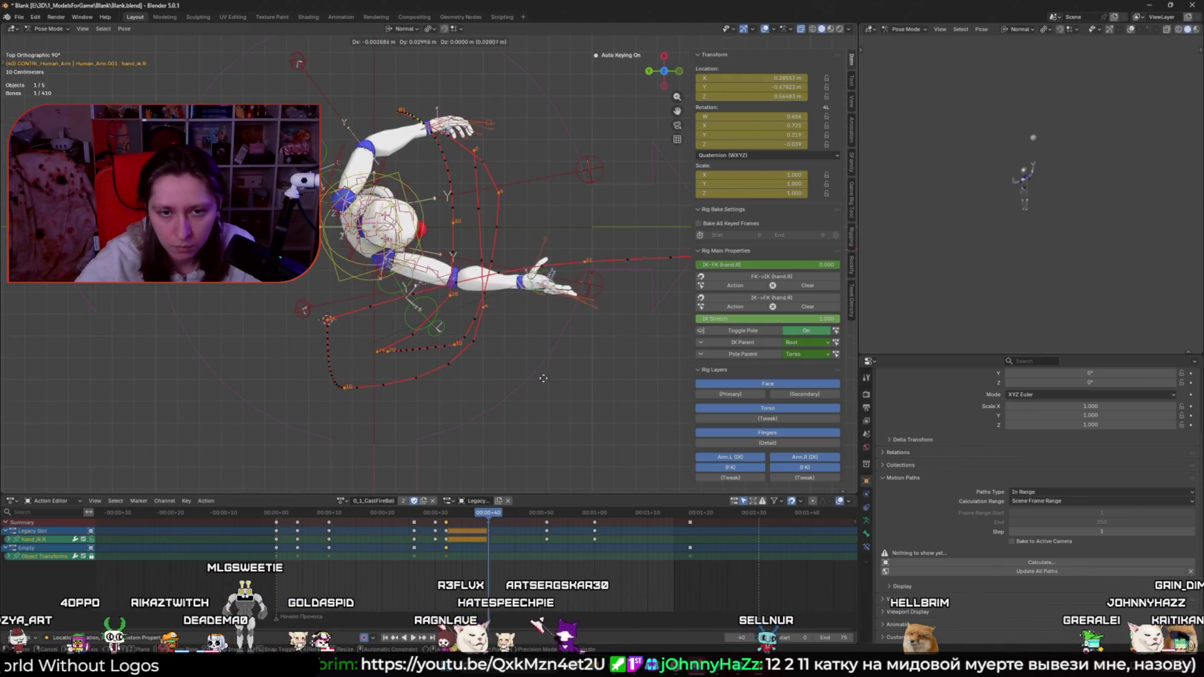
left_click(485, 402)
key("space")
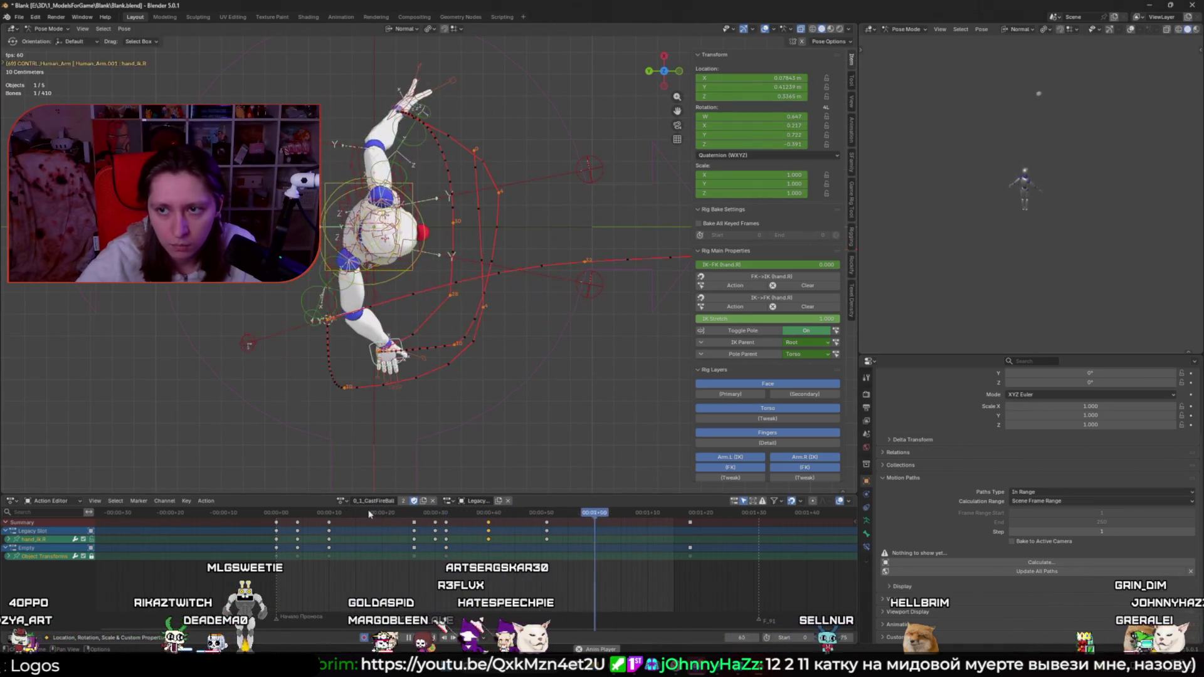
key("space")
mouse_move(409, 520)
left_mouse_down()
mouse_move(467, 526)
mouse_move(447, 526)
left_mouse_up()
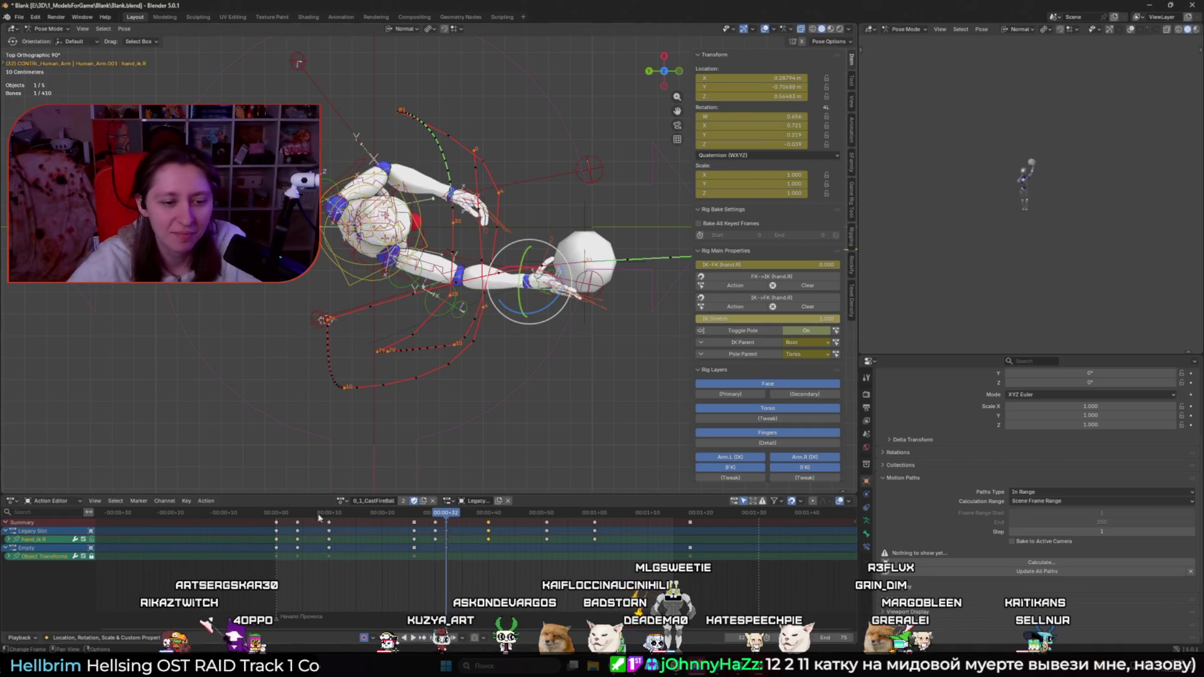
Step: Play from the start and insert a hand IK key at frame 32
left_click(276, 513)
mouse_move(294, 458)
middle_mouse_down()
mouse_move(299, 431)
mouse_move(281, 461)
mouse_move(315, 439)
middle_mouse_up()
key("space")
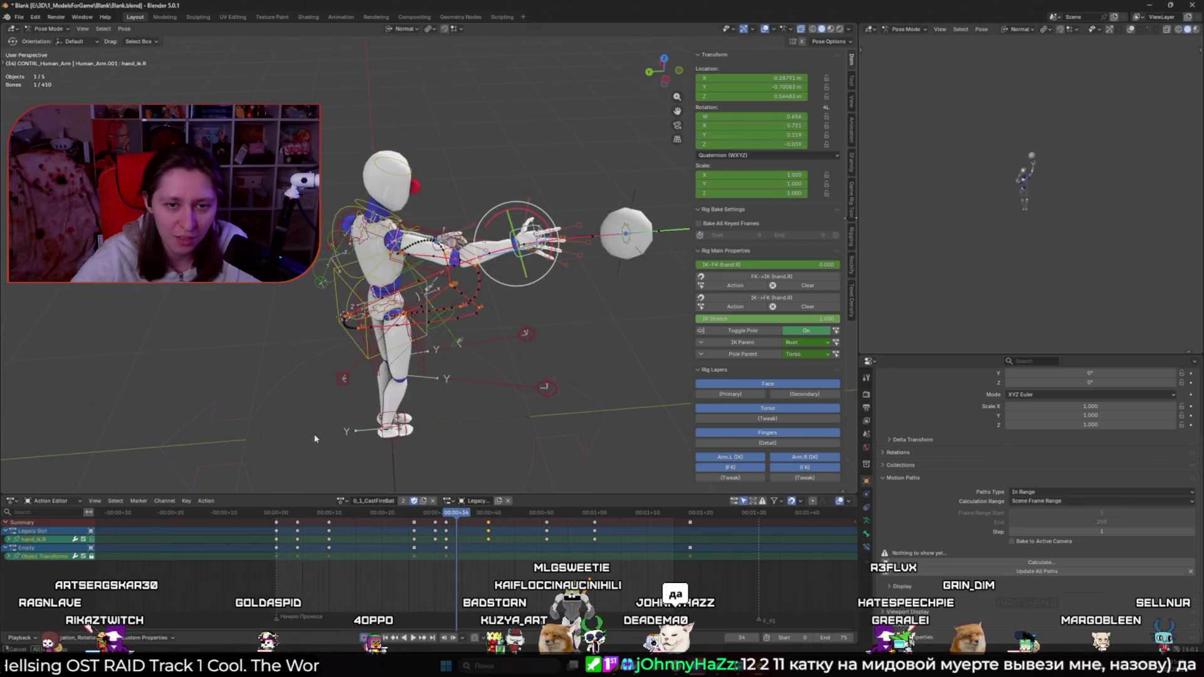
left_click_drag(375, 520, 450, 529)
left_click(457, 539)
key("i")
Step: At frame 40, move the hand control and nudge it along X in top view
left_click(488, 523)
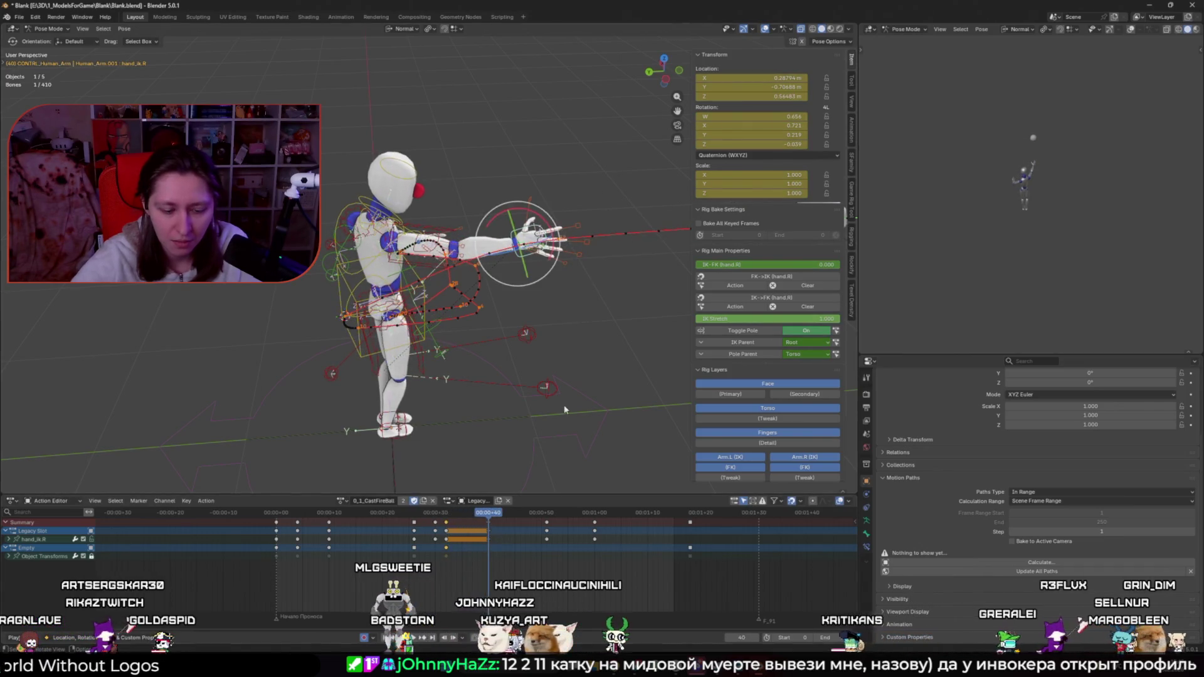
key("g")
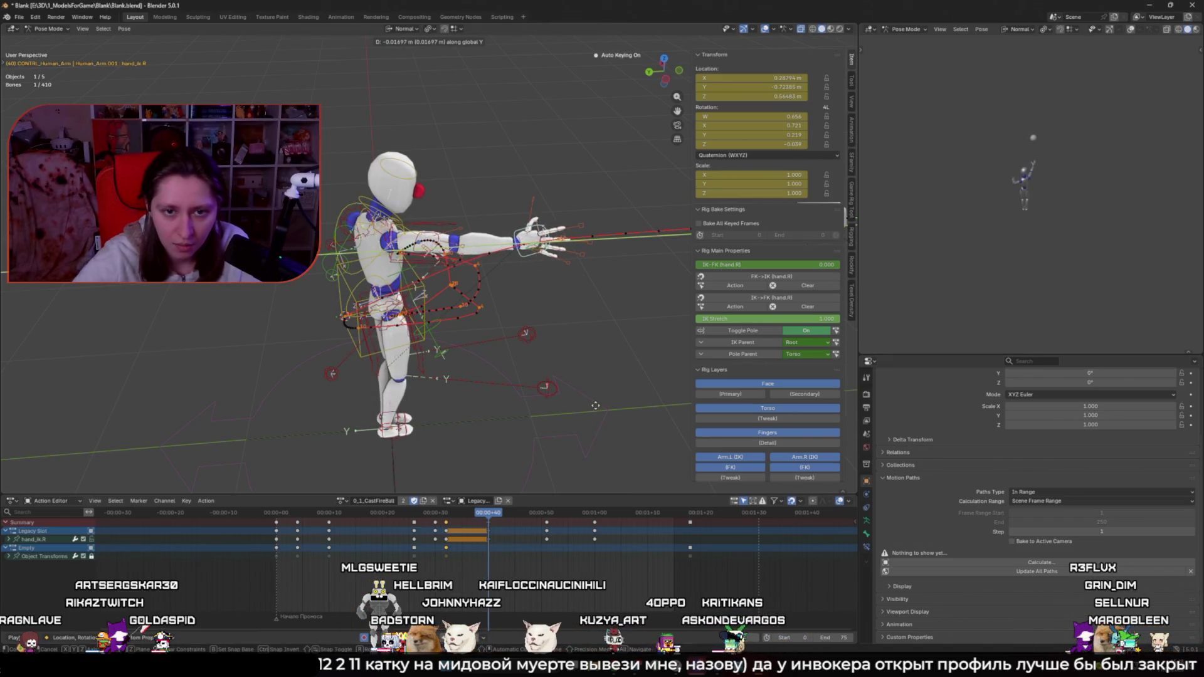
left_click(595, 406)
middle_click_drag(595, 405, 602, 361)
key("KP_1")
key("KP_7")
key("g")
left_click(582, 306)
Step: Adjust the hand along Y at frame 32 and again at frame 40
key("Down")
key("g")
key("y")
left_click(532, 387)
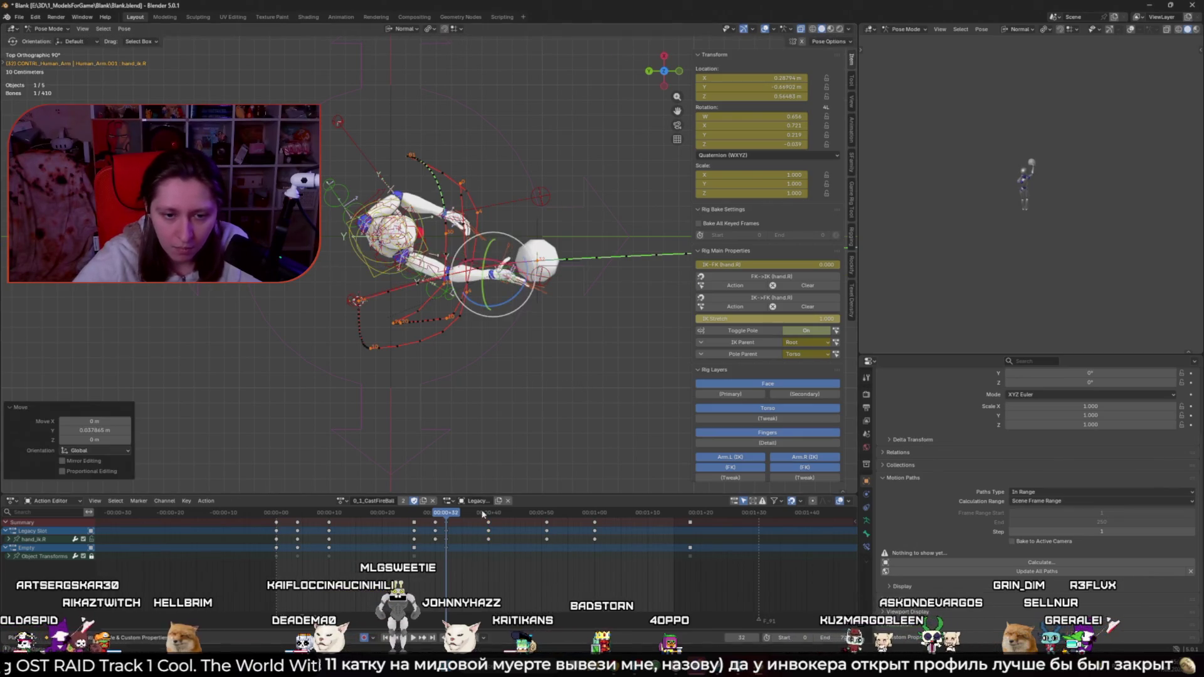
key("Up")
key("g")
key("y")
key("y")
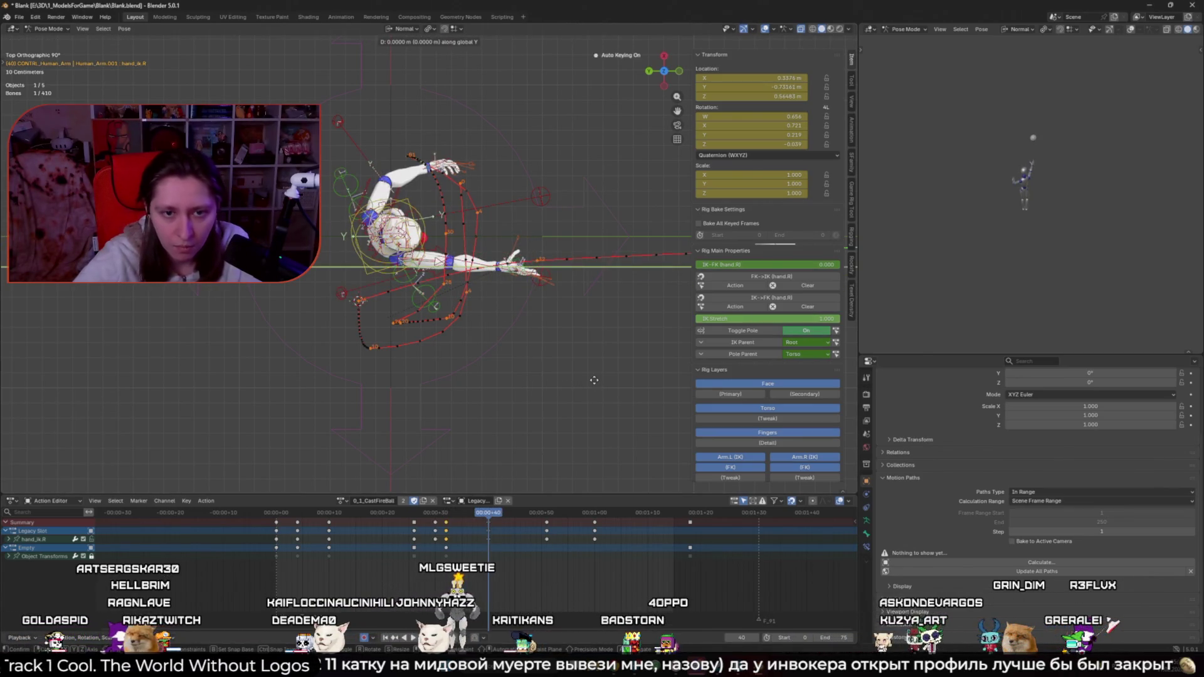
left_click(563, 379)
Step: Move the elbow pole target upper_arm_ik_target.R beside the character
middle_click_drag(563, 379, 606, 291)
mouse_move(450, 290)
middle_mouse_down()
mouse_move(495, 376)
mouse_move(365, 376)
mouse_move(386, 369)
middle_mouse_up()
left_click(498, 384)
key("g")
left_click(536, 356)
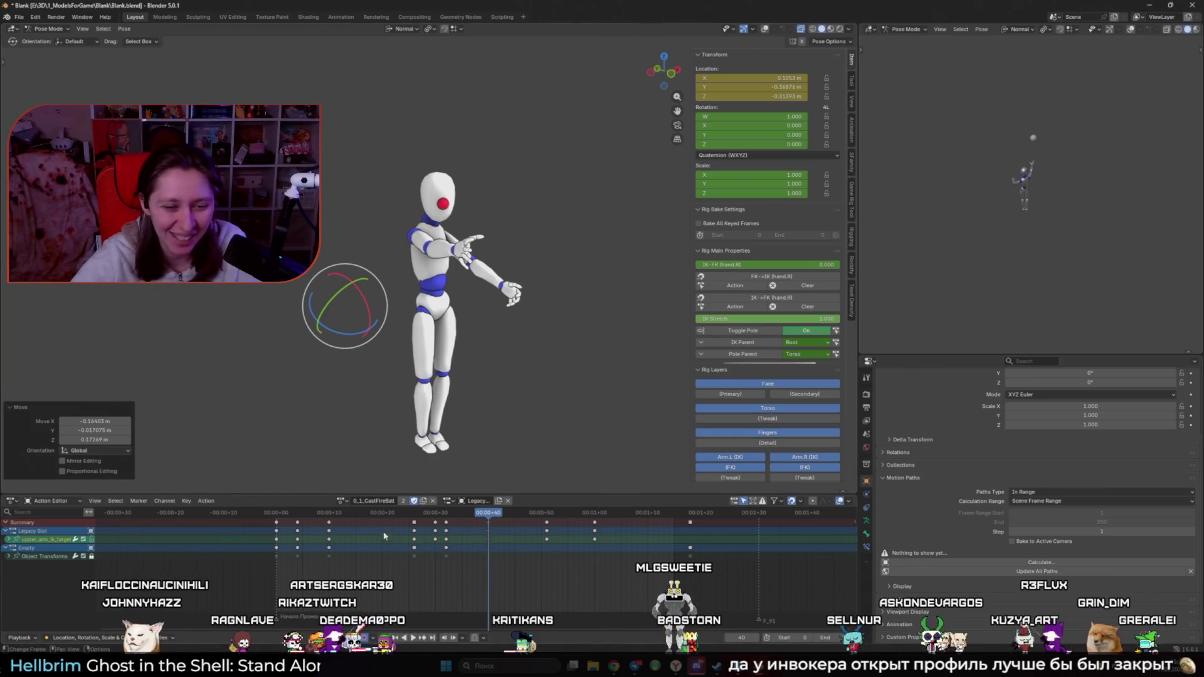
Step: Key the elbow pole target at frame 40 and review playback in the left orthographic view
key("i")
key("space")
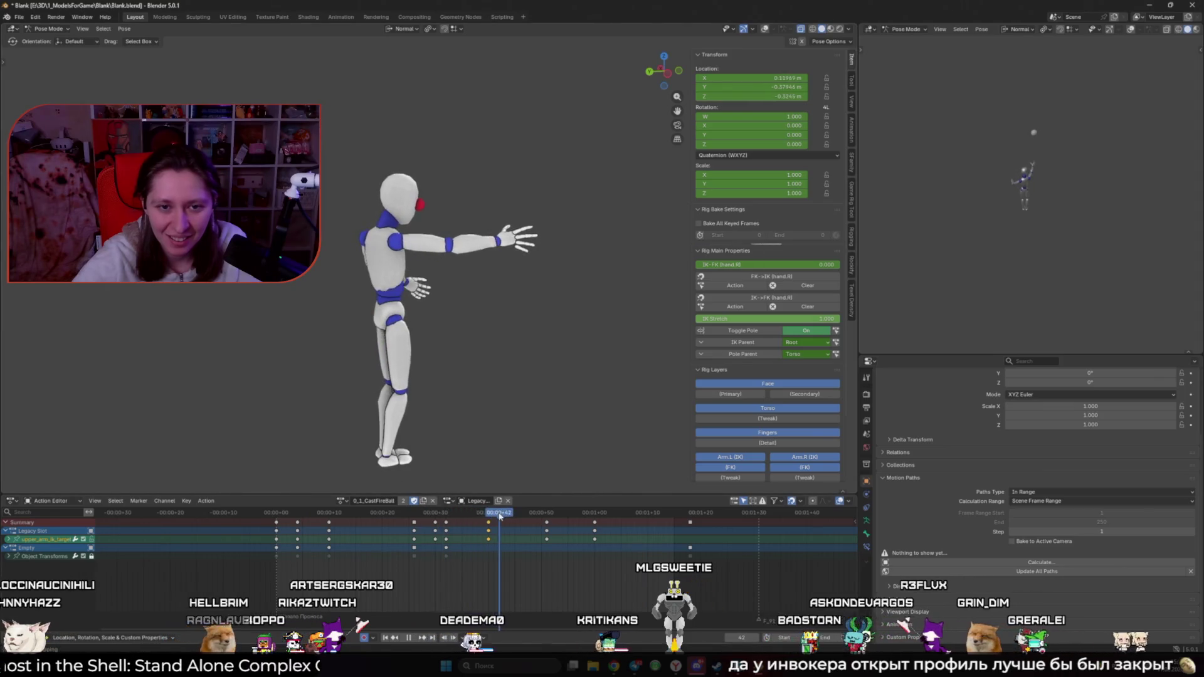
key("KP_1")
key("ctrl+KP_3")
key("shift+alt+z")
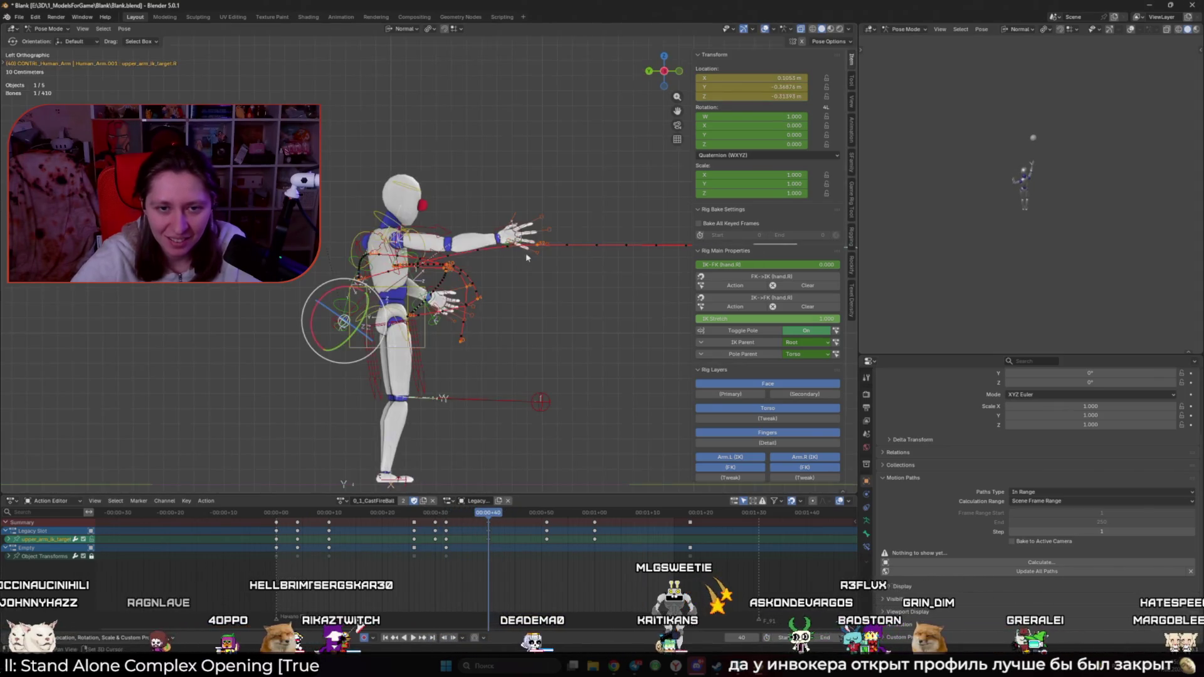
Step: Move the right-hand IK control hand_ik.R, keyed at frame 40
left_click(495, 234)
key("shift+alt+z")
key("g")
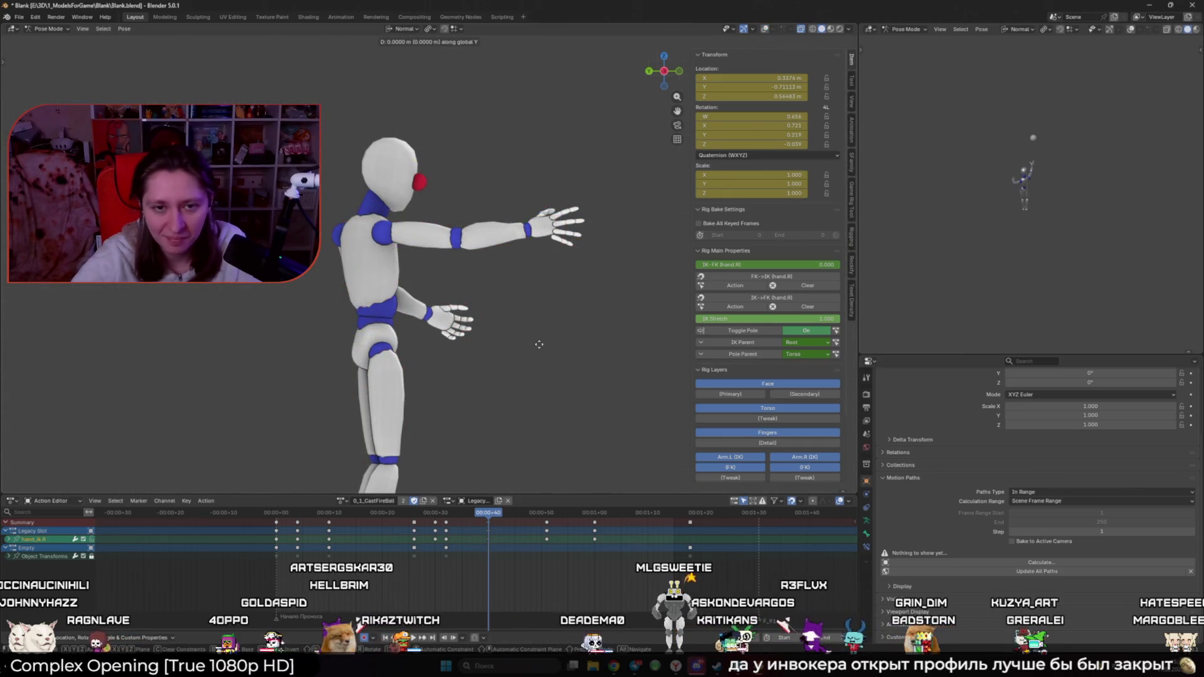
left_click(581, 355)
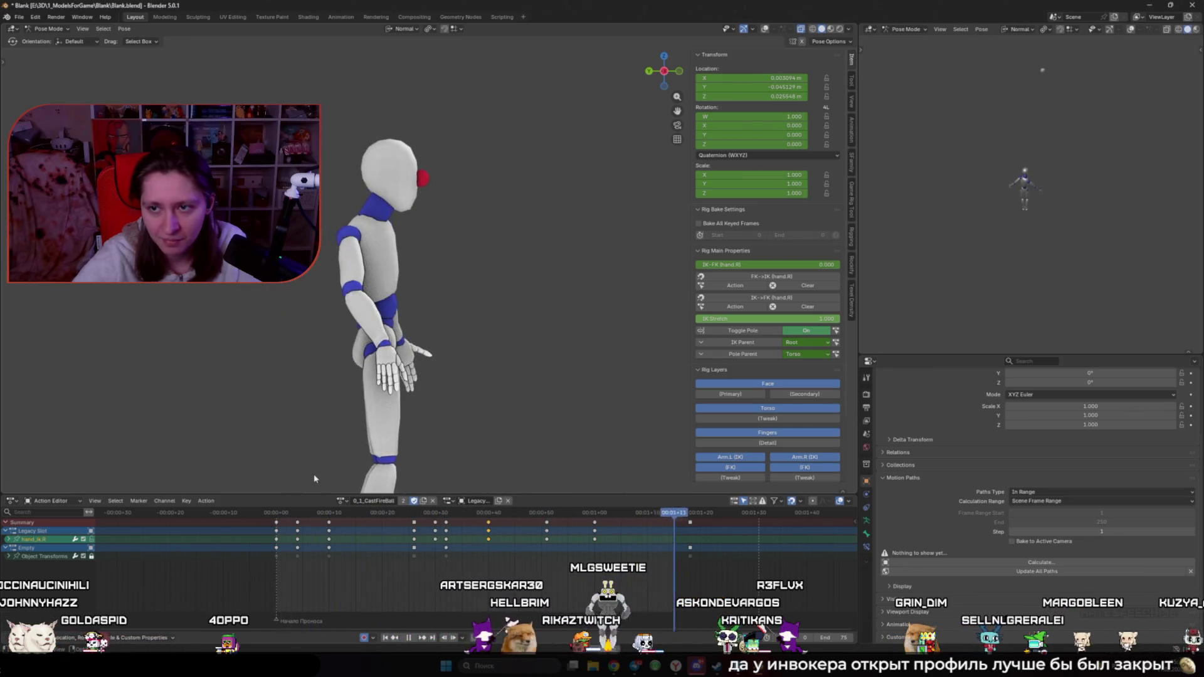
Step: Retime the right-hand IK keys, shifting them later and then about 3 frames earlier
key("space")
key("space")
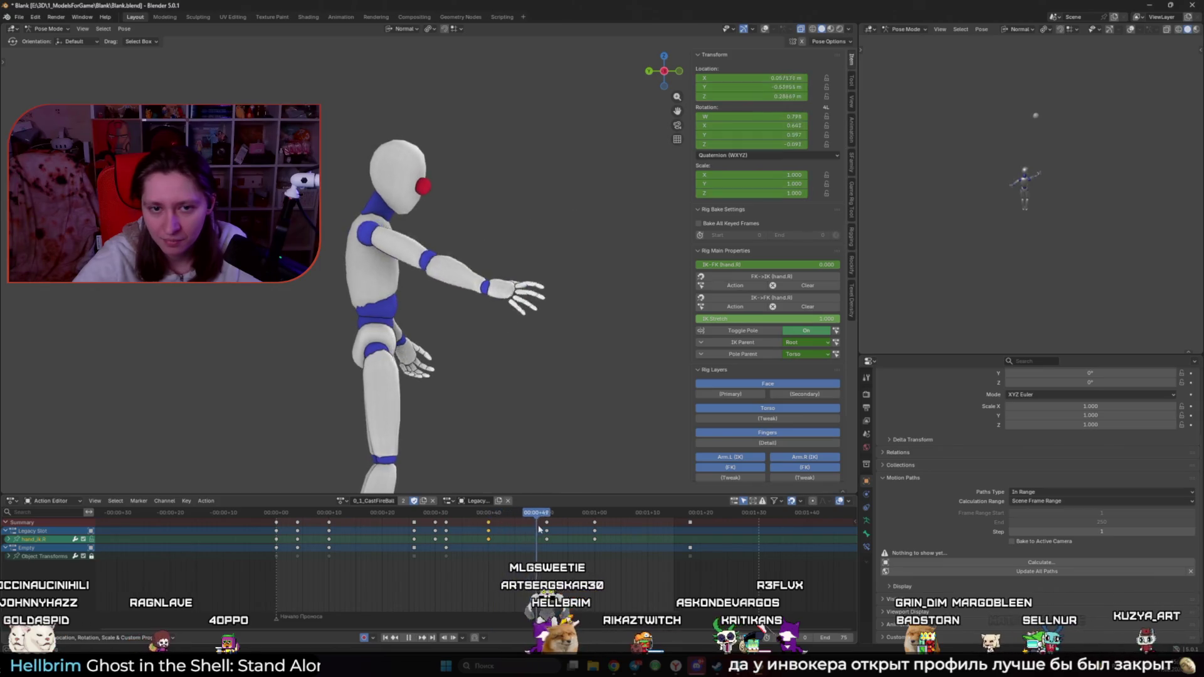
key("space")
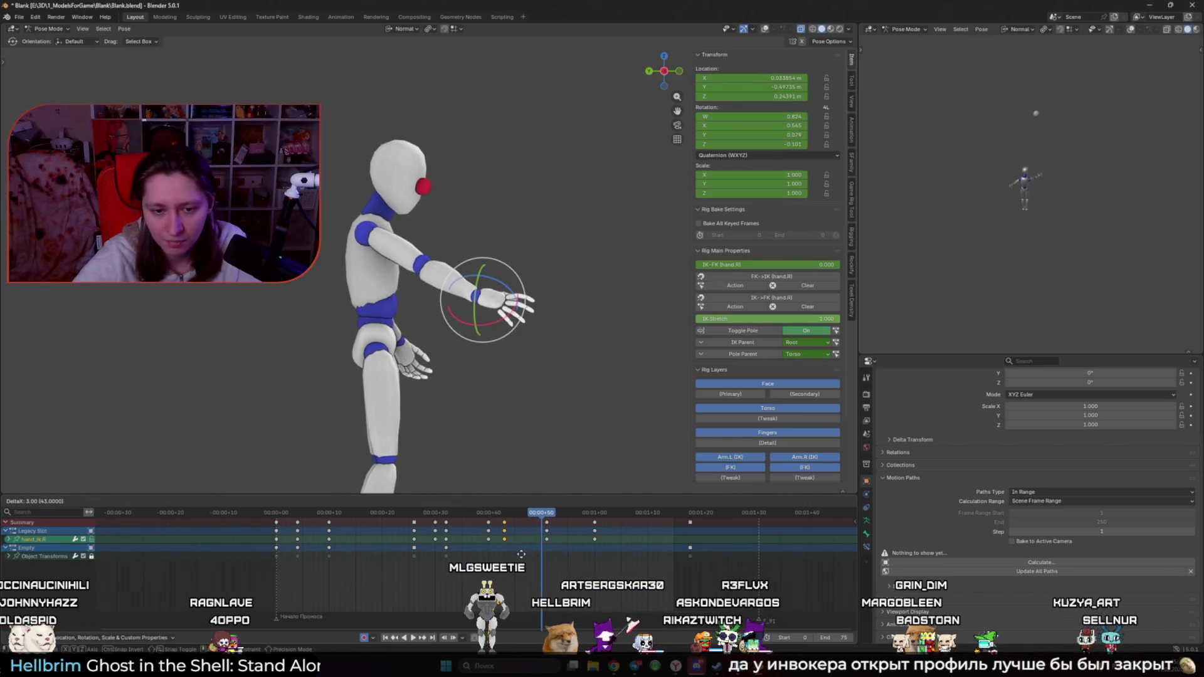
key("g")
left_click(492, 518)
key("space")
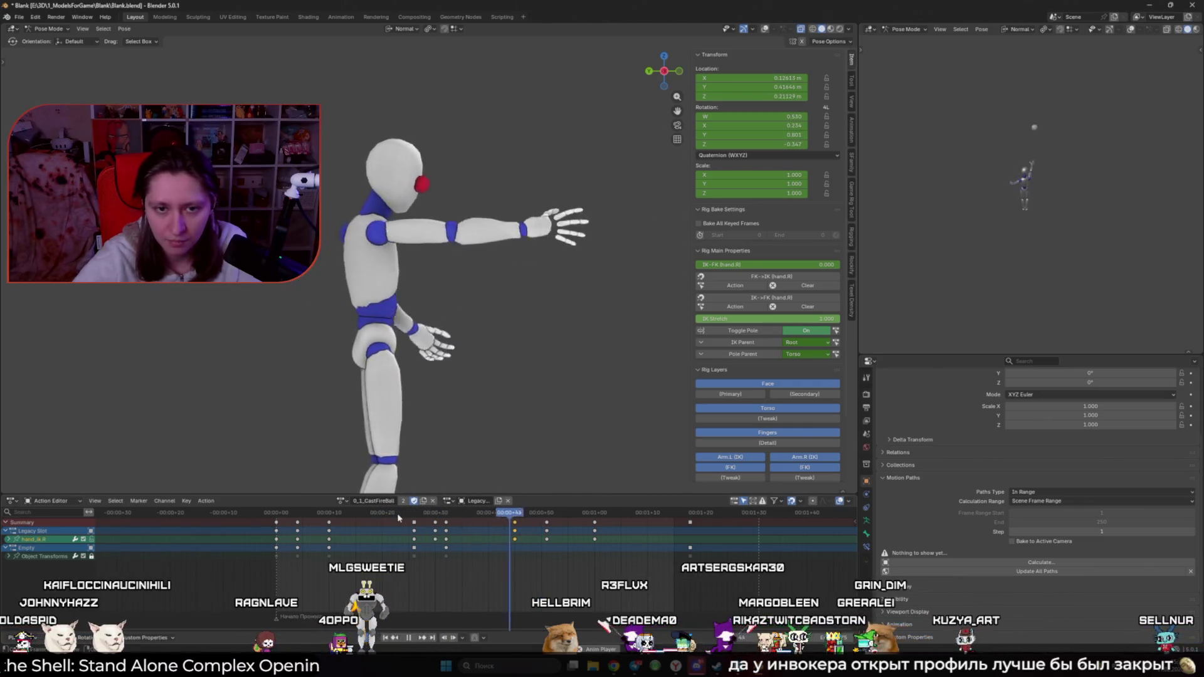
key("space")
key("space")
key("g")
left_click(519, 553)
key("space")
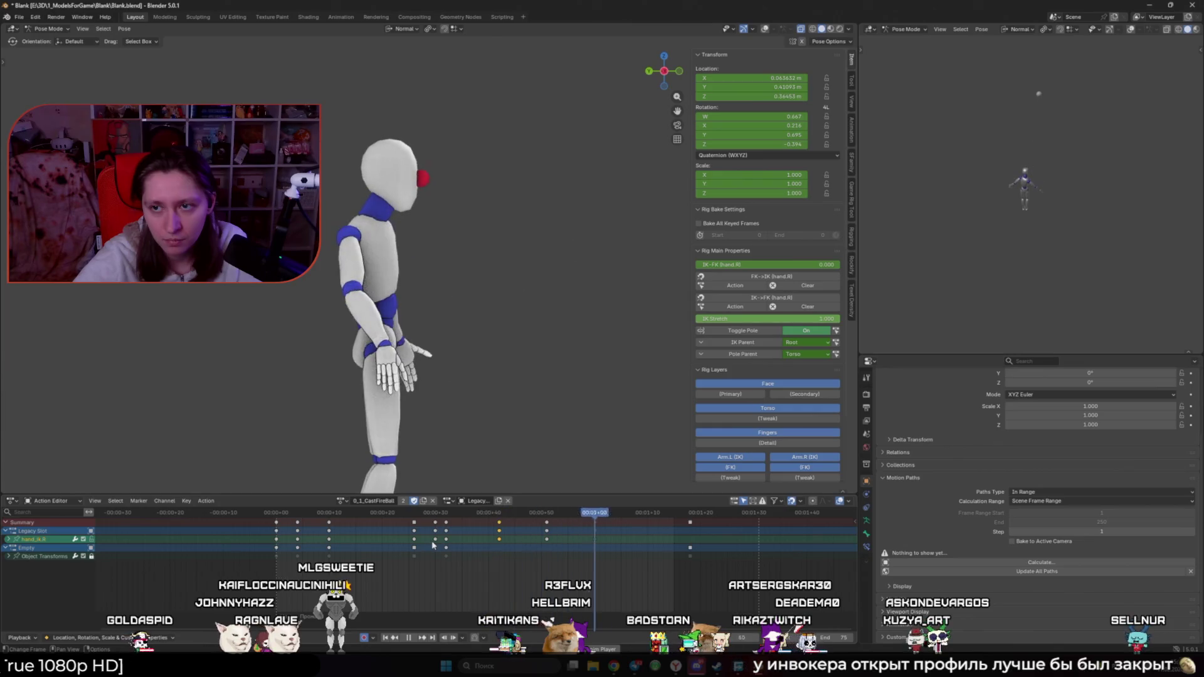
key("space")
key("space")
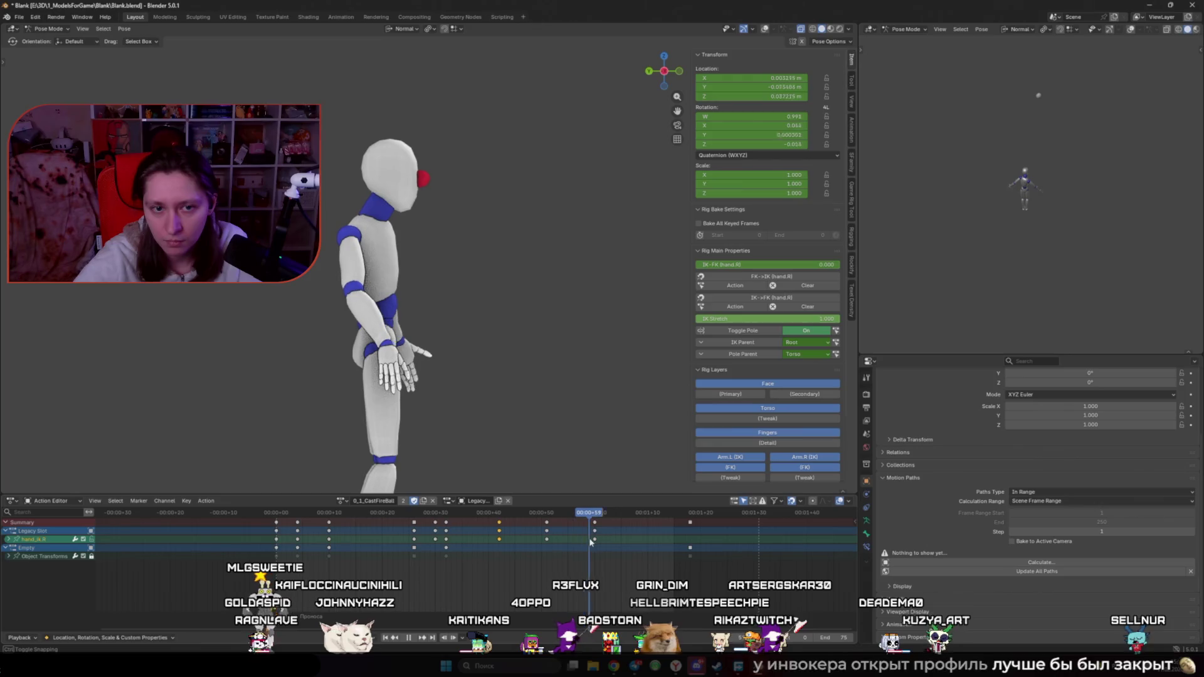
key("space")
Step: Review the motion from behind the character, then settle on frame 42
middle_click_drag(471, 401, 540, 394)
key("shift+alt+z")
key("space")
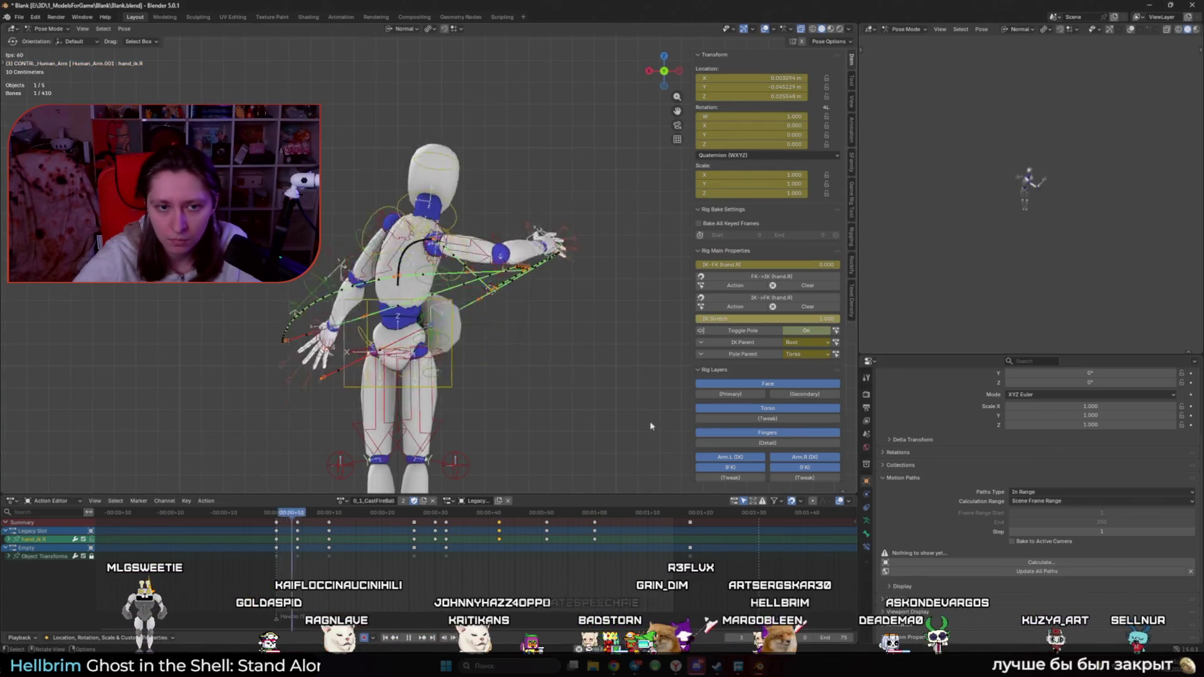
key("Escape")
key("space")
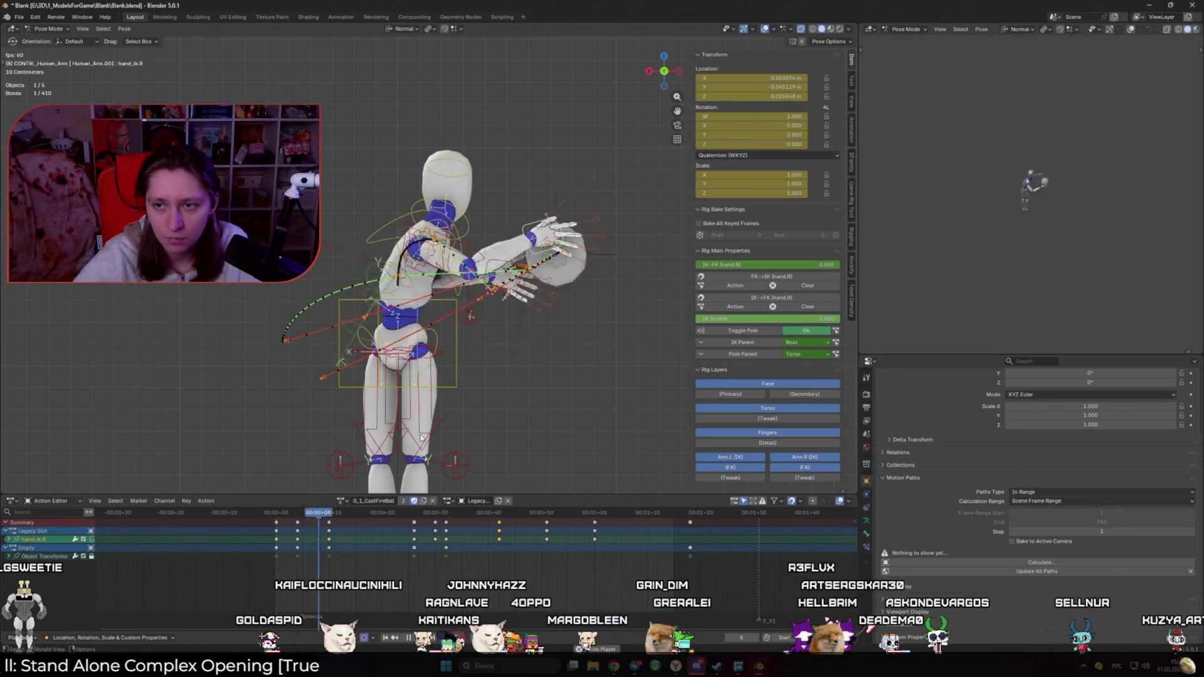
key("space")
left_click(512, 515)
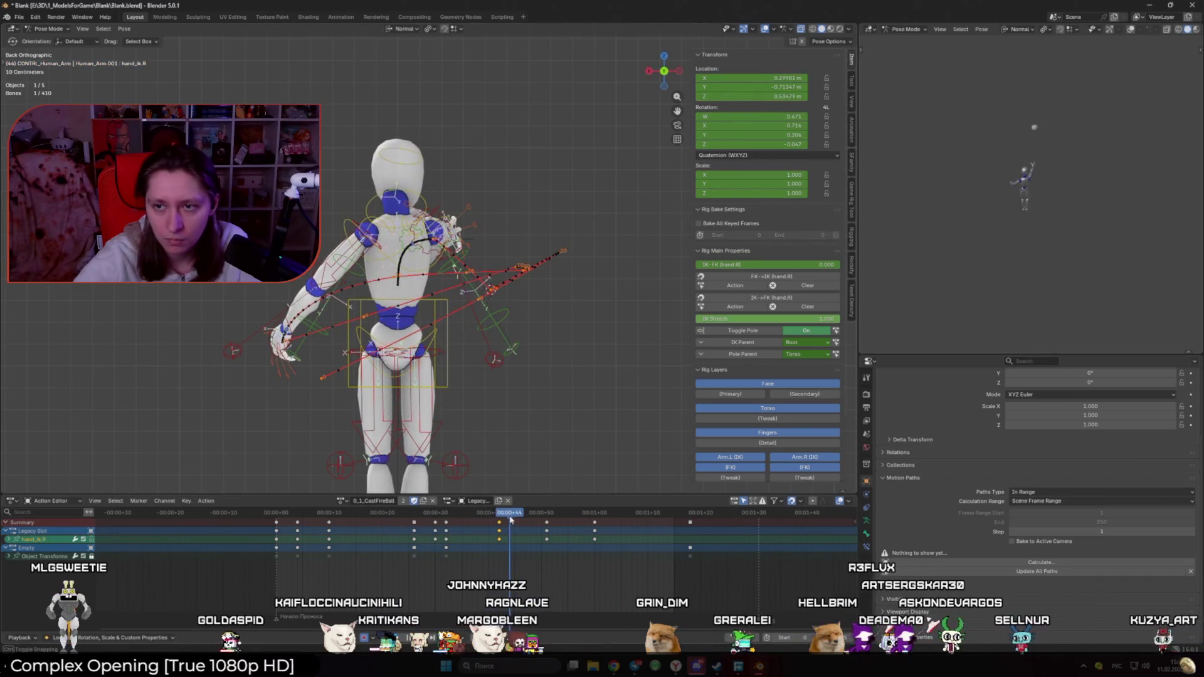
left_click(498, 516)
Step: Twist the chest control about 9° around Z, keyed at frame 42, comparing with frame 16
middle_click_drag(439, 288, 395, 267)
left_click(396, 269)
key("r")
key("z")
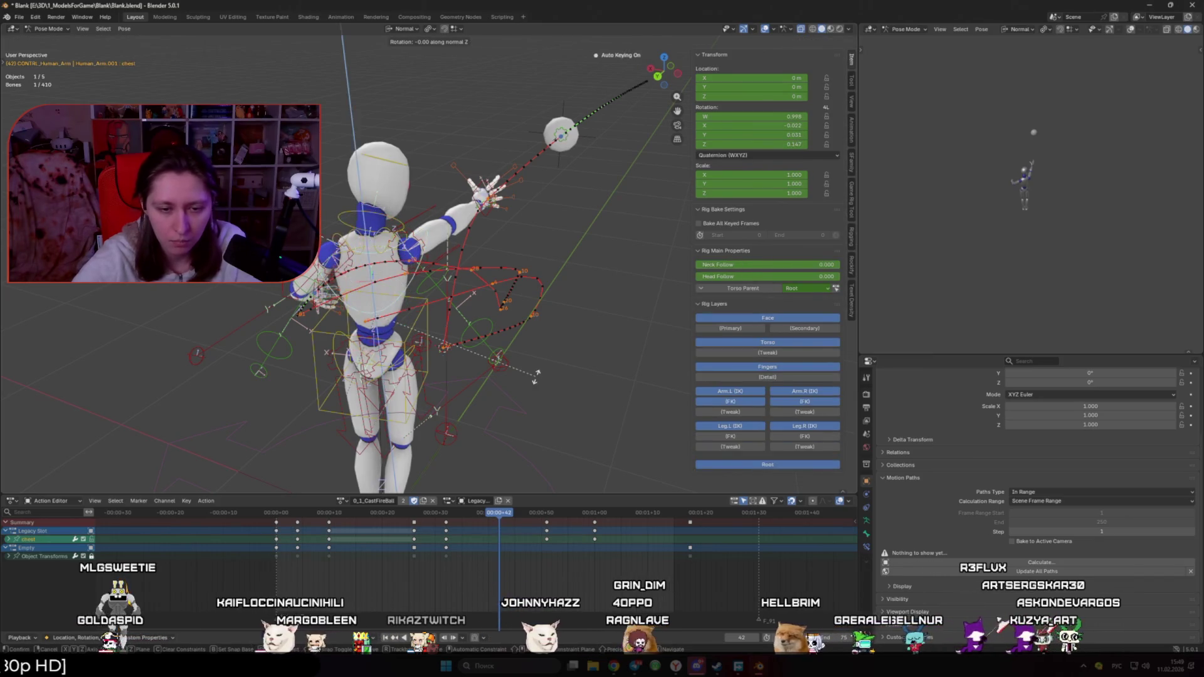
left_click(560, 353)
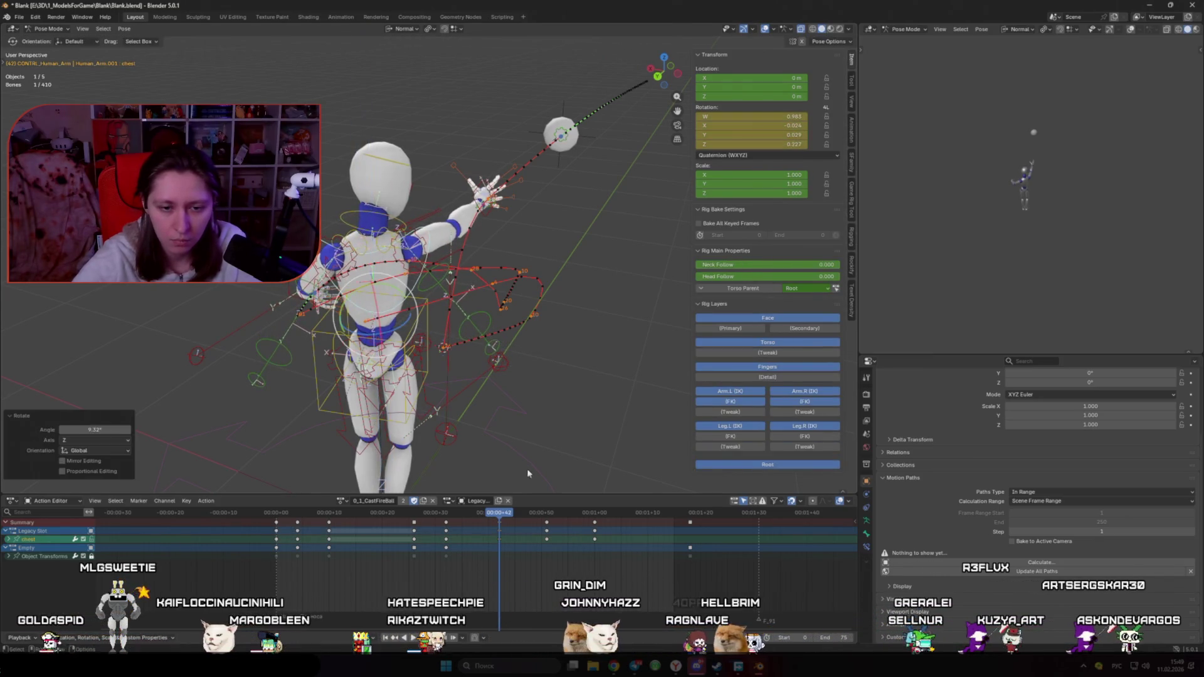
left_click(360, 512)
left_click(498, 513)
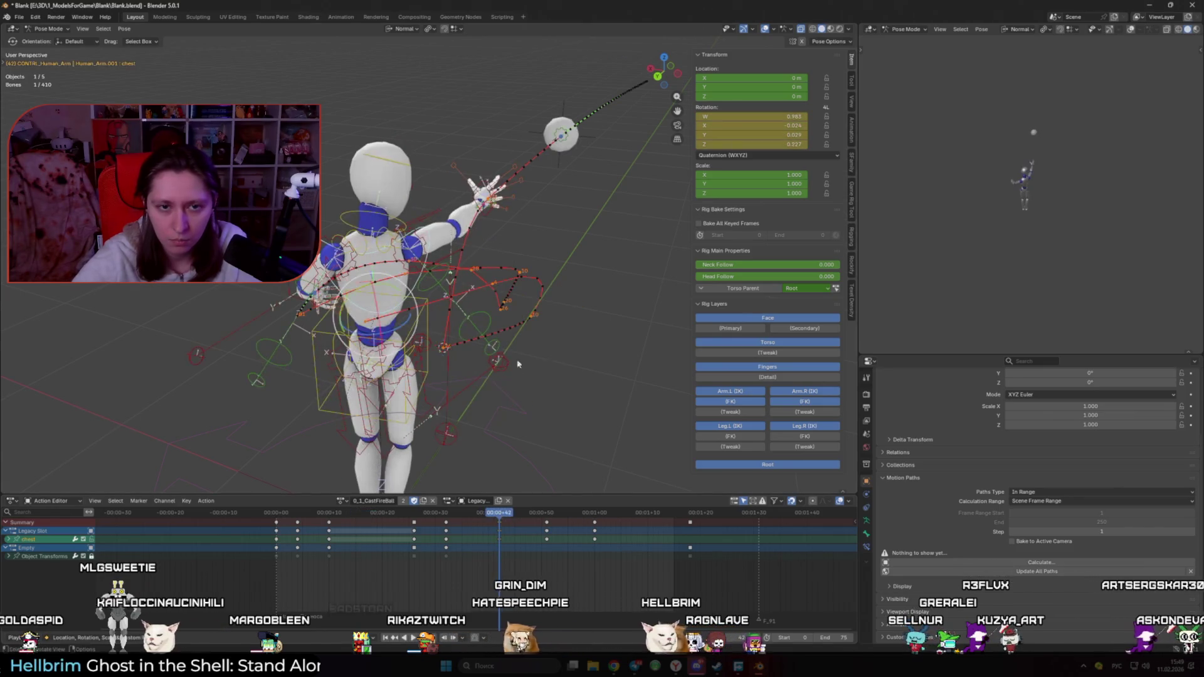
key("space")
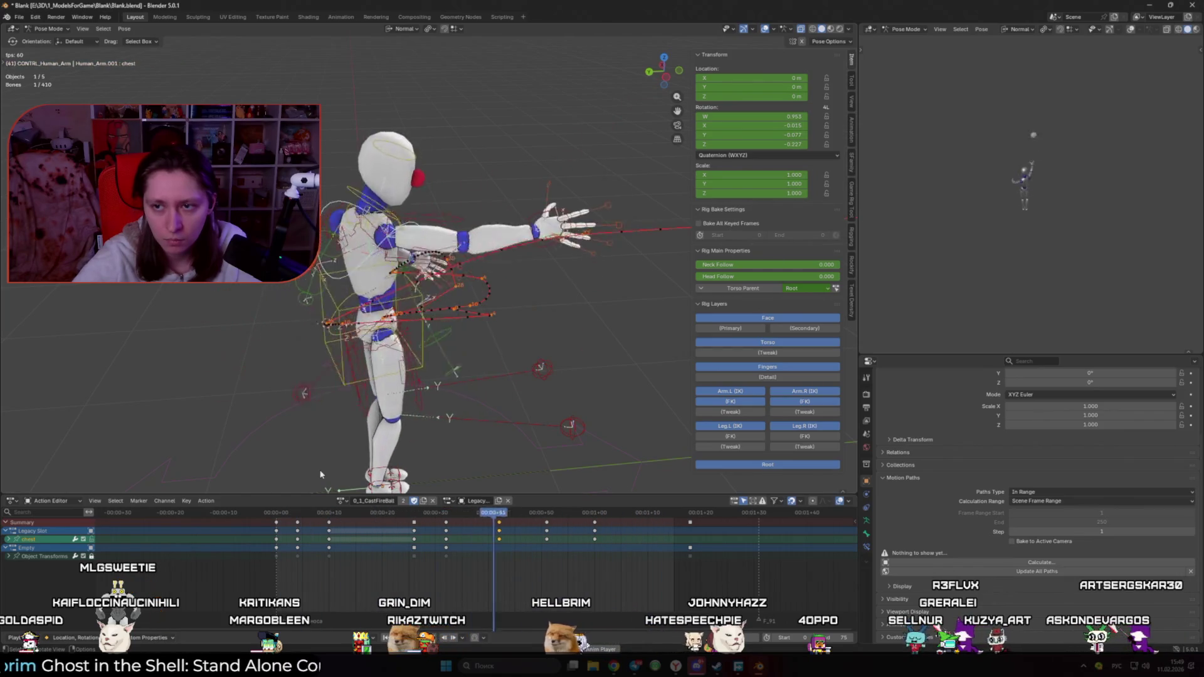
key("space")
mouse_move(488, 520)
left_mouse_down()
mouse_move(546, 525)
mouse_move(511, 527)
left_mouse_up()
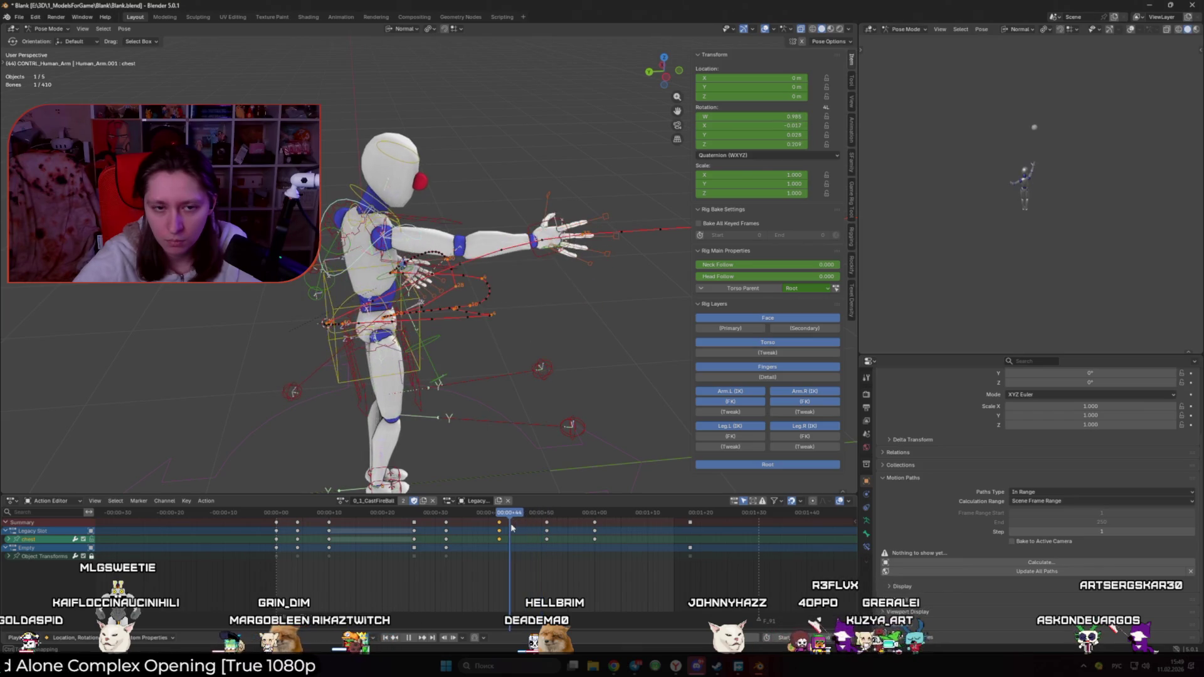
key("a")
left_click(491, 522)
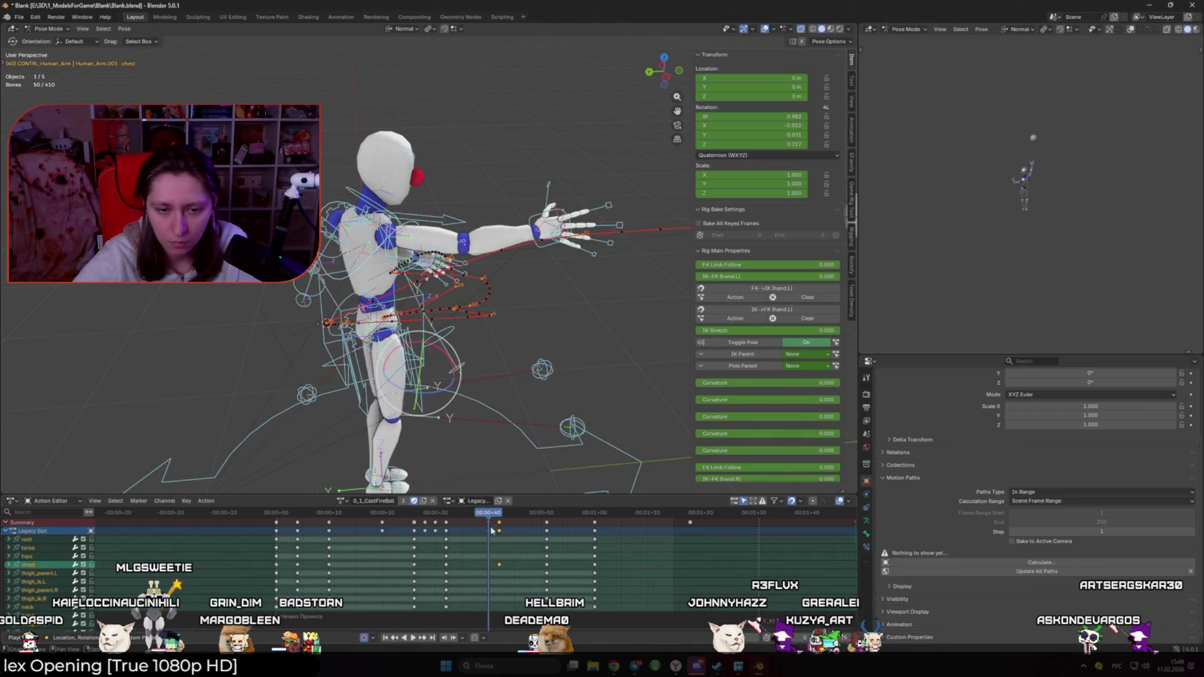
key("g")
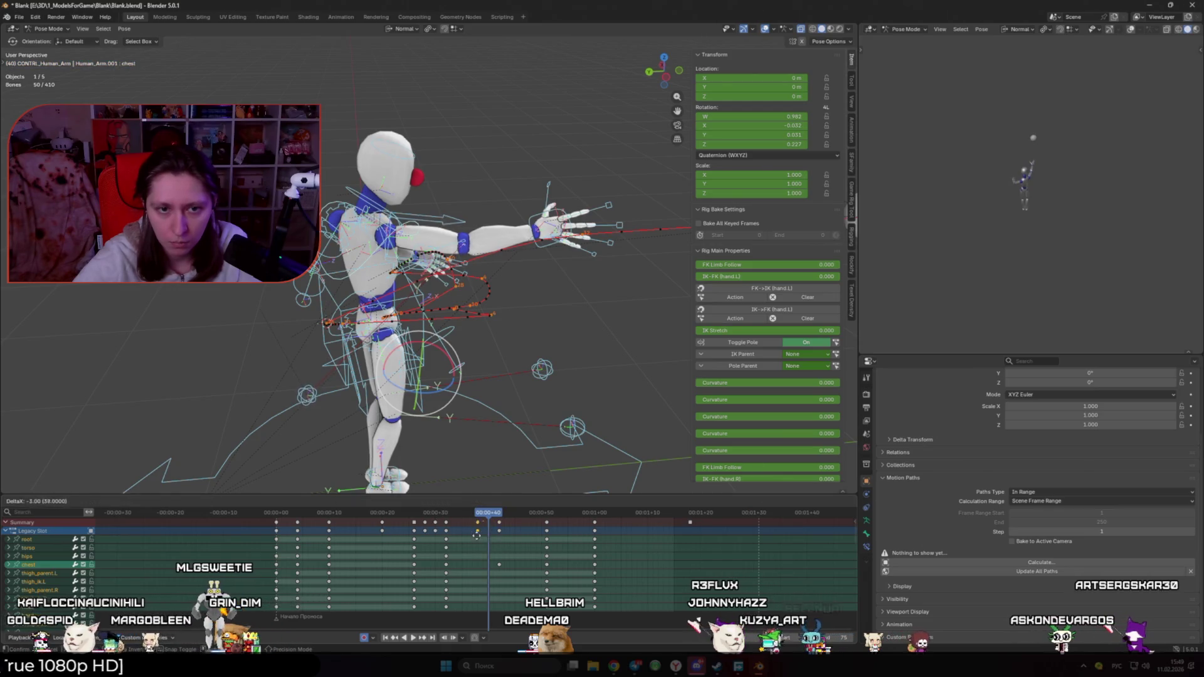
key("Escape")
key("space")
left_click(500, 513)
key("i")
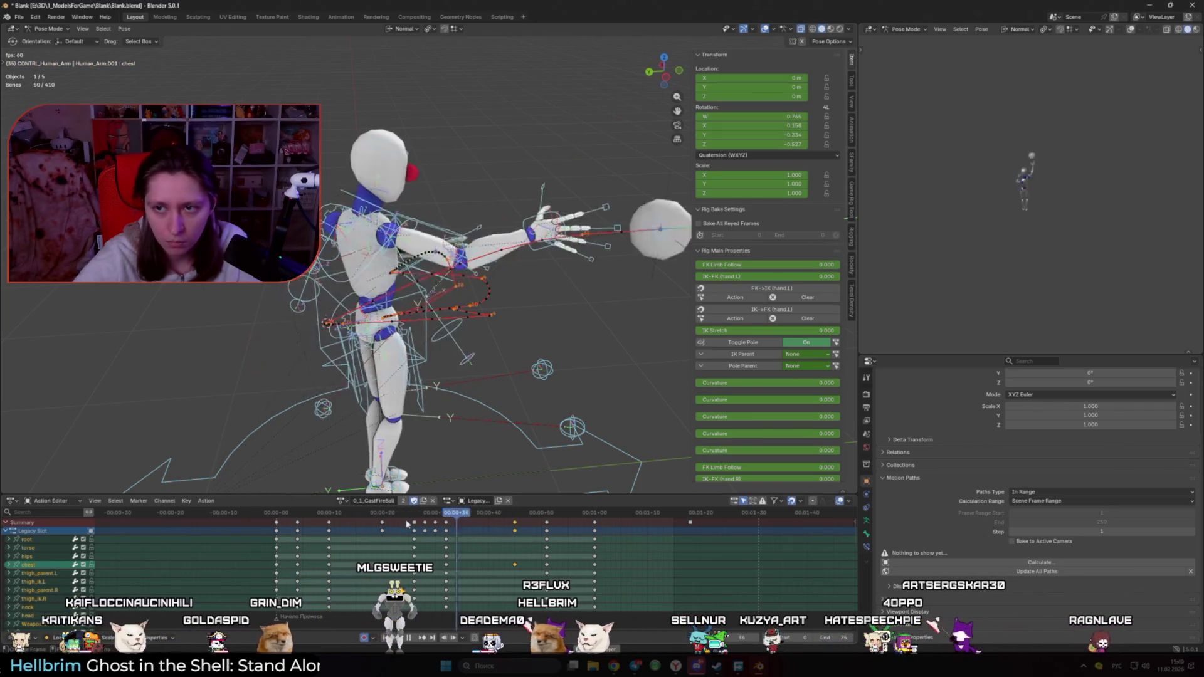
key("Escape")
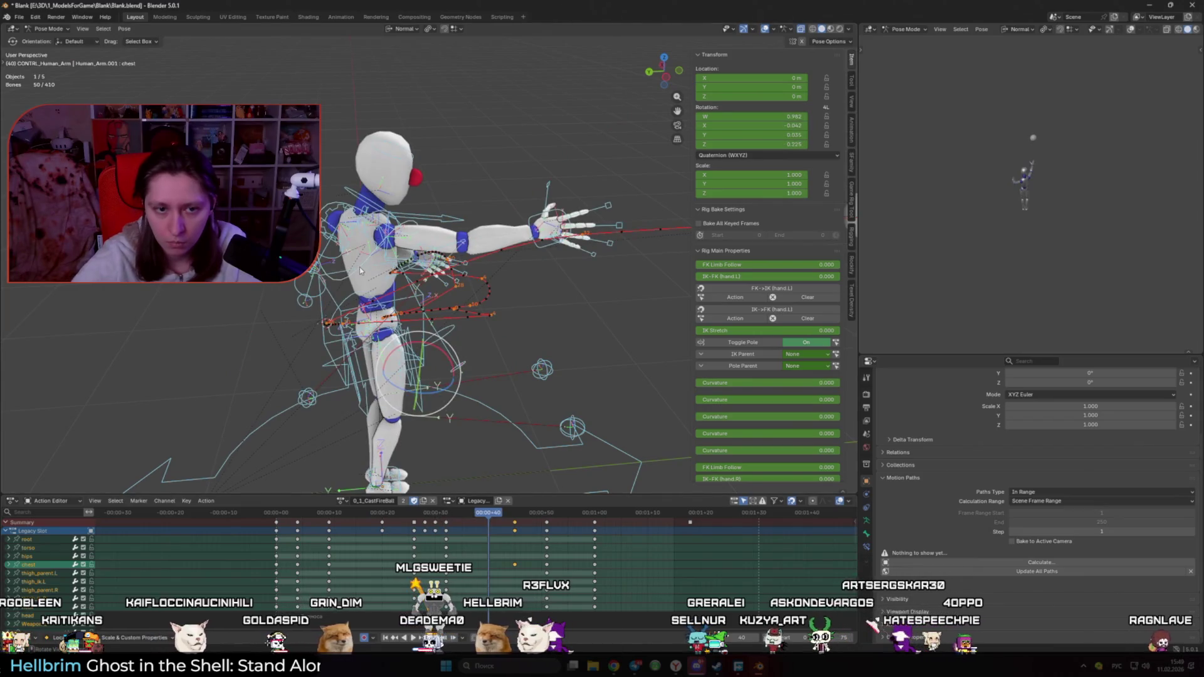
left_click(360, 271)
left_click_drag(484, 523, 446, 525)
key("space")
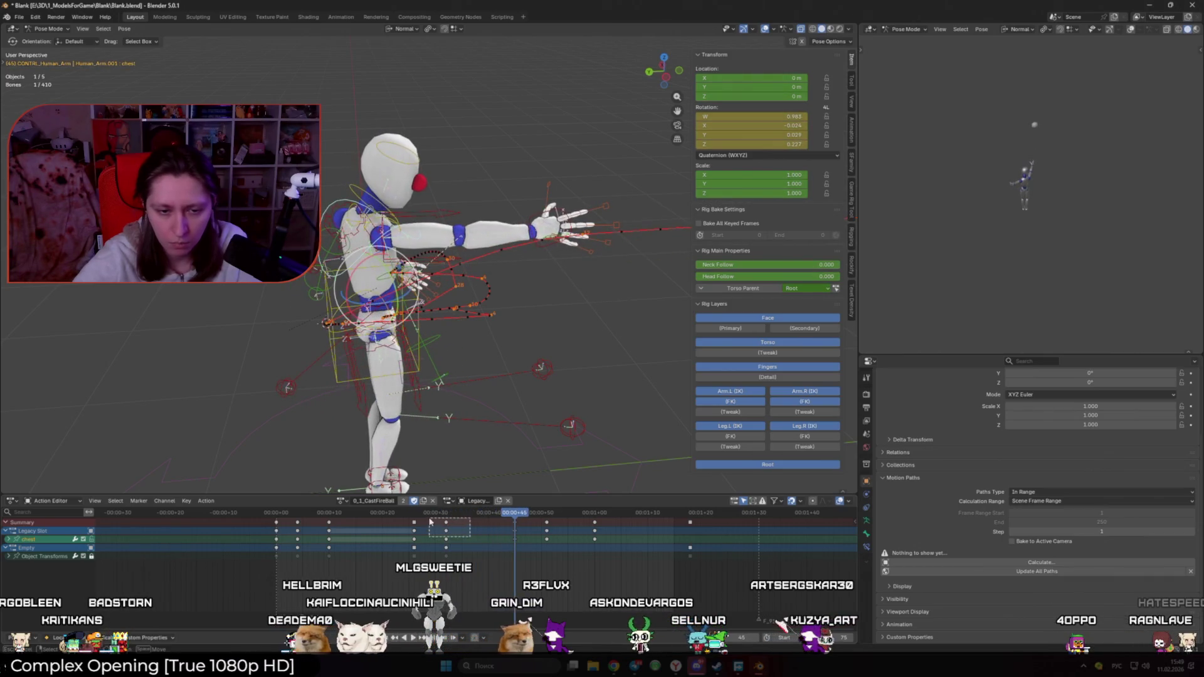
Step: Move the chest keys 9 frames later and twist the chest 17°
key("g")
left_click(531, 551)
key("r")
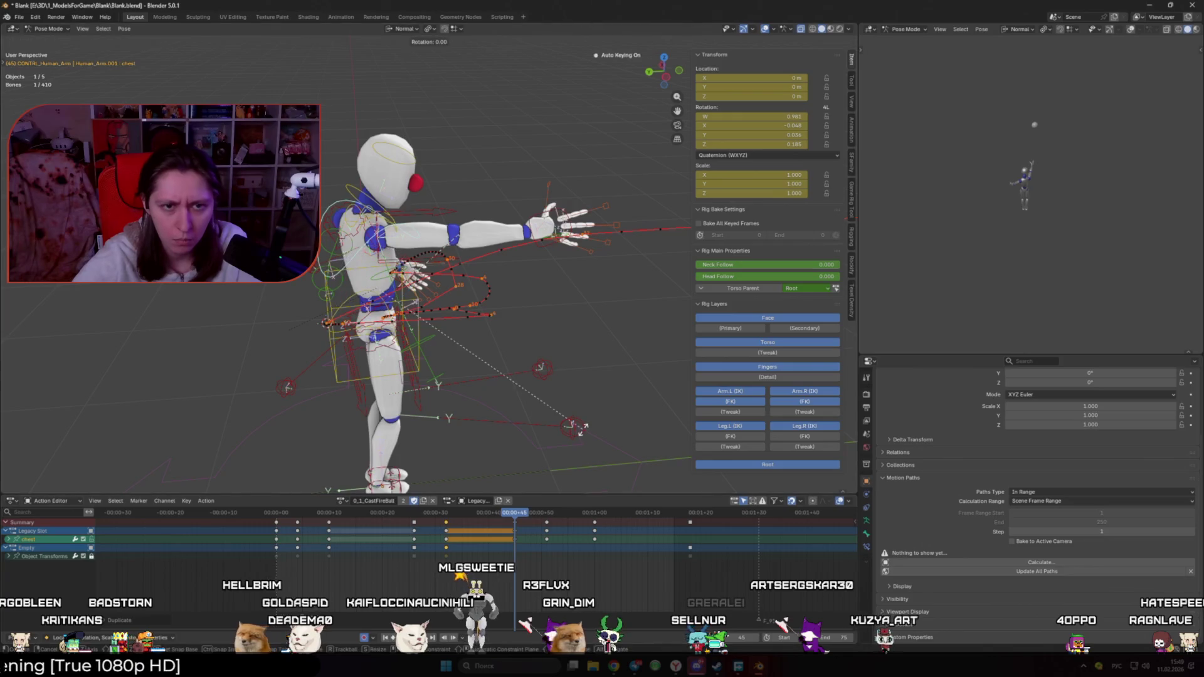
left_click(657, 375)
Step: Move hand_ik.R along Y, keyed at frame 45, and review up to frame 51
left_click(545, 251)
key("g")
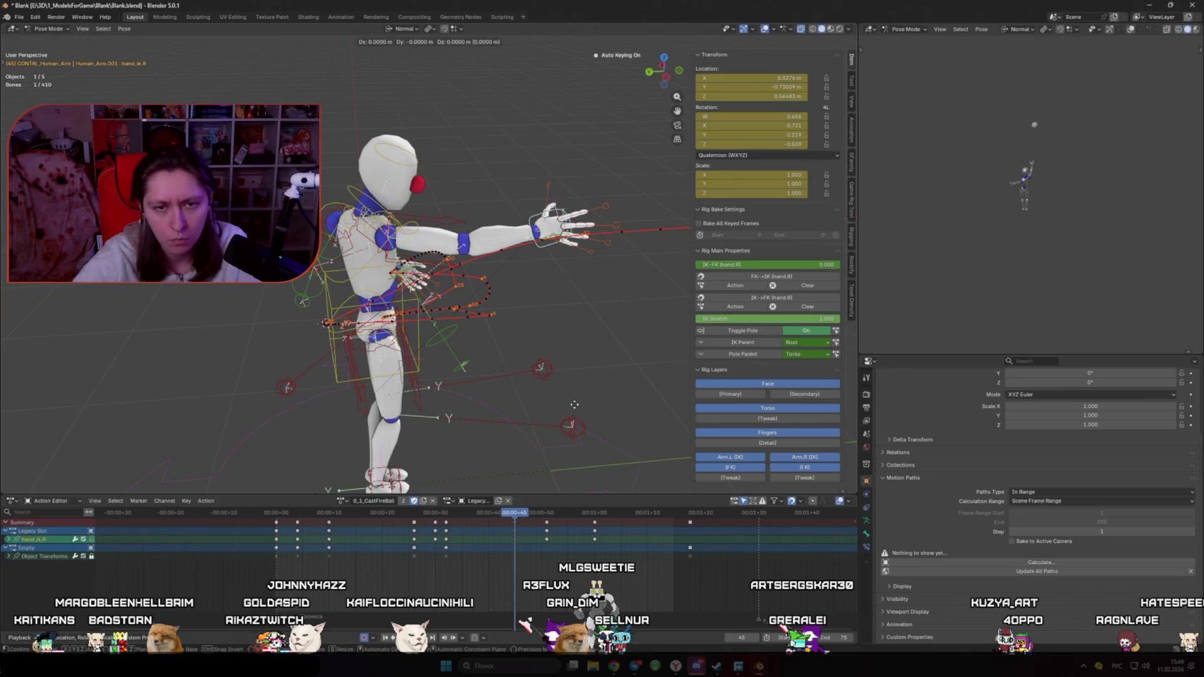
key("y")
left_click(551, 468)
key("space")
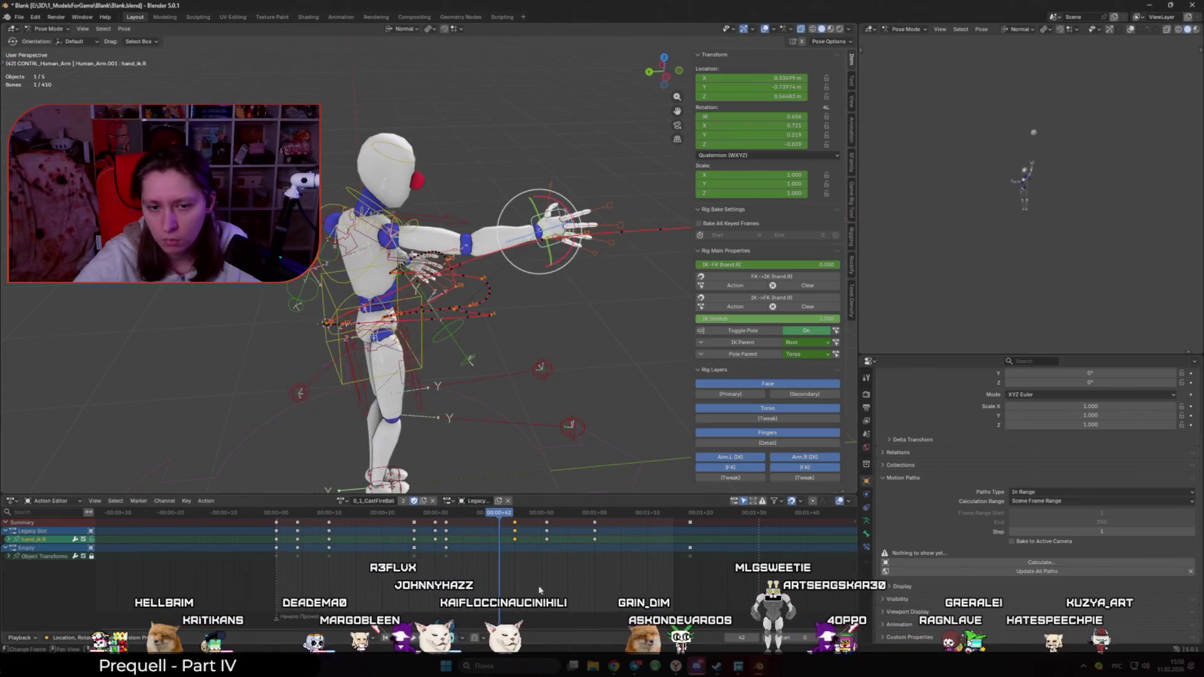
key("space")
left_click(535, 513)
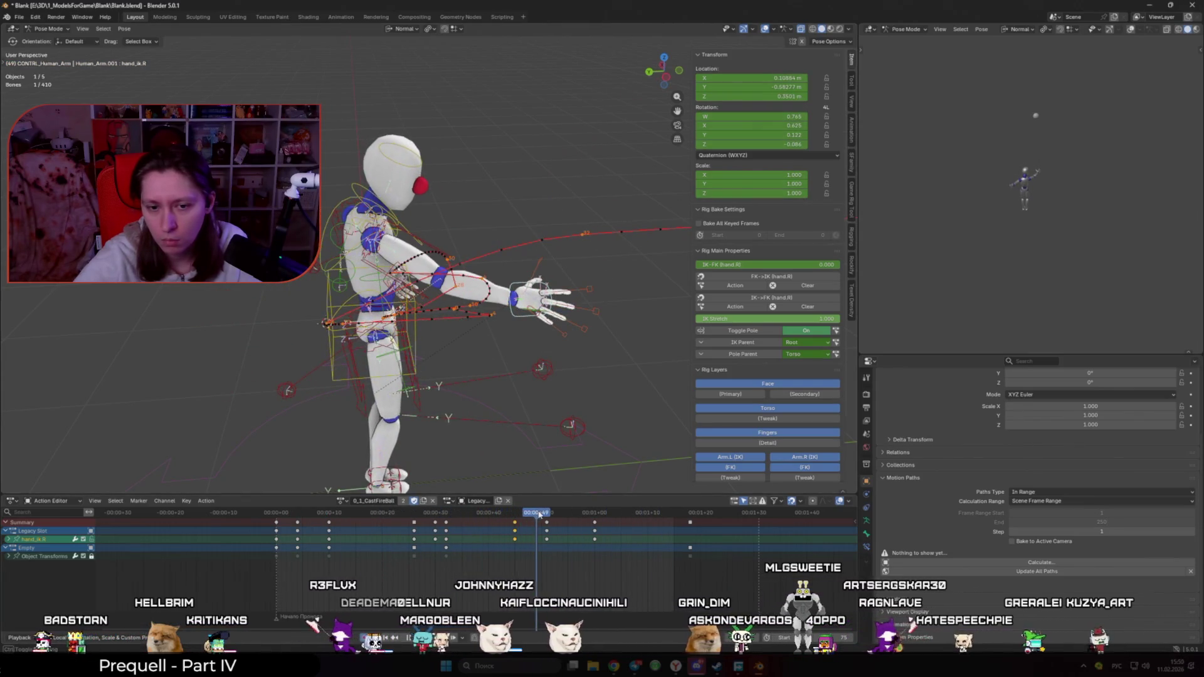
left_click_drag(538, 514, 549, 516)
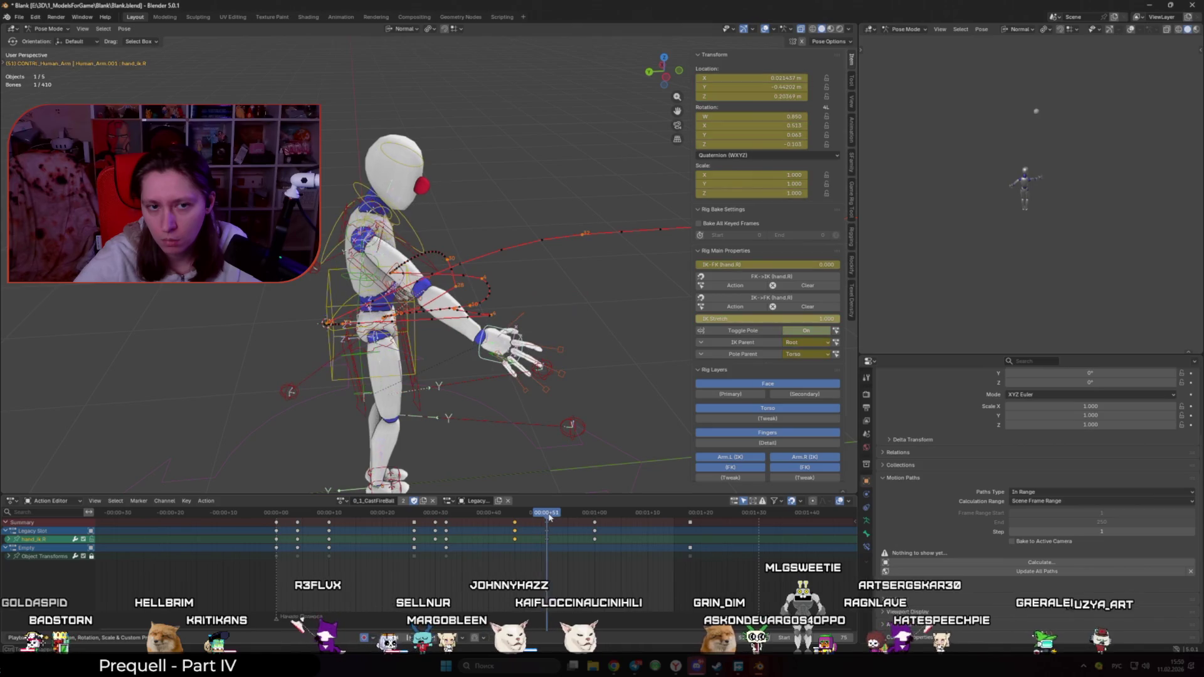
Step: Undo the chest change and duplicate the keys near frame 45 ten frames later
left_click(415, 235)
key("ctrl+z")
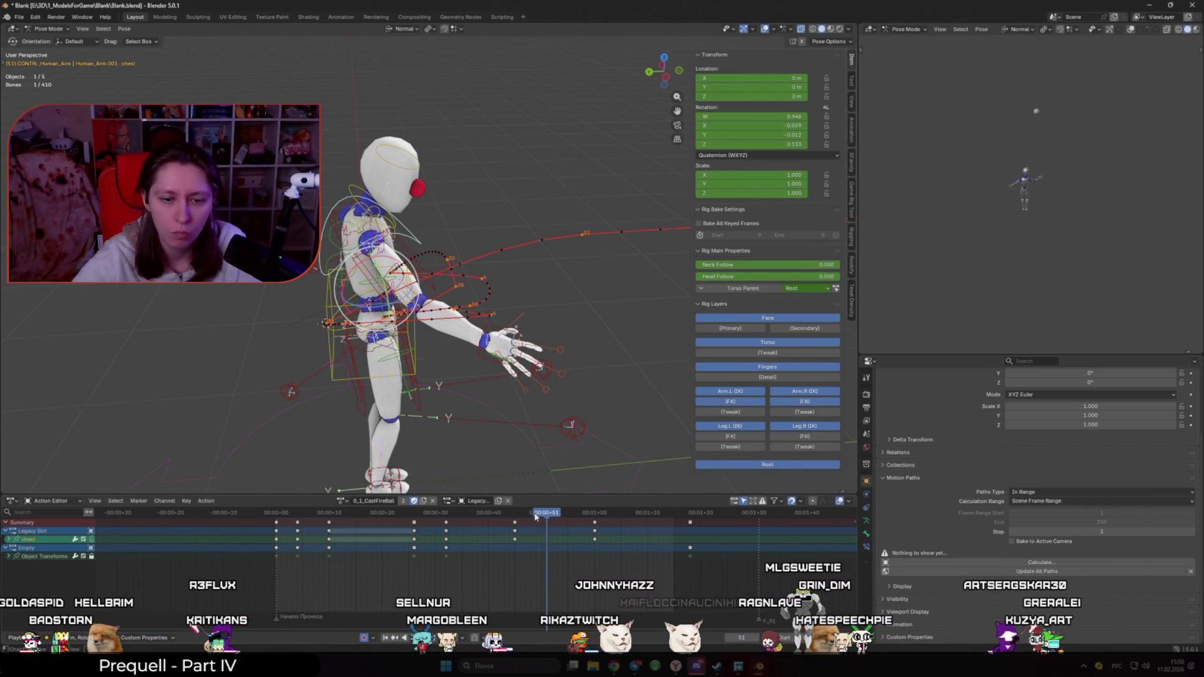
key("space")
mouse_move(399, 521)
left_mouse_down()
mouse_move(551, 525)
mouse_move(539, 542)
left_mouse_up()
key("shift+d")
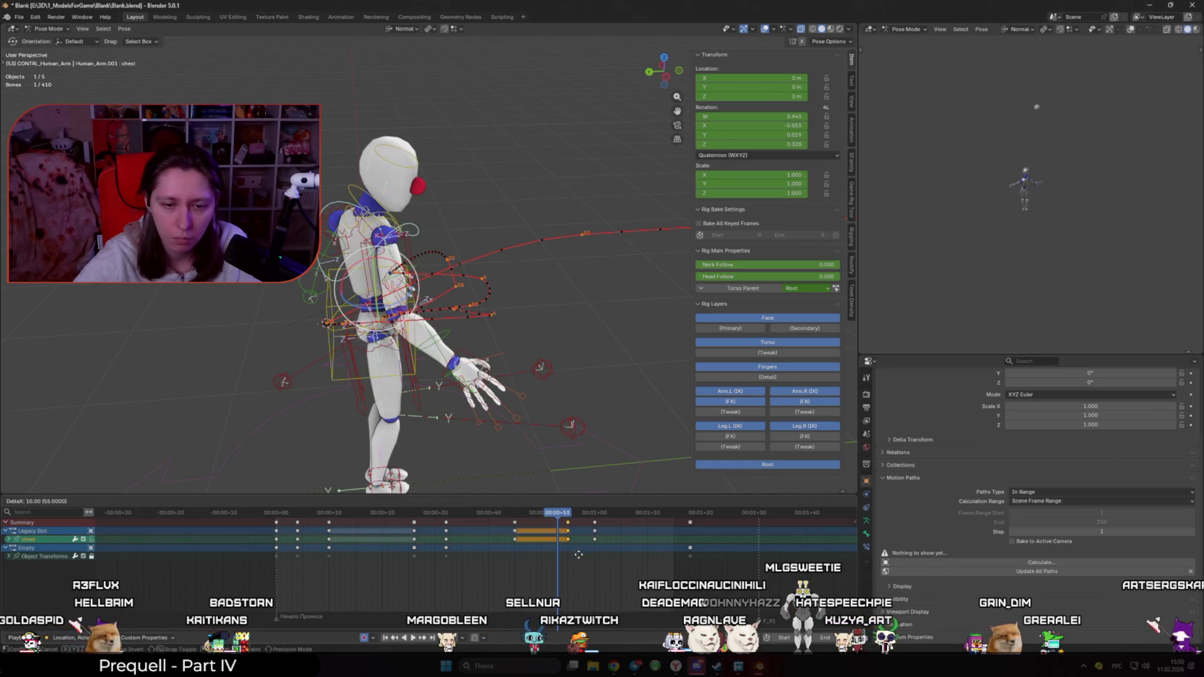
left_click(578, 554)
key("space")
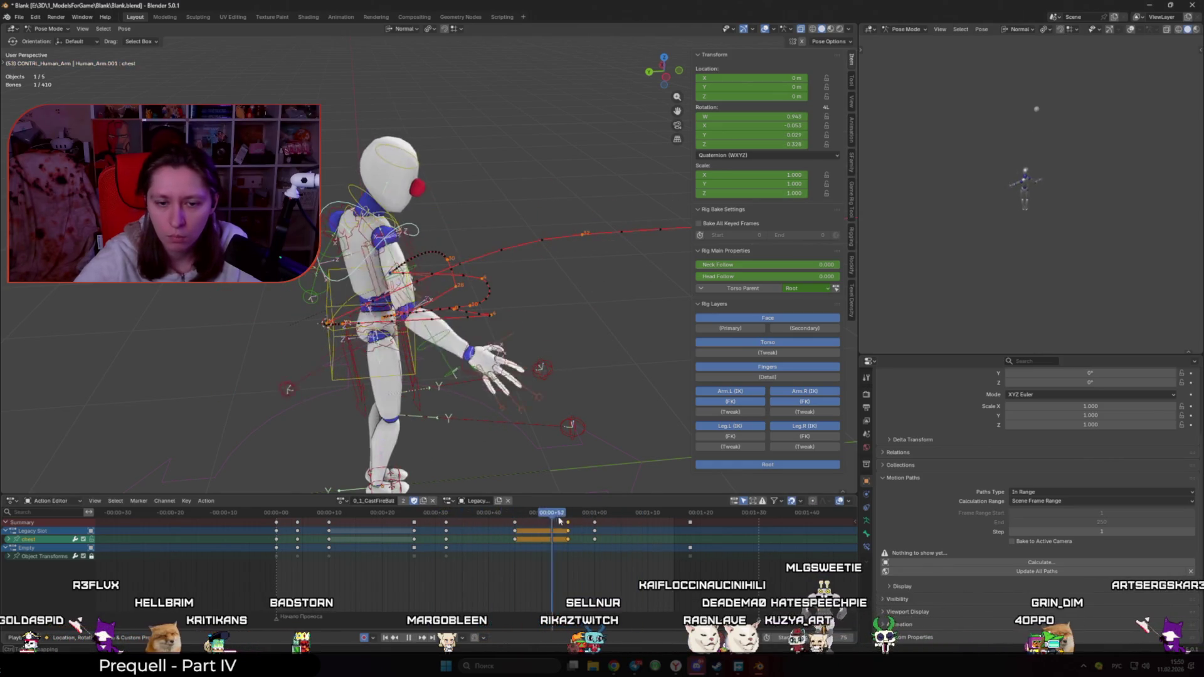
Step: Re-twist the chest around Z (−9°, then again), keyed at frame 55, and review playback
key("r")
key("z")
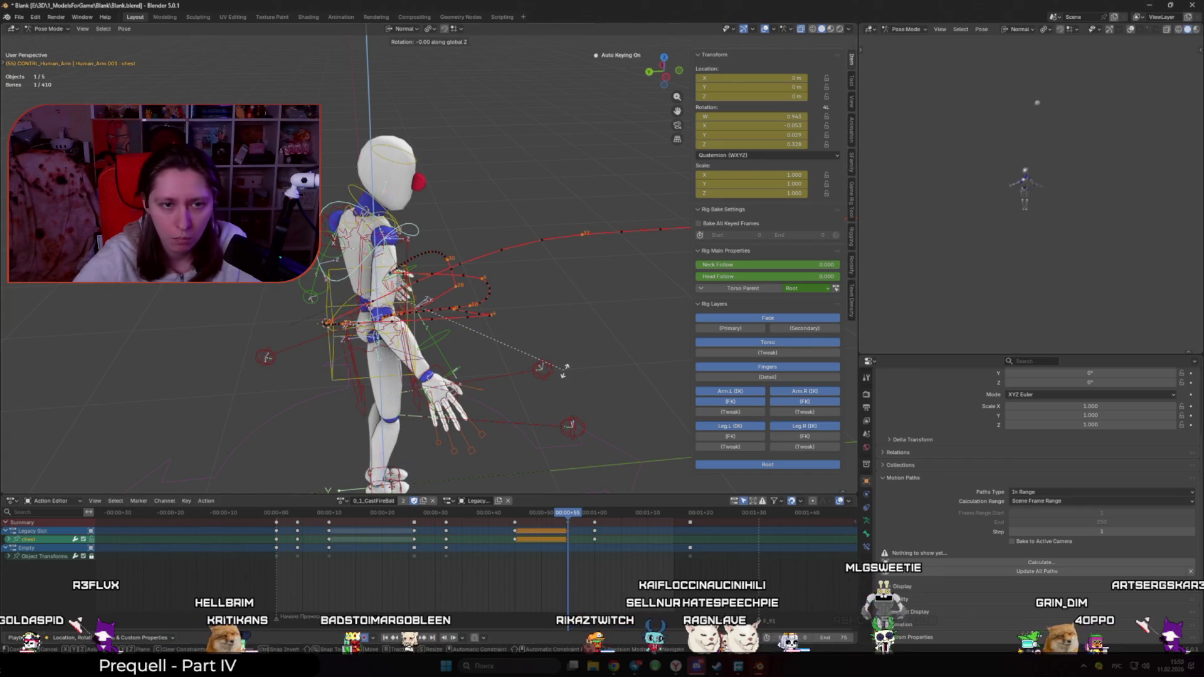
left_click(530, 394)
key("r")
key("z")
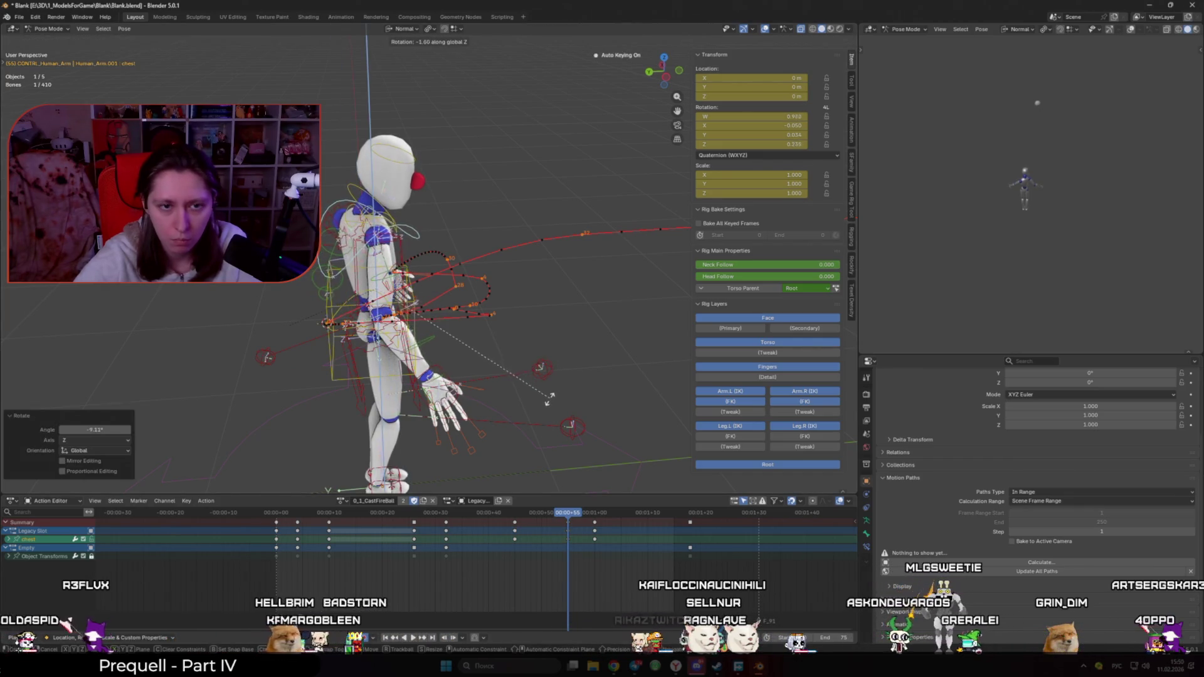
left_click(528, 406)
key("space")
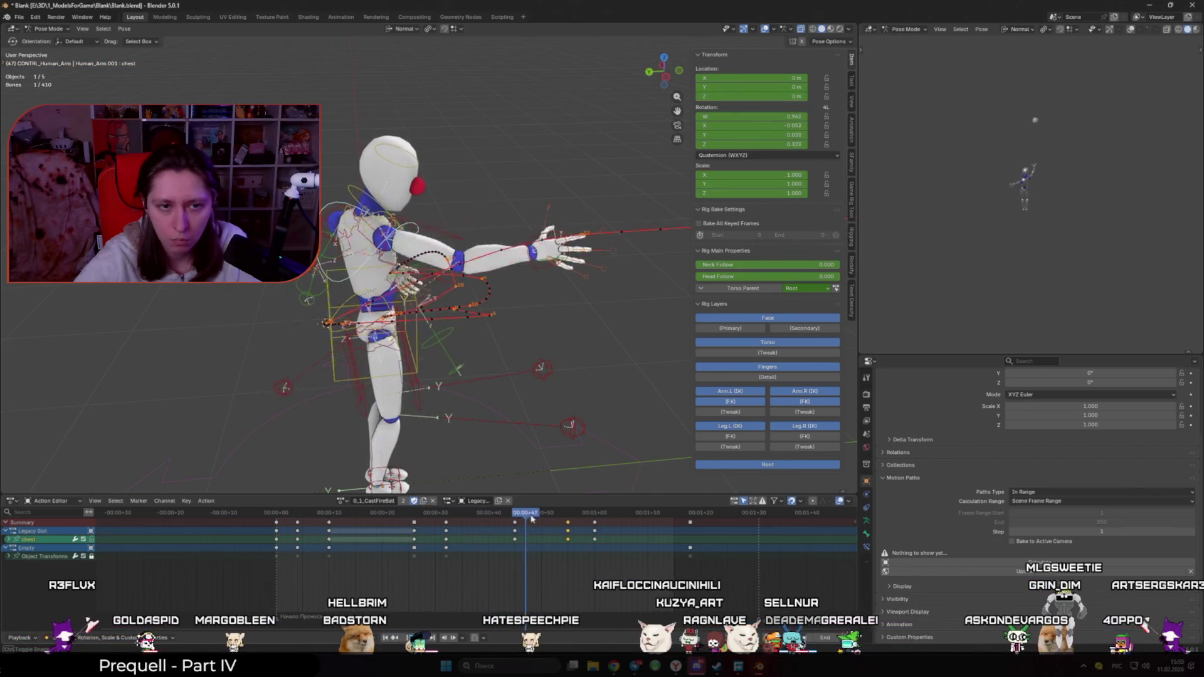
key("space")
mouse_move(588, 526)
left_mouse_down()
mouse_move(633, 532)
mouse_move(276, 509)
left_mouse_up()
key("space")
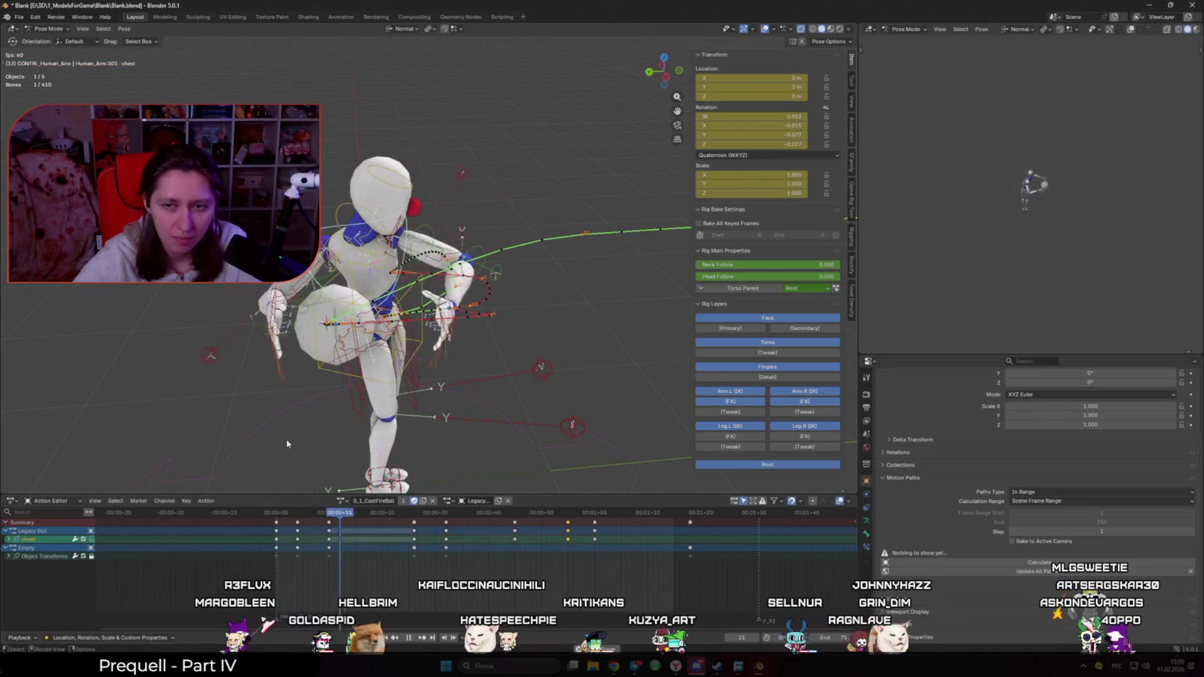
key("space")
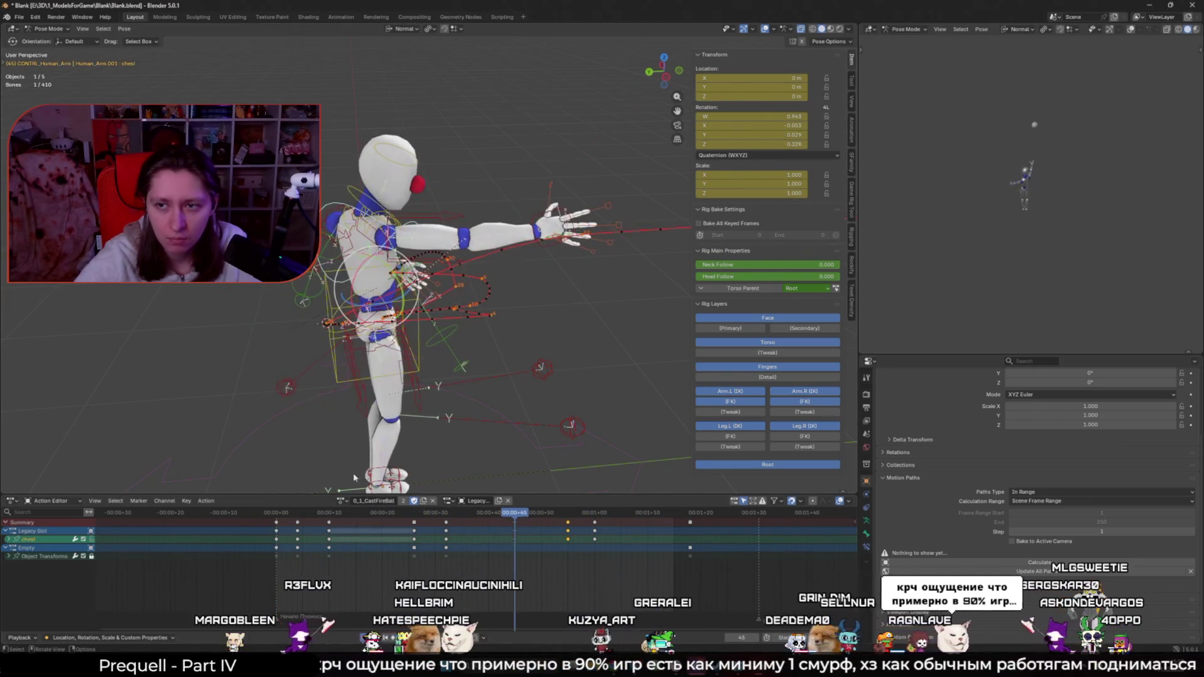
left_click_drag(519, 516, 596, 531)
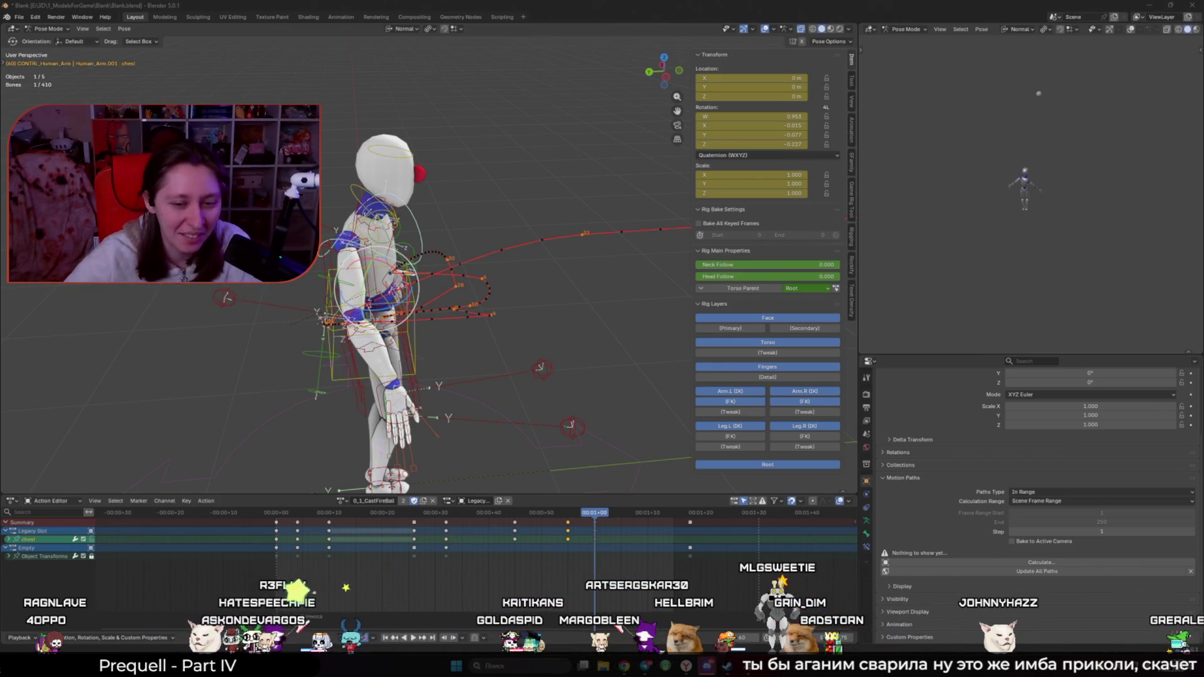
mouse_move(279, 513)
left_mouse_down()
mouse_move(499, 513)
mouse_move(276, 512)
left_mouse_up()
key("space")
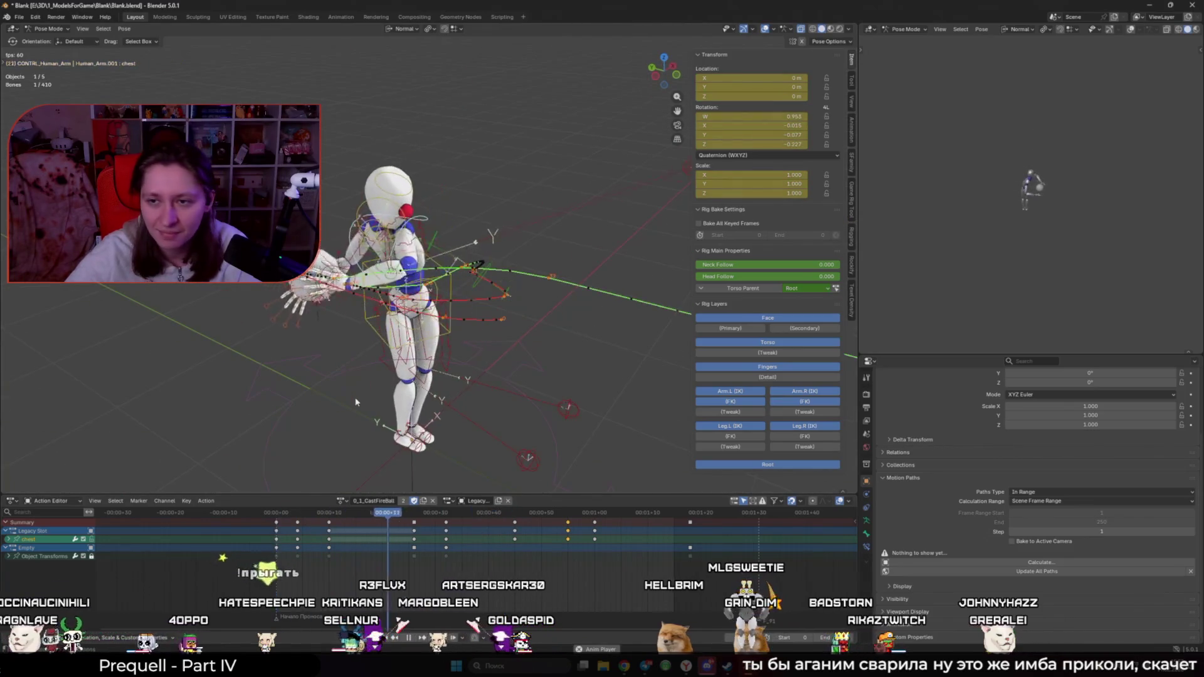
mouse_move(430, 518)
left_mouse_down()
mouse_move(551, 513)
mouse_move(340, 515)
left_mouse_up()
key("space")
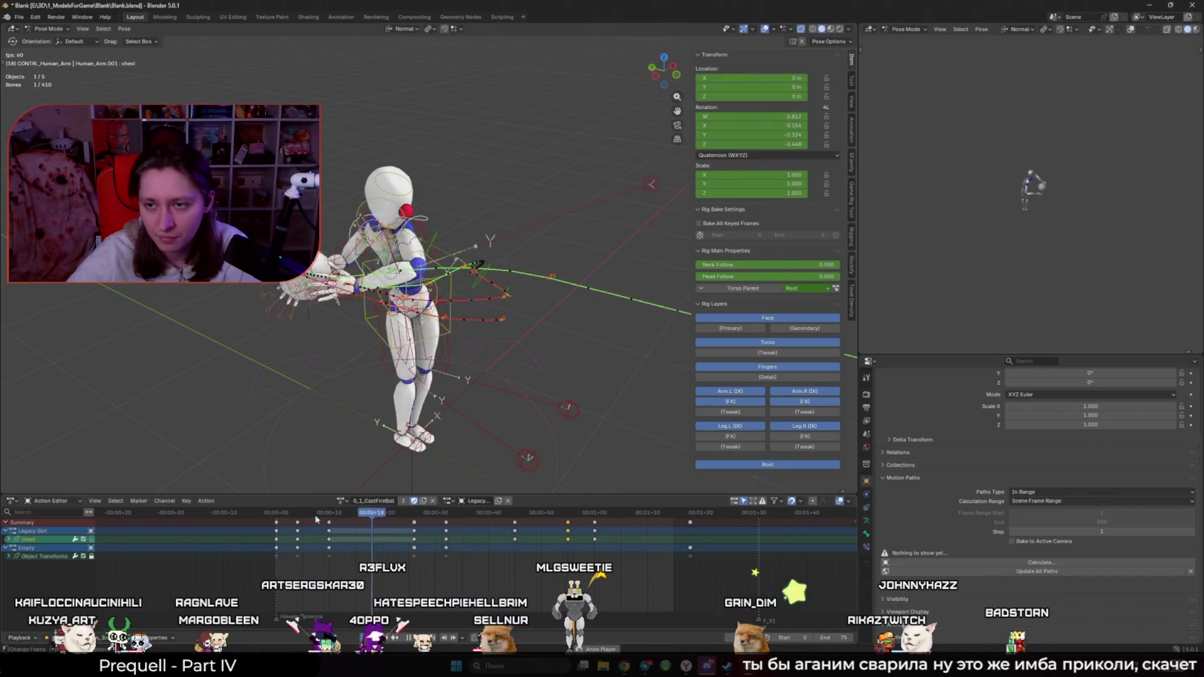
left_click_drag(476, 516, 514, 518)
mouse_move(439, 402)
middle_mouse_down()
mouse_move(466, 441)
mouse_move(397, 435)
mouse_move(528, 522)
middle_mouse_up()
key("Left")
key("Left")
key("Left")
key("Right")
key("Right")
key("Right")
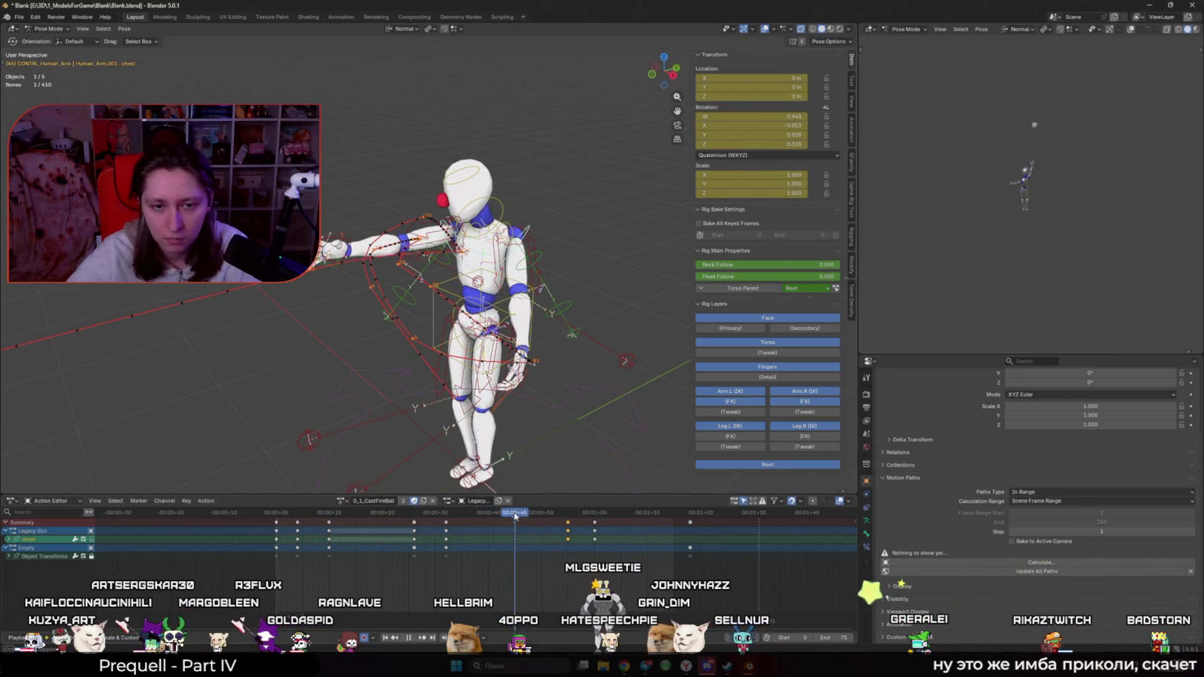
left_click(521, 369)
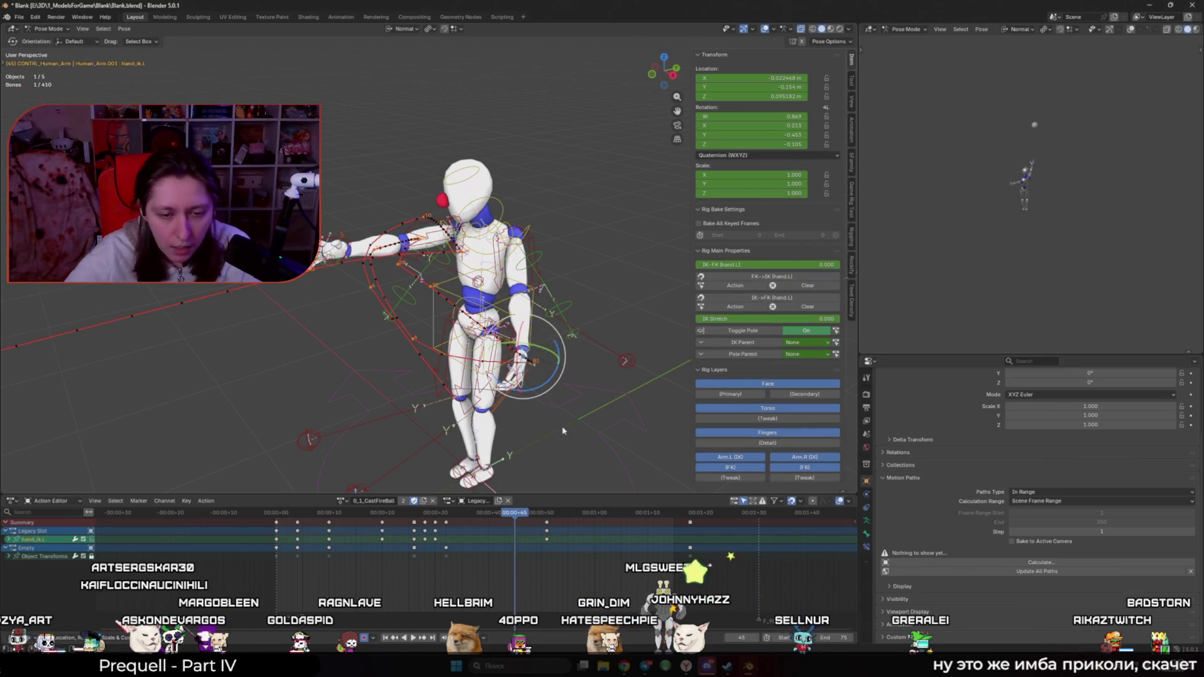
Step: Review the cast playback and park the playhead around frame 30
middle_click_drag(520, 376, 502, 402)
left_click(449, 523)
key("space")
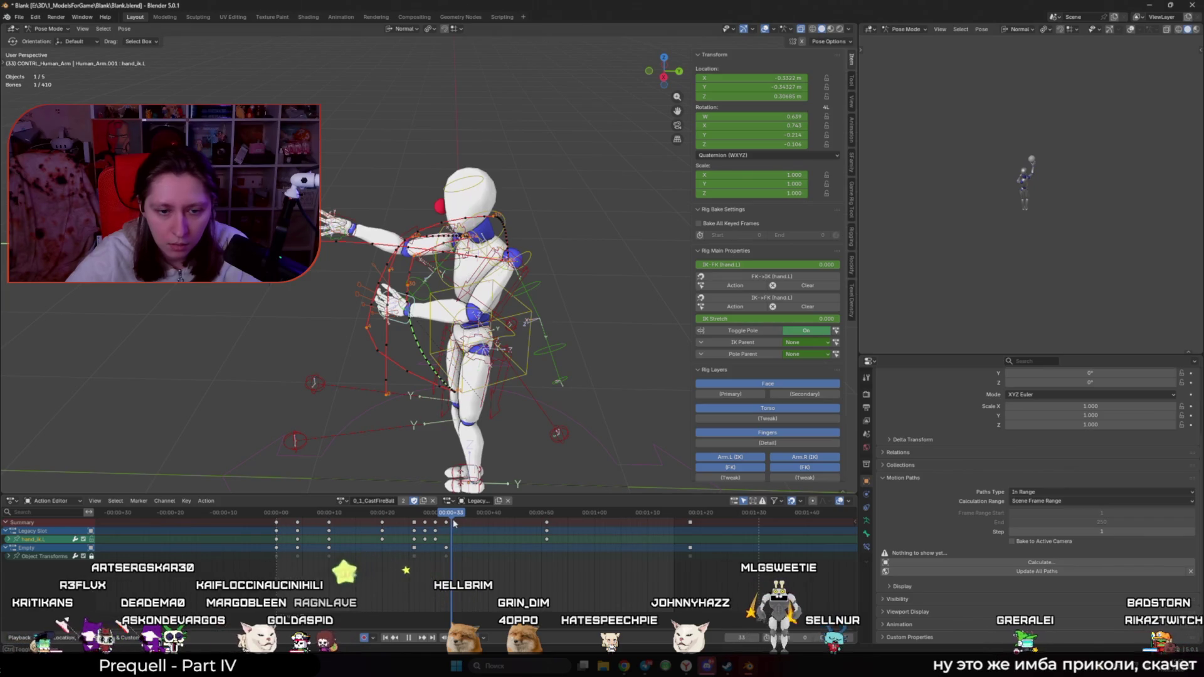
left_click(381, 521)
left_click(478, 532)
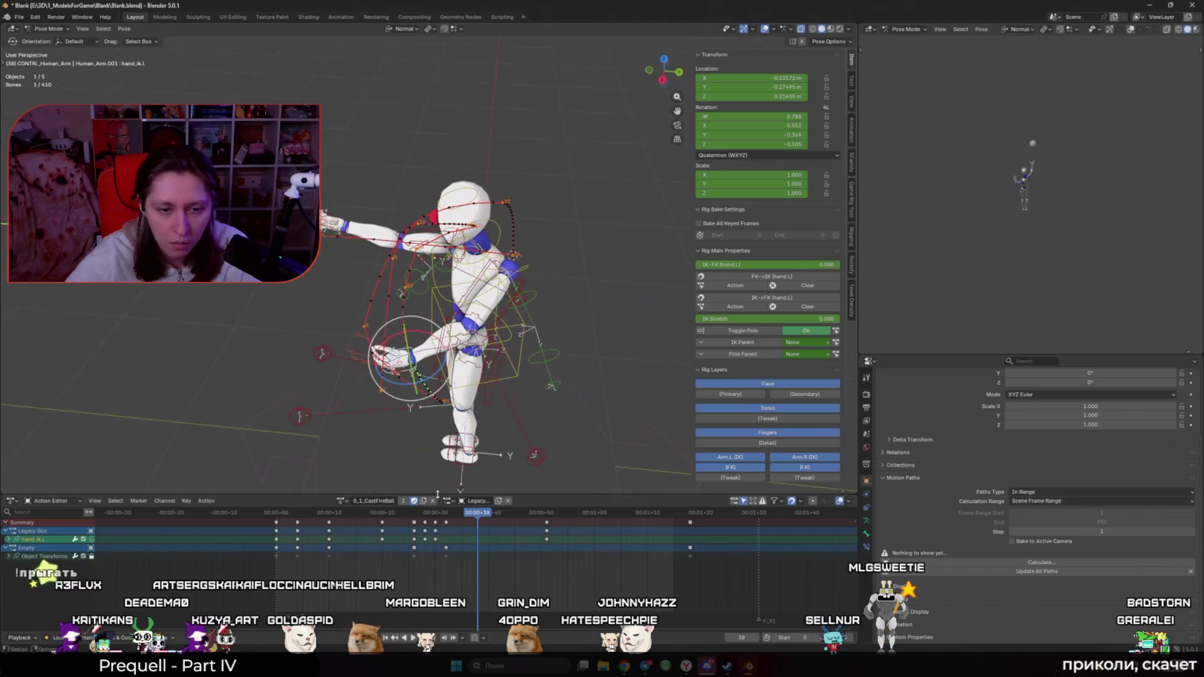
left_click(408, 516)
left_click(423, 516)
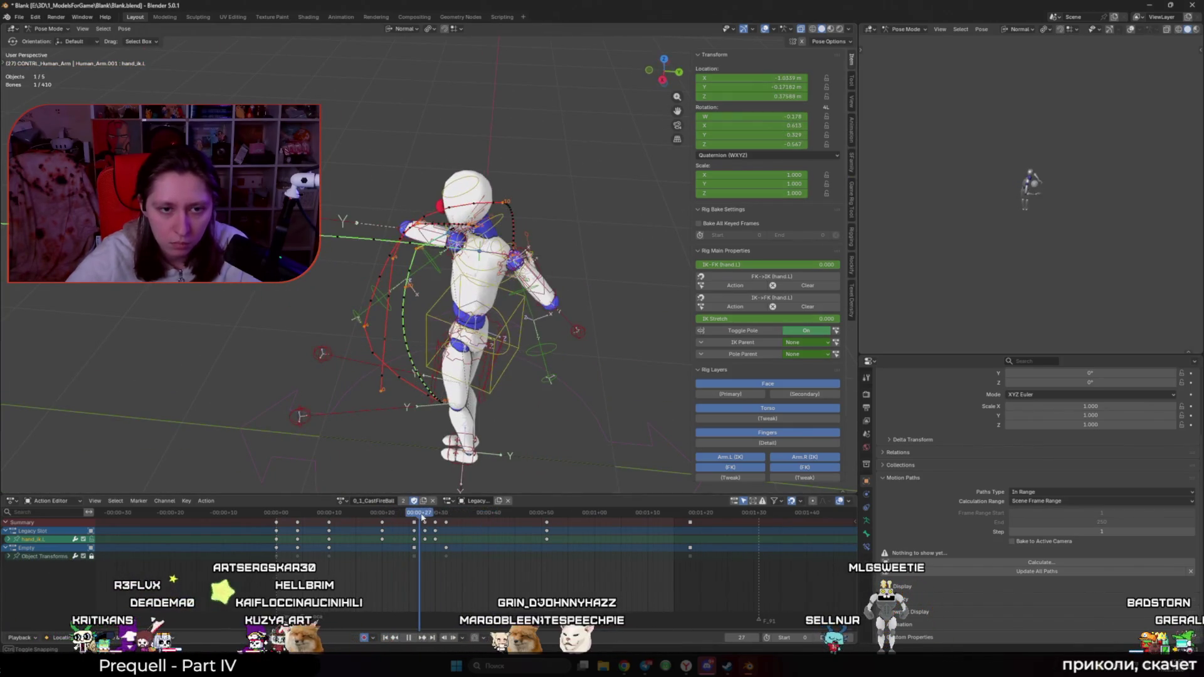
left_click_drag(433, 516, 447, 516)
Step: Move the left-hand IK control hand_ik.L along global X, then along global Y
middle_click_drag(464, 407, 477, 426)
key("g")
key("z")
key("z")
key("x")
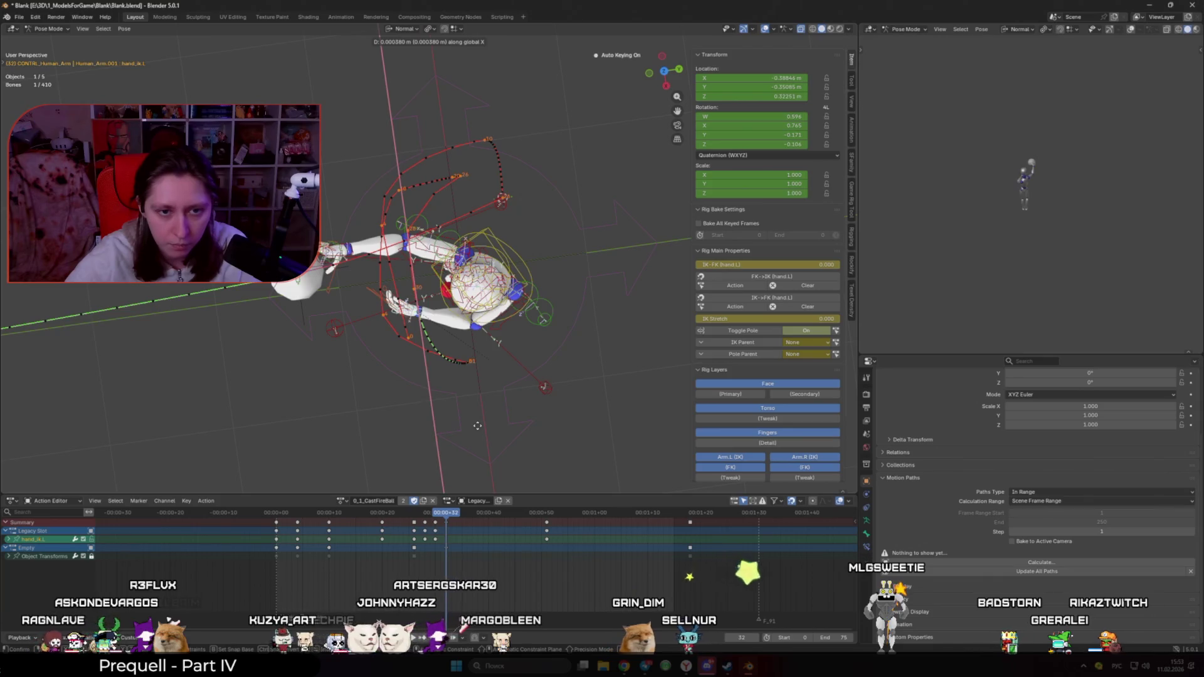
left_click(478, 386)
key("g")
key("y")
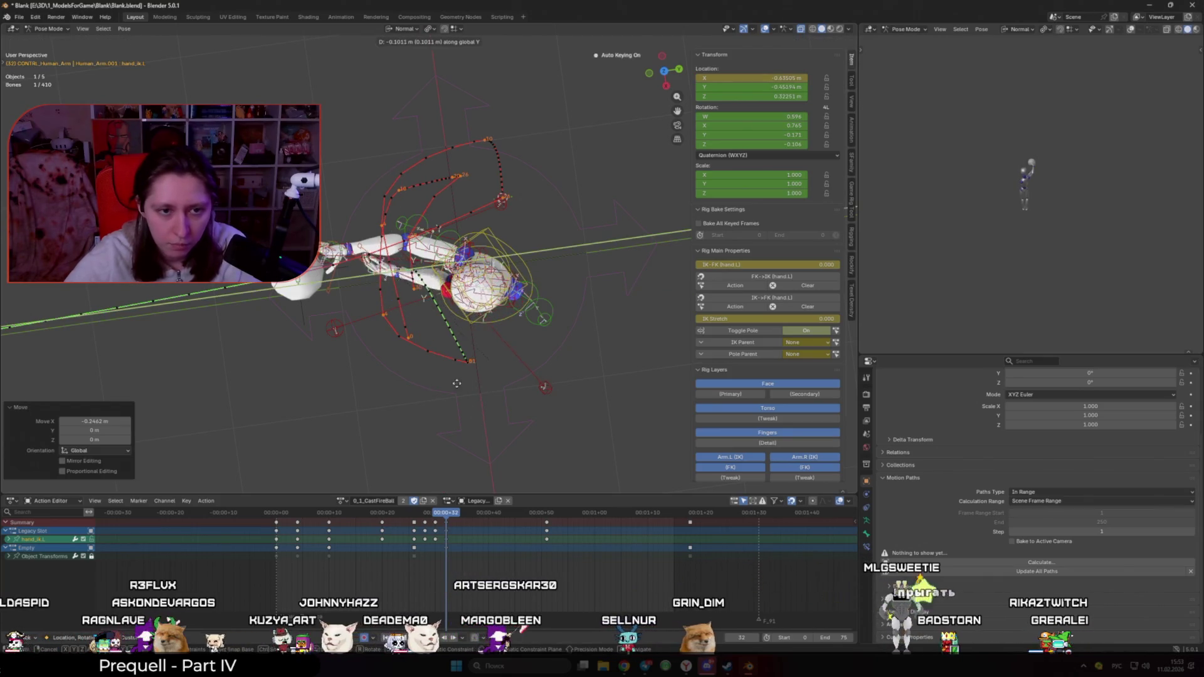
left_click(467, 399)
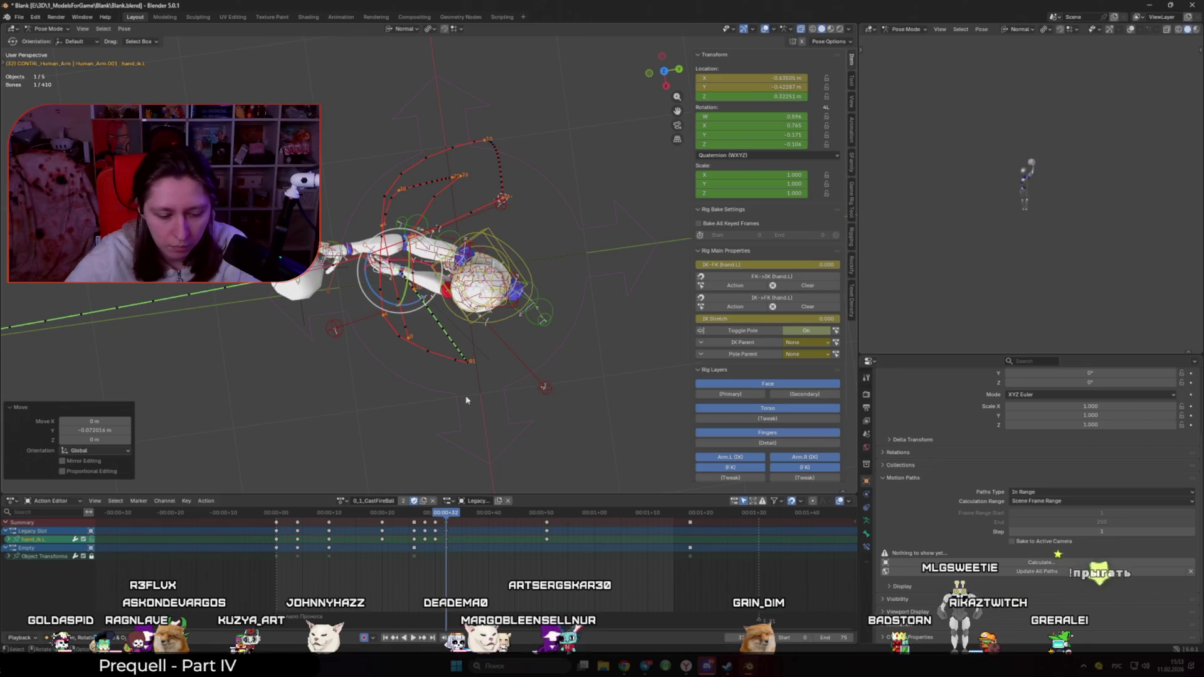
Step: Nudge hand_ik.L along X and rotate it 36.4° about Z
key("g")
key("x")
left_click(537, 425)
key("r")
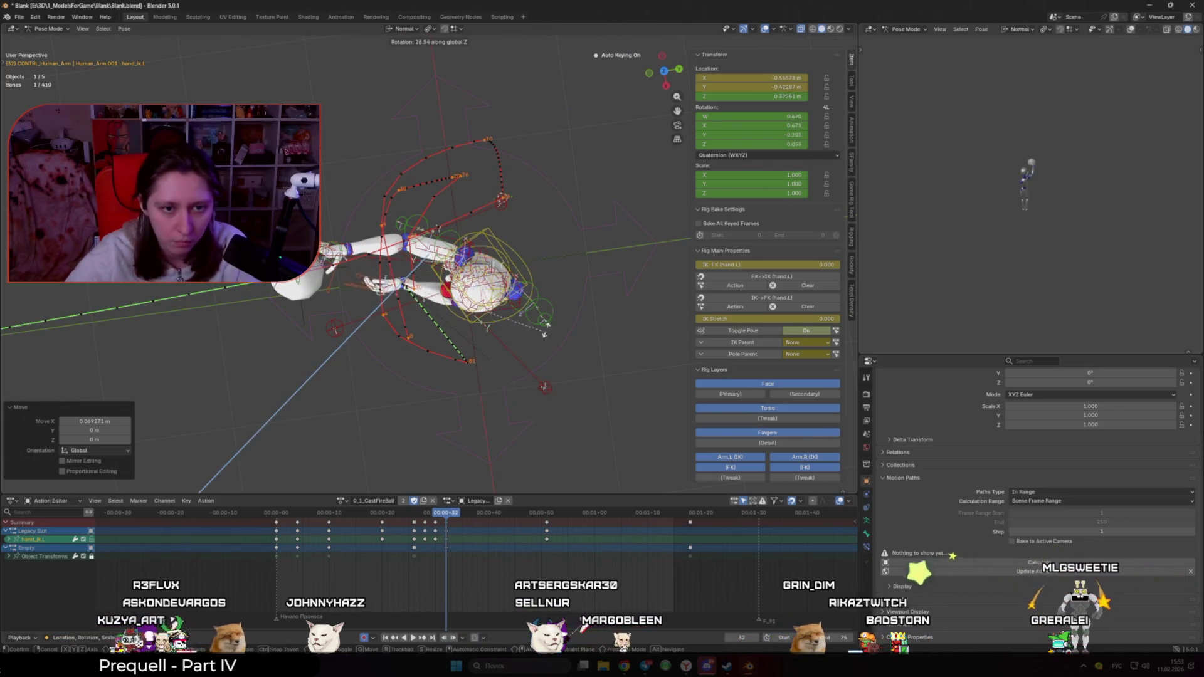
left_click(449, 511)
Step: At frame 40, raise the left-hand IK control toward the body
key("space")
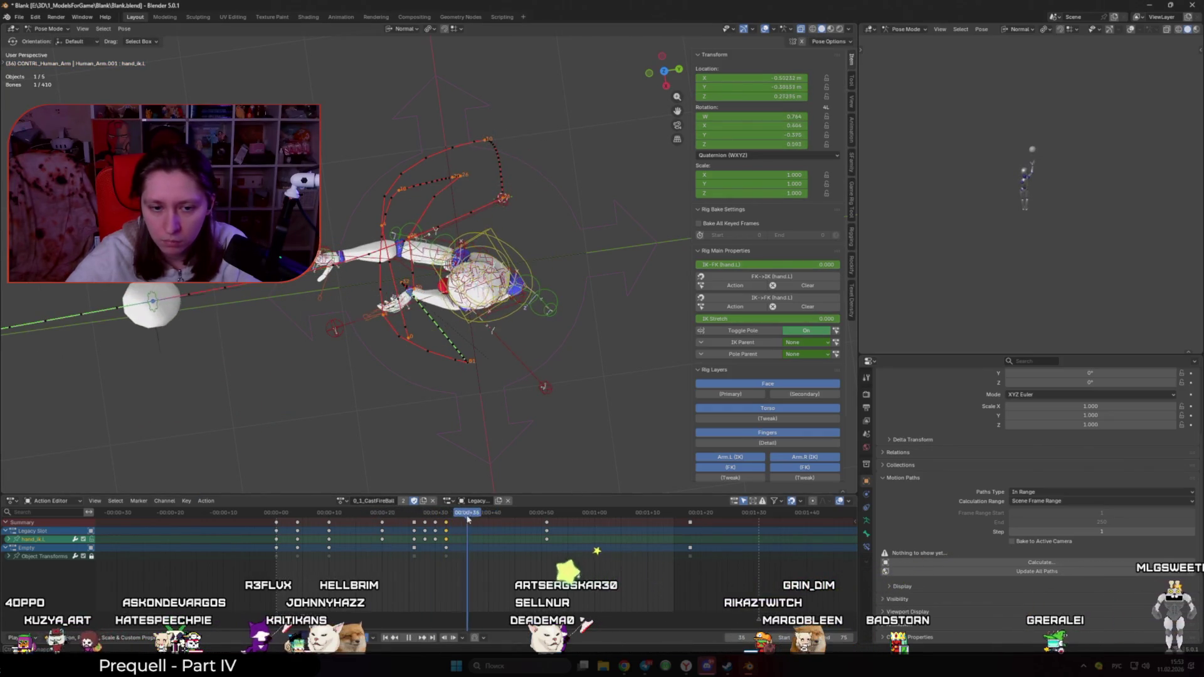
key("space")
mouse_move(447, 354)
middle_mouse_down()
mouse_move(590, 357)
mouse_move(547, 385)
middle_mouse_up()
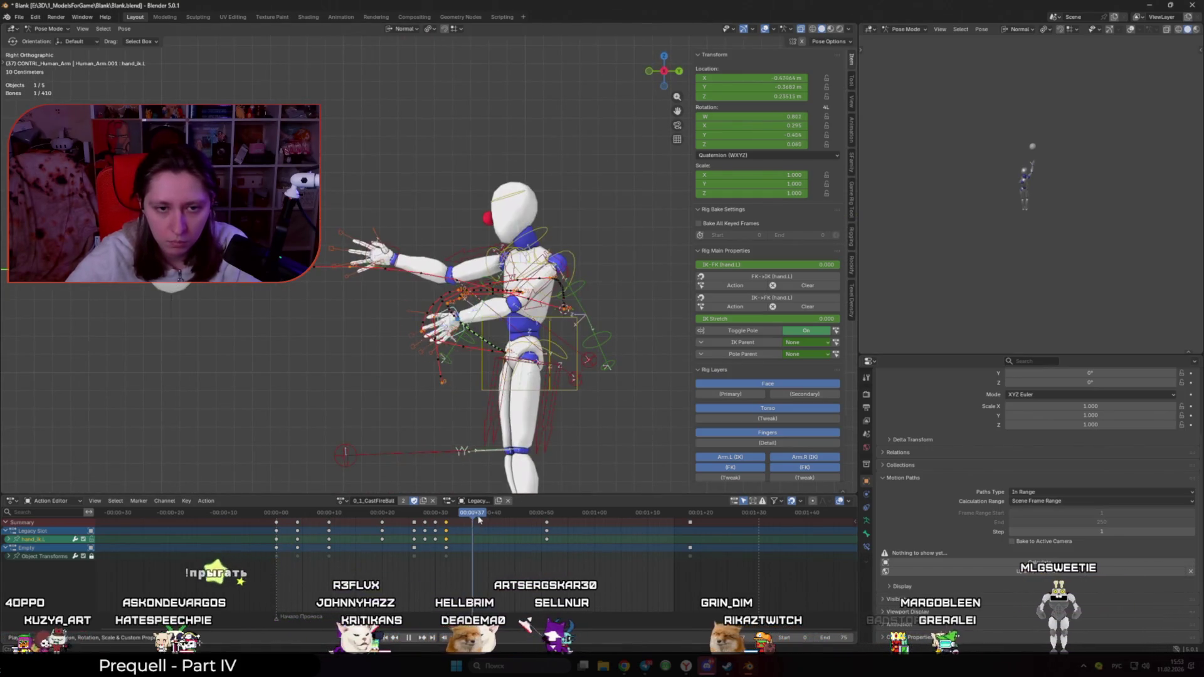
left_click_drag(479, 519, 490, 523)
key("g")
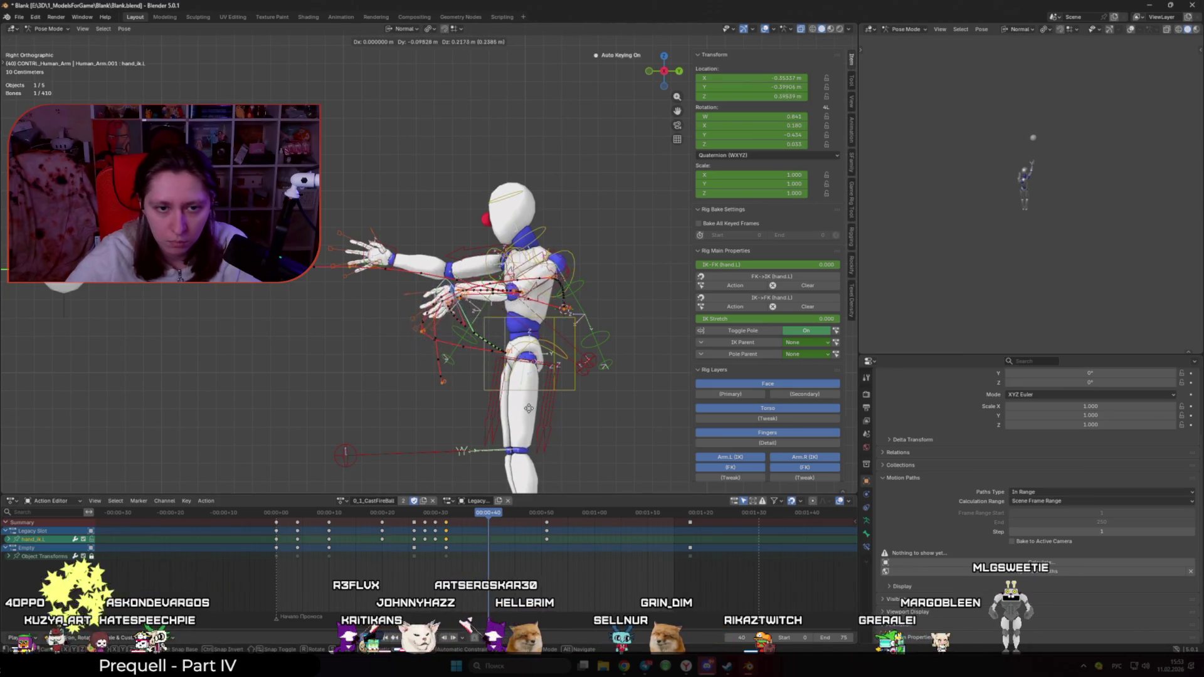
left_click(580, 353)
Step: Rotate hand_ik.L 53.1°, clear its rotation, then rotate it 95.2° about Z
key("r")
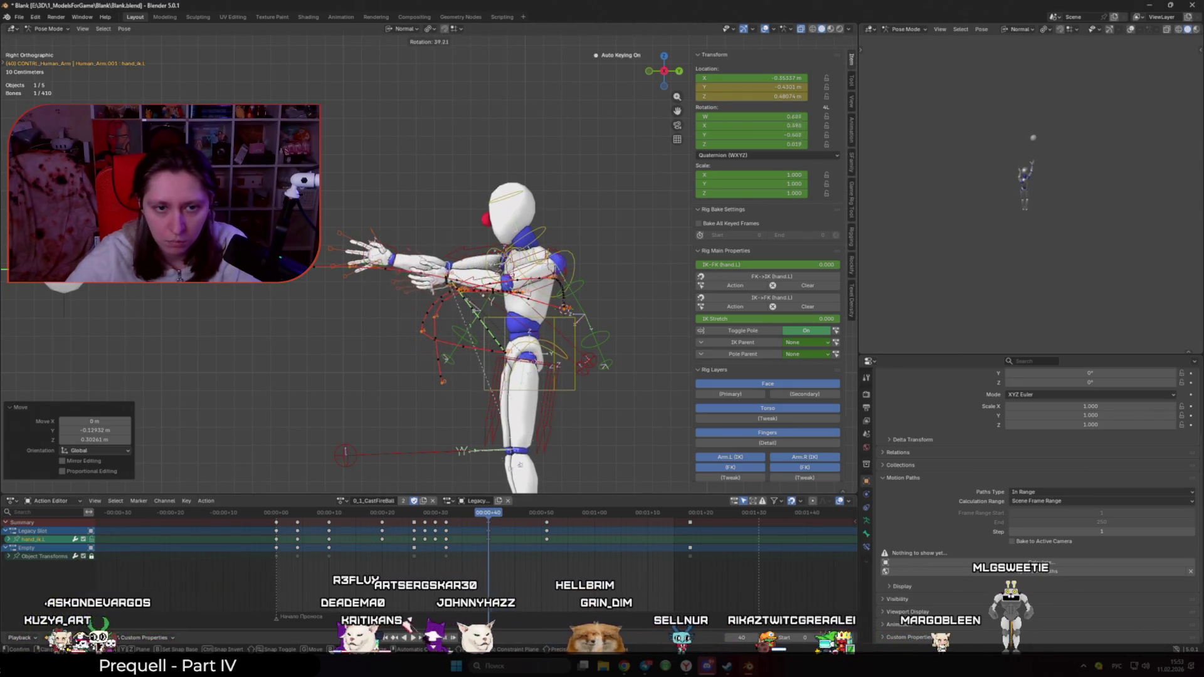
left_click(514, 401)
middle_click_drag(514, 401, 543, 442)
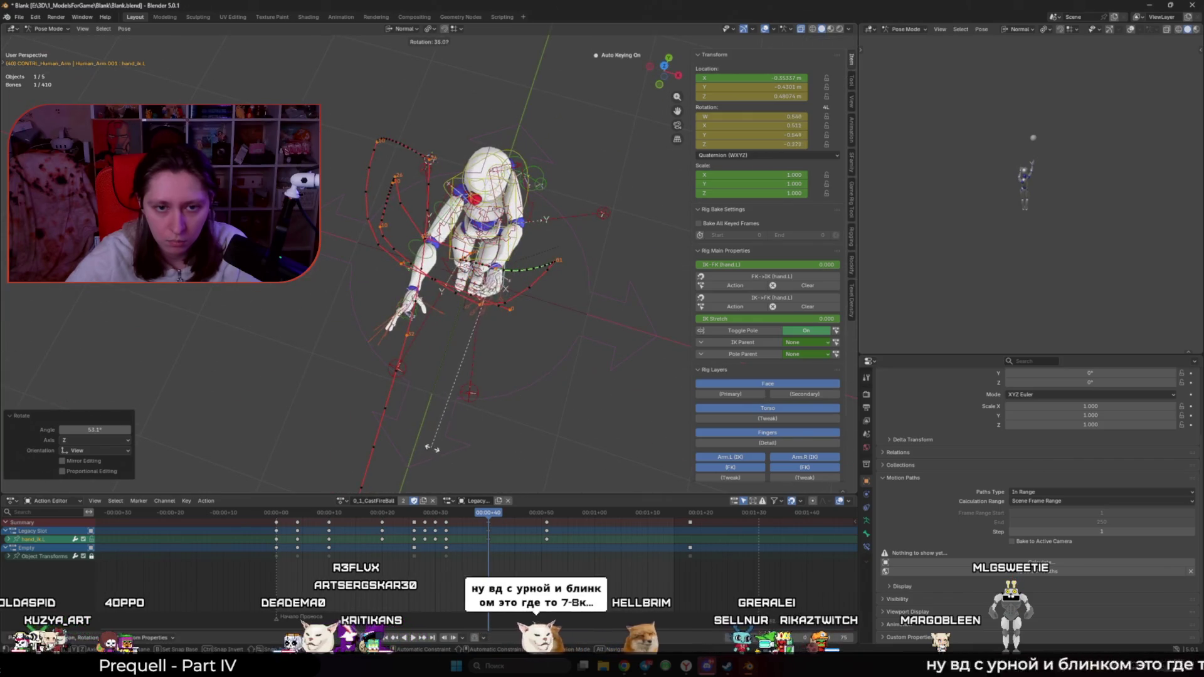
key("q")
mouse_move(546, 411)
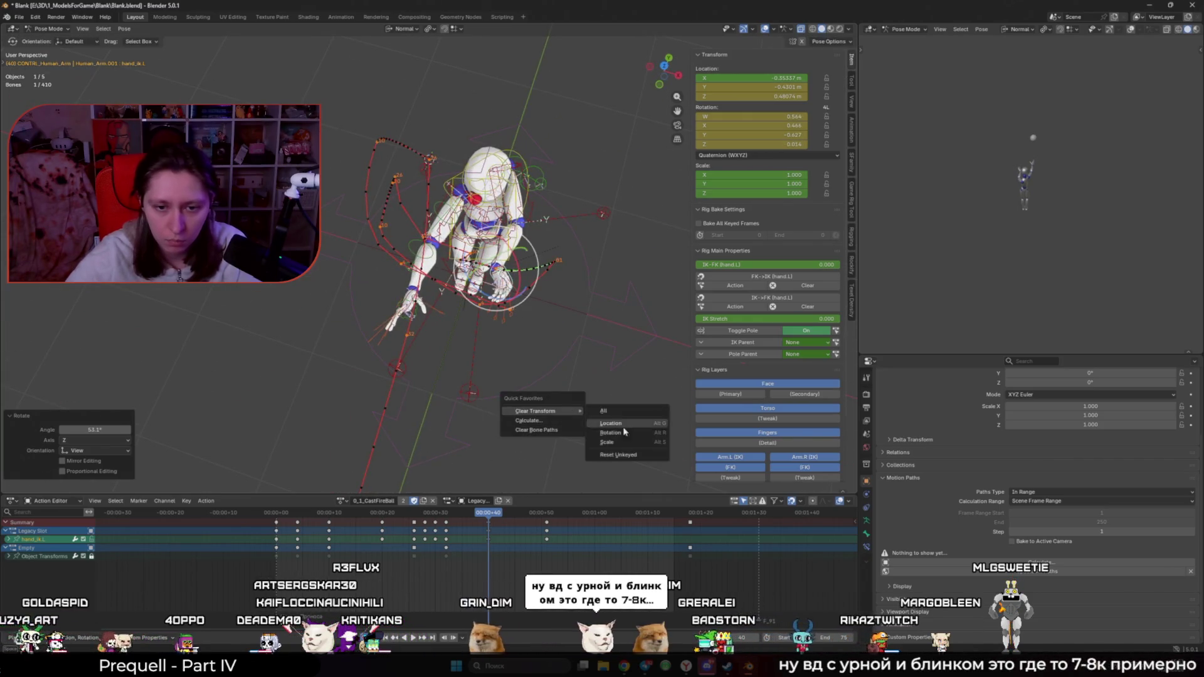
left_click(611, 442)
key("r")
left_click(422, 337)
key("KP_3")
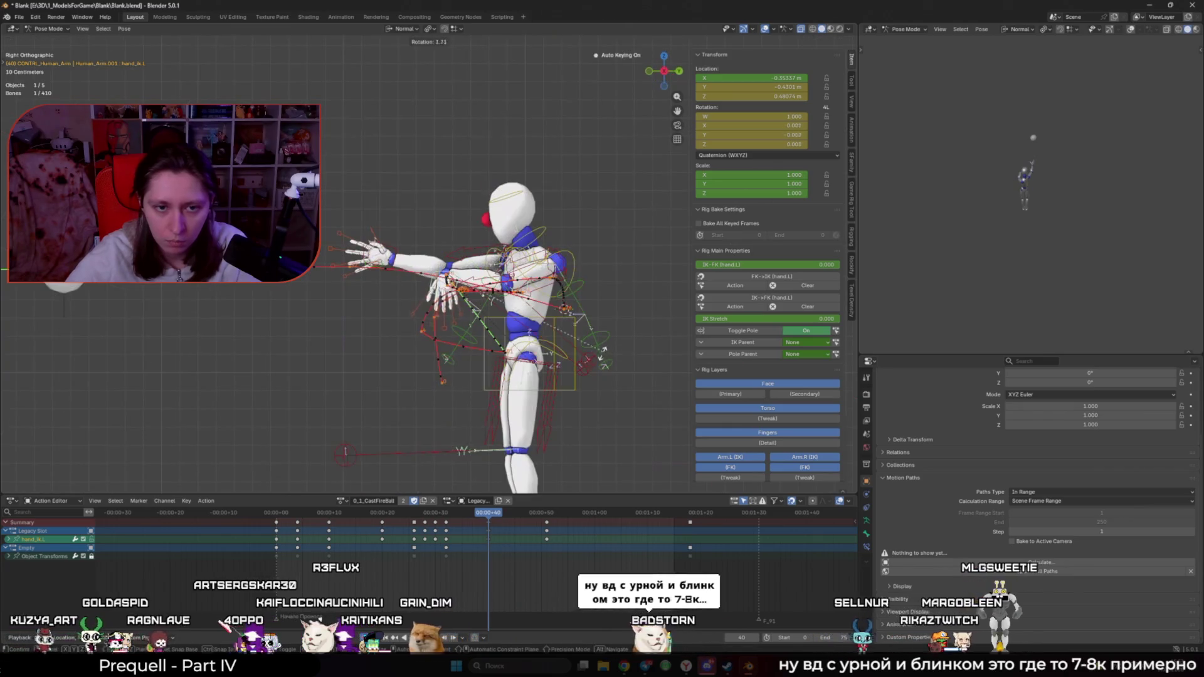
Step: Orbit the view to look down on the rotated left hand from above
middle_click_drag(421, 338, 543, 395)
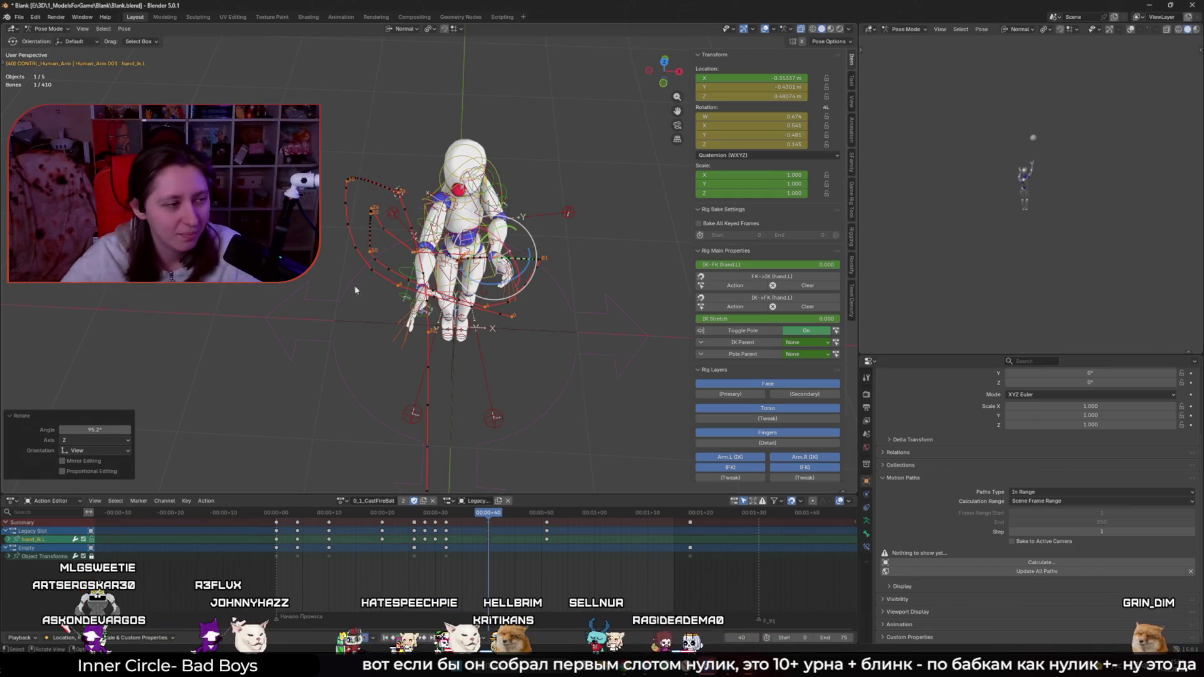
Step: Nudge the left-hand IK control -0.029881 m along global X
key("space")
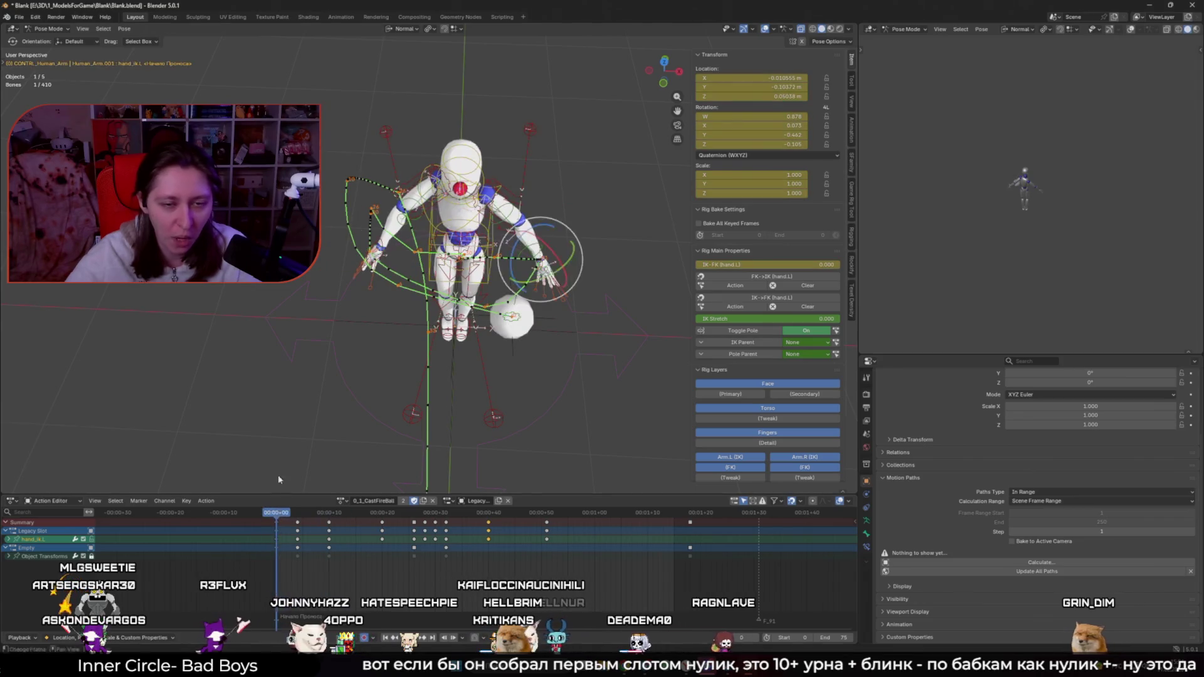
key("space")
key("space")
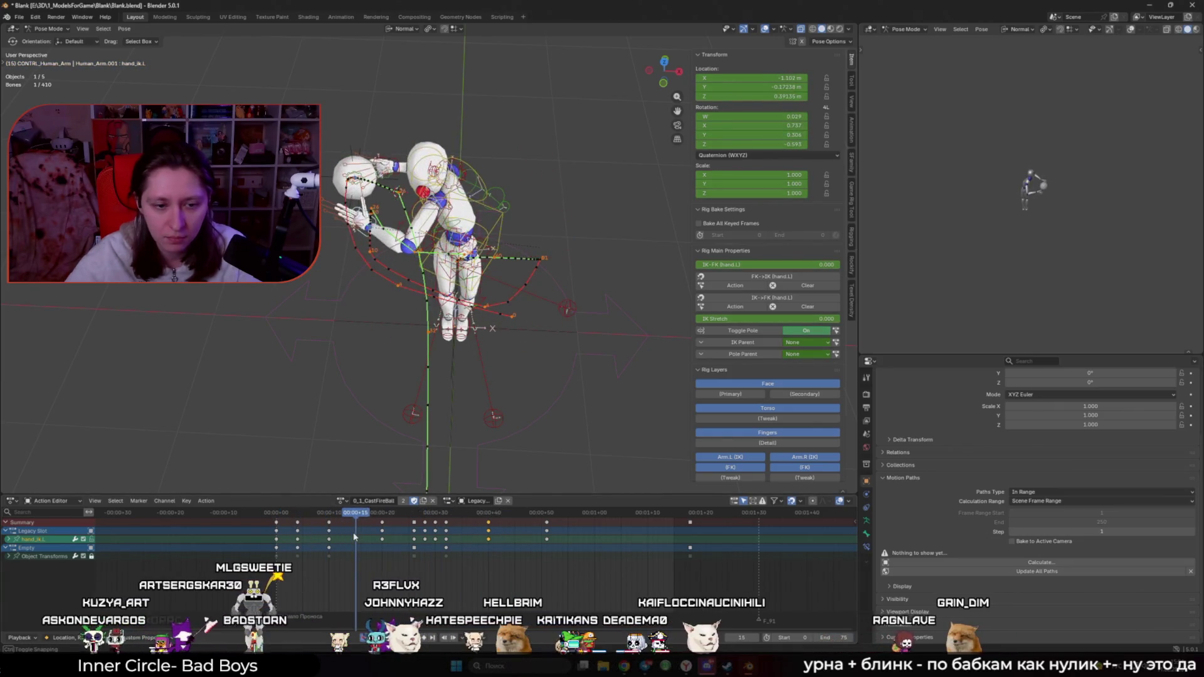
middle_click_drag(493, 406, 466, 416)
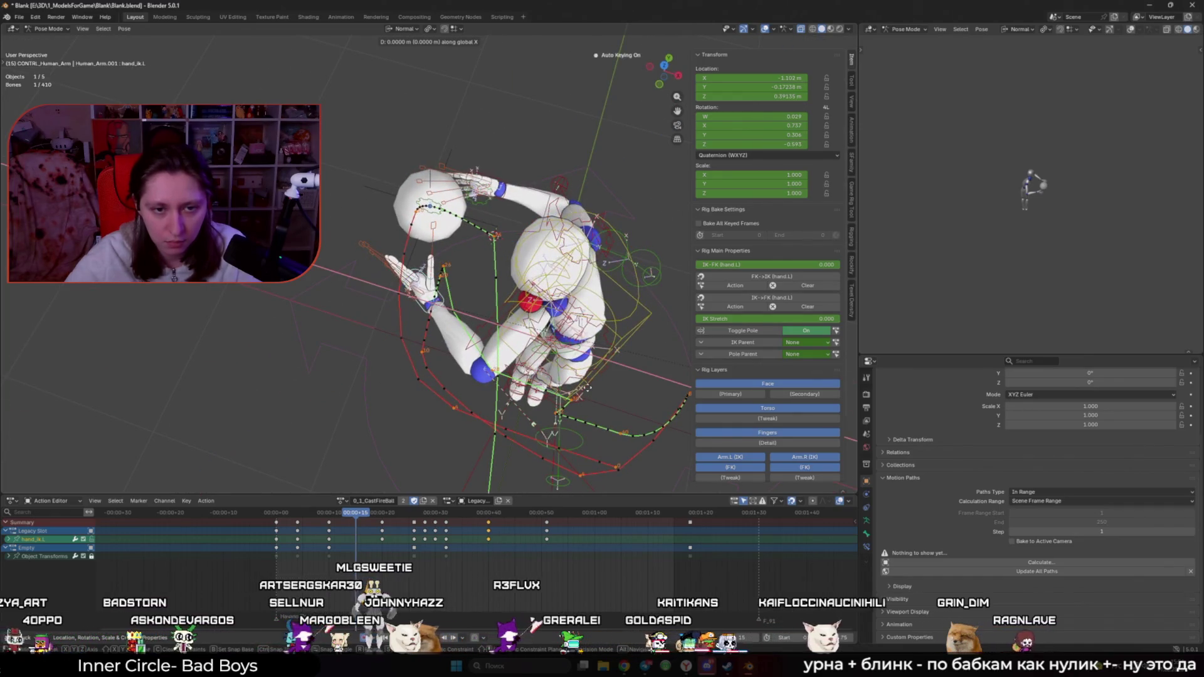
left_click(459, 350)
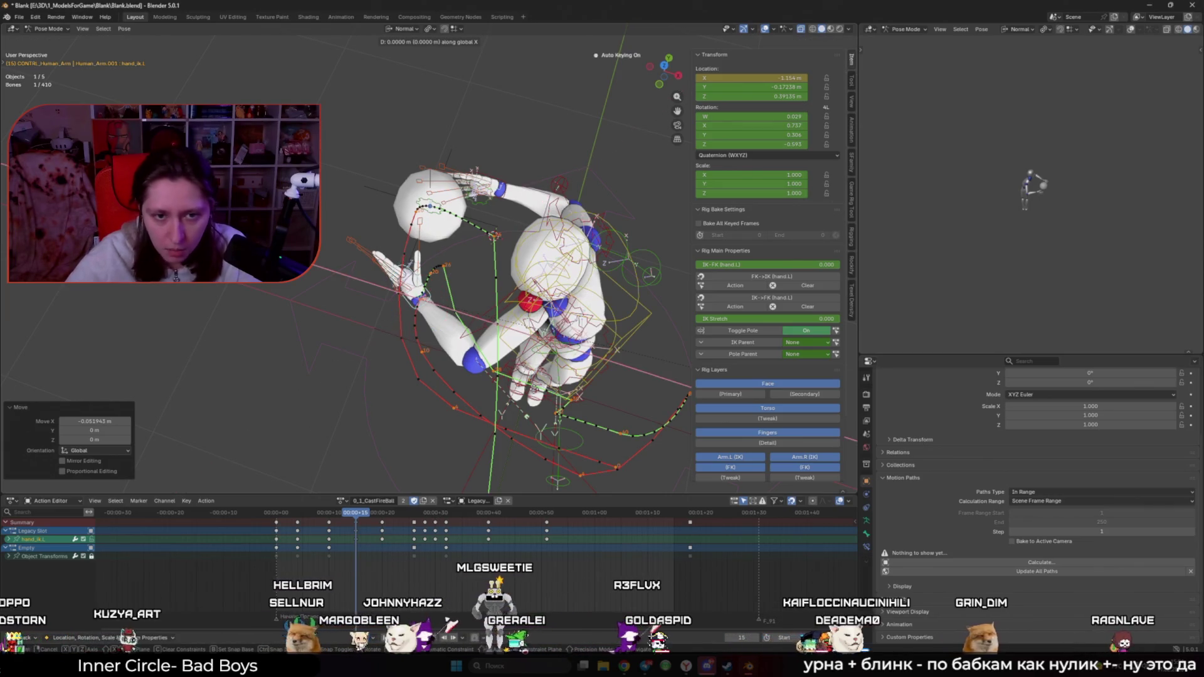
Step: At frame 15, nudge the left-hand IK control along X and keyframe it
key("space")
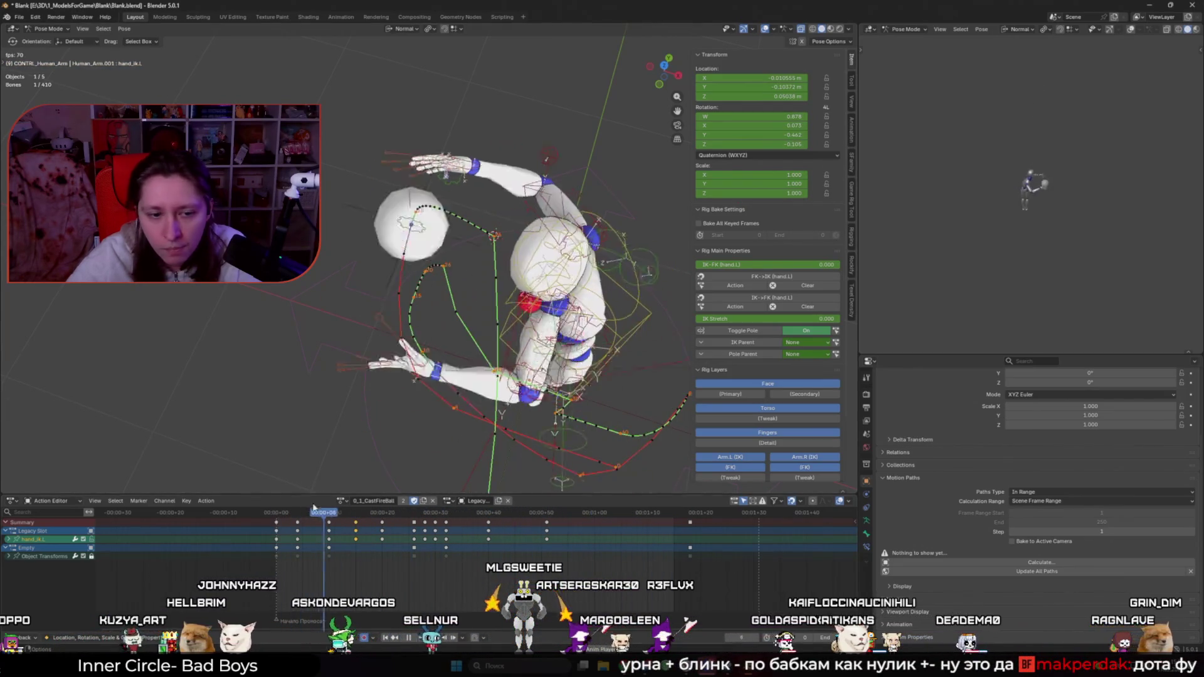
left_click(344, 532)
left_click_drag(344, 532, 384, 536)
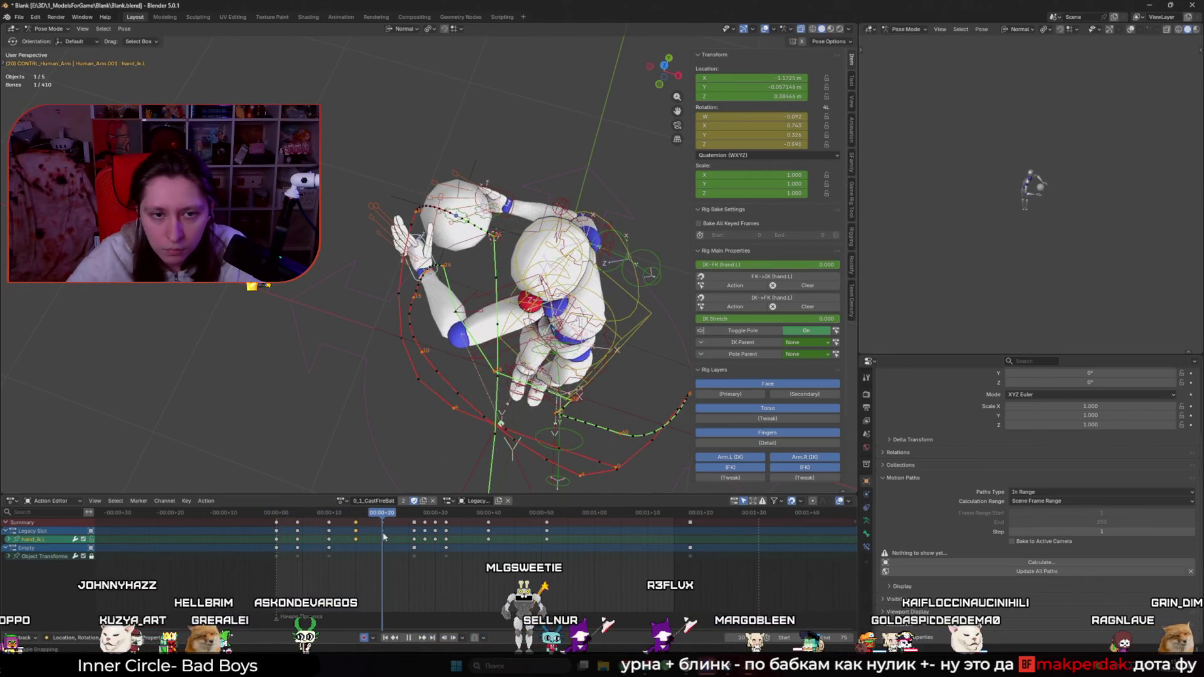
left_click(356, 518)
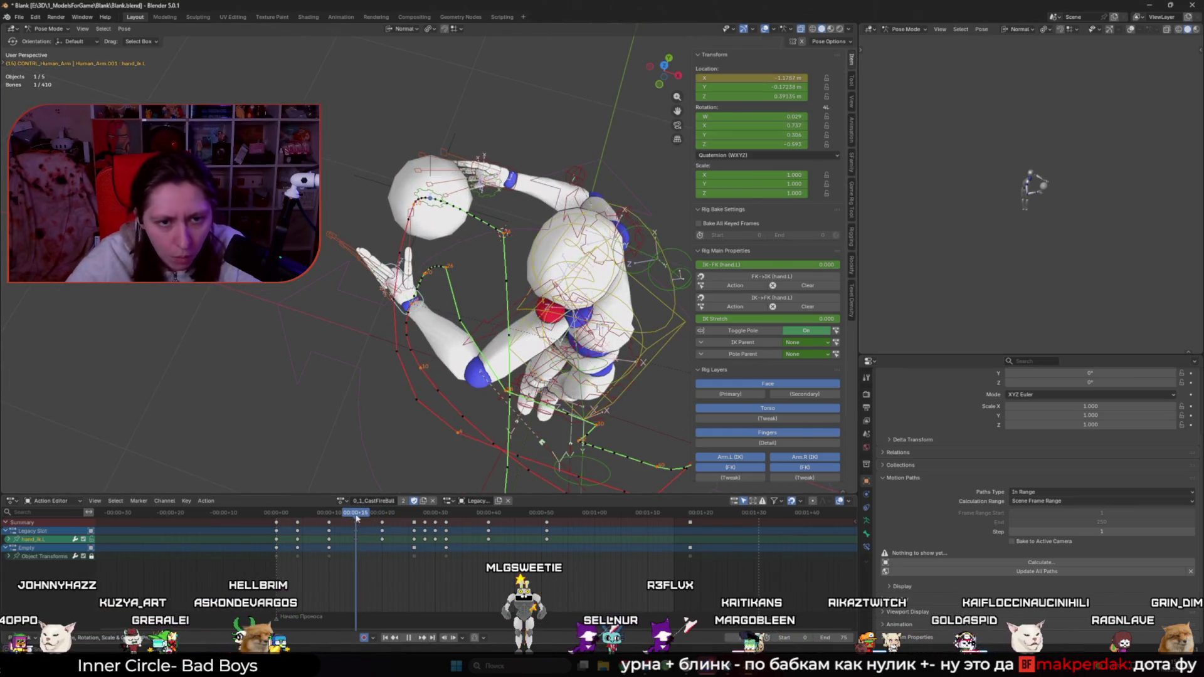
left_click(470, 317)
key("i")
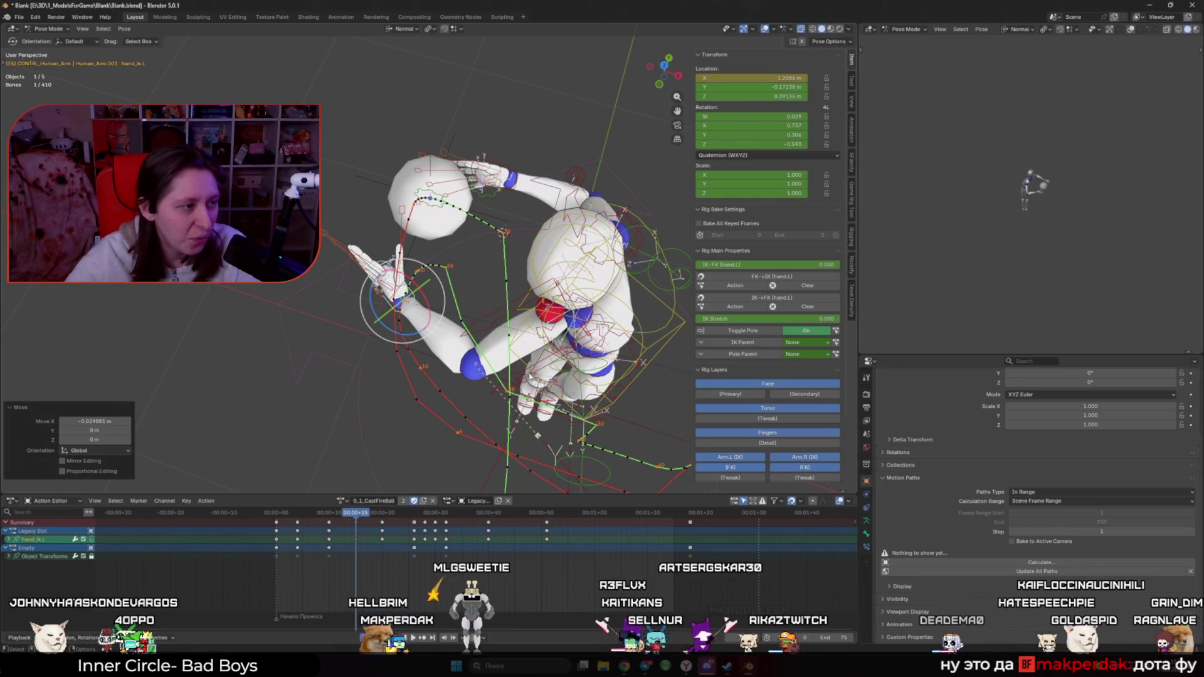
Step: Delete the hand's keyframe at frame 20, deselect it, and calculate bone motion paths
left_click(389, 514)
key("Left")
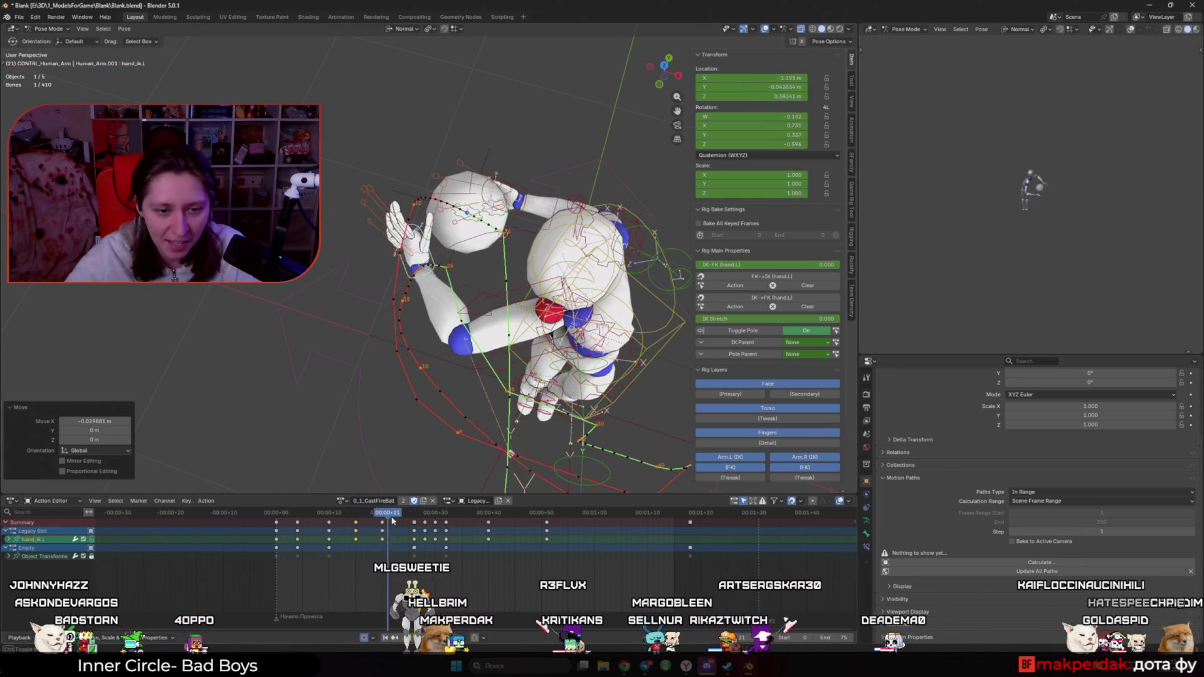
left_click_drag(390, 520, 367, 507)
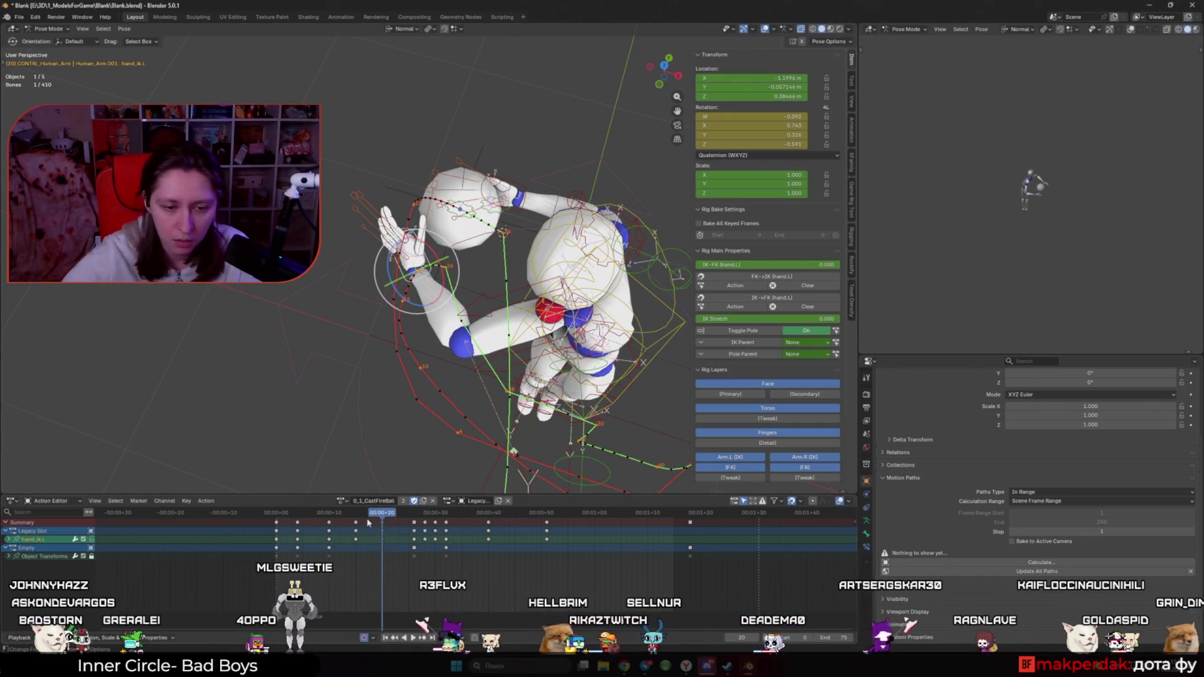
key("Delete")
left_click(307, 320)
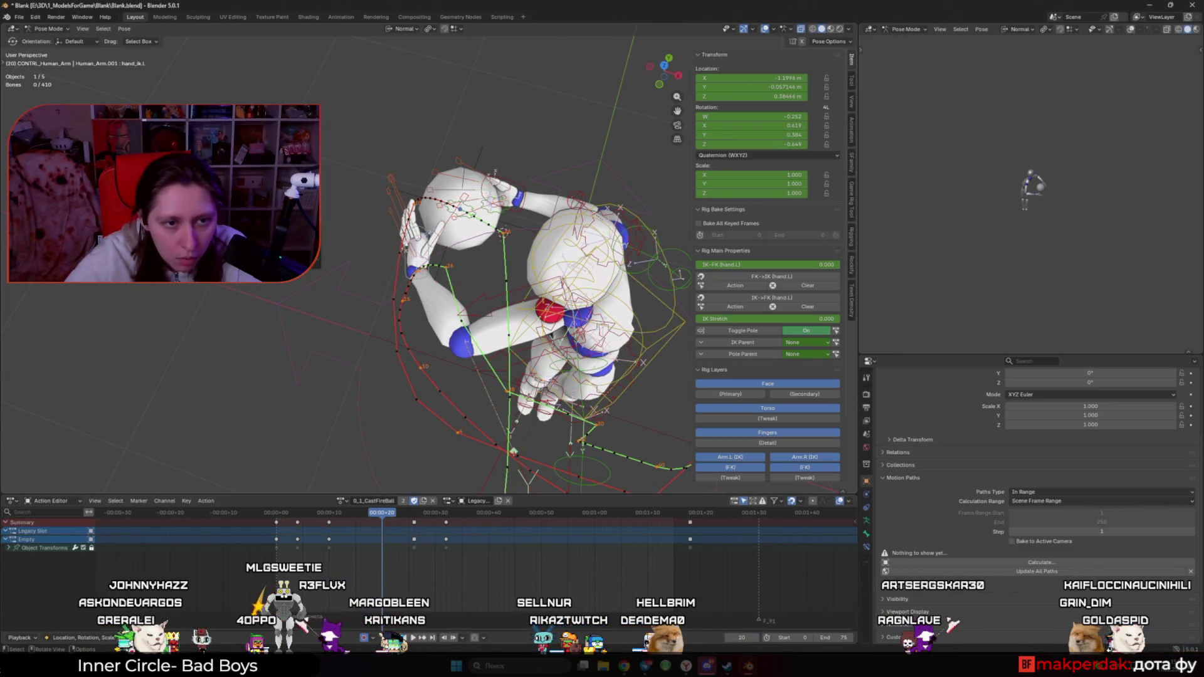
left_click(276, 292)
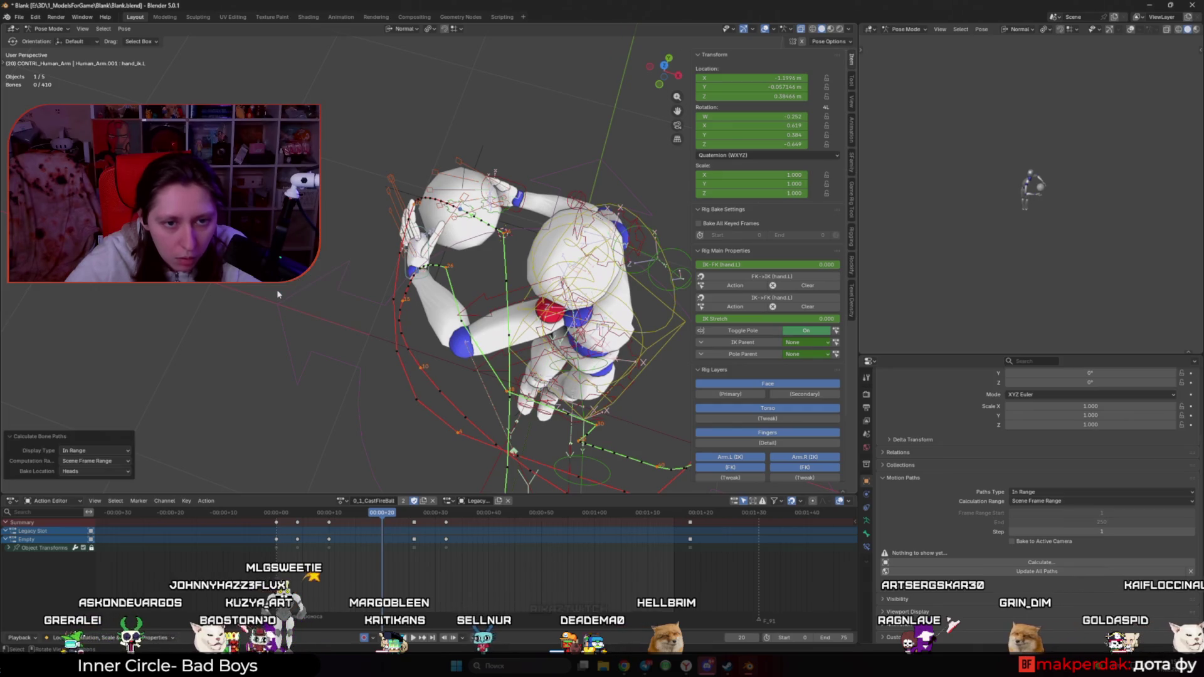
Step: Calculate a motion path for the left hand IK bone hand_ik.L
left_click(417, 290)
key("q")
left_click(431, 279)
left_click(412, 319)
mouse_move(412, 320)
middle_mouse_down()
mouse_move(365, 373)
mouse_move(354, 476)
middle_mouse_up()
left_click_drag(379, 513, 332, 512)
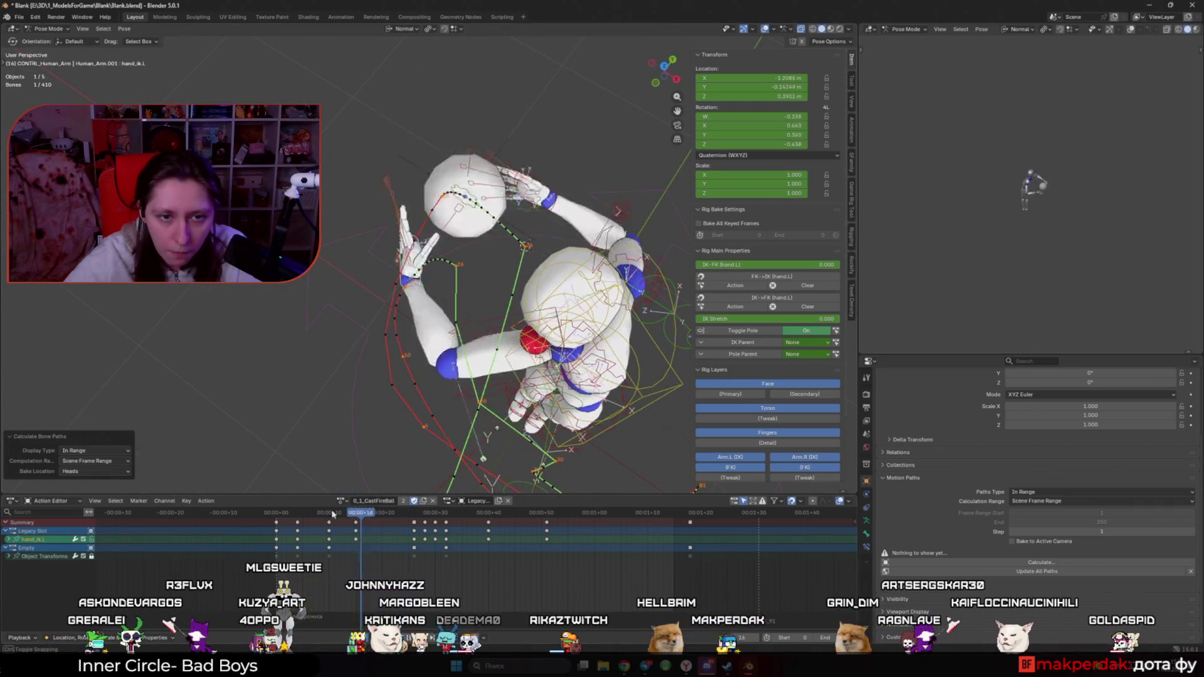
Step: Play back and scrub the cast around frames 26–31, then return to the first frame
key("space")
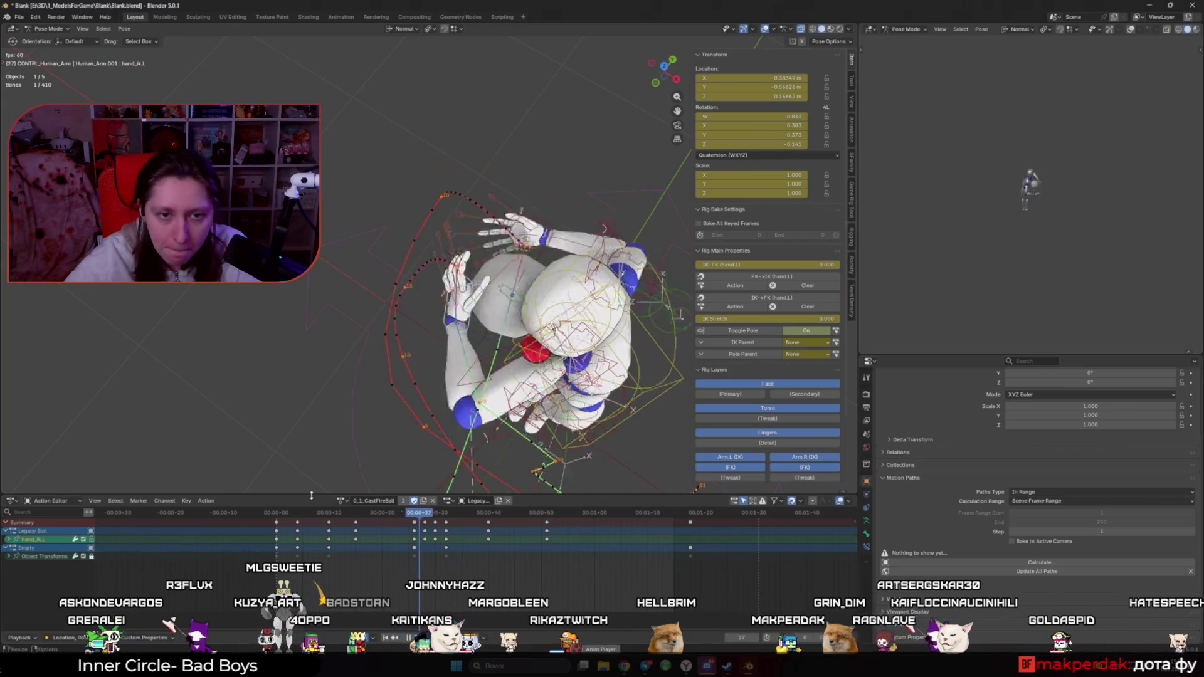
key("space")
left_click(409, 514)
left_click_drag(408, 517, 421, 518)
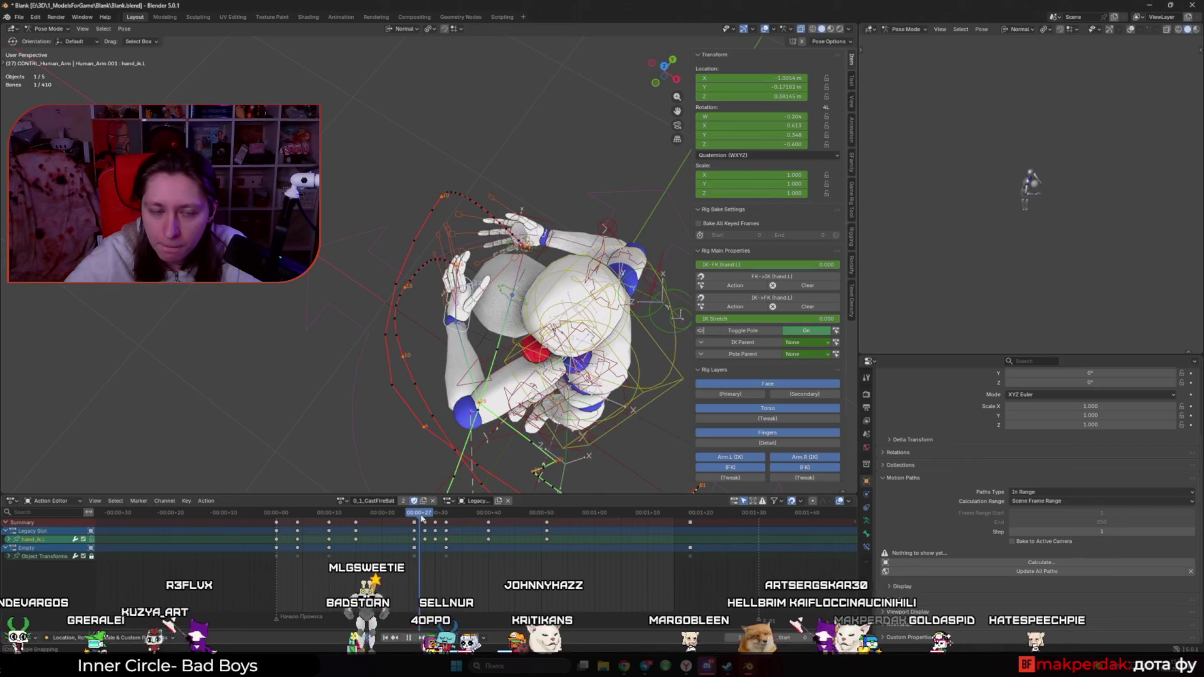
key("space")
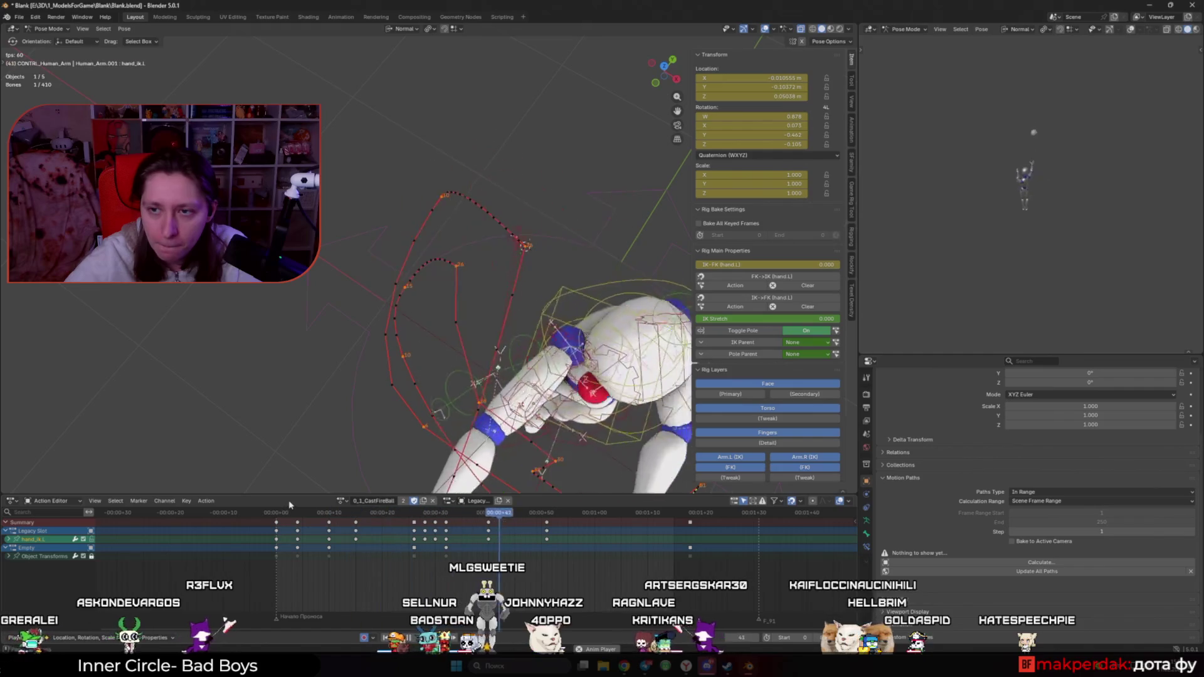
key("space")
key("shift+Left")
Step: With overlays hidden, review the full-body animation up to frame 32 and reselect hand_ik.L
key("shift+alt+z")
right_click(284, 450)
key("space")
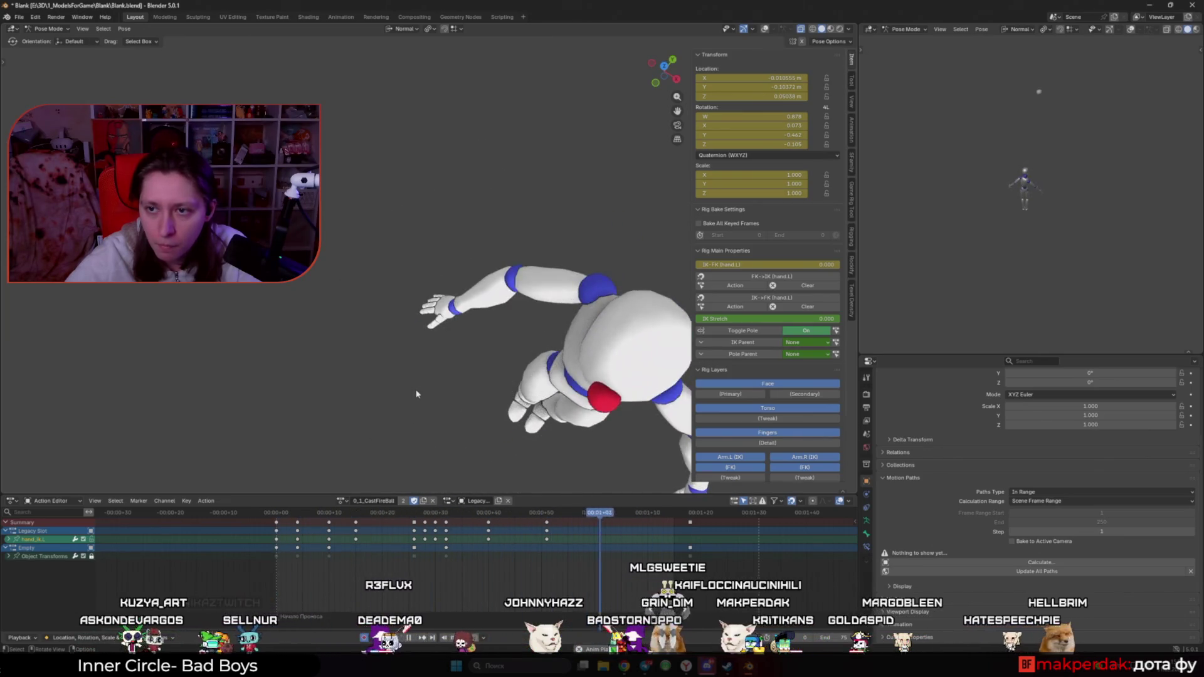
mouse_move(274, 513)
left_mouse_down()
mouse_move(301, 527)
mouse_move(445, 537)
left_mouse_up()
mouse_move(408, 314)
middle_mouse_down()
mouse_move(366, 343)
mouse_move(396, 399)
middle_mouse_up()
mouse_move(441, 514)
left_mouse_down()
mouse_move(442, 525)
mouse_move(449, 515)
left_mouse_up()
left_click(520, 432)
left_click(383, 330)
Step: Clear the existing bone motion paths and recalculate the hand's motion path
key("q")
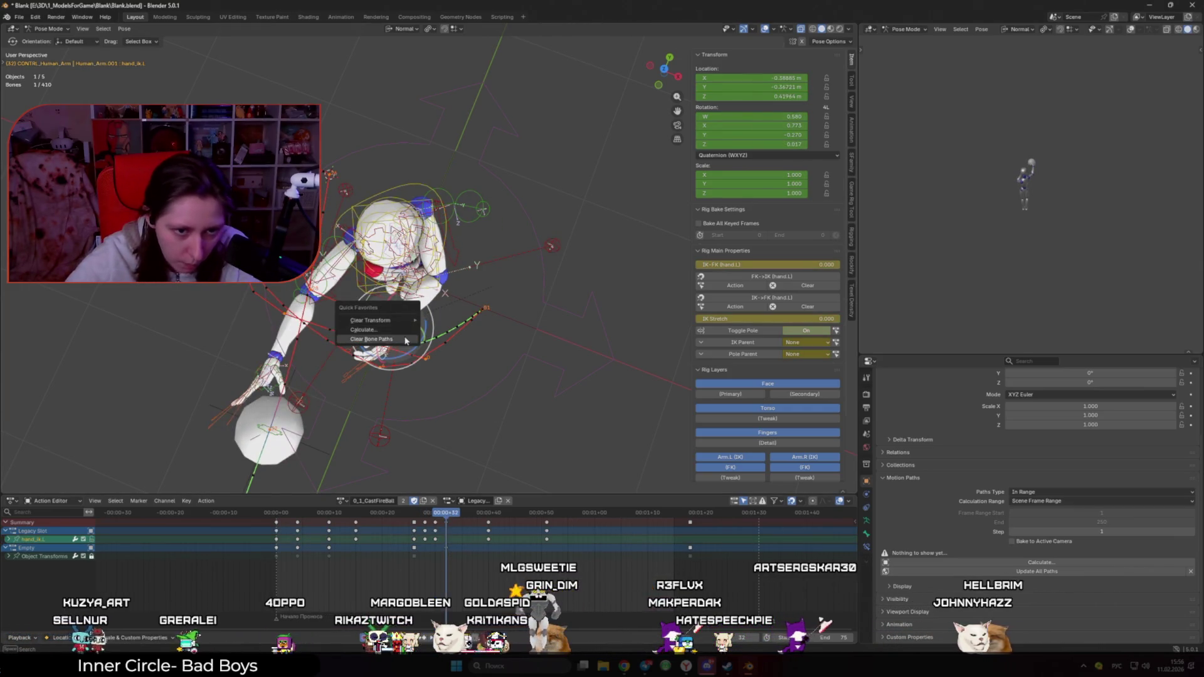
left_click(405, 340)
key("q")
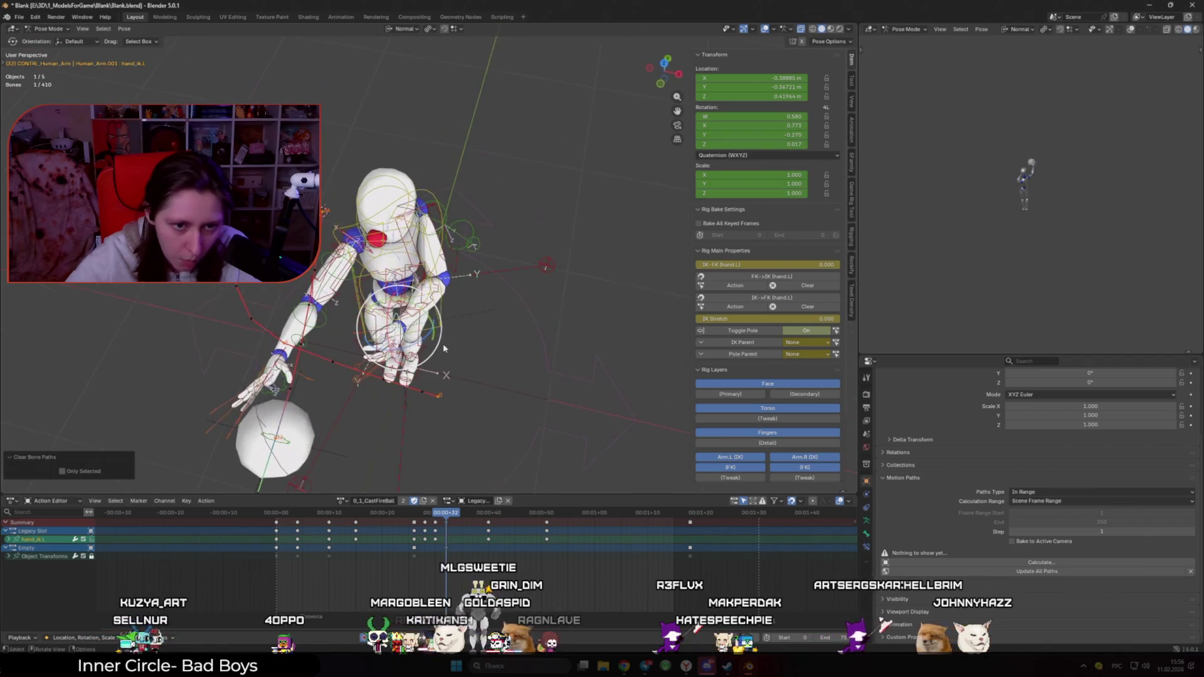
left_click(433, 339)
left_click(436, 375)
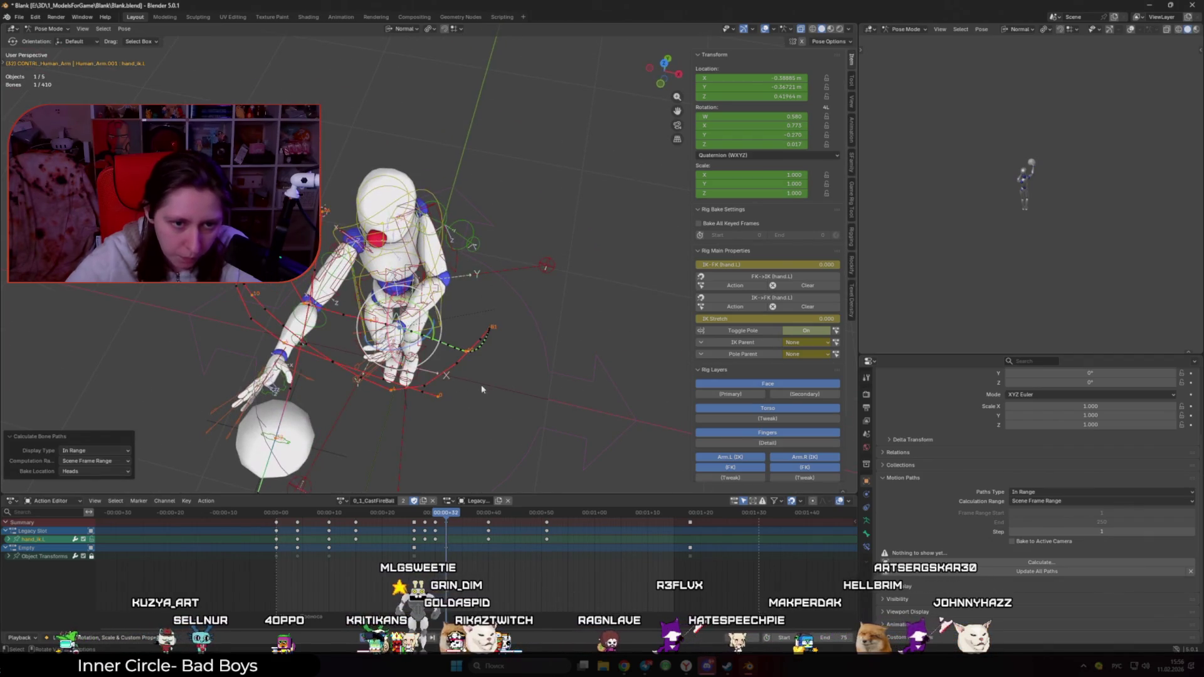
Step: At frame 40, move the left hand IK control to a new position
middle_click_drag(482, 389, 474, 431)
scroll(436, 532, "up", 5, "alt")
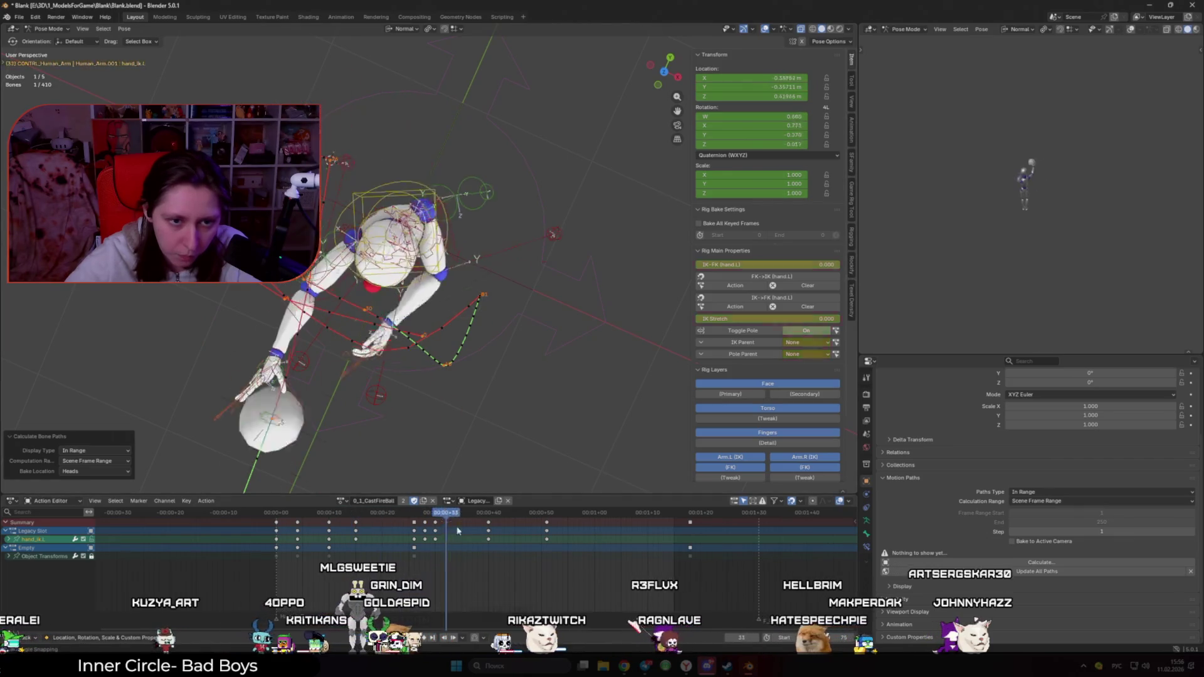
scroll(434, 525, "down", 7, "alt")
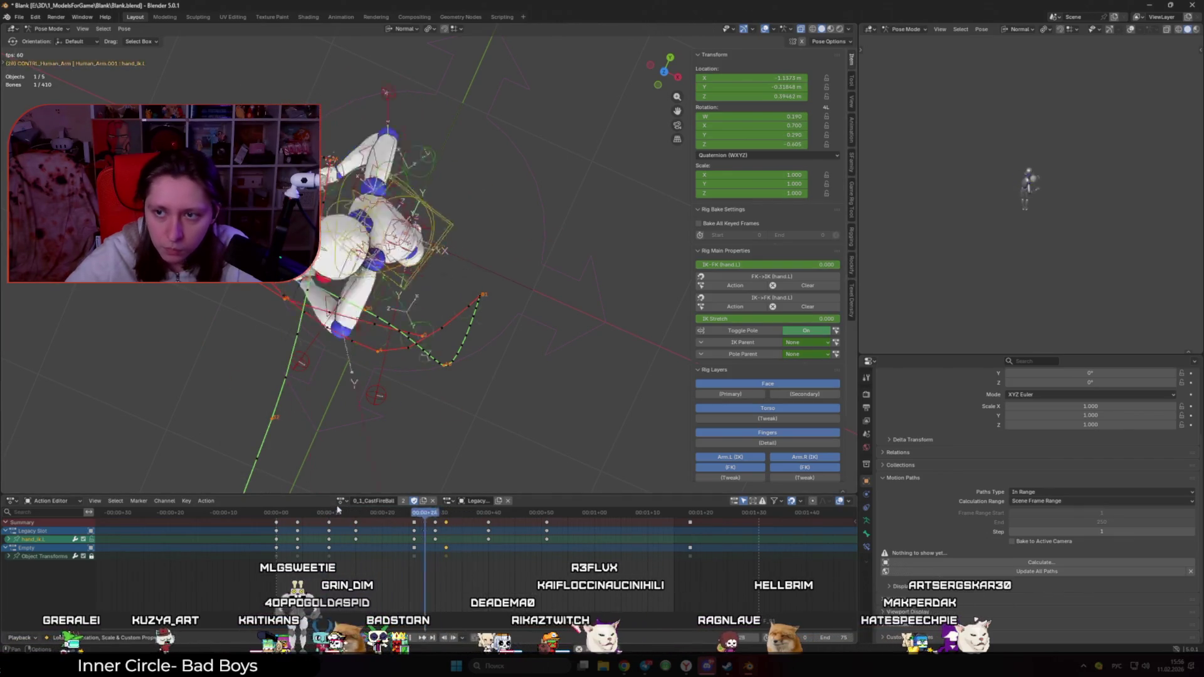
left_click_drag(450, 516, 490, 520)
middle_click_drag(478, 457, 492, 386)
key("g")
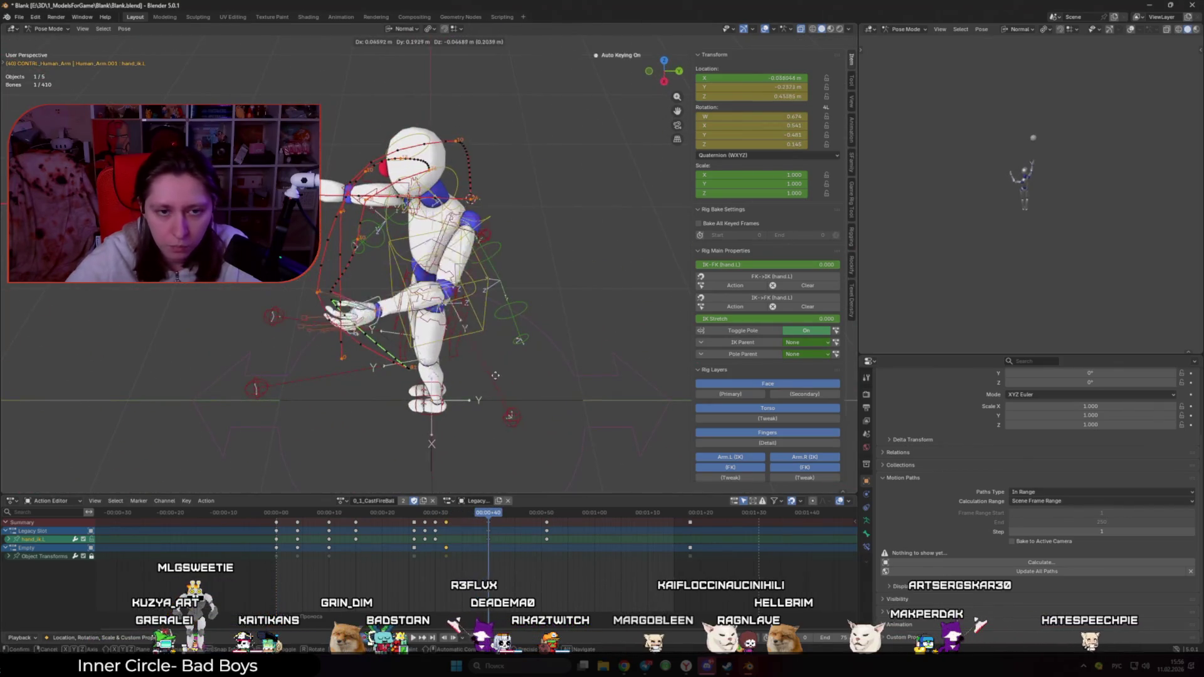
left_click(630, 396)
mouse_move(630, 396)
middle_mouse_down()
mouse_move(534, 390)
mouse_move(589, 395)
middle_mouse_up()
key("g")
left_click(553, 408)
Step: Rotate the hand 101° around global Z, then nudge its position again
key("r")
key("z")
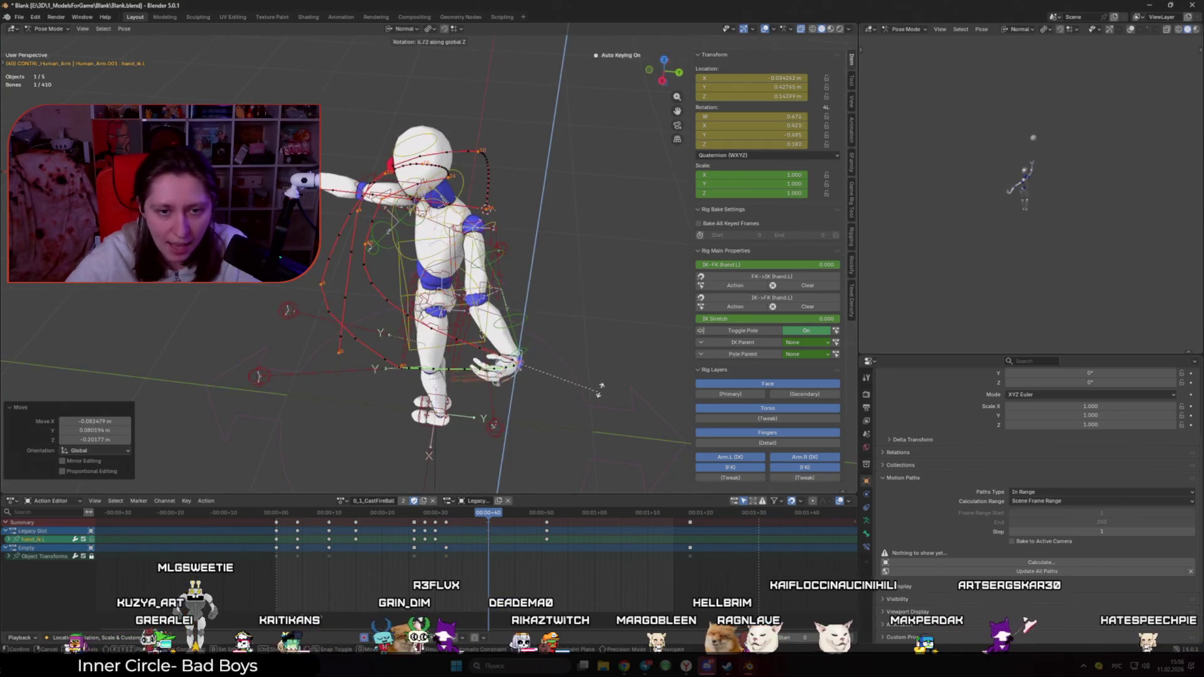
left_click(573, 169)
middle_click_drag(573, 169, 536, 351)
key("g")
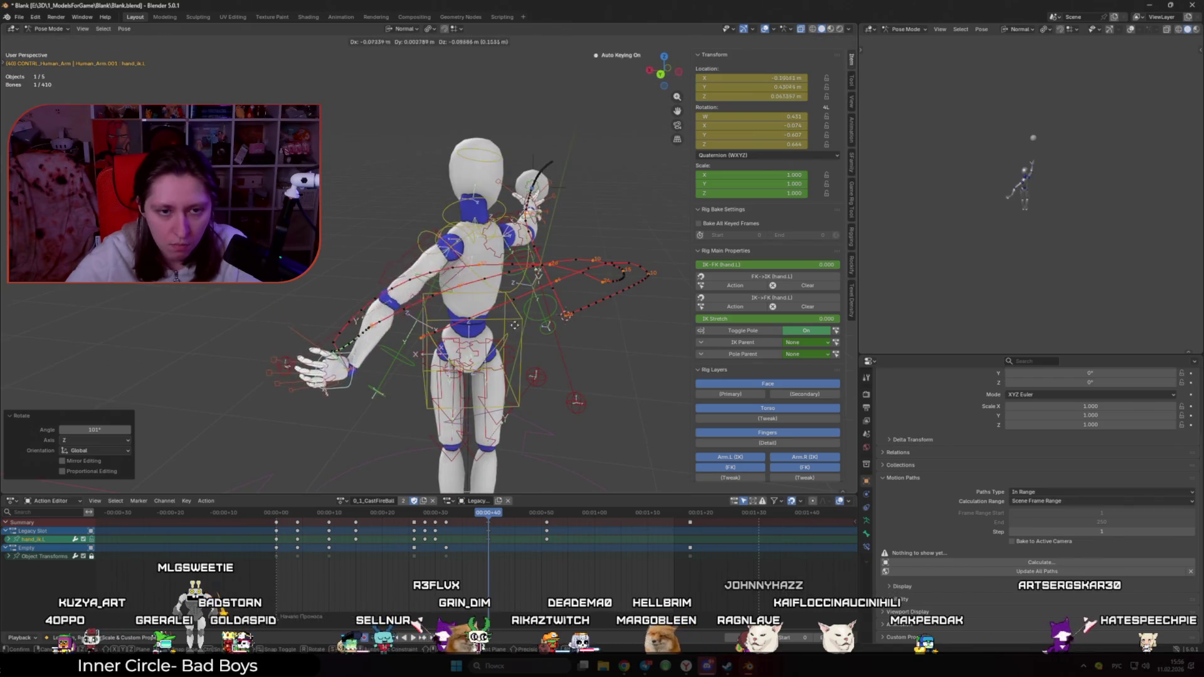
left_click(536, 350)
Step: Move the elbow pole target upper_arm_ik_target.L to a new position
left_click(288, 368)
mouse_move(287, 369)
middle_mouse_down()
mouse_move(627, 370)
mouse_move(375, 377)
middle_mouse_up()
key("g")
left_click(677, 367)
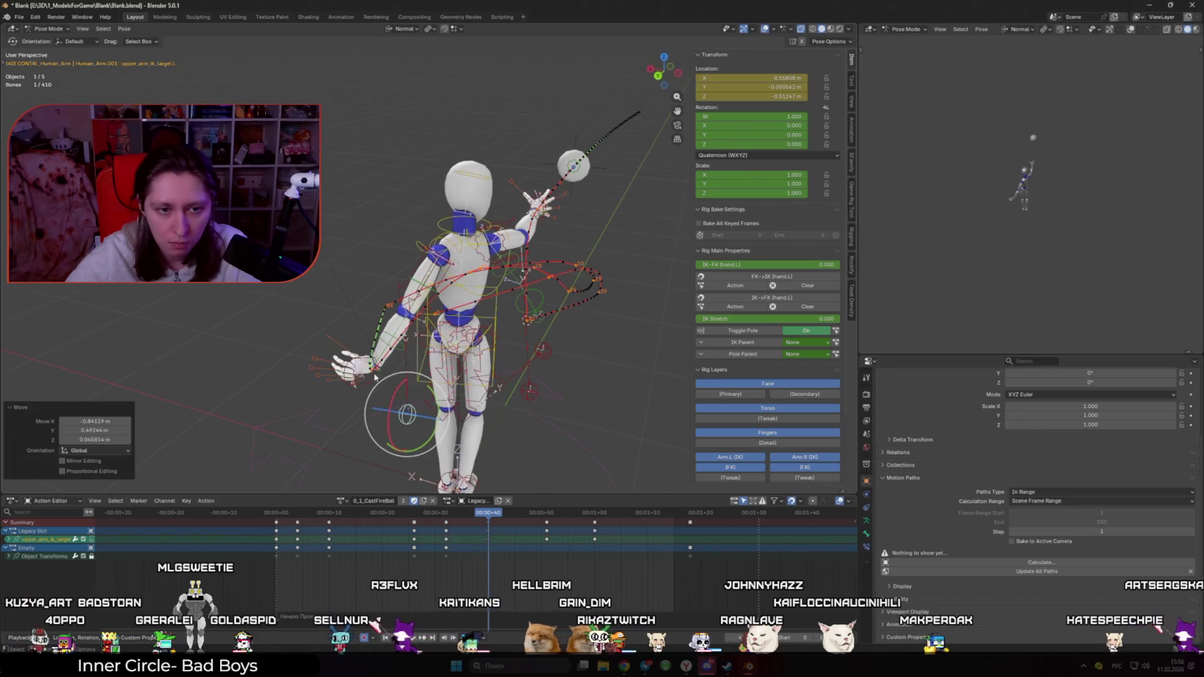
Step: Clear all transforms on the left hand IK bone and reposition it
left_click(375, 379)
key("q")
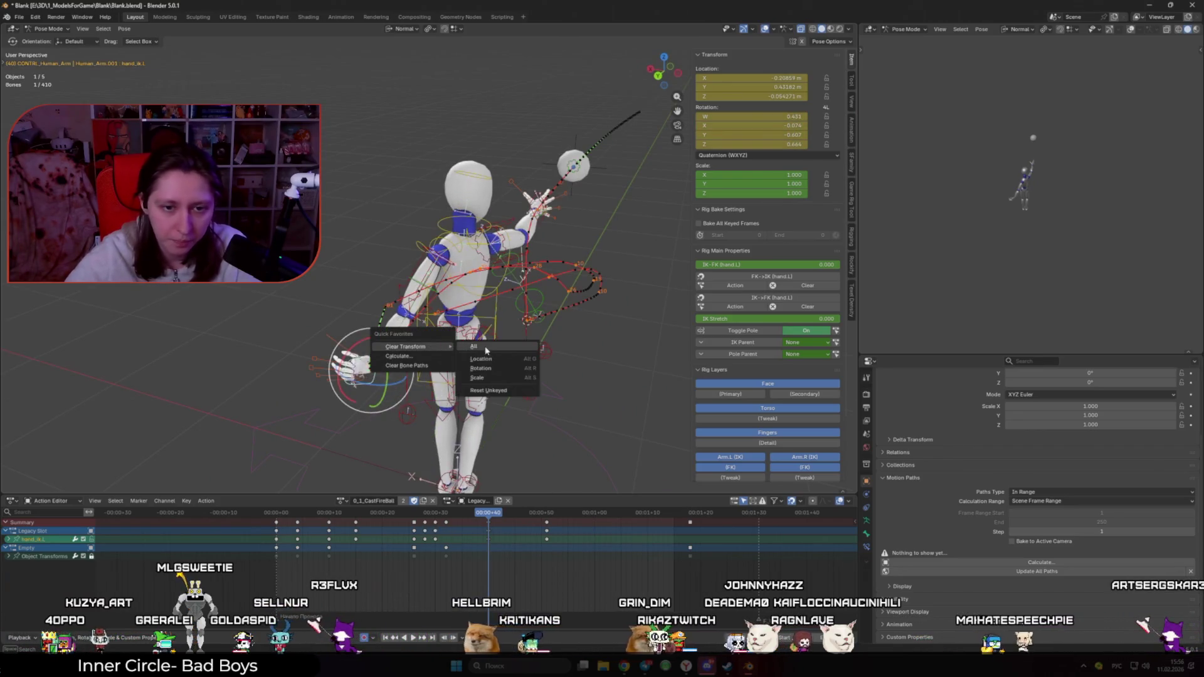
left_click(486, 347)
middle_click_drag(486, 347, 570, 360)
key("g")
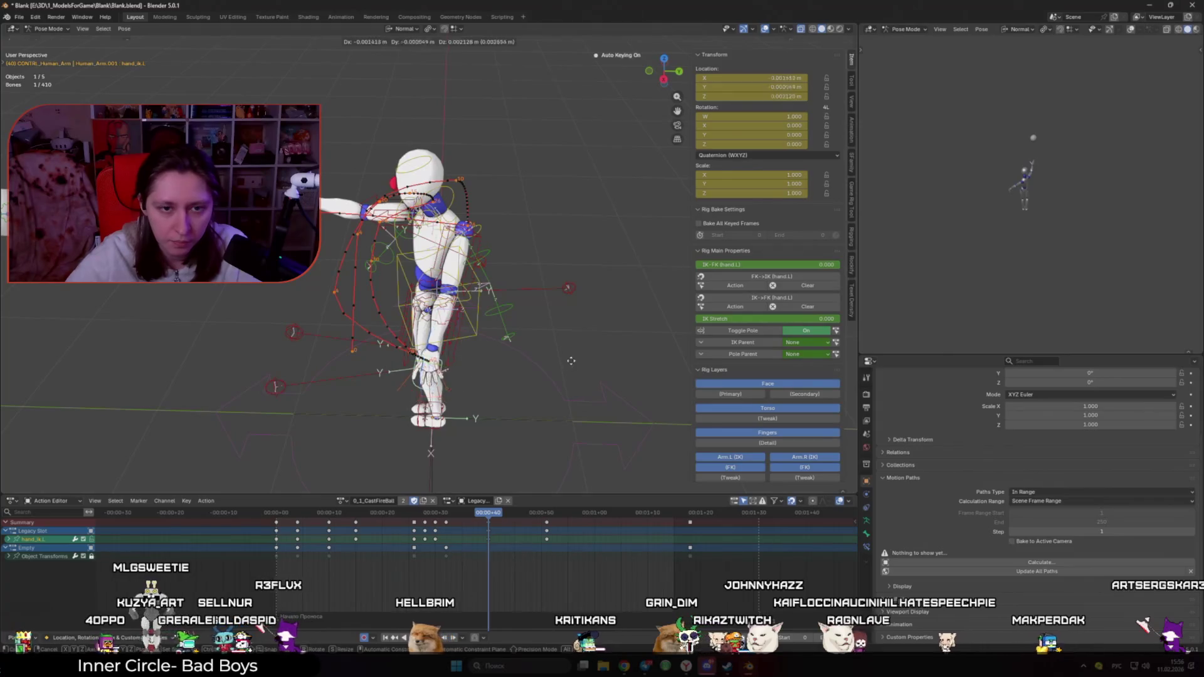
left_click(658, 342)
Step: Rotate the hand, keying it at frame 40, then hide overlays and play the animation
middle_click_drag(657, 343, 578, 236)
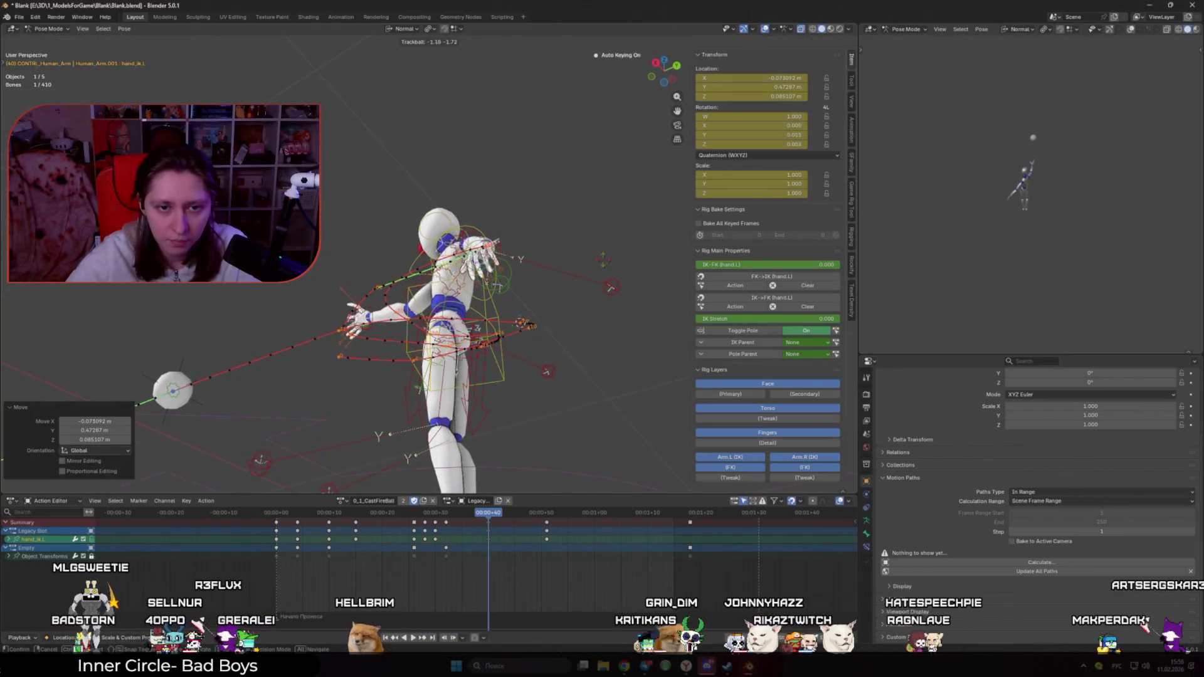
left_click(628, 225)
key("r")
key("Return")
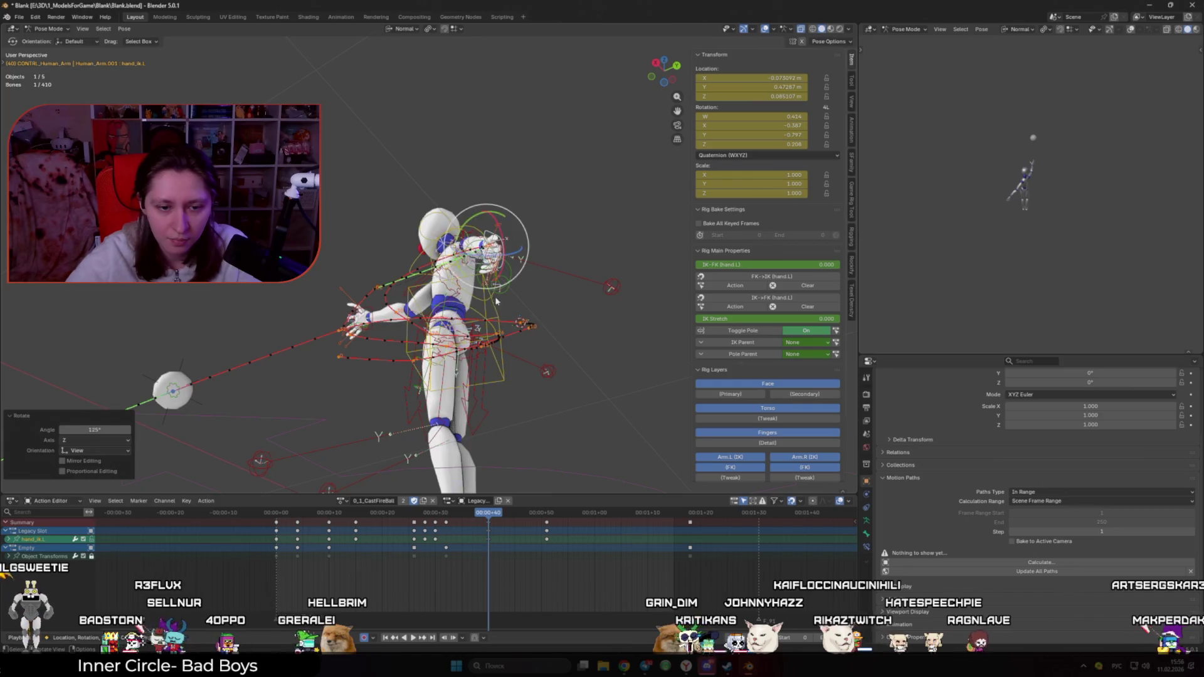
key("shift+alt+z")
key("space")
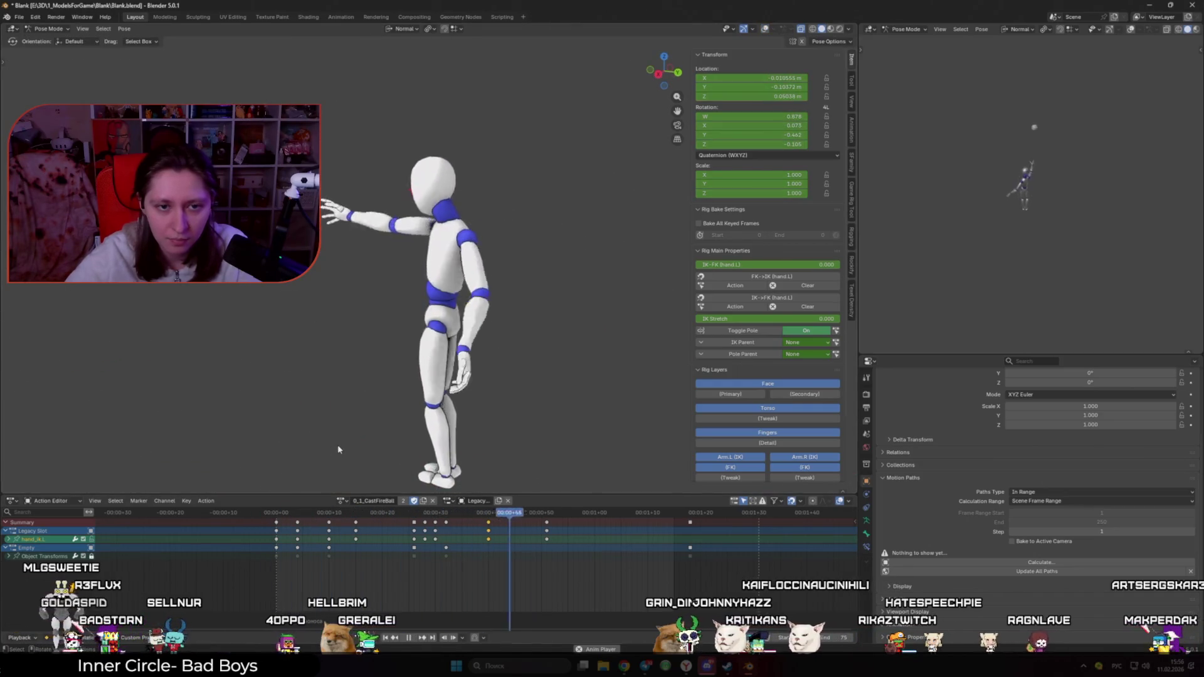
Step: Shift the hand key 5 frames later and play back, stopping at frame 40
left_click_drag(317, 517, 518, 535)
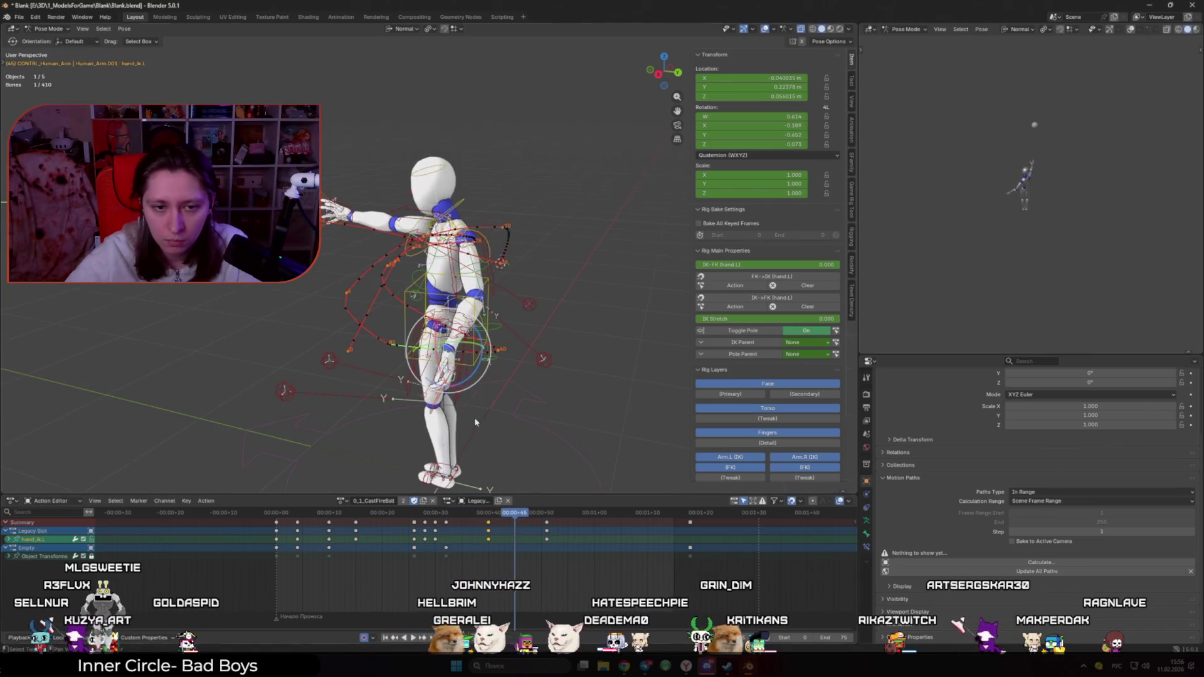
left_click_drag(490, 541, 516, 545)
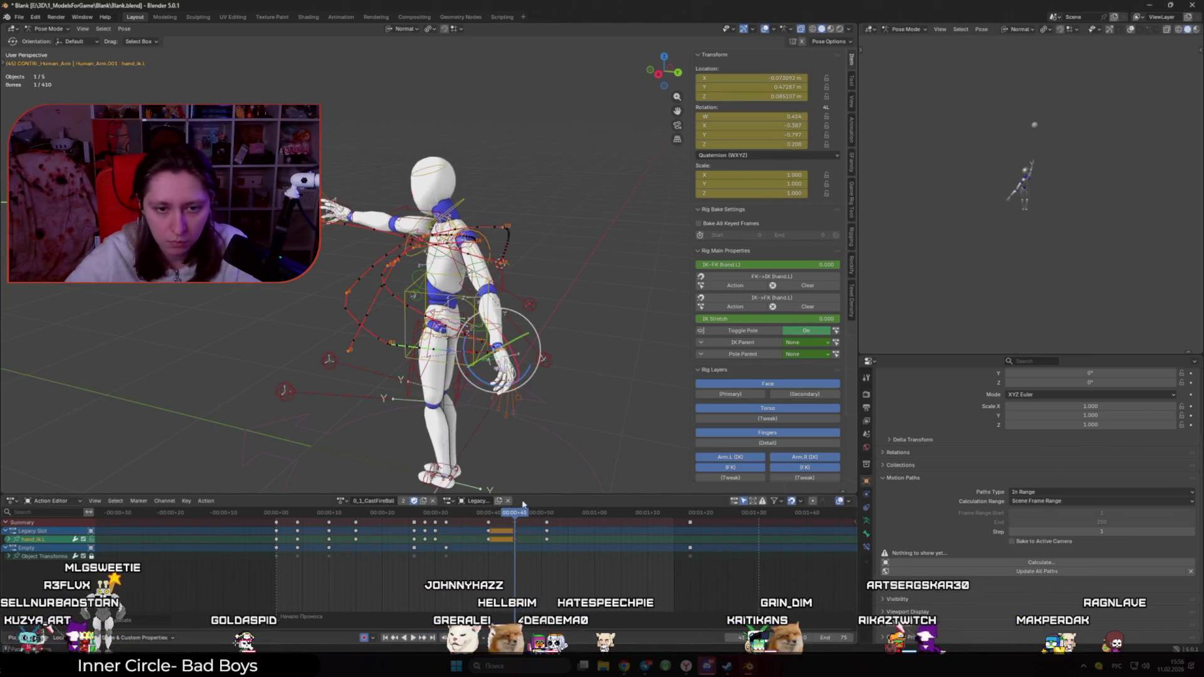
left_click(355, 515)
key("space")
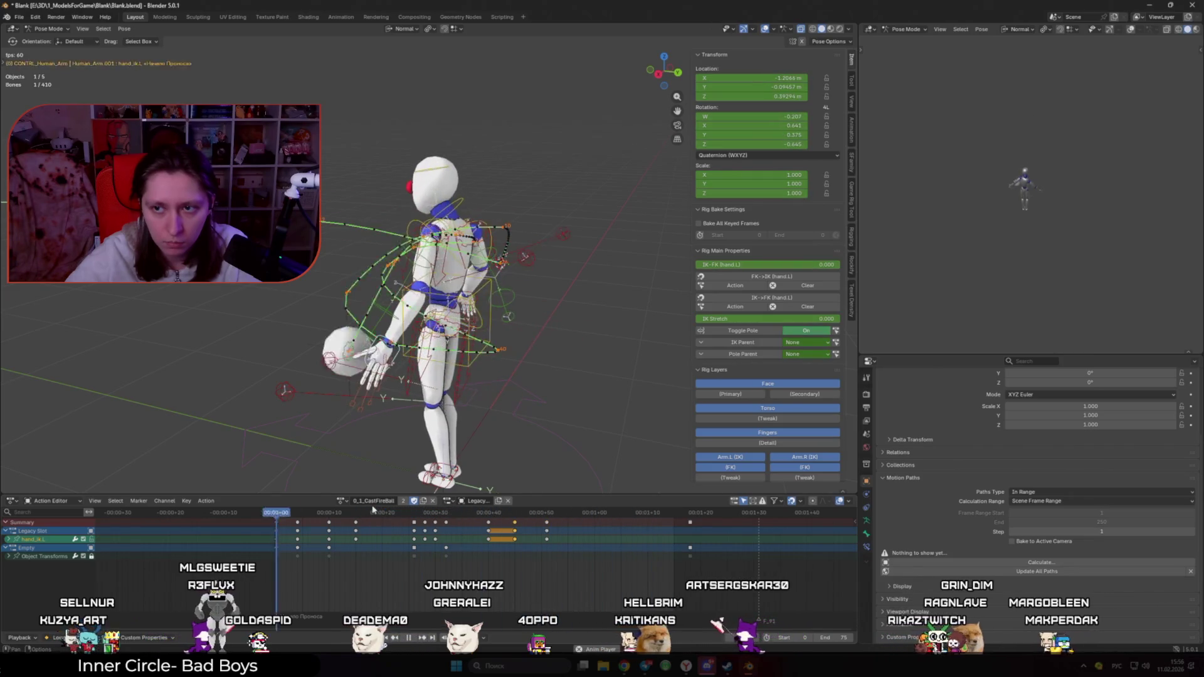
key("space")
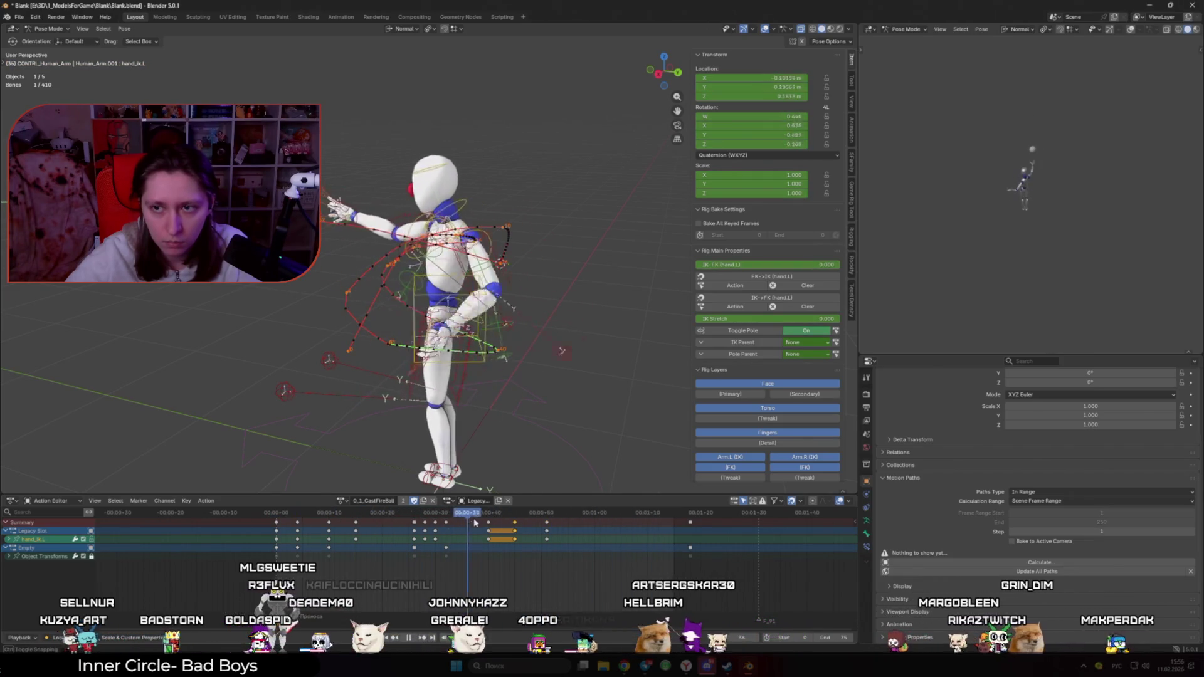
key("Escape")
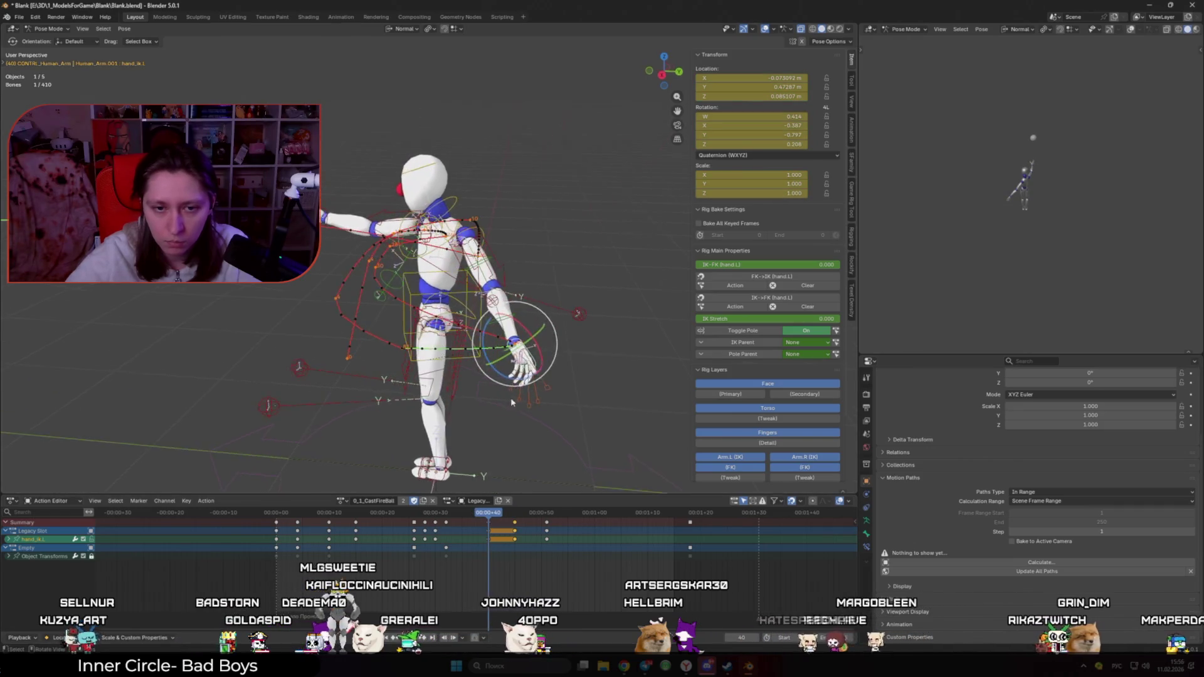
Step: Rotate the hand 17.6°, move it twice, then rotate it a further 13.5°
key("r")
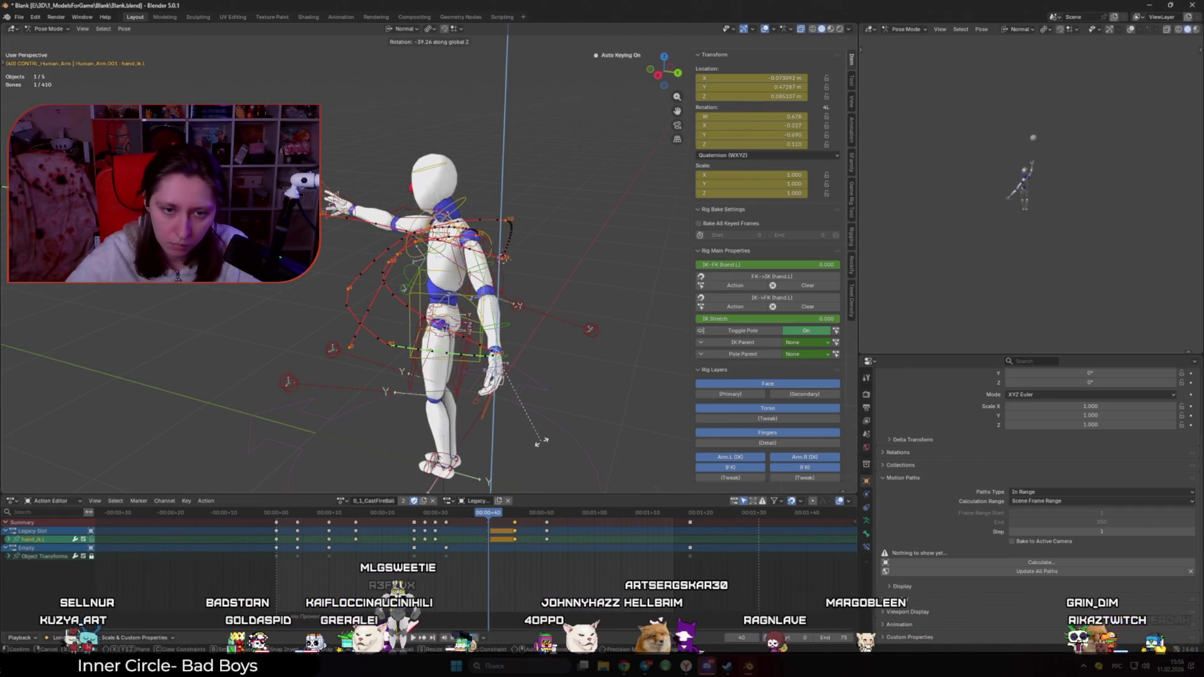
left_click(568, 396)
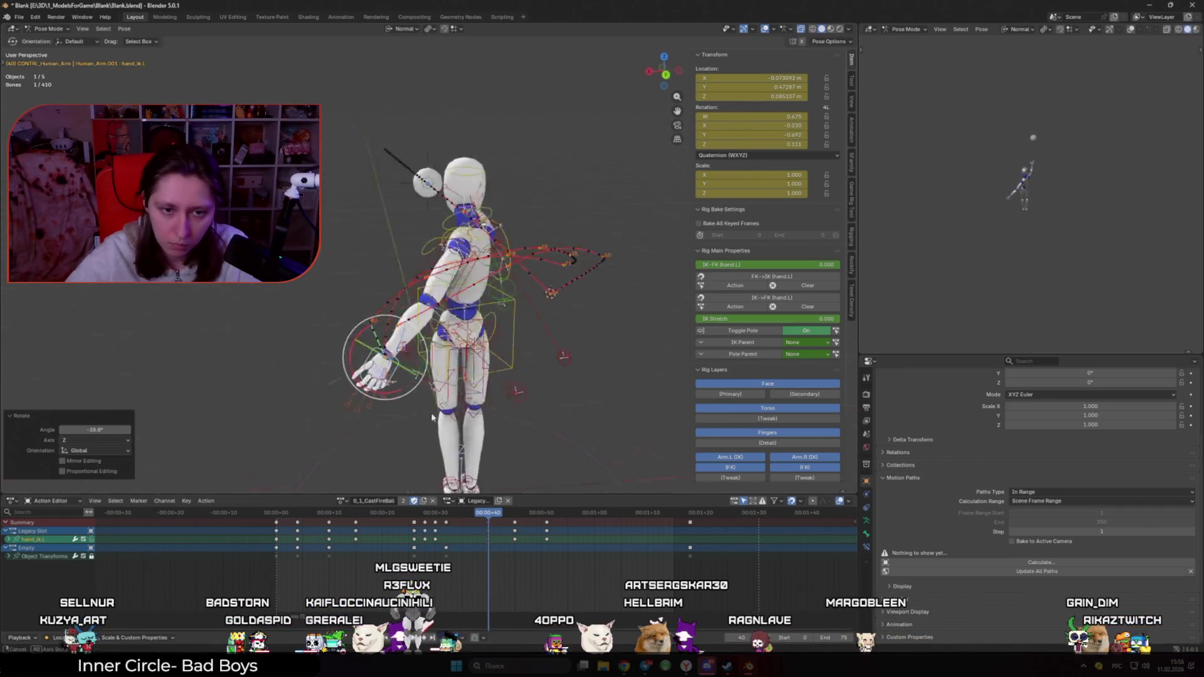
key("g")
left_click(559, 385)
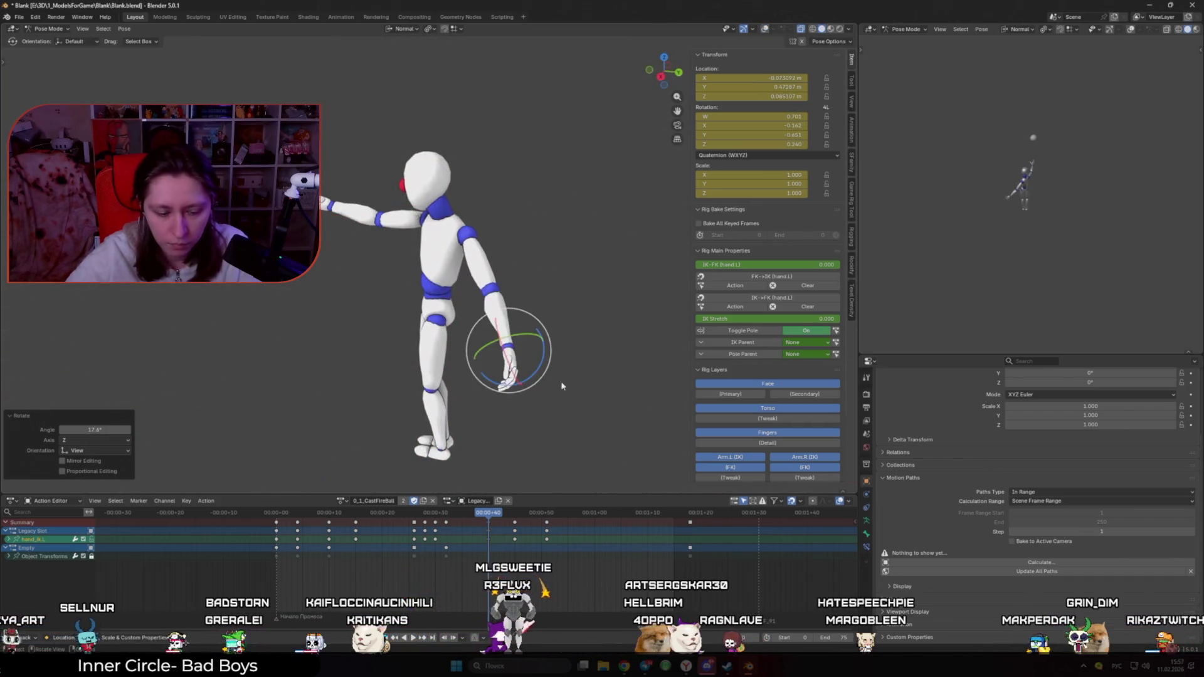
key("g")
left_click(451, 342)
mouse_move(454, 343)
middle_mouse_down()
mouse_move(559, 341)
mouse_move(499, 361)
mouse_move(520, 380)
mouse_move(595, 387)
middle_mouse_up()
left_click(495, 392)
Step: Reselect the left hand IK control, review playback from frame 29, then select all bones
left_click(542, 358)
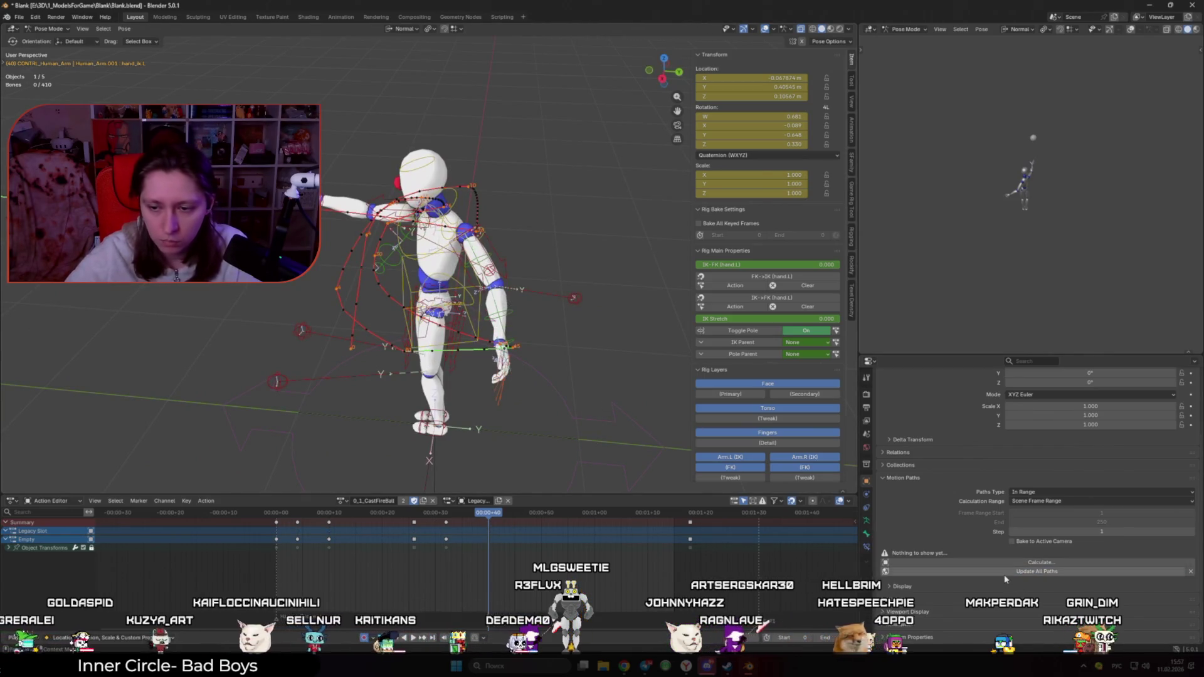
mouse_move(569, 365)
middle_mouse_down()
mouse_move(592, 336)
mouse_move(517, 433)
middle_mouse_up()
left_click(521, 328)
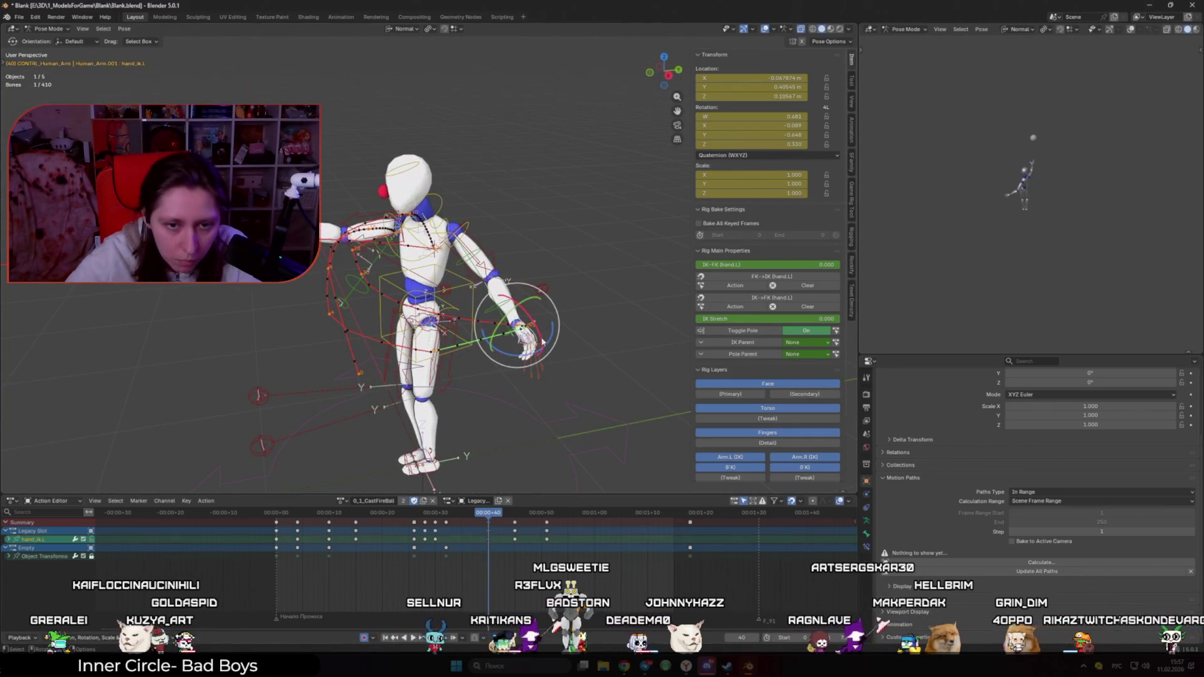
left_click(432, 513)
key("space")
mouse_move(433, 513)
left_mouse_down()
mouse_move(264, 494)
mouse_move(351, 513)
mouse_move(547, 514)
mouse_move(487, 510)
mouse_move(536, 520)
left_mouse_up()
key("a")
key("space")
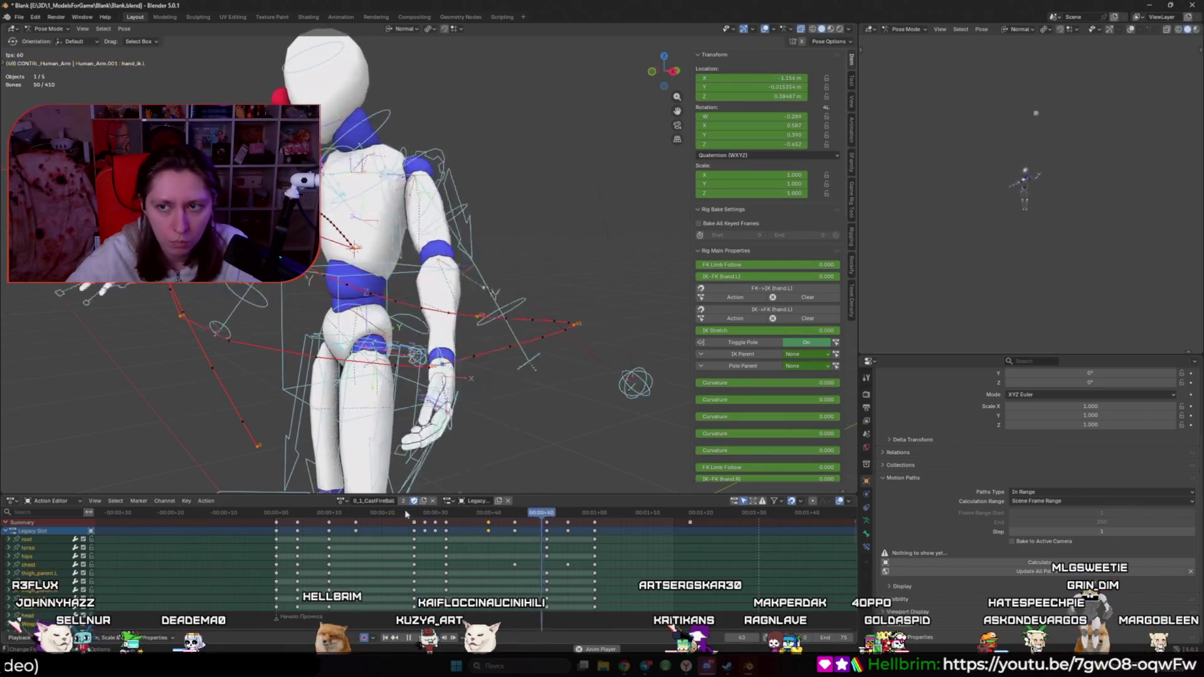
Step: Select only hand_ik.L and duplicate its keys to frame 60
key("space")
left_click_drag(518, 520, 547, 524)
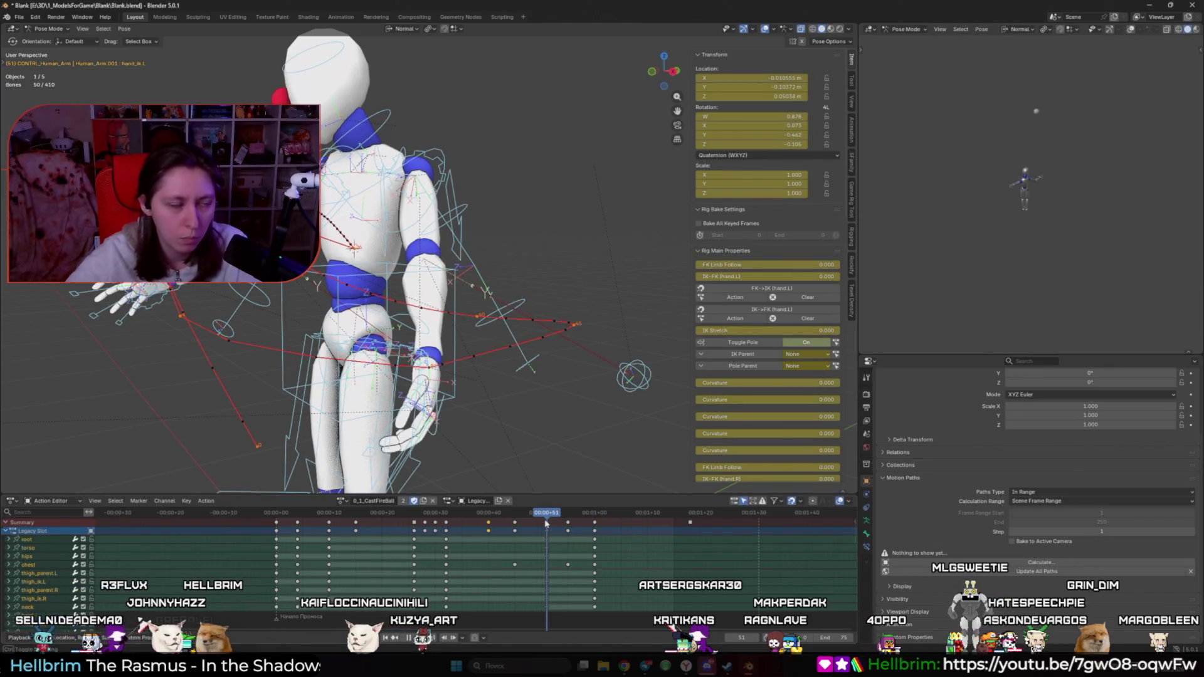
key("space")
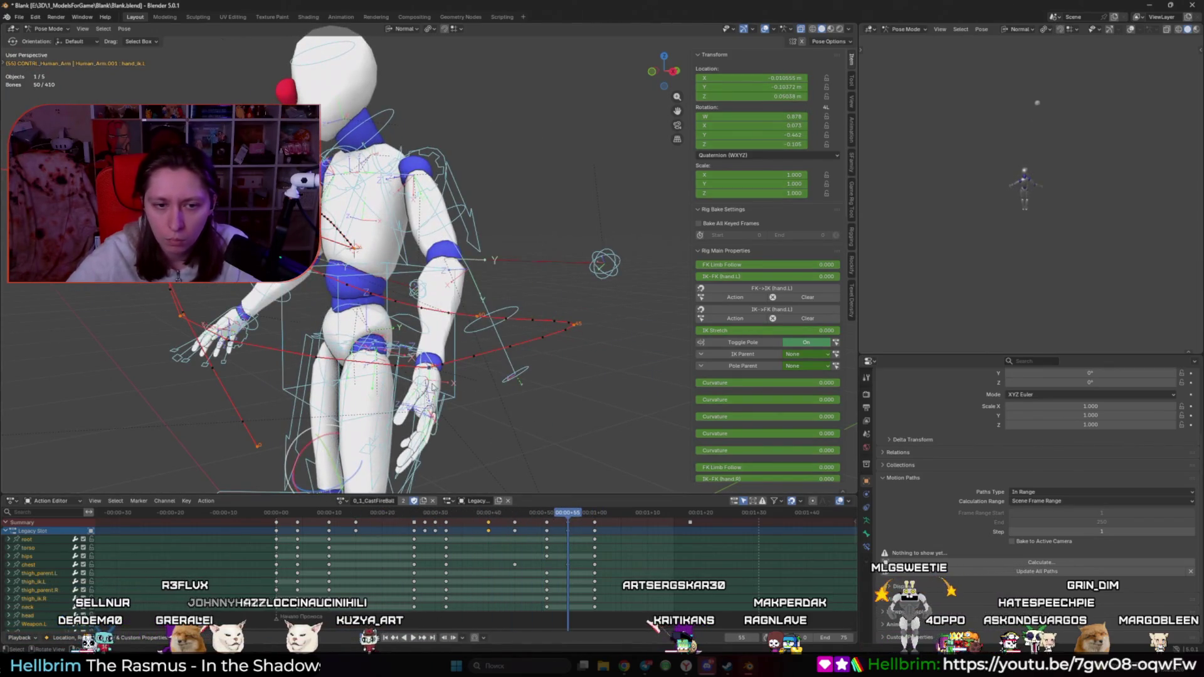
left_click(422, 373)
mouse_move(583, 514)
left_mouse_down()
mouse_move(597, 514)
mouse_move(538, 515)
mouse_move(595, 515)
left_mouse_up()
left_click(543, 530)
key("shift+d")
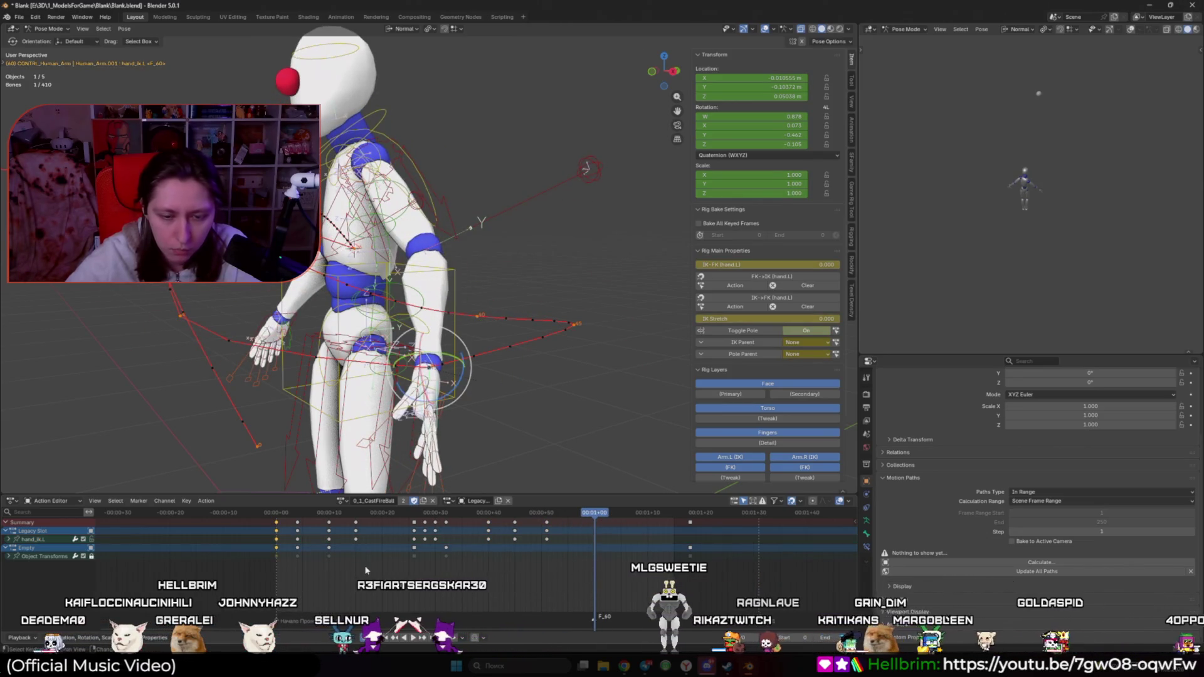
left_click(682, 574)
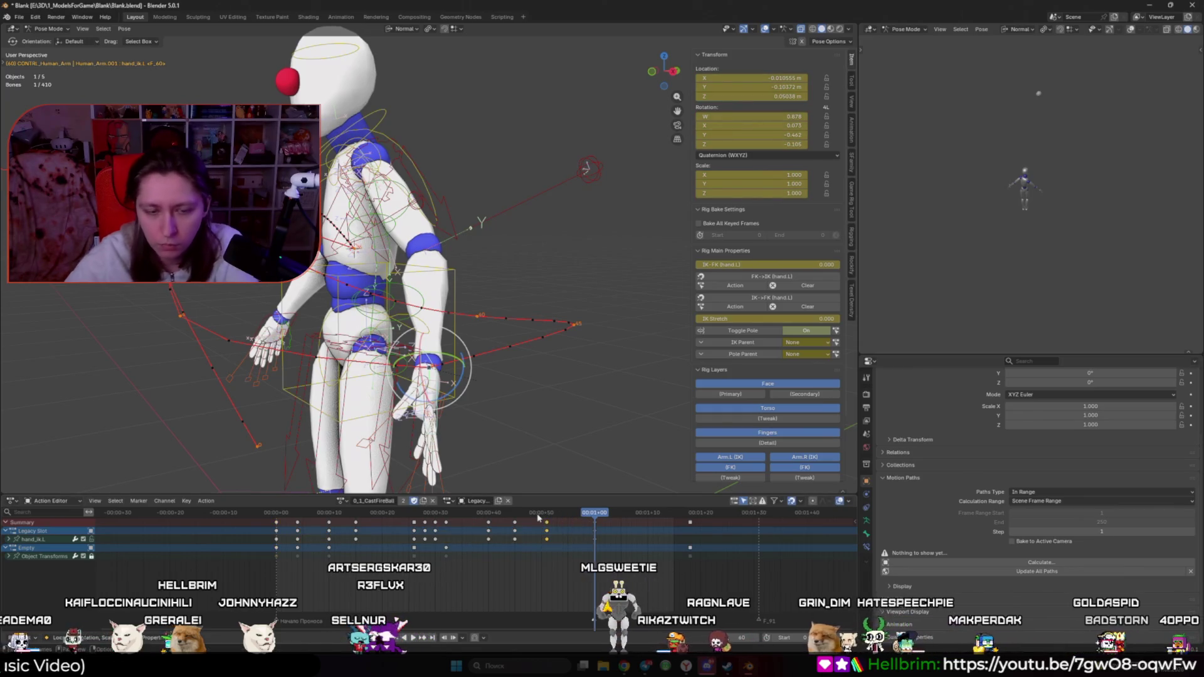
Step: Scrub from frame 38 to 44 to check the arm from a side view
left_click(476, 514)
left_click_drag(476, 513, 557, 519)
middle_click_drag(559, 464, 520, 439)
right_click(527, 407)
Step: Calculate the hand bone's motion path and move the left hand IK control
left_click(547, 424)
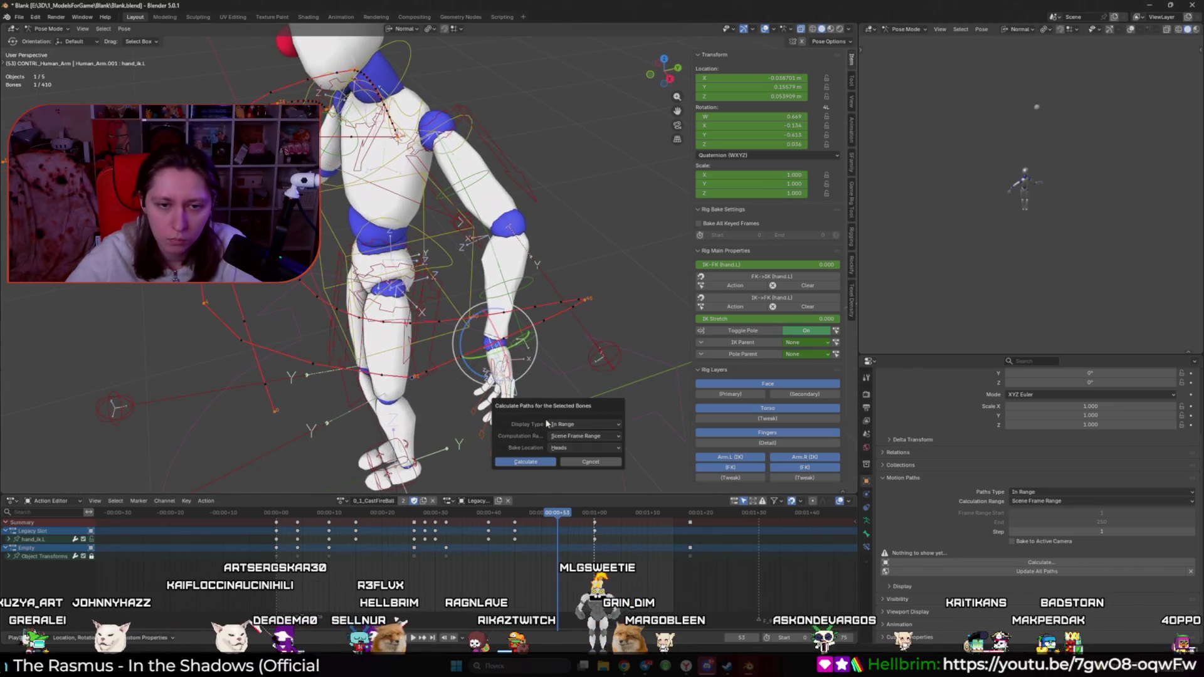
left_click(526, 462)
middle_click_drag(536, 457, 614, 428)
key("g")
left_click(612, 432)
Step: At frame 45, reposition the hand IK control and play back to check the arc
left_click_drag(564, 509, 515, 511)
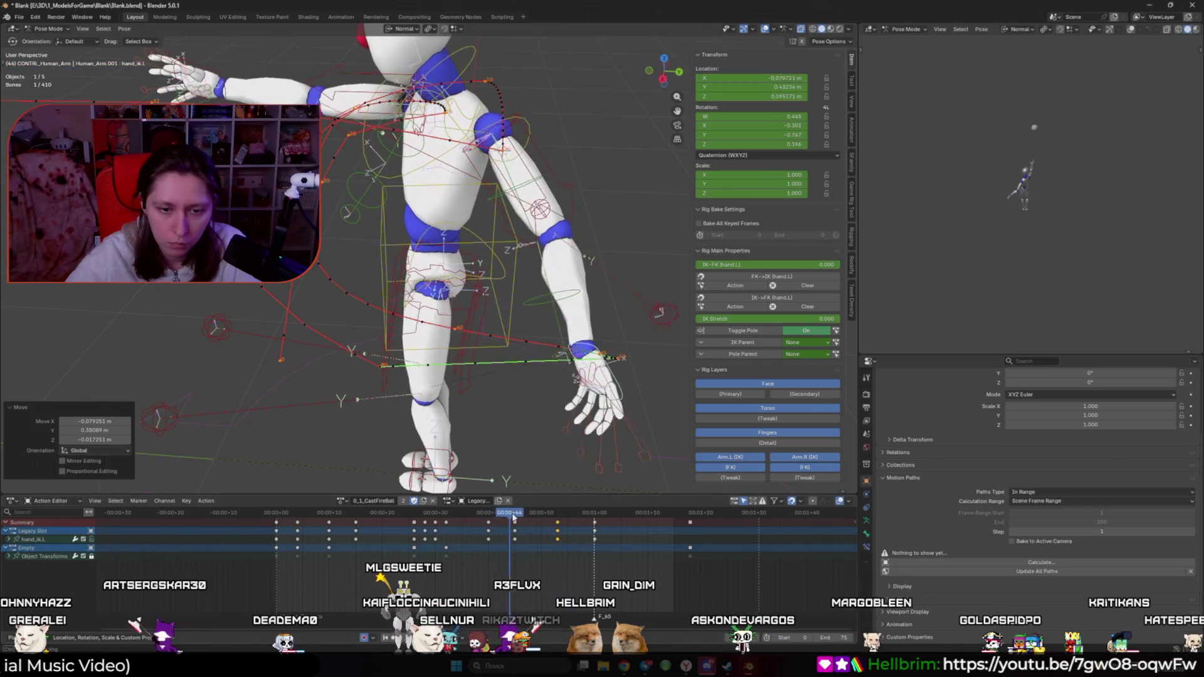
key("g")
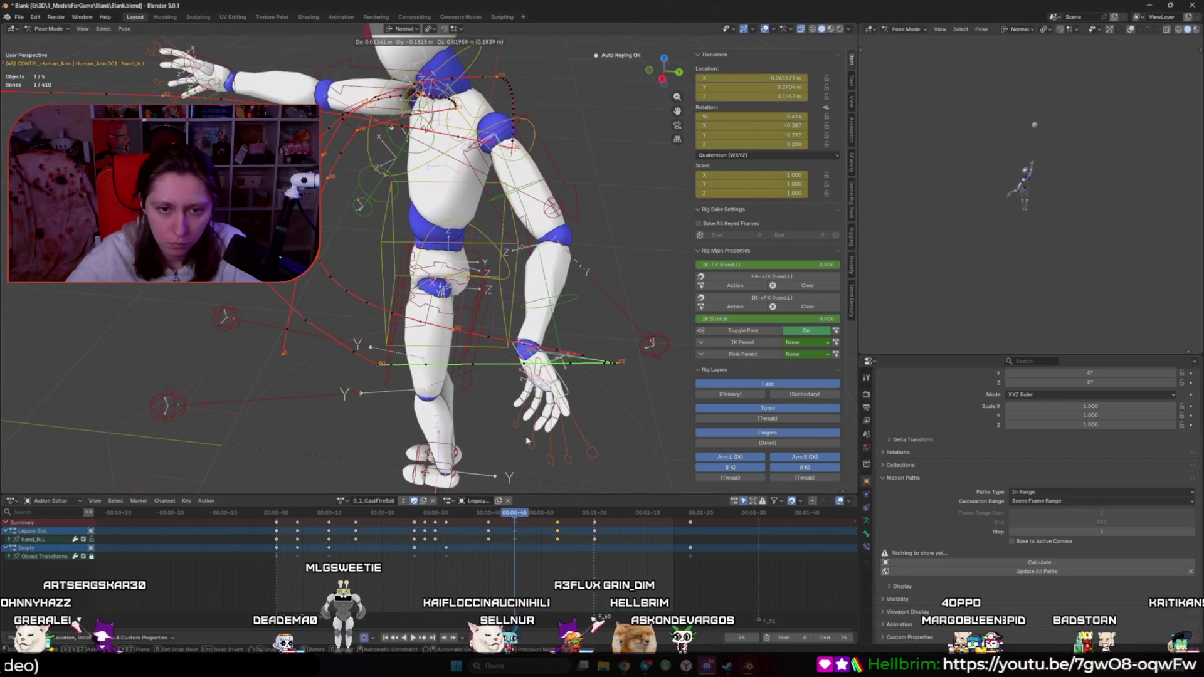
left_click(539, 439)
key("space")
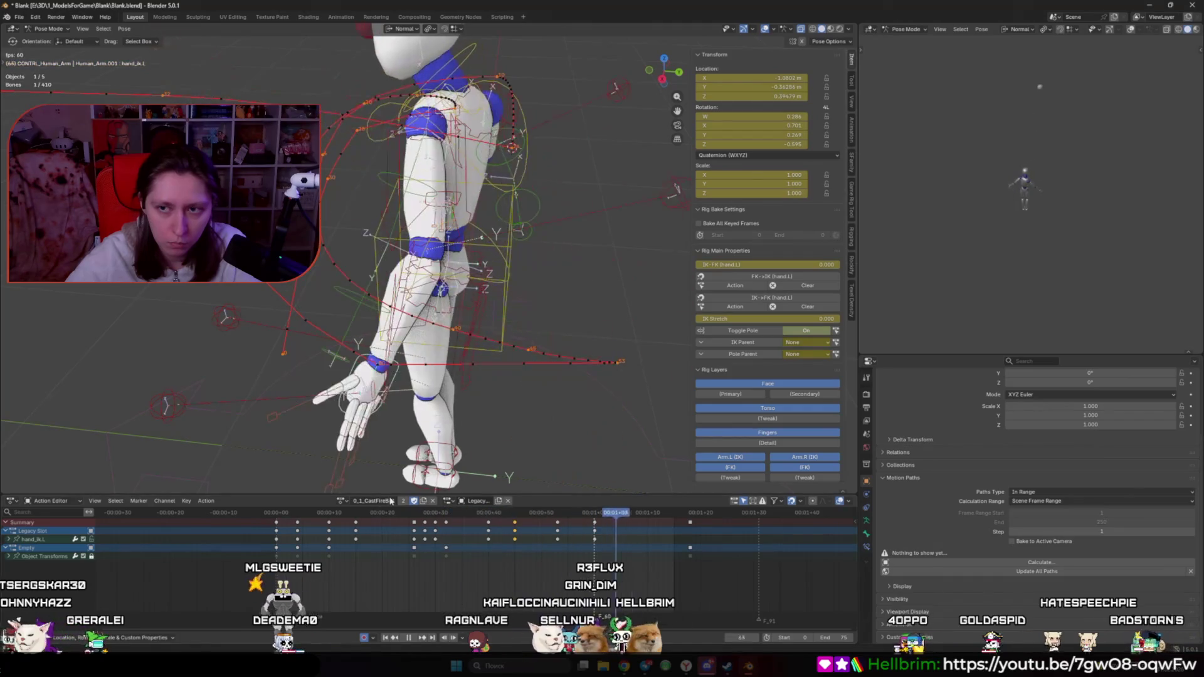
key("space")
key("space")
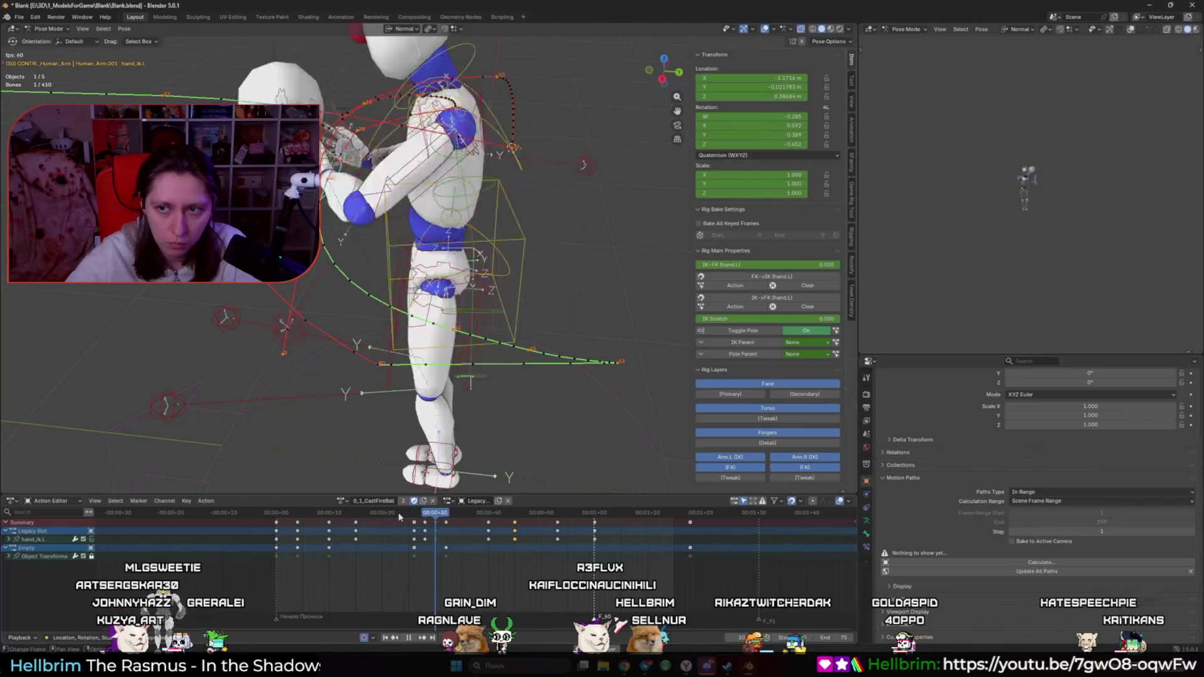
key("space")
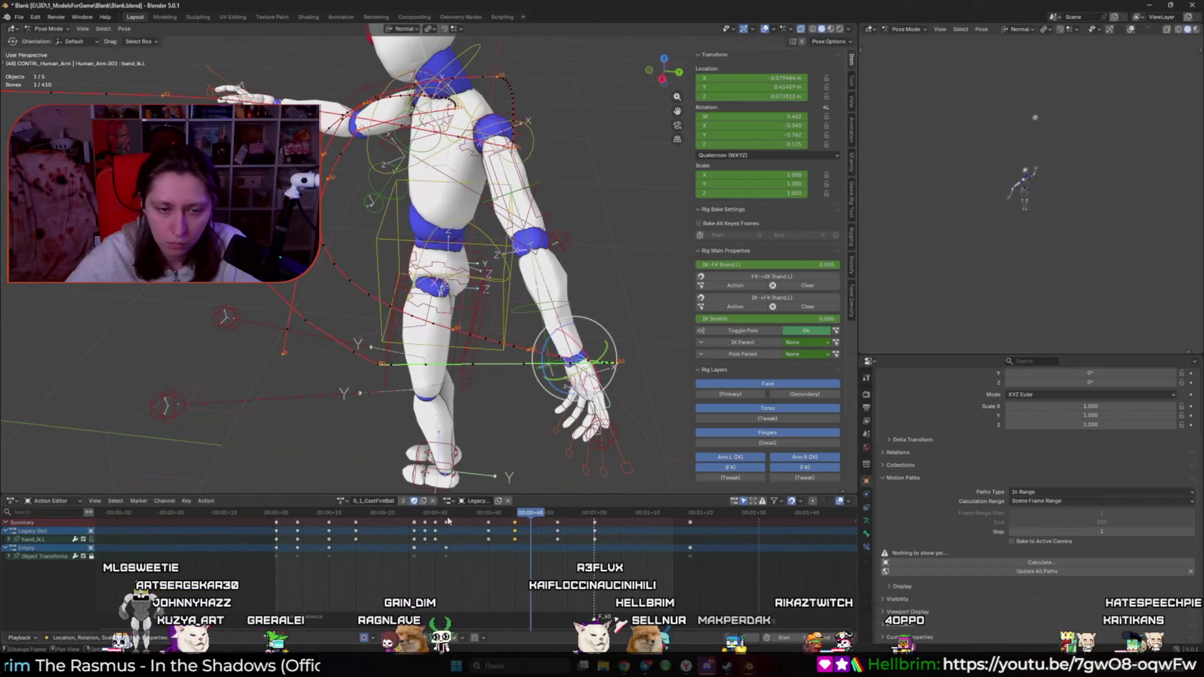
Step: Jump to the keyframe at 53 and begin moving the right elbow pole target
key("Left")
key("Left")
key("Left")
key("Up")
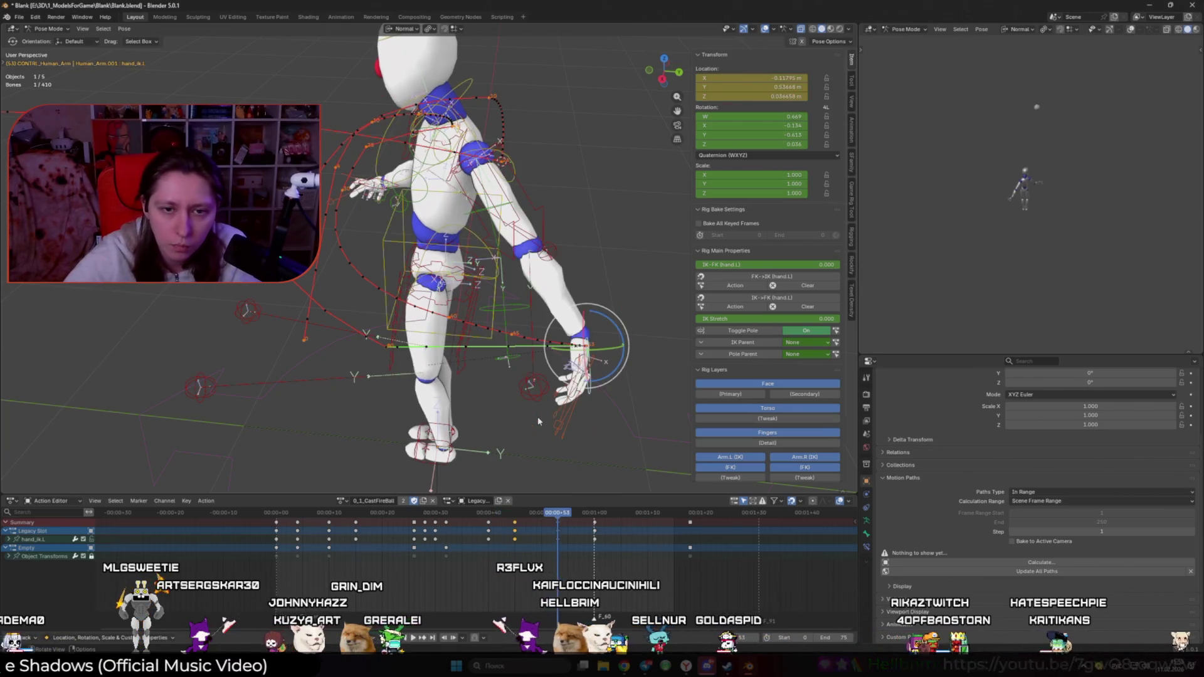
left_click(564, 252)
key("g")
middle_click_drag(565, 252, 598, 298)
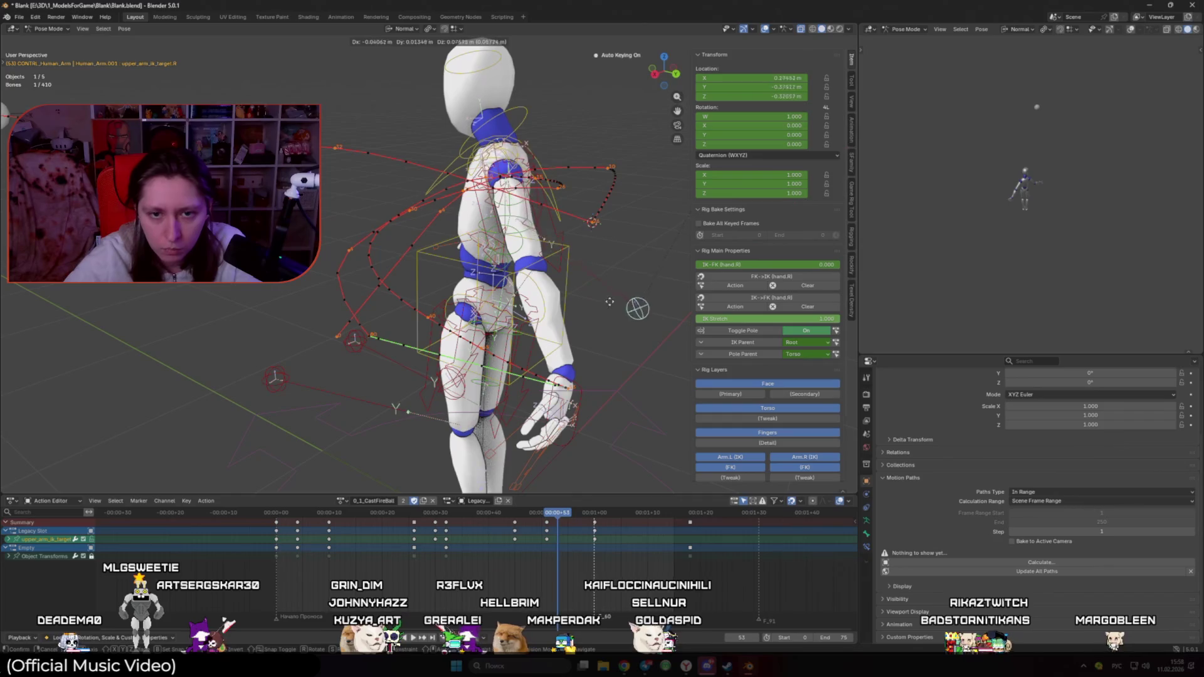
Step: Place the right pole target, try moving the left elbow pole target, then undo twice
left_click(627, 251)
middle_click_drag(628, 251, 483, 375)
left_click(482, 375)
key("g")
left_click(749, 253)
middle_click_drag(749, 252, 574, 319)
key("g")
middle_click_drag(433, 356, 563, 372)
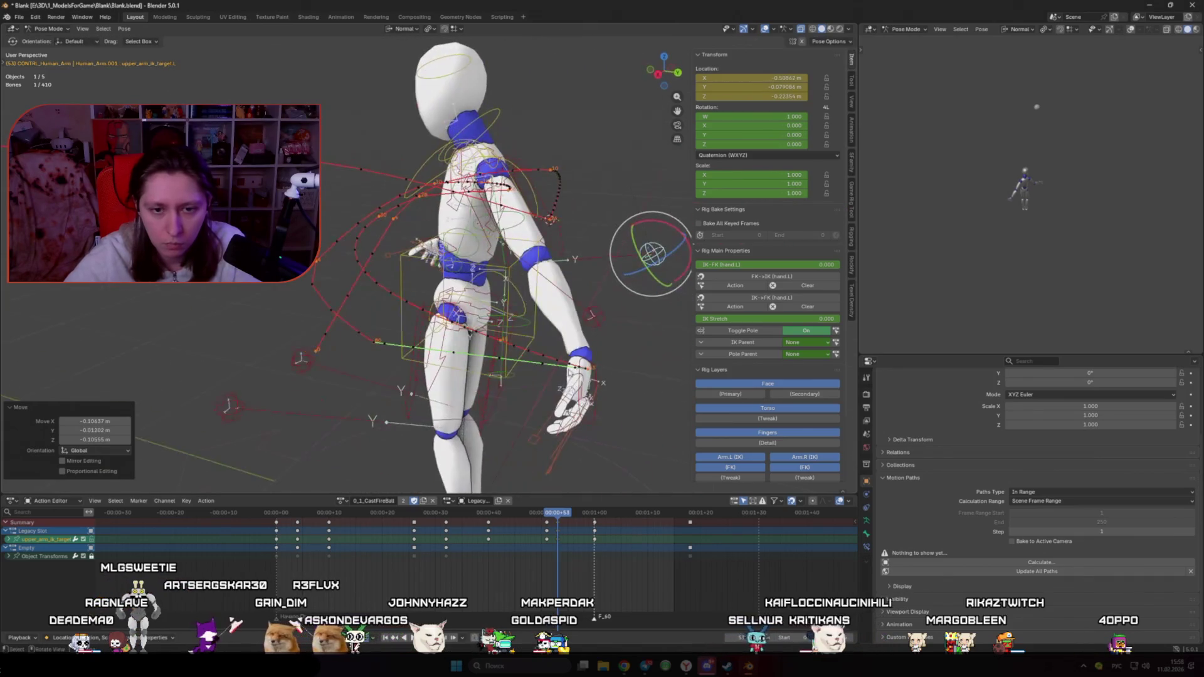
key("ctrl+z")
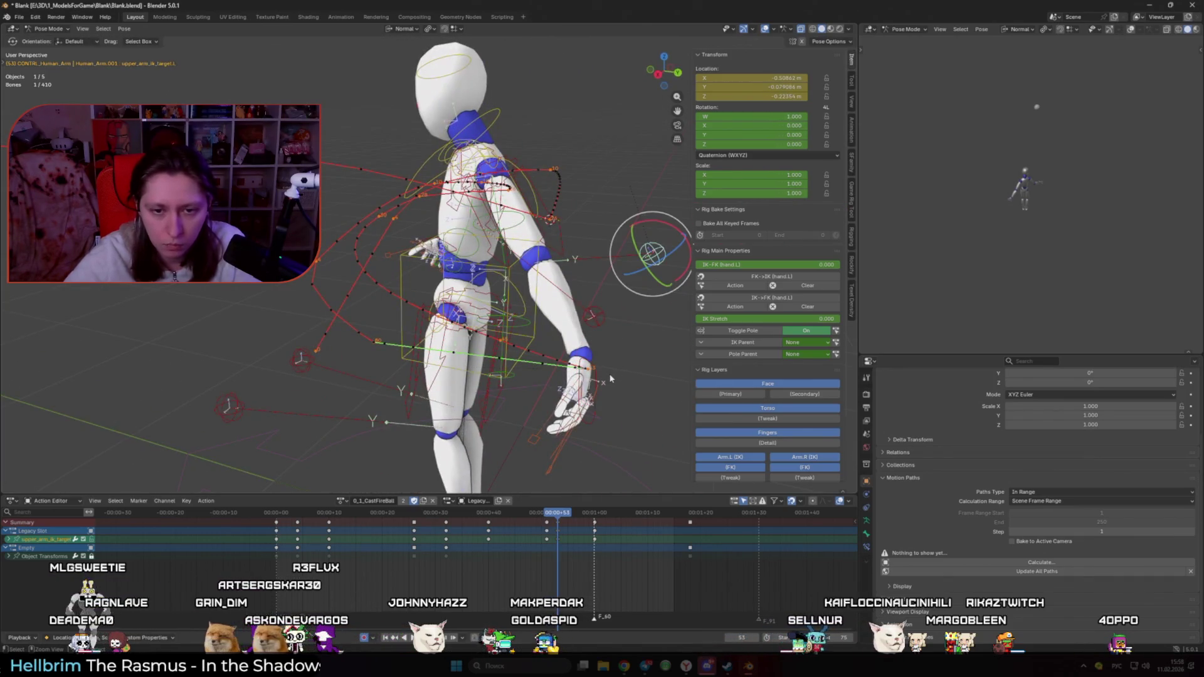
key("ctrl+z")
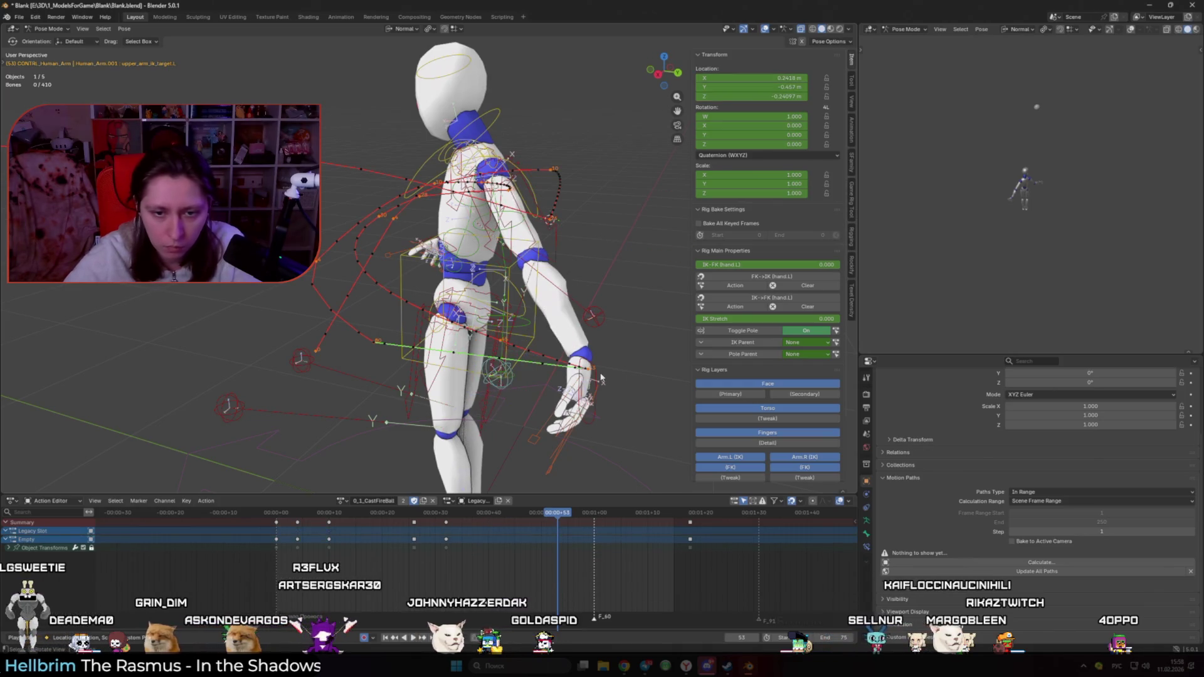
Step: Reposition the left elbow pole target upper_arm_ik_target.L
left_click(601, 379)
middle_click_drag(233, 413, 250, 264)
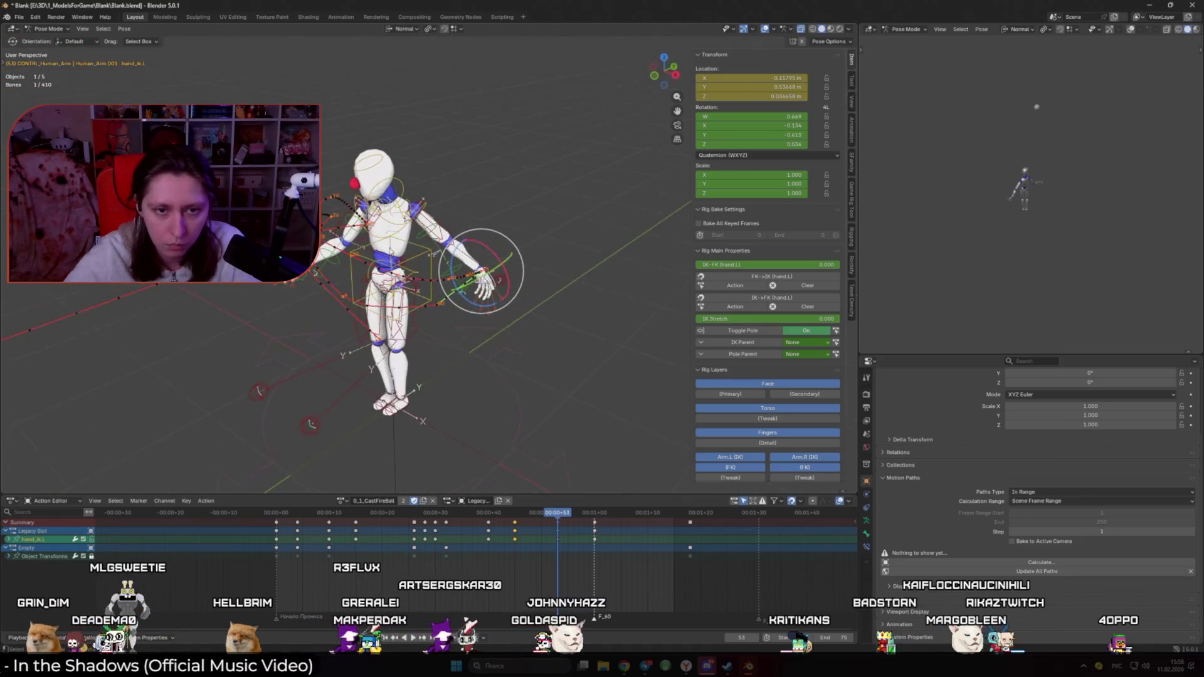
left_click(501, 282)
middle_click_drag(501, 282, 520, 376)
key("g")
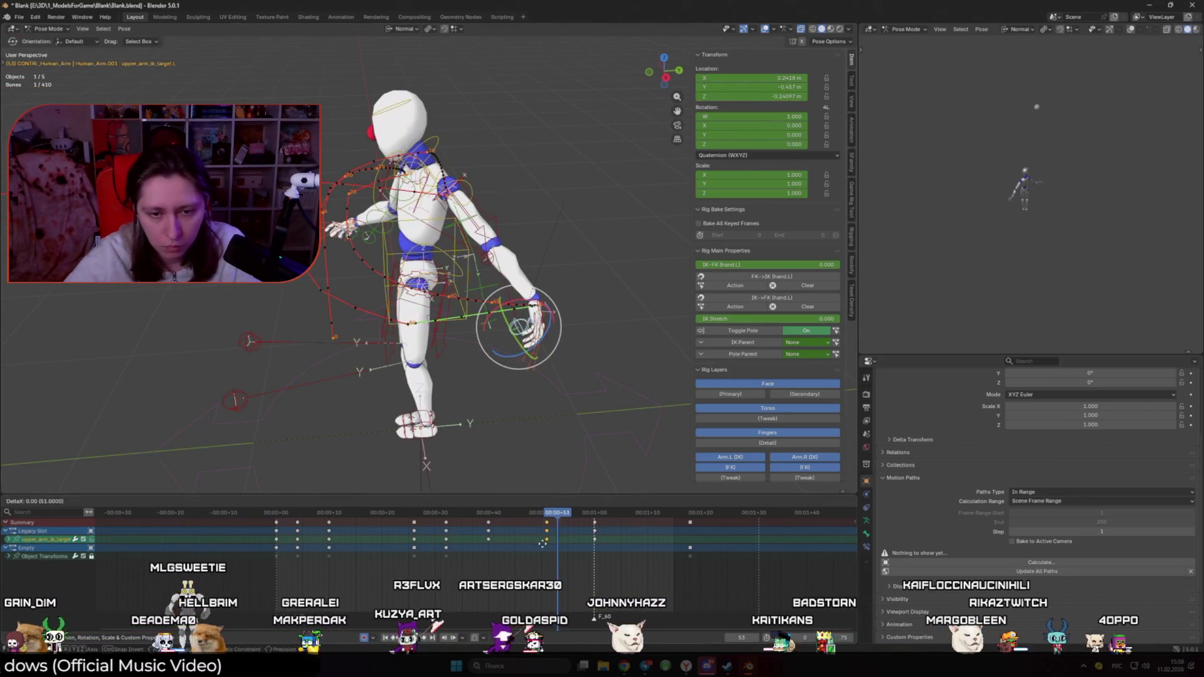
left_click(553, 550)
middle_click_drag(552, 439, 555, 408)
key("g")
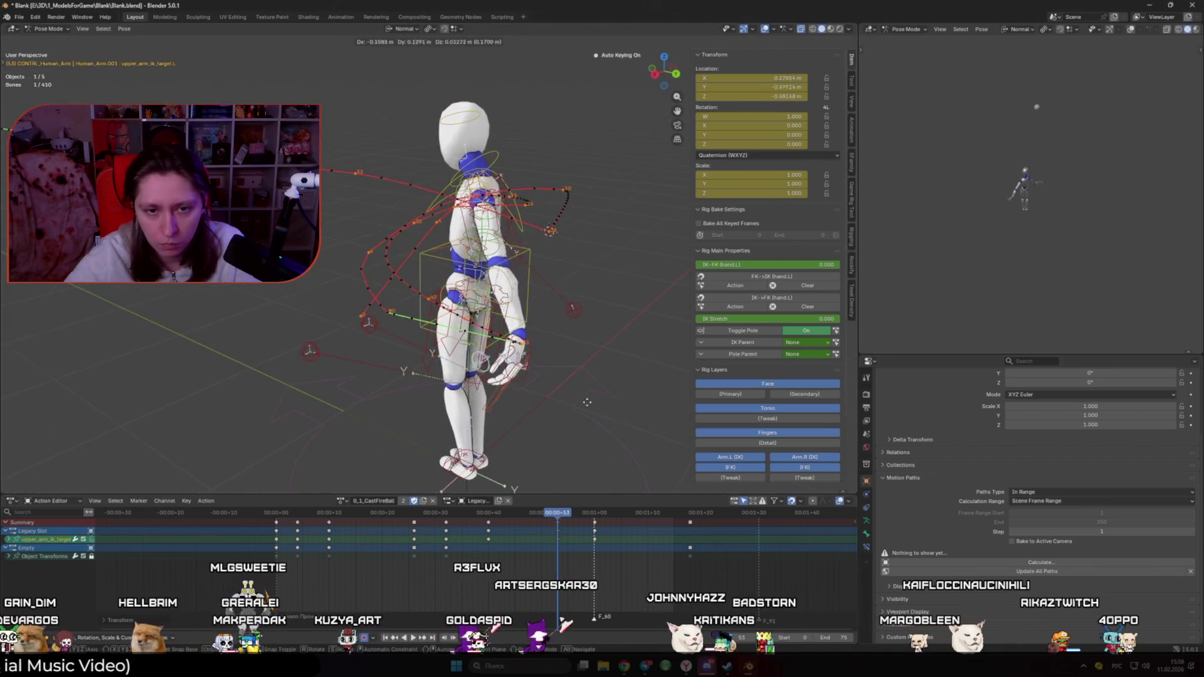
left_click(577, 325)
Step: Move the left hand IK control to a new position twice
middle_click_drag(565, 326, 574, 381)
left_click(546, 326)
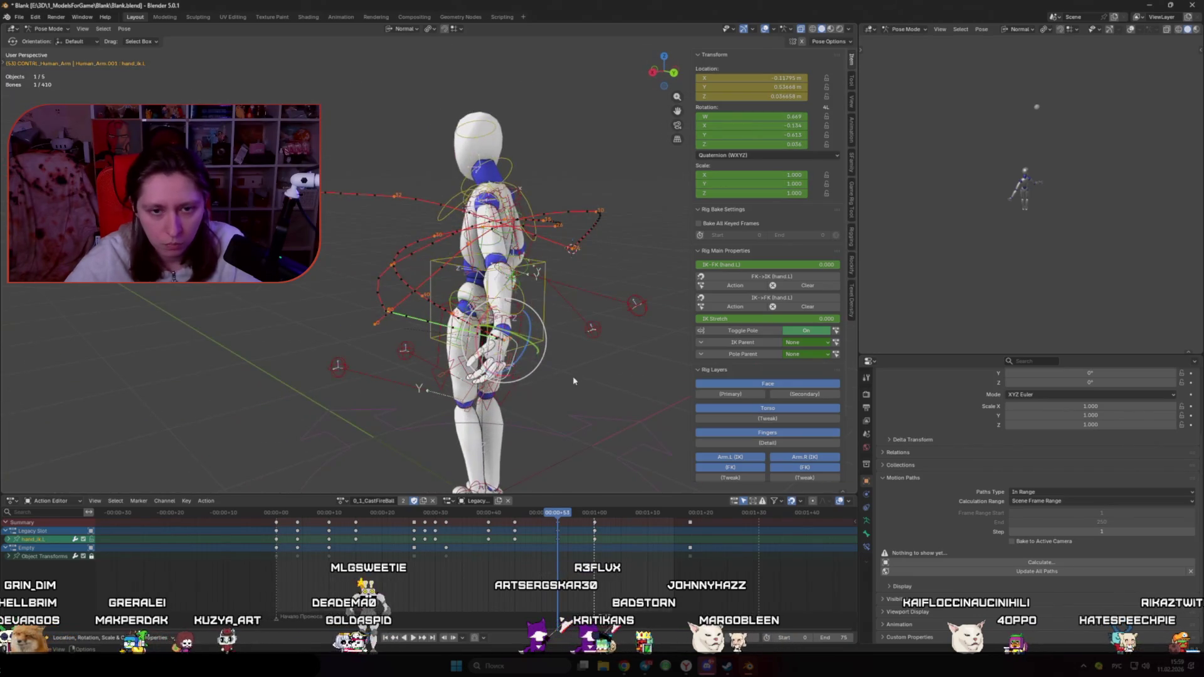
left_click(496, 150)
middle_click_drag(496, 151, 475, 274)
key("g")
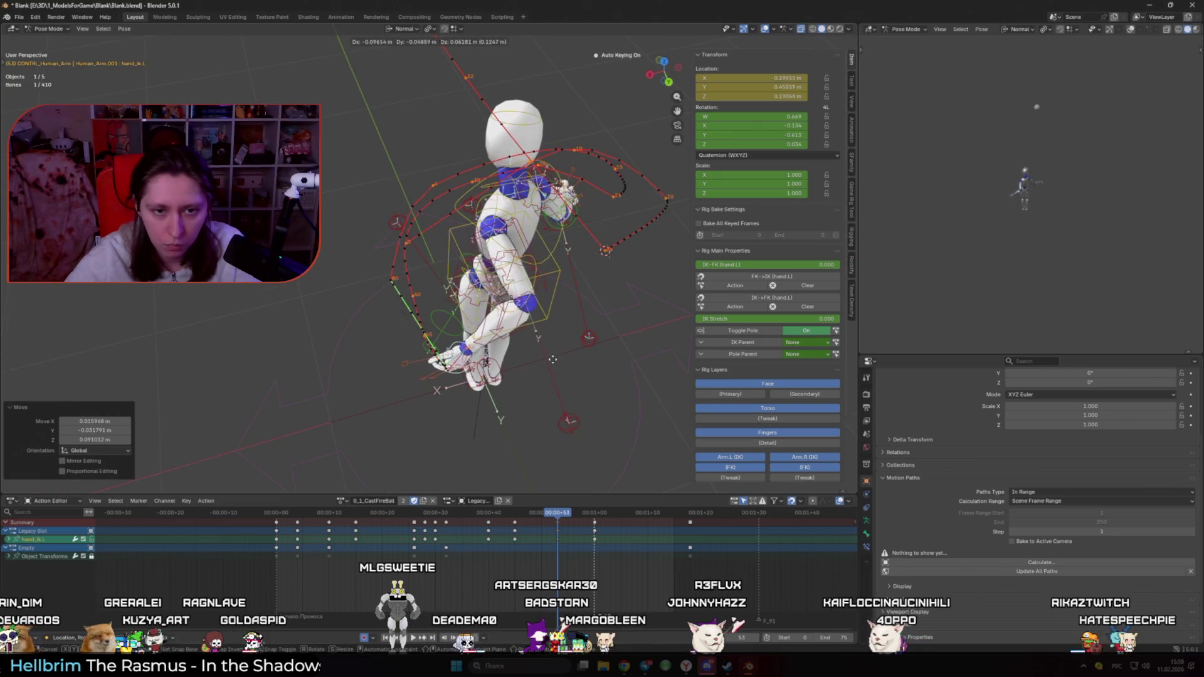
left_click(561, 360)
middle_click_drag(562, 360, 614, 372)
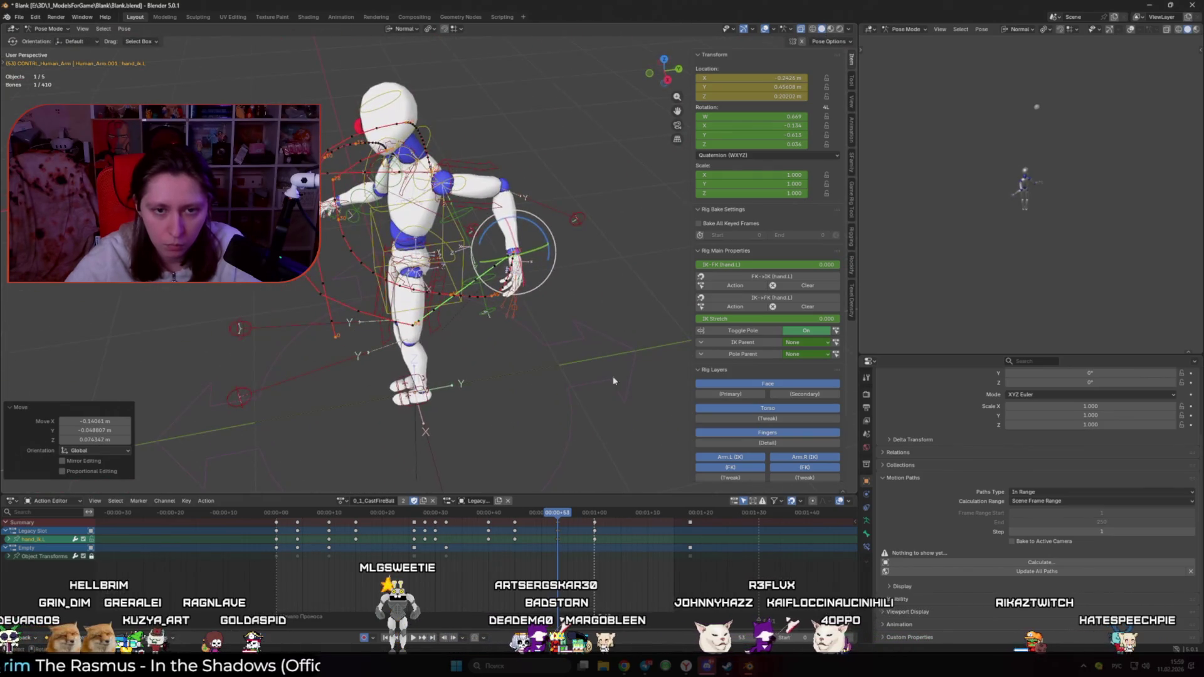
Step: Play back the animation from frame 16 to review the arm's swing
key("space")
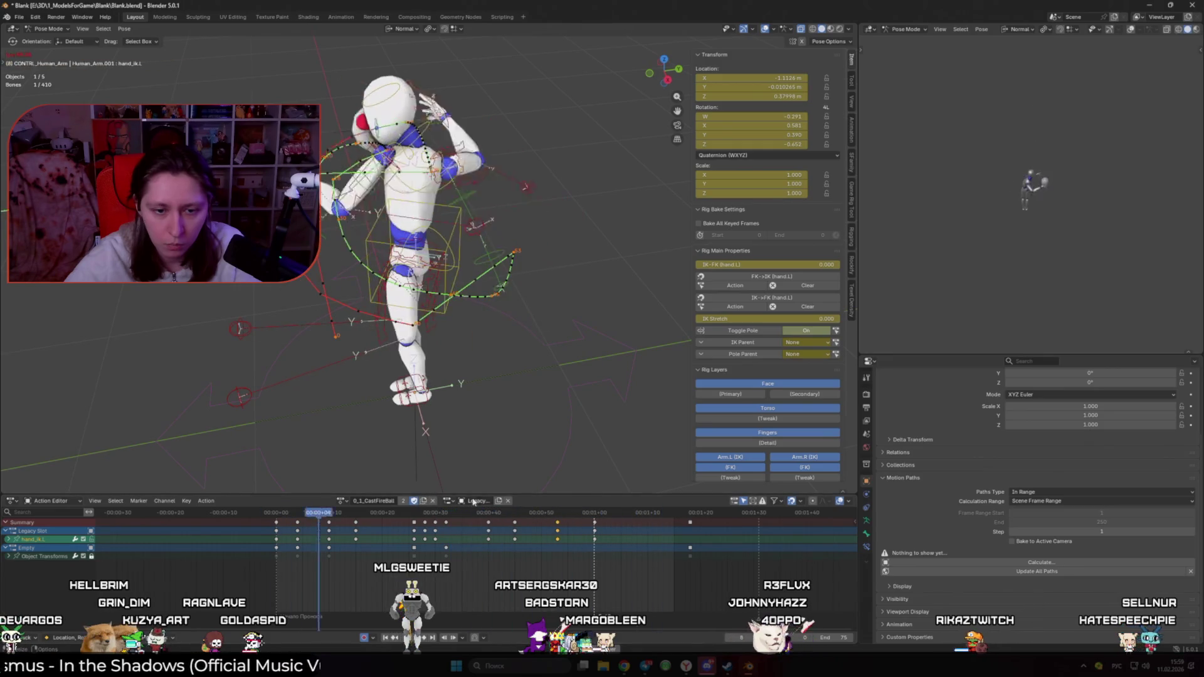
key("space")
left_click_drag(505, 512, 362, 495)
key("space")
Step: Recalculate the selected bones' motion paths and replay the cast from about frame 30
key("q")
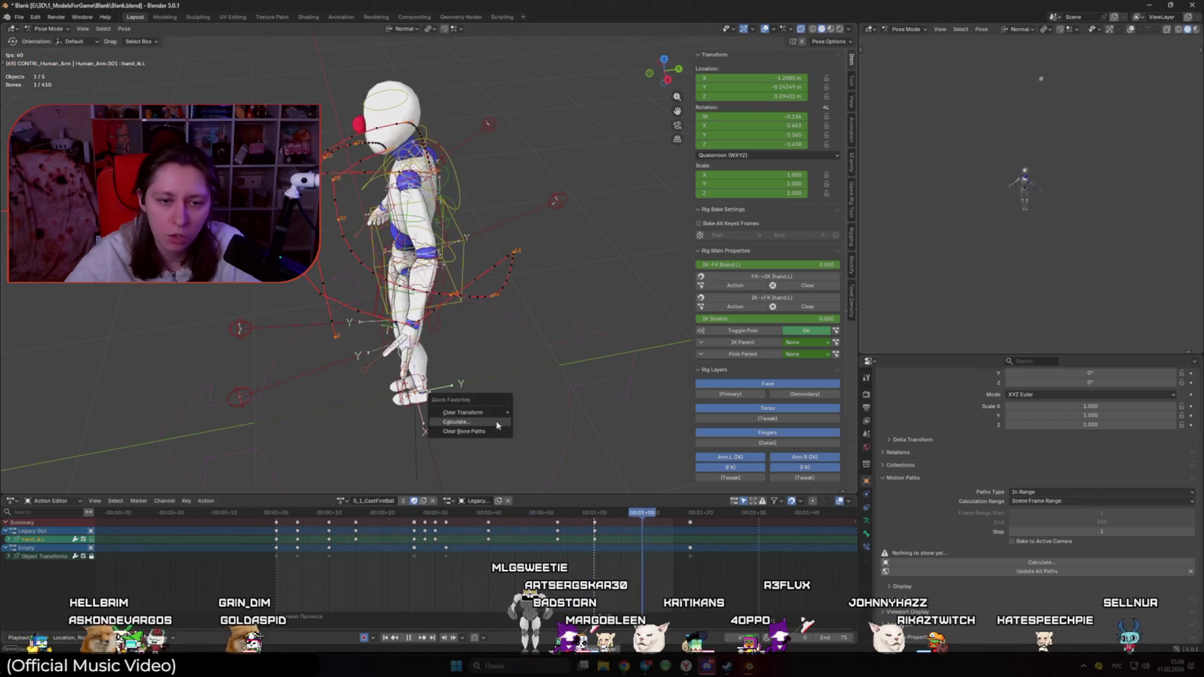
left_click(497, 423)
left_click(487, 464)
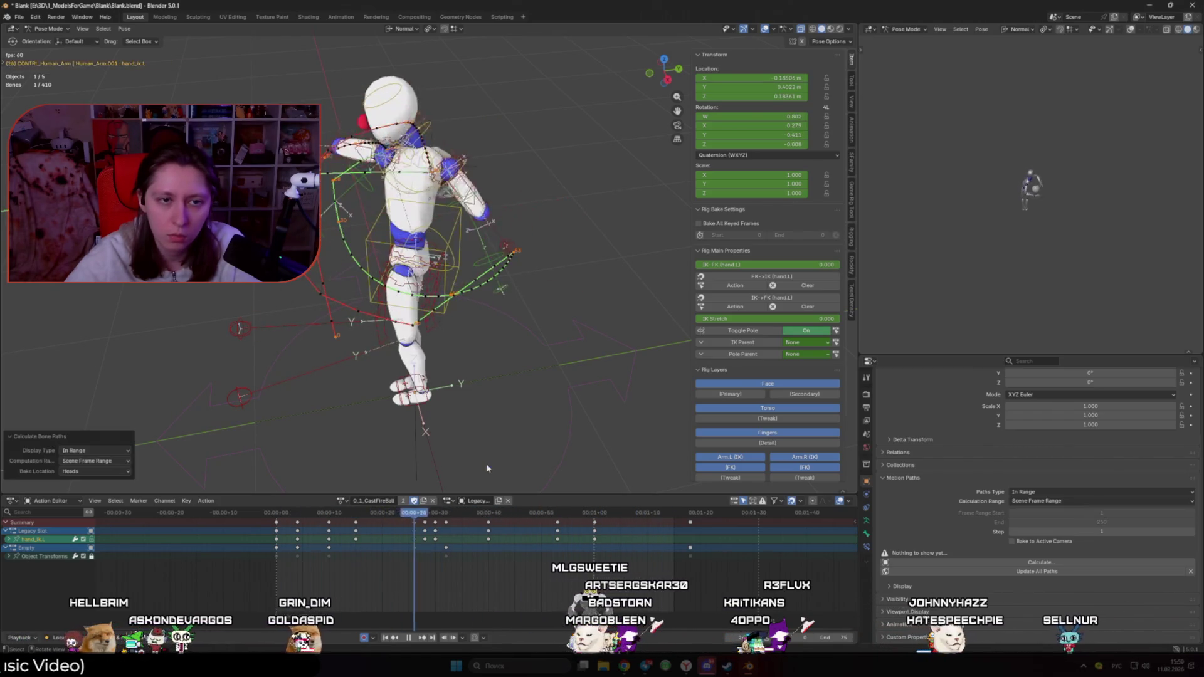
key("space")
middle_click_drag(523, 421, 533, 389)
left_click_drag(330, 514, 437, 513)
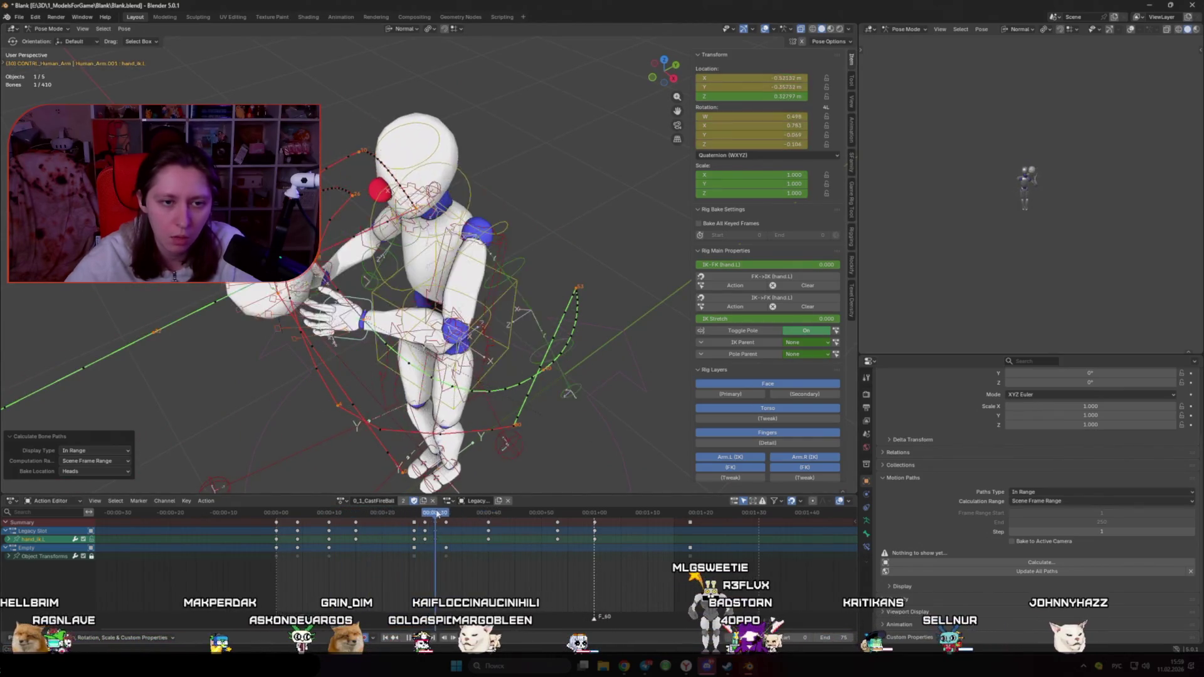
key("space")
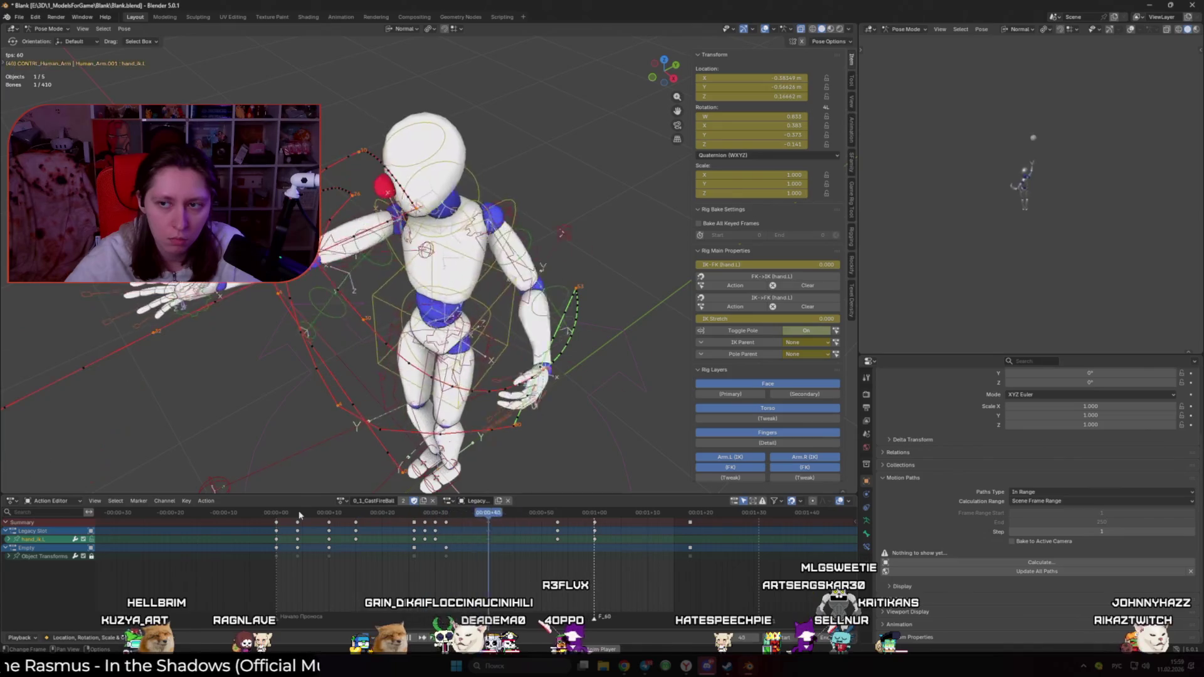
key("Escape")
Step: Review the arm from a side view, replaying from frame 41 and scrubbing to frame 43
left_click_drag(396, 523, 492, 529)
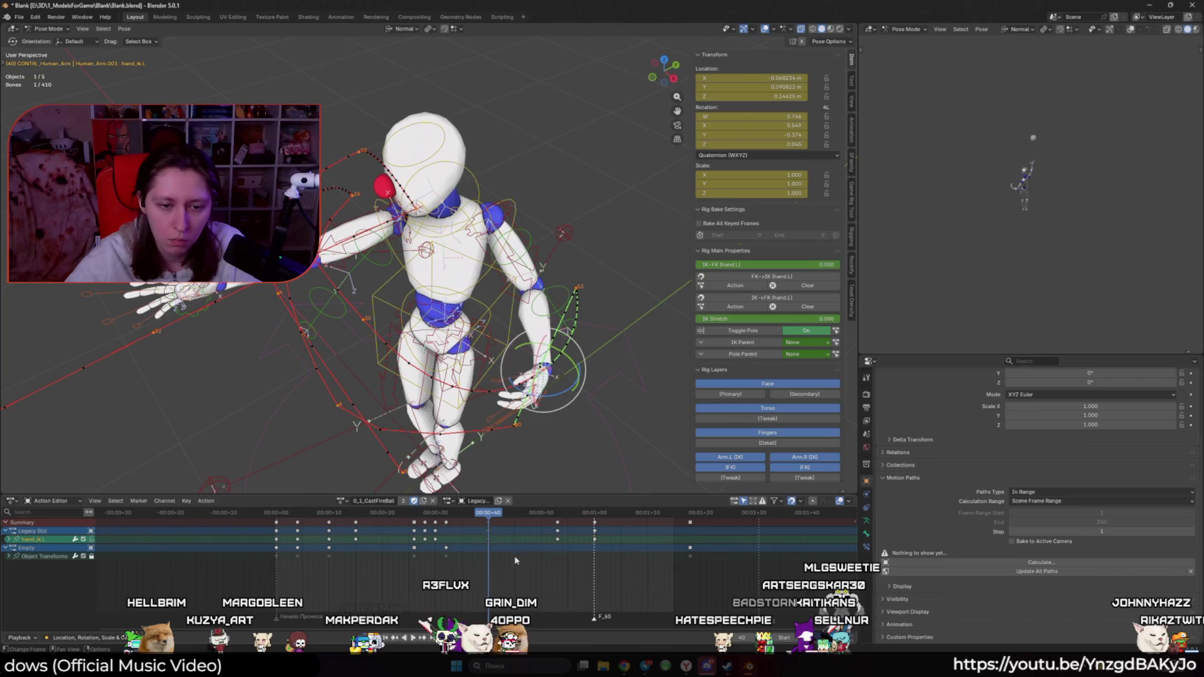
key("space")
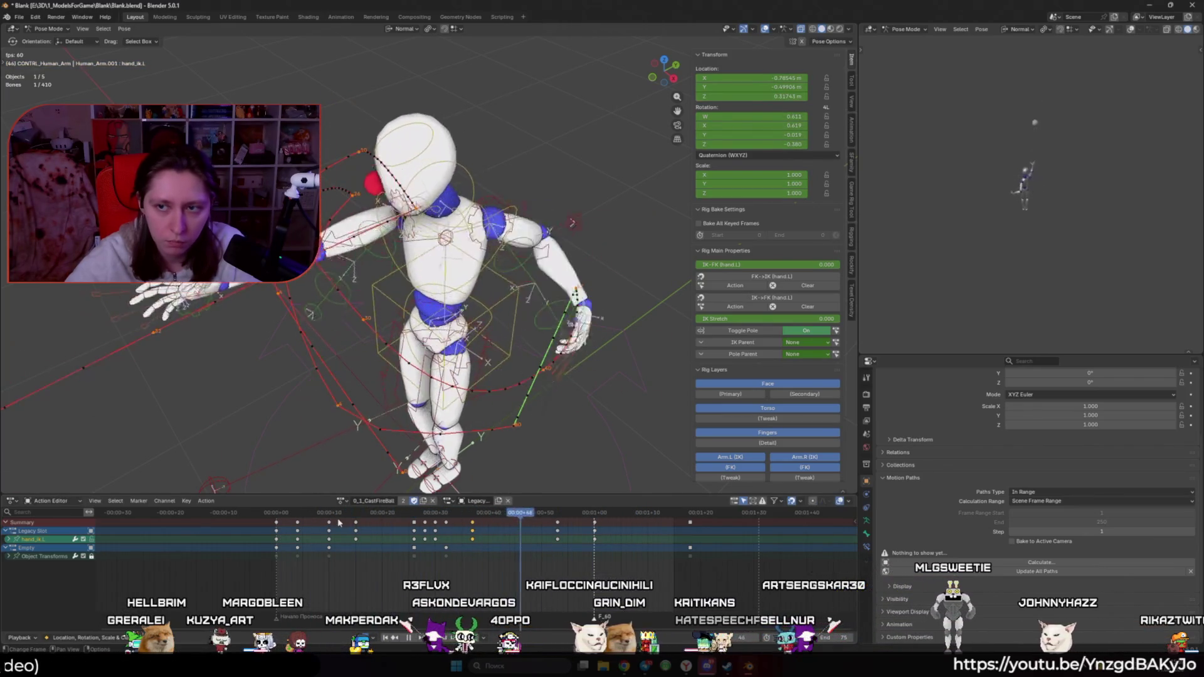
left_click_drag(341, 523, 525, 533)
mouse_move(414, 407)
middle_mouse_down()
mouse_move(443, 408)
mouse_move(483, 436)
middle_mouse_up()
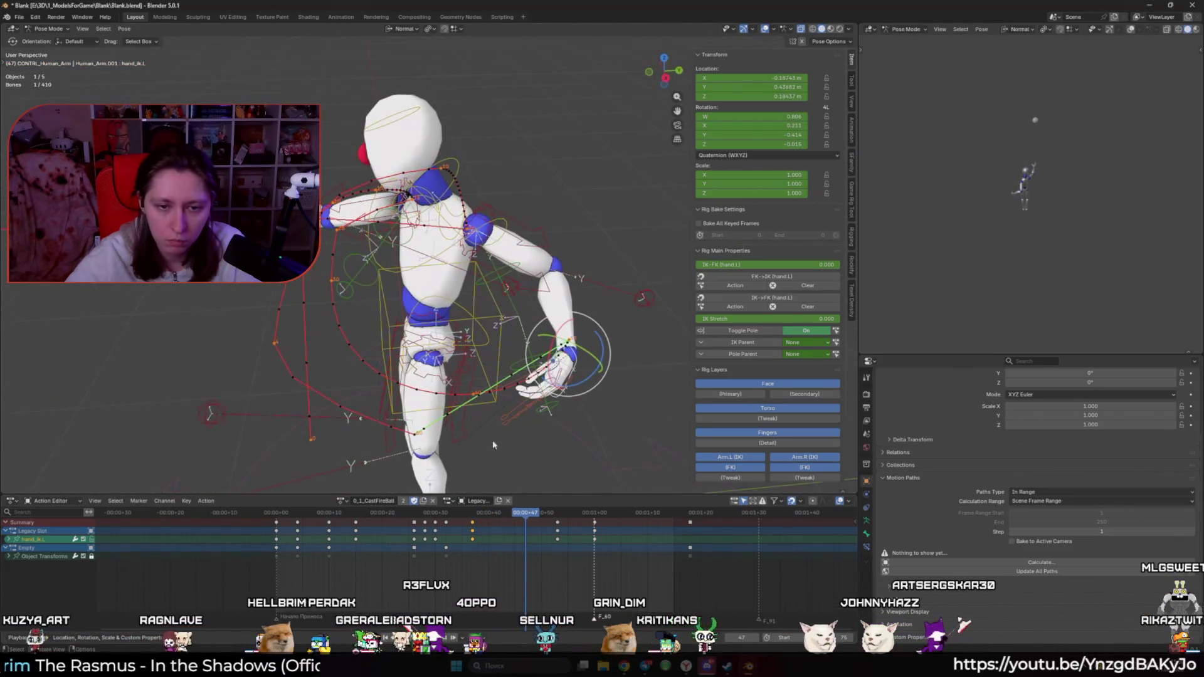
left_click_drag(525, 525, 550, 525)
key("Right")
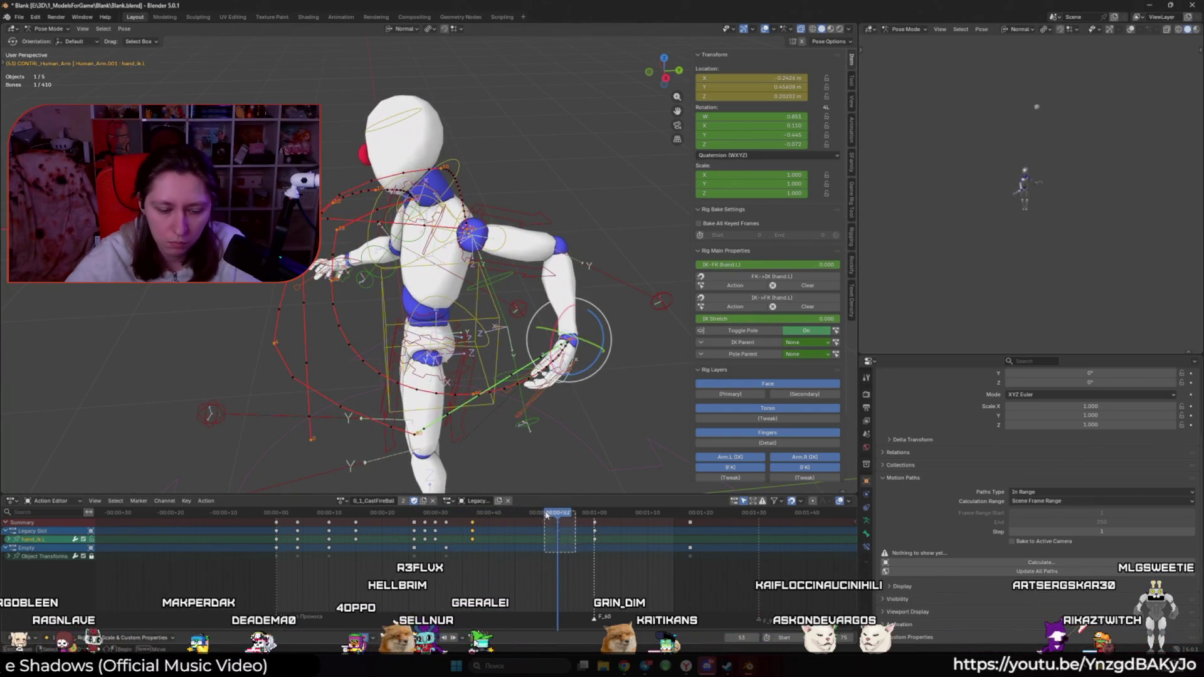
key("space")
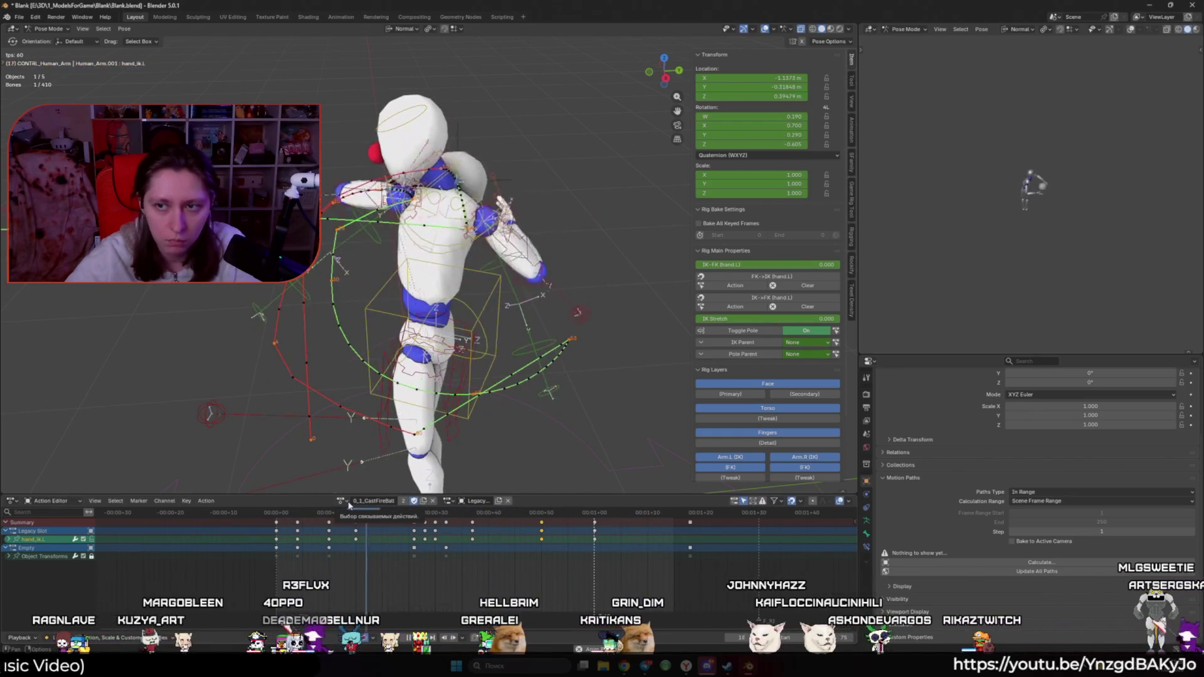
key("space")
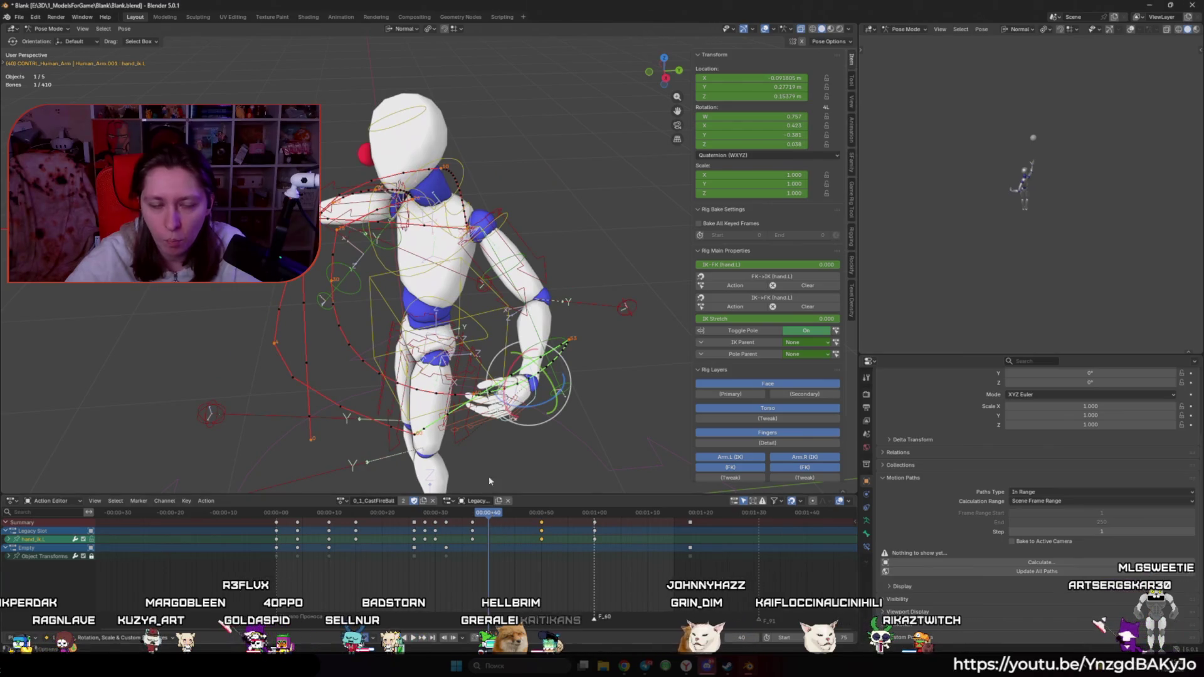
middle_click_drag(490, 489, 443, 437)
mouse_move(500, 516)
left_mouse_down()
mouse_move(477, 520)
mouse_move(541, 531)
mouse_move(499, 527)
left_mouse_up()
Step: At frame 42, rotate hand_ik.L around global Z and play back to check it
middle_click_drag(446, 432, 565, 357)
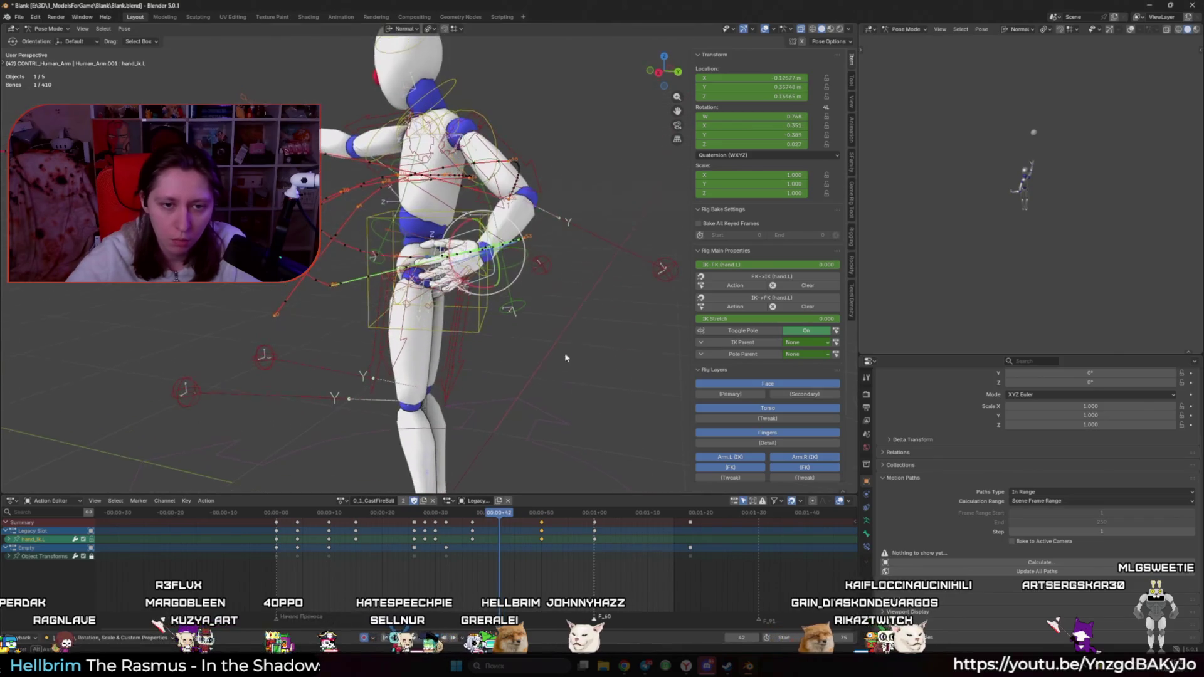
left_click(601, 309)
middle_click_drag(601, 309, 642, 343)
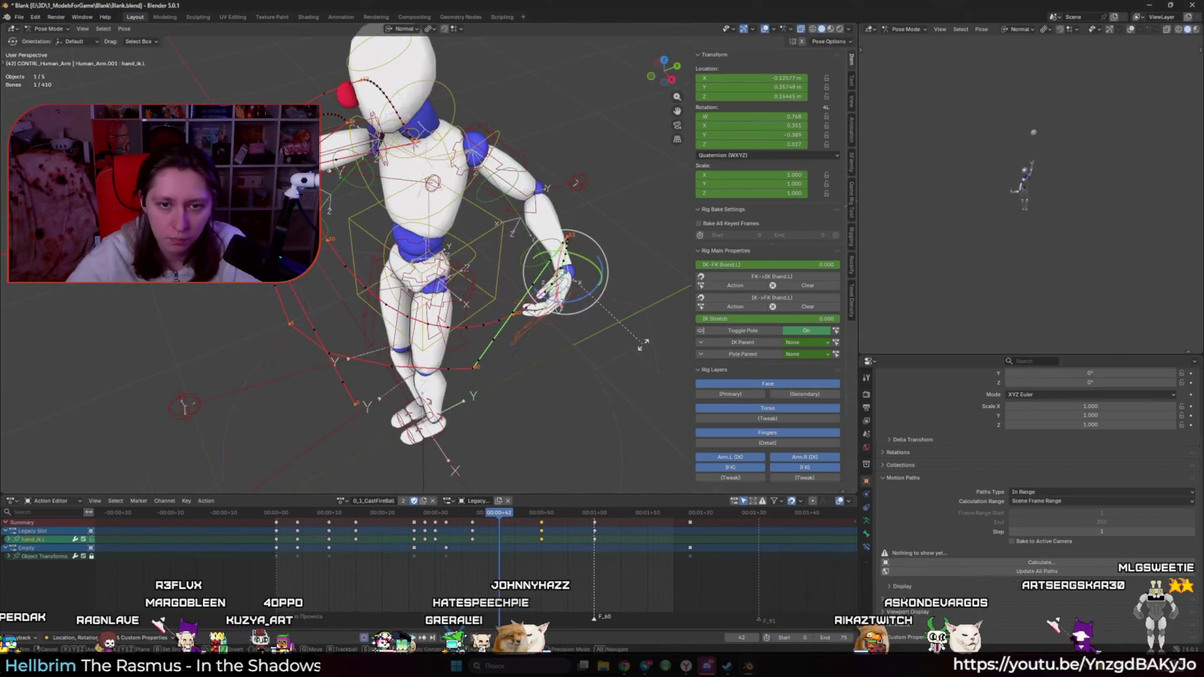
key("z")
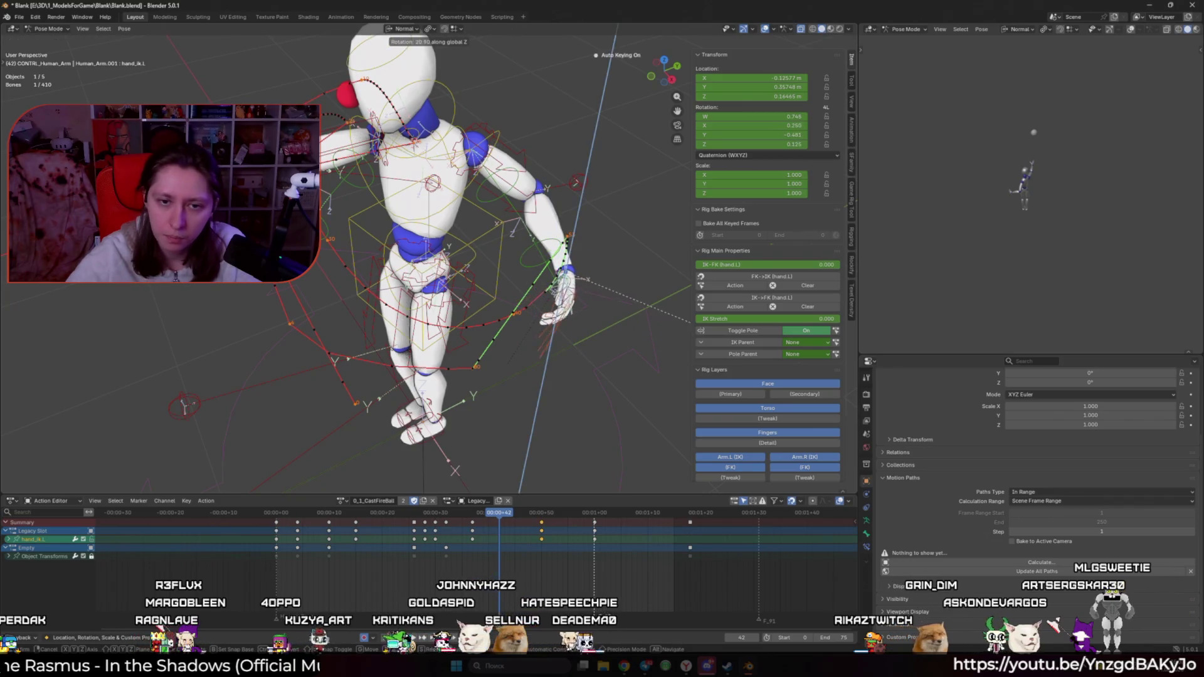
left_click(682, 362)
key("space")
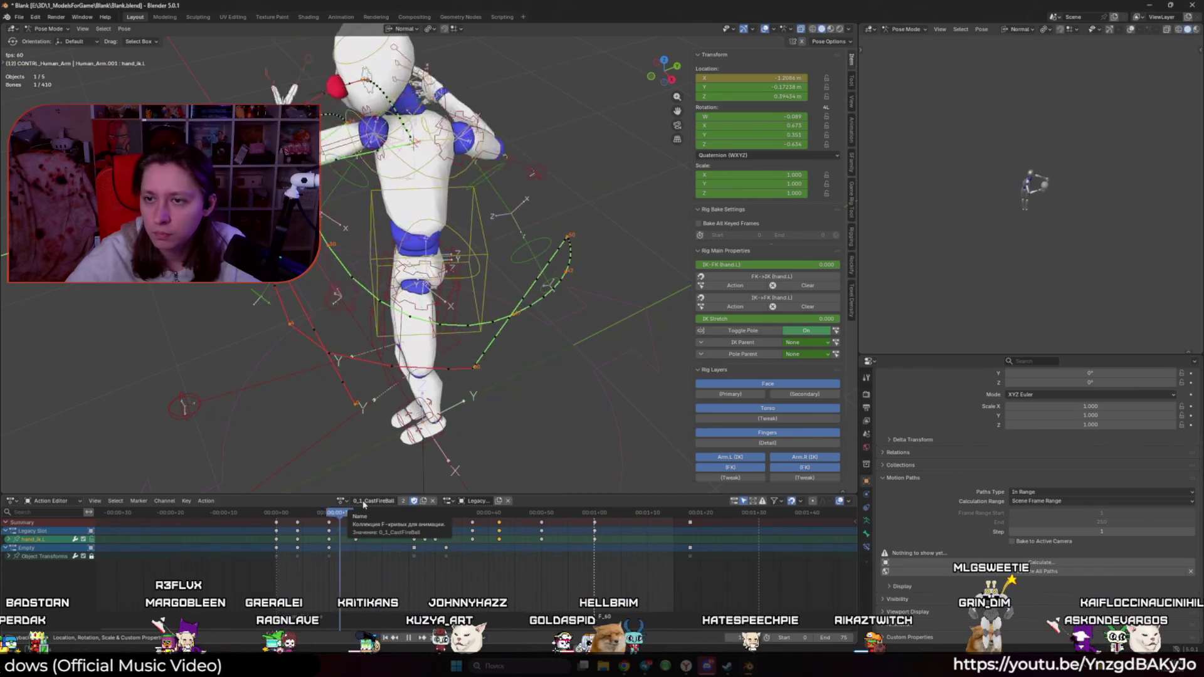
key("Escape")
Step: Reposition hand_ik.L at frame 60, then at frame 50 move it and clear its location
left_click_drag(500, 522, 593, 518)
key("g")
left_click(511, 383)
key("Down")
middle_click_drag(511, 383, 535, 390)
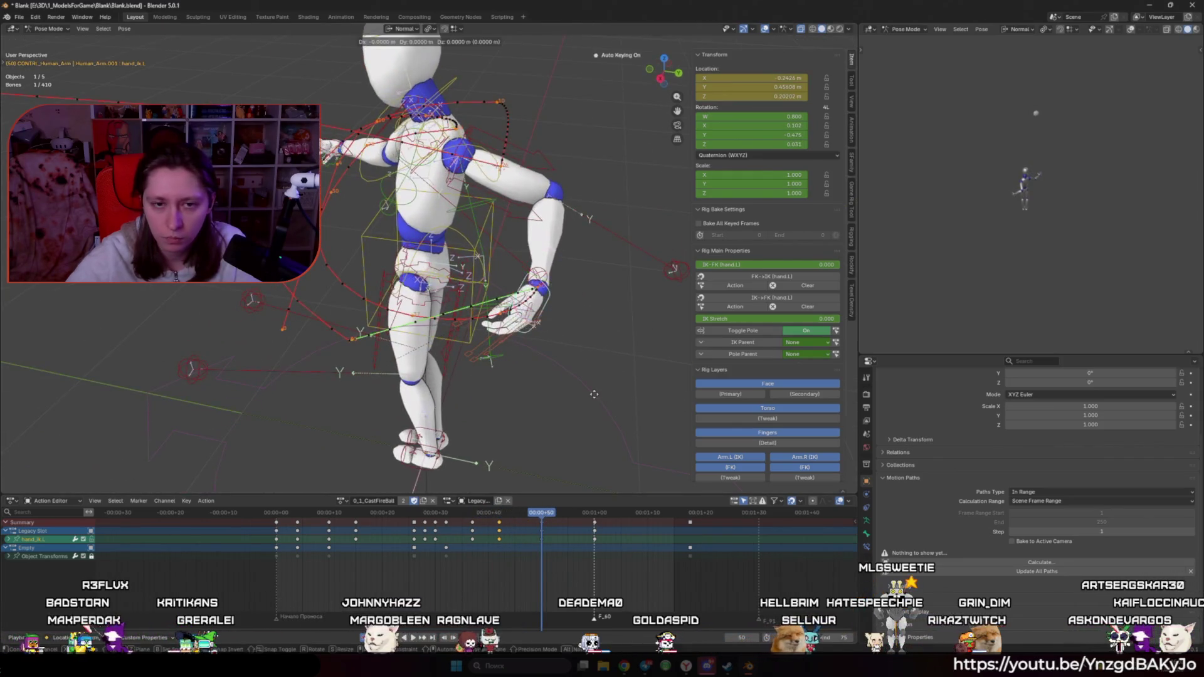
left_click(624, 411)
middle_click_drag(624, 411, 625, 381)
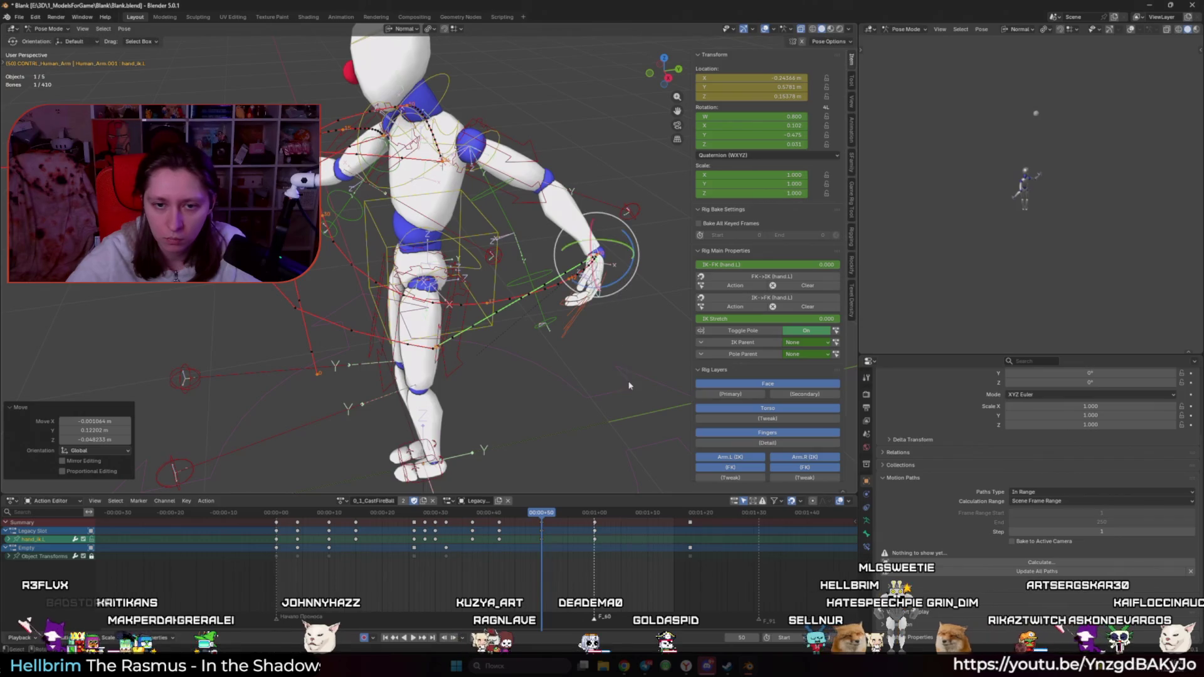
left_click(671, 385)
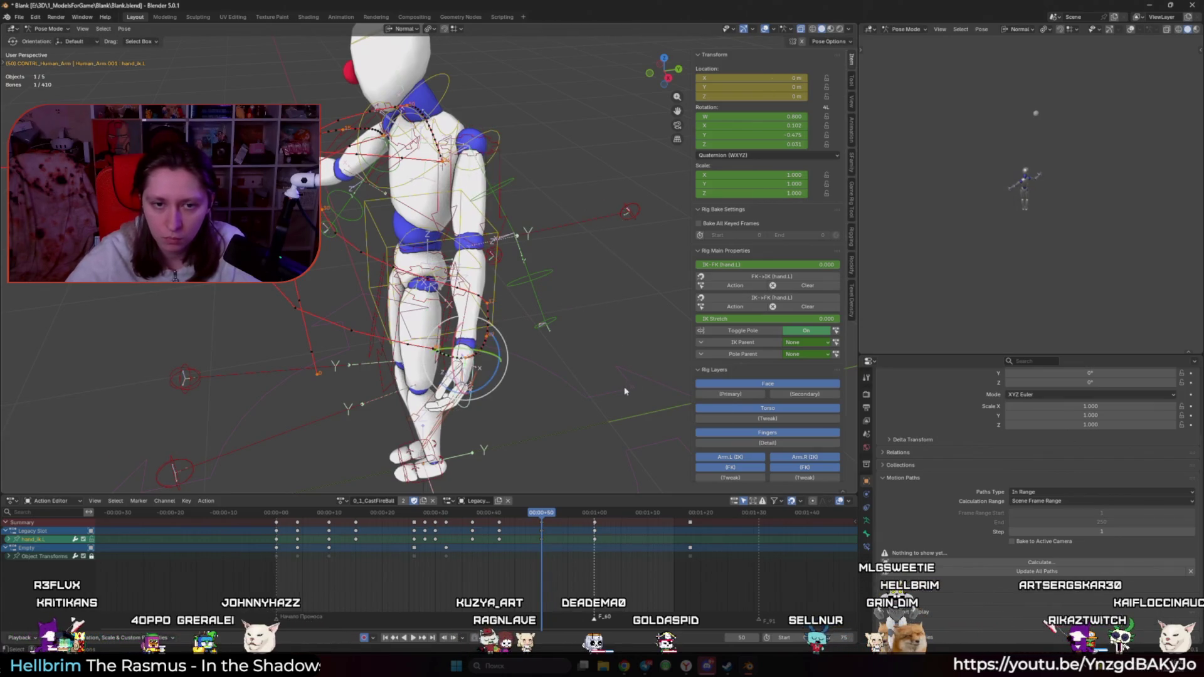
Step: Clear the hand control's rotation, then rotate it around its Y axis
key("q")
mouse_move(622, 390)
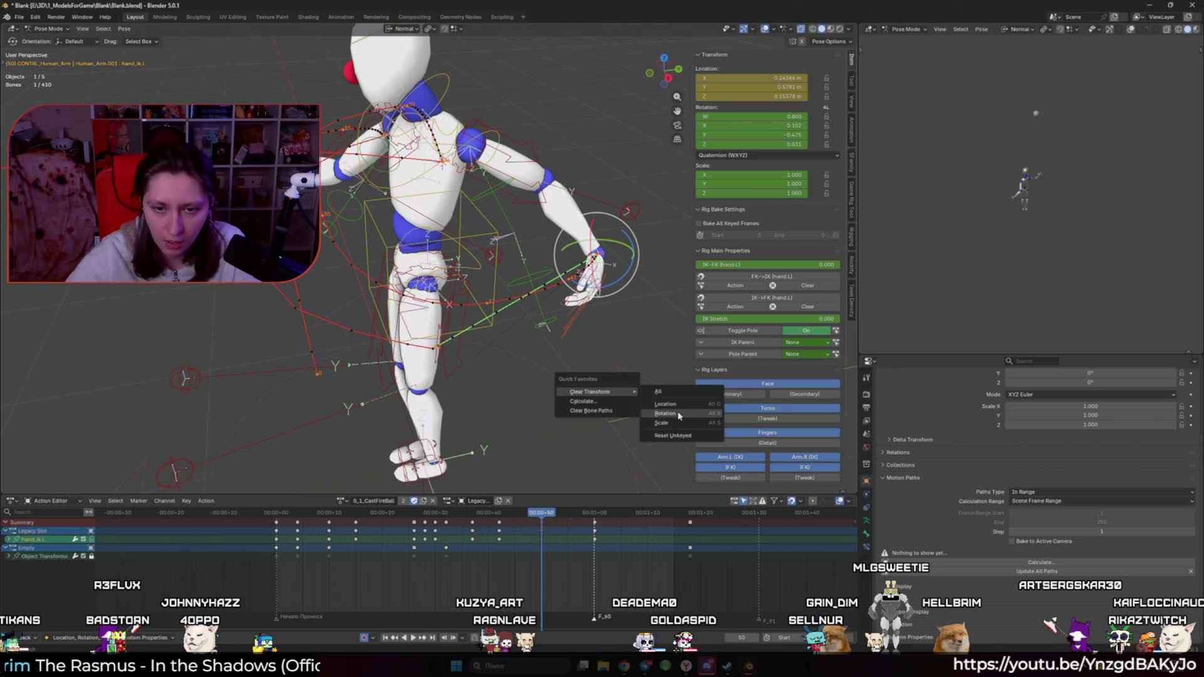
left_click(661, 405)
middle_click_drag(662, 406, 647, 338)
key("Escape")
key("y")
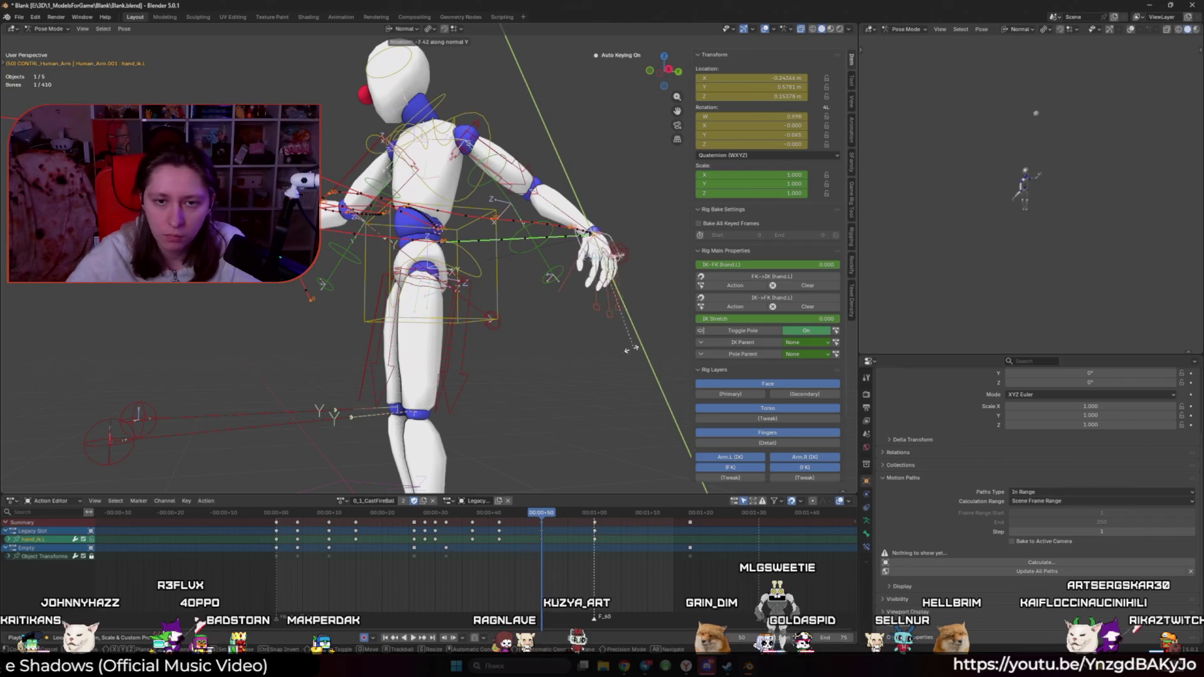
left_click(492, 334)
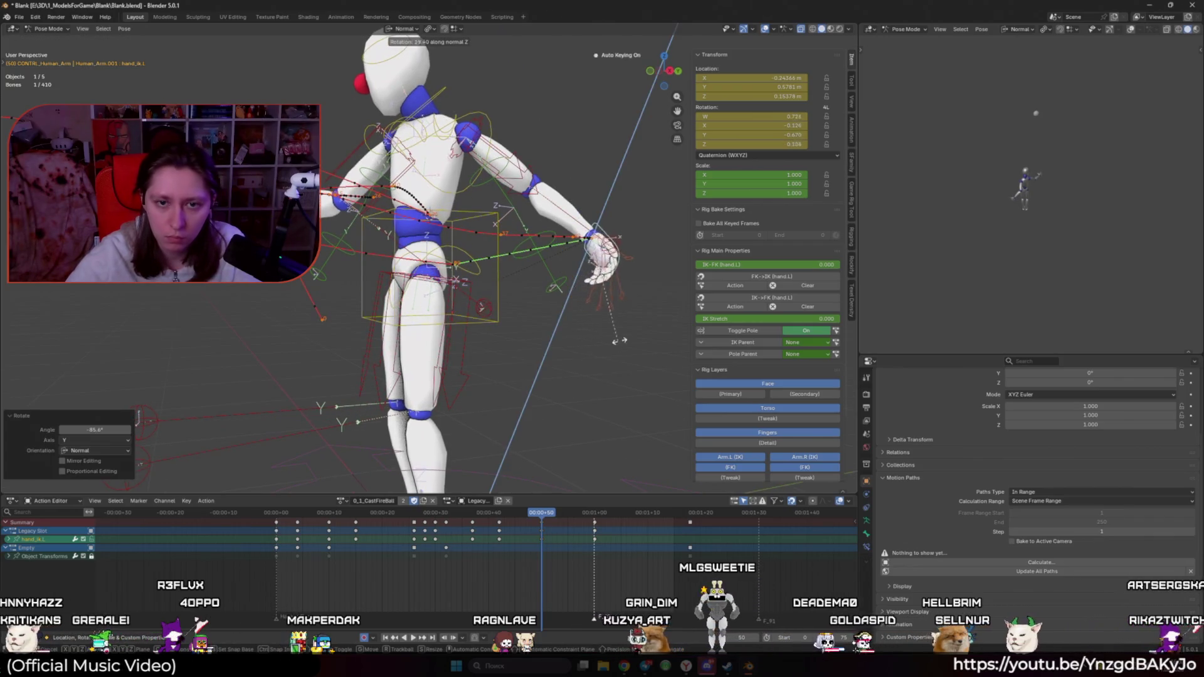
middle_click_drag(623, 331, 617, 408)
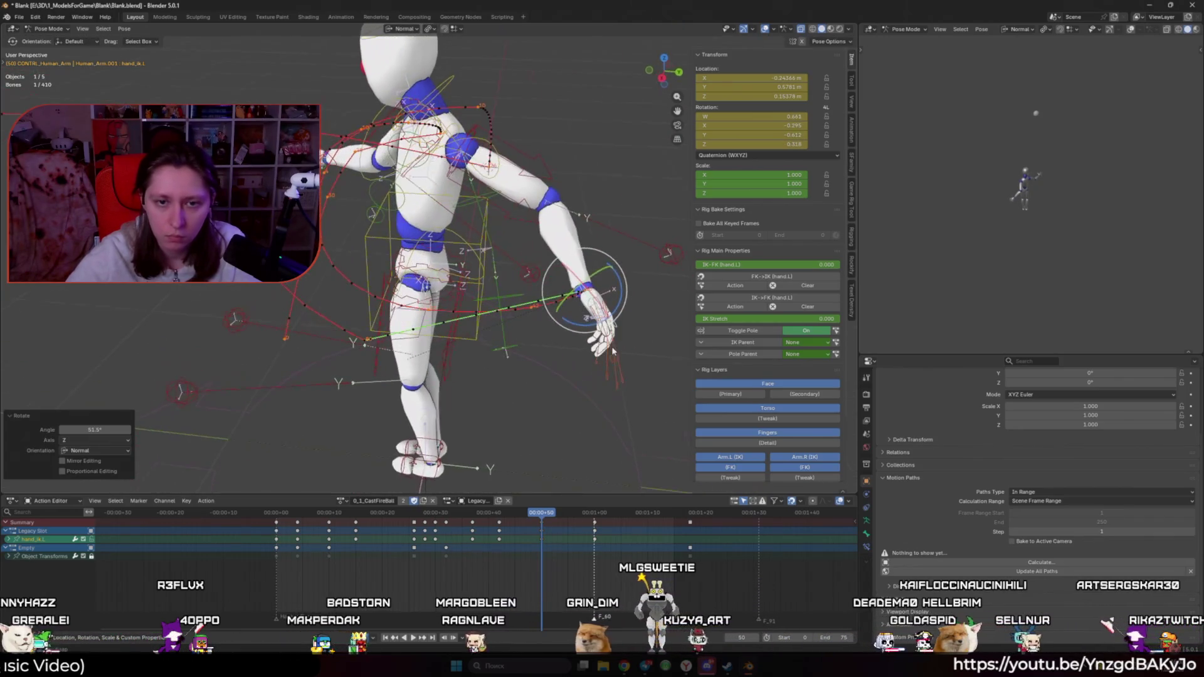
Step: Move the hand IK control, keyframe it at frame 50, and replay the cast
key("g")
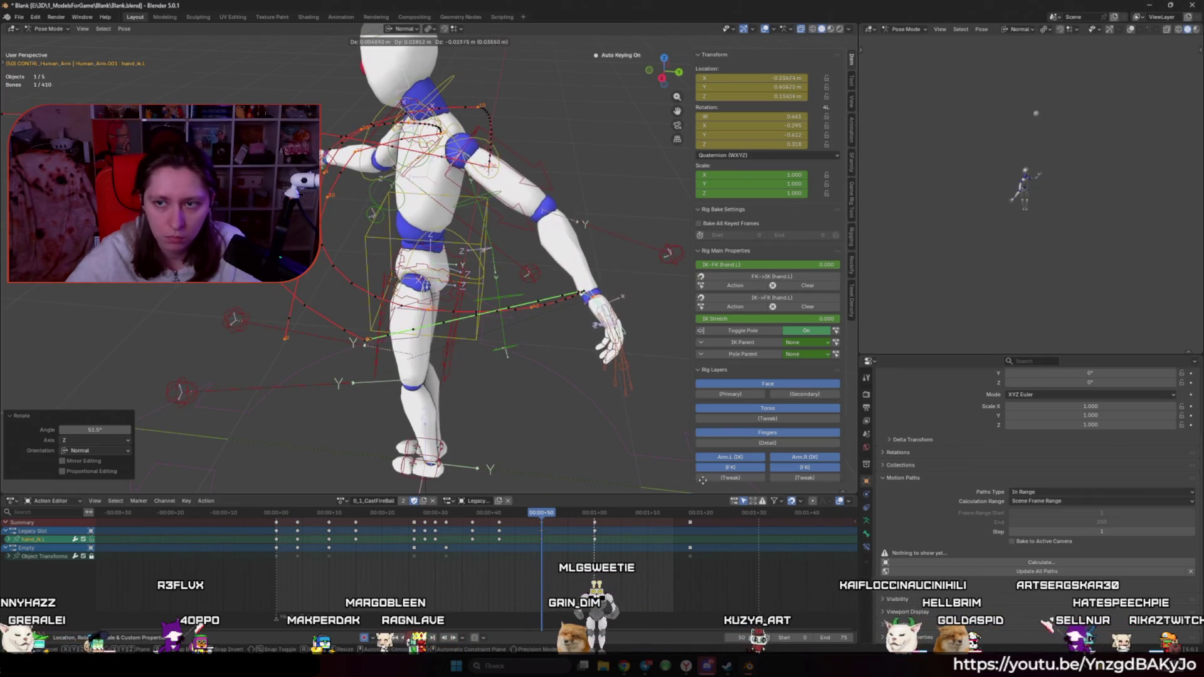
left_click(727, 43)
key("i")
key("space")
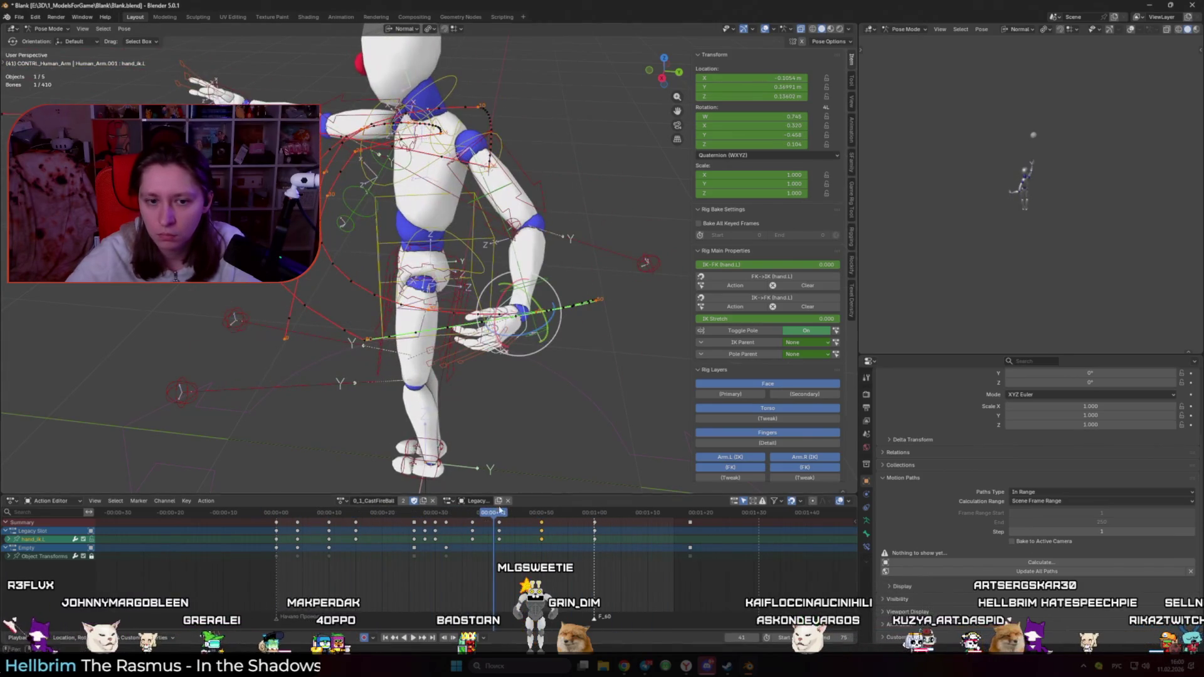
key("space")
key("space")
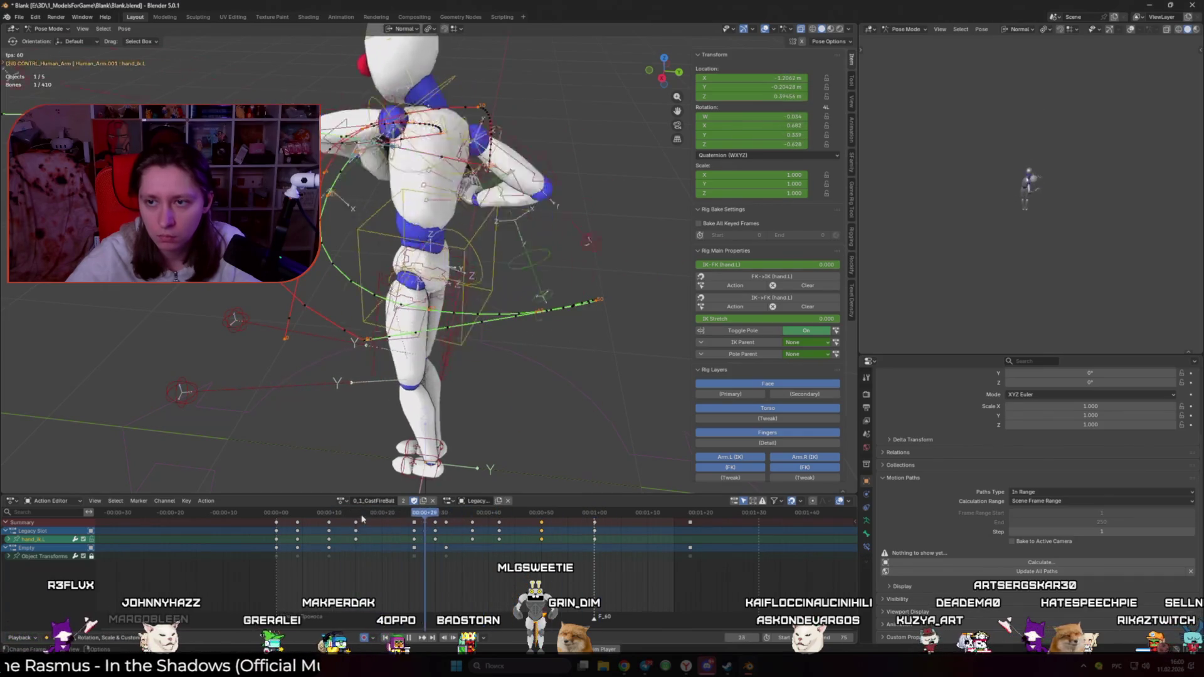
key("space")
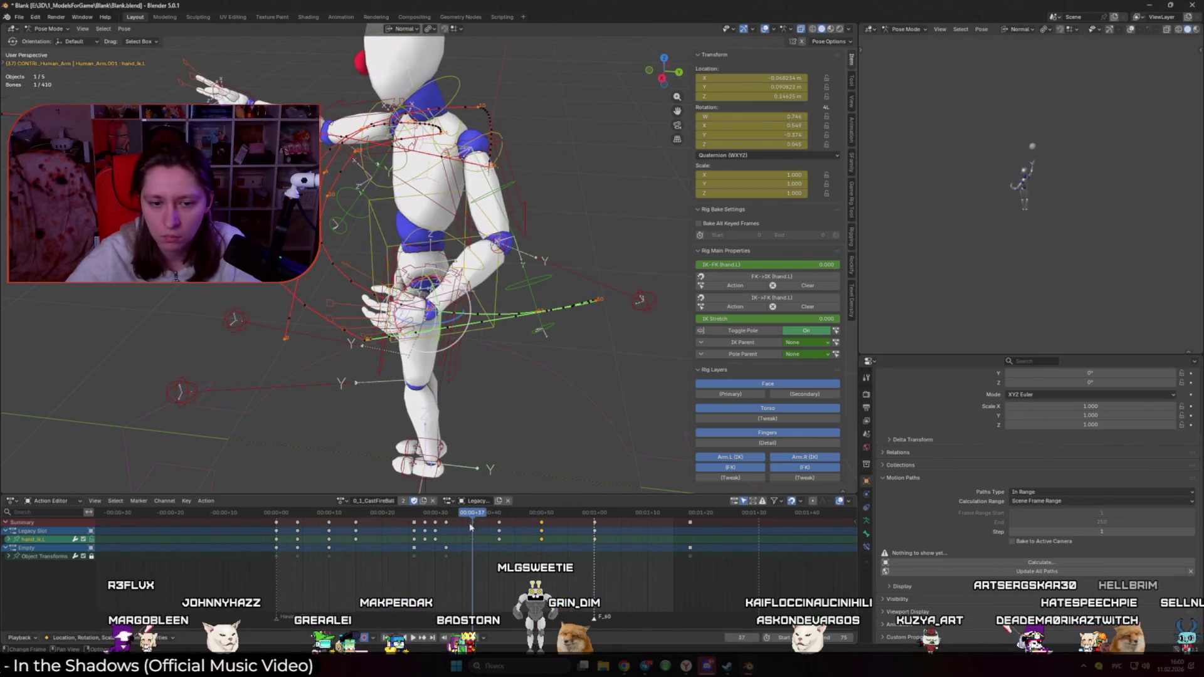
key("space")
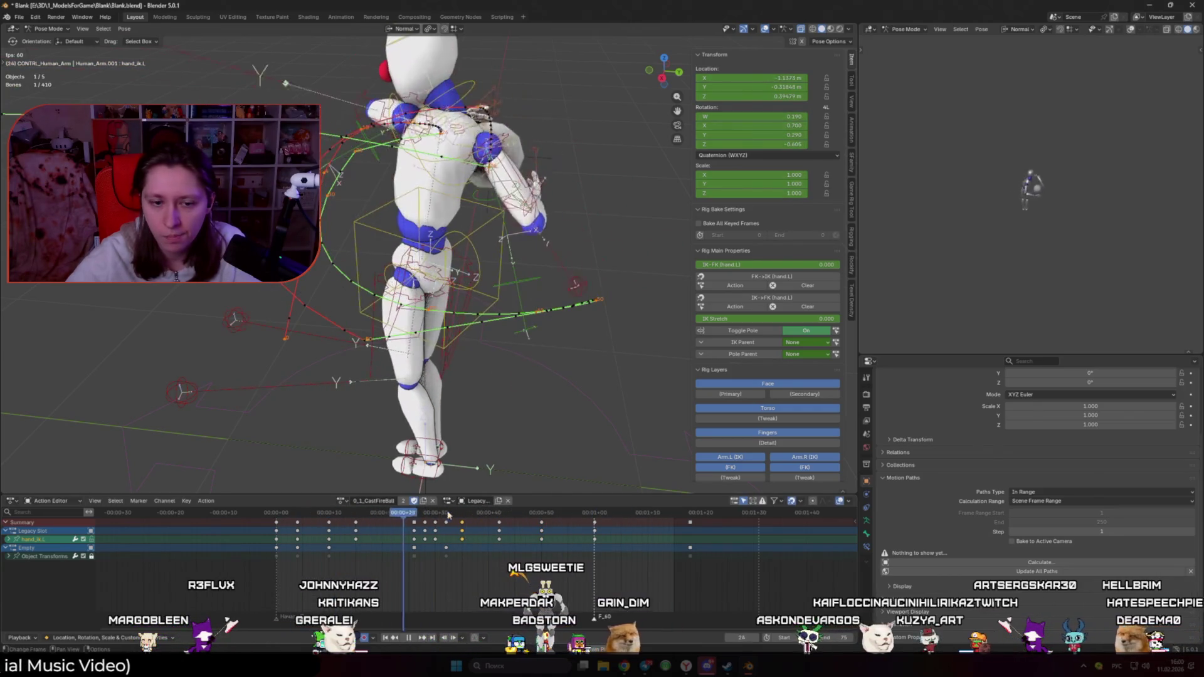
key("Escape")
Step: Shift a group of the hand's keyframes 10 frames earlier, then delete them
left_click_drag(525, 546, 489, 531)
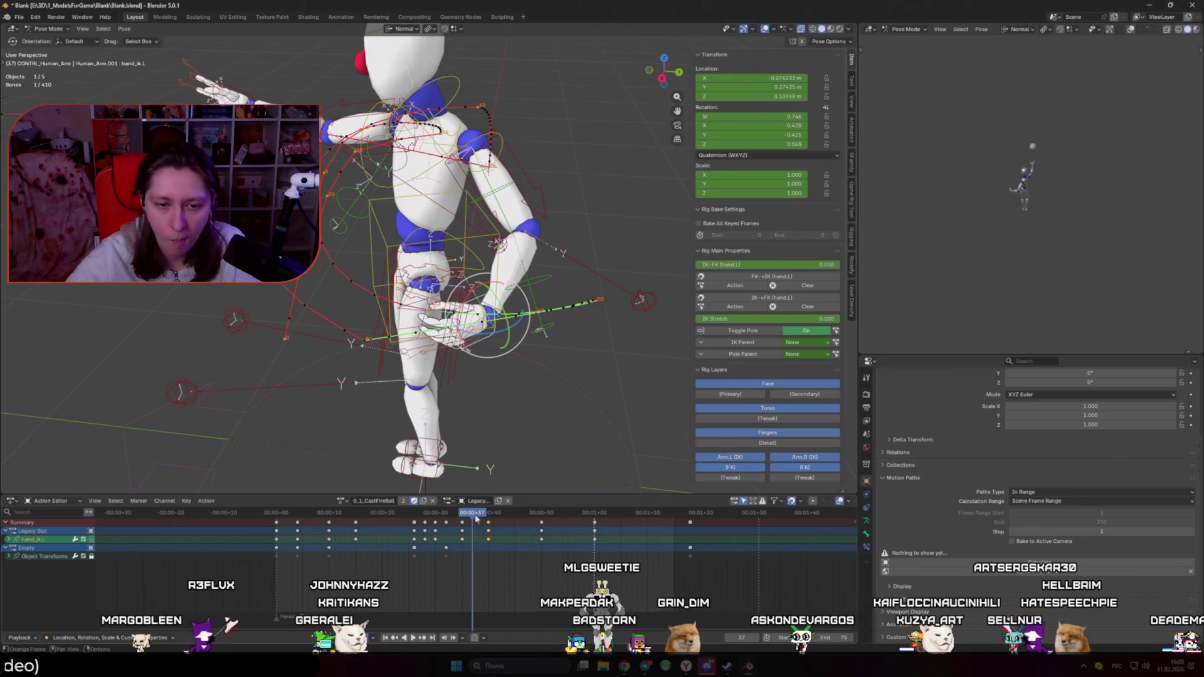
key("space")
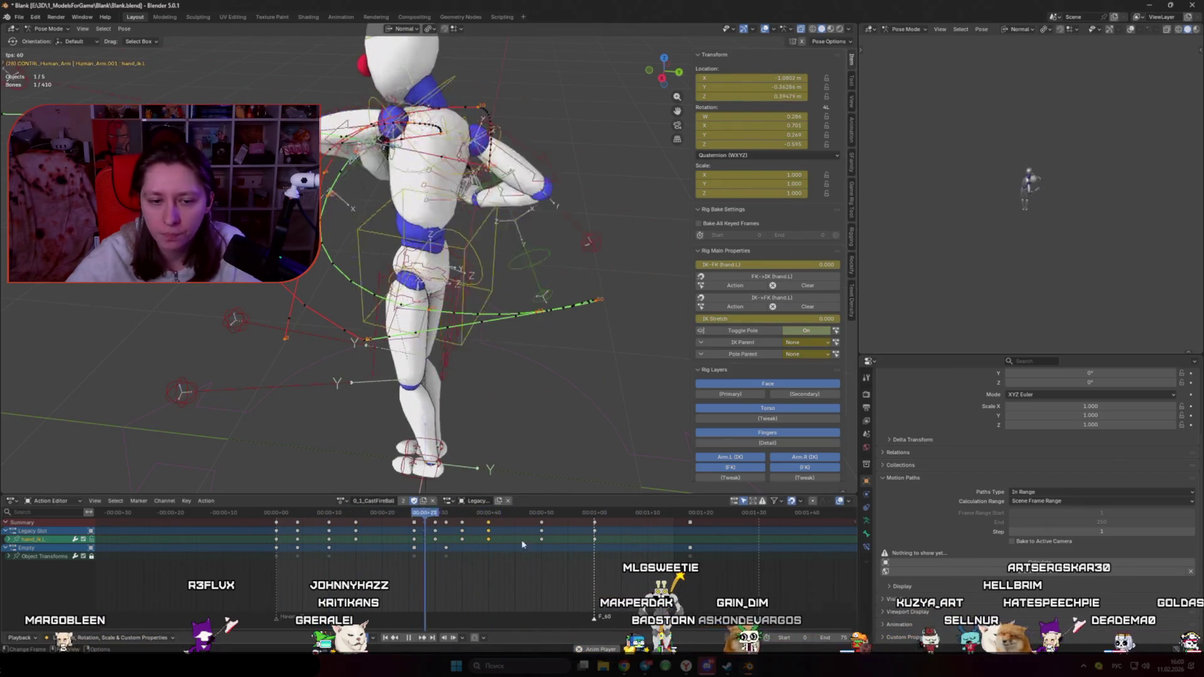
key("Escape")
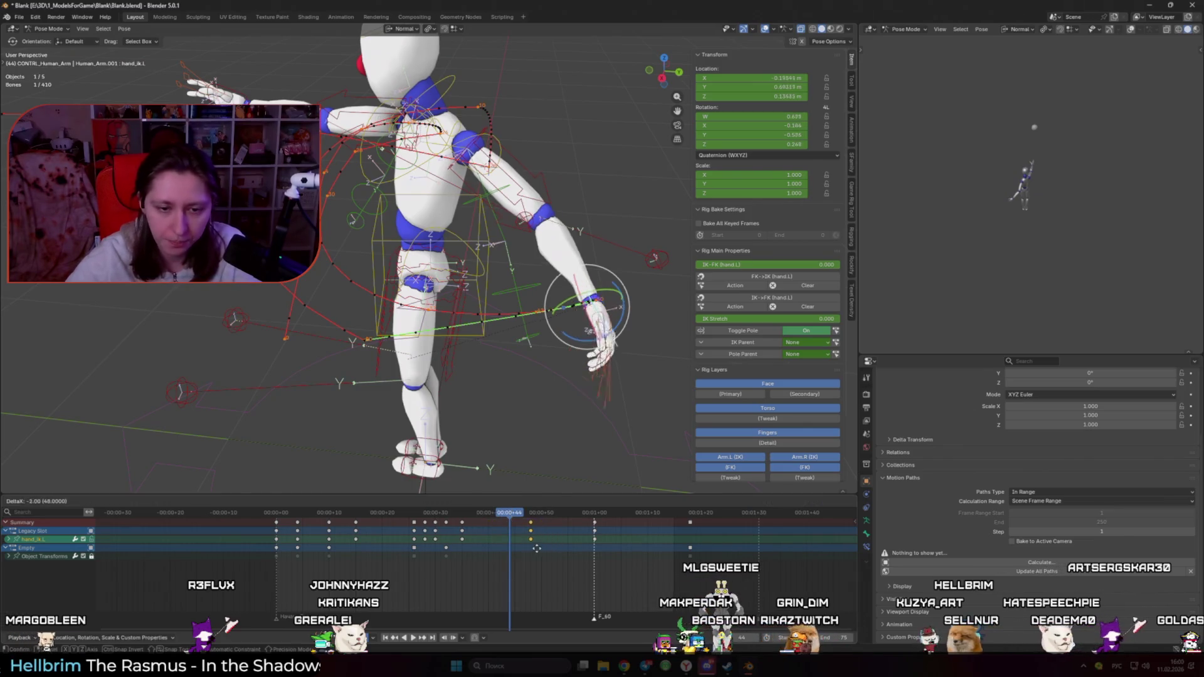
left_click(502, 551)
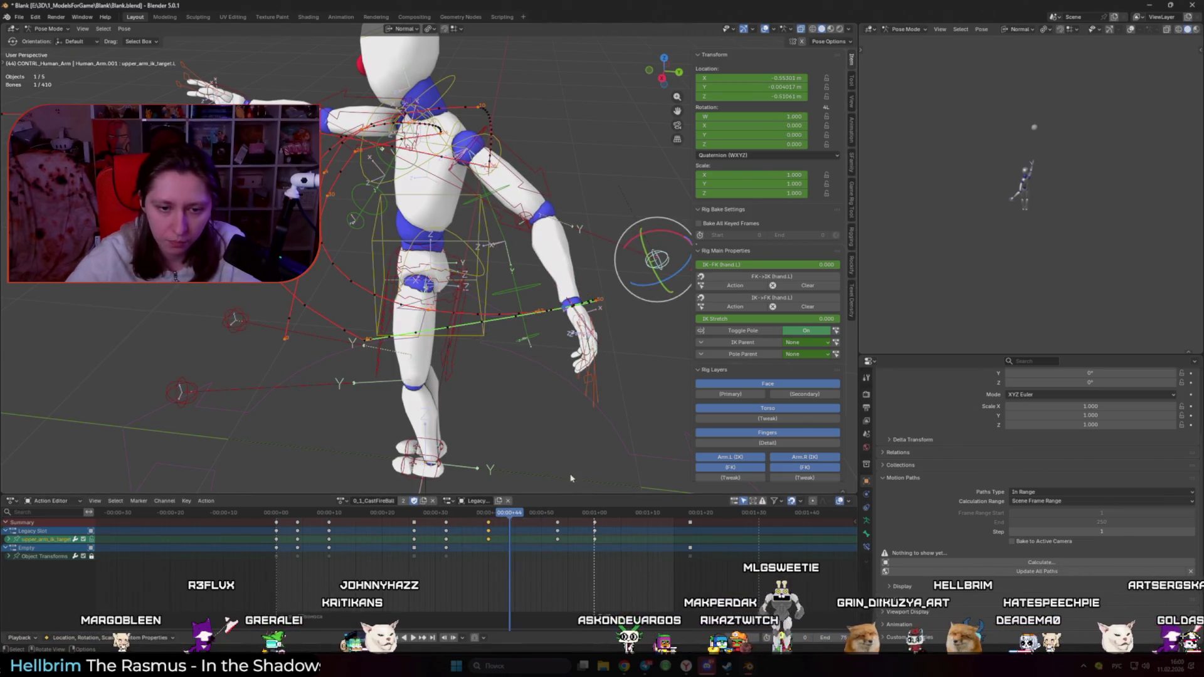
key("Delete")
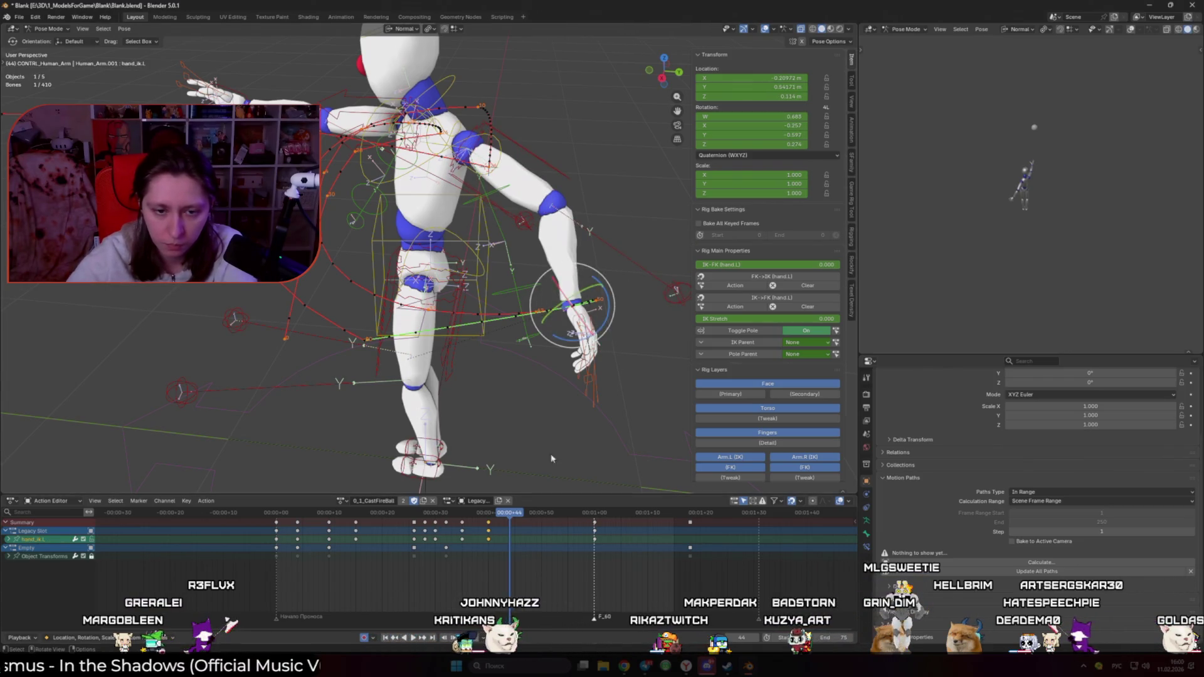
Step: Move the elbow pole target's keys onto frame 40 and replay the animation
left_click(486, 514)
left_click(655, 332)
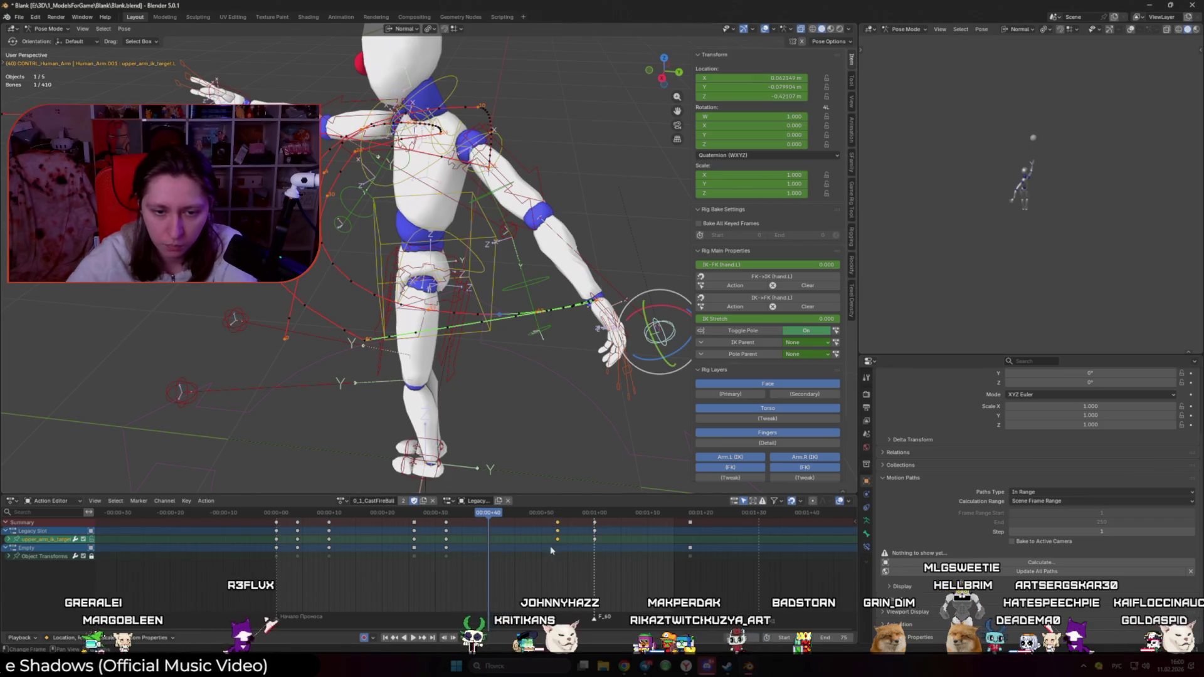
key("g")
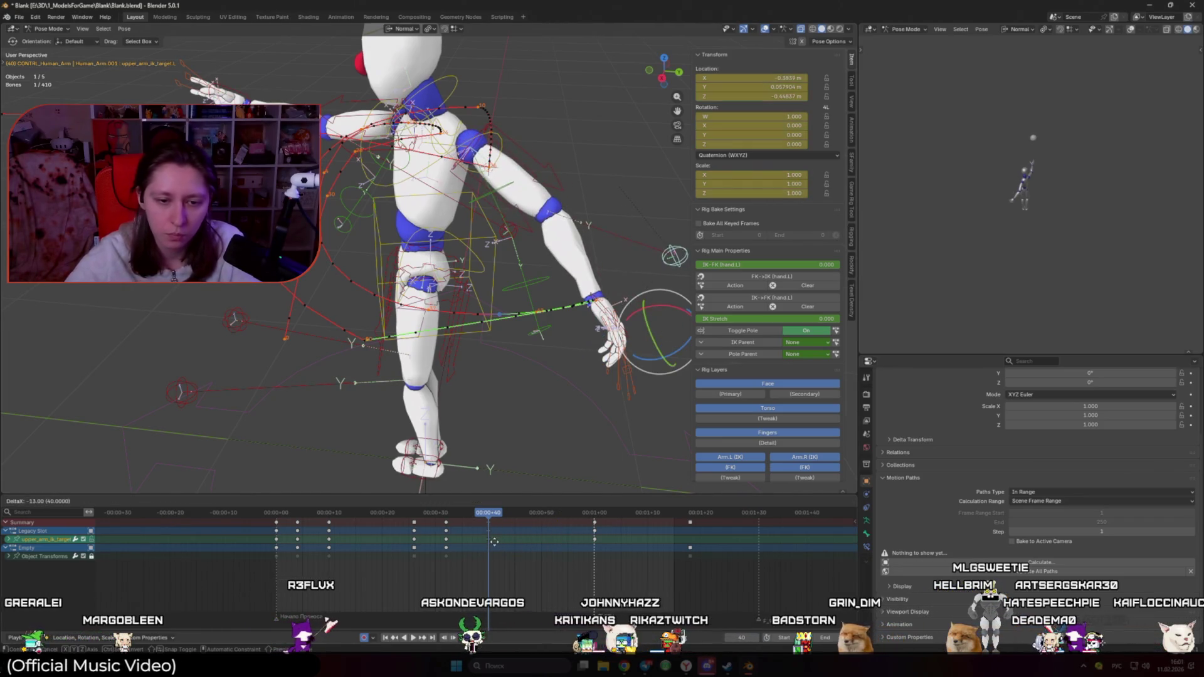
left_click(494, 542)
key("space")
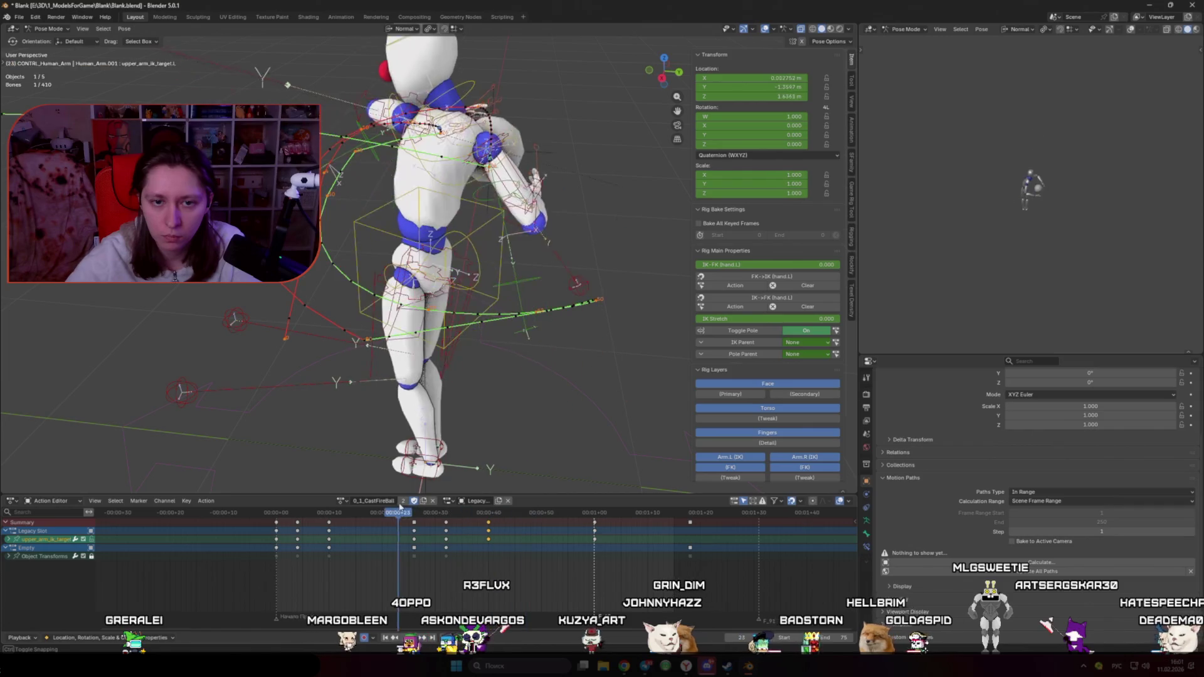
key("space")
Step: Reselect hand_ik.L and scrub frames 35 to 42, zooming in on the arm
left_click(494, 514)
left_click_drag(500, 518, 491, 515)
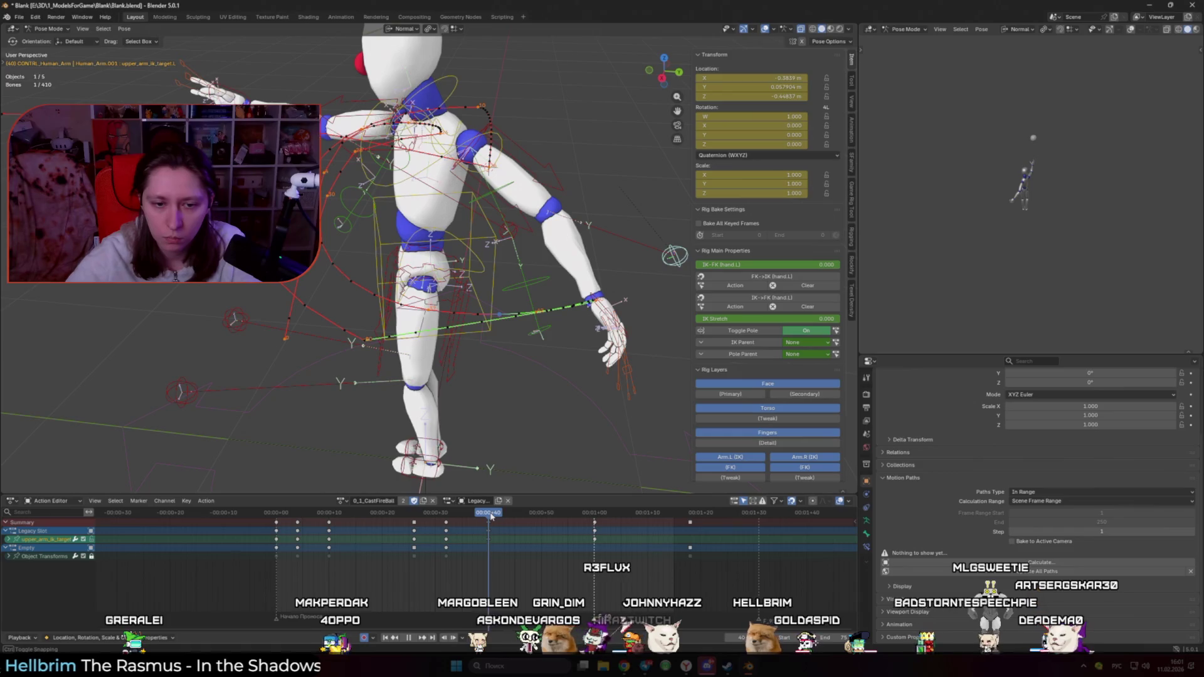
left_click(606, 311)
mouse_move(497, 513)
left_mouse_down()
mouse_move(530, 515)
mouse_move(462, 519)
left_mouse_up()
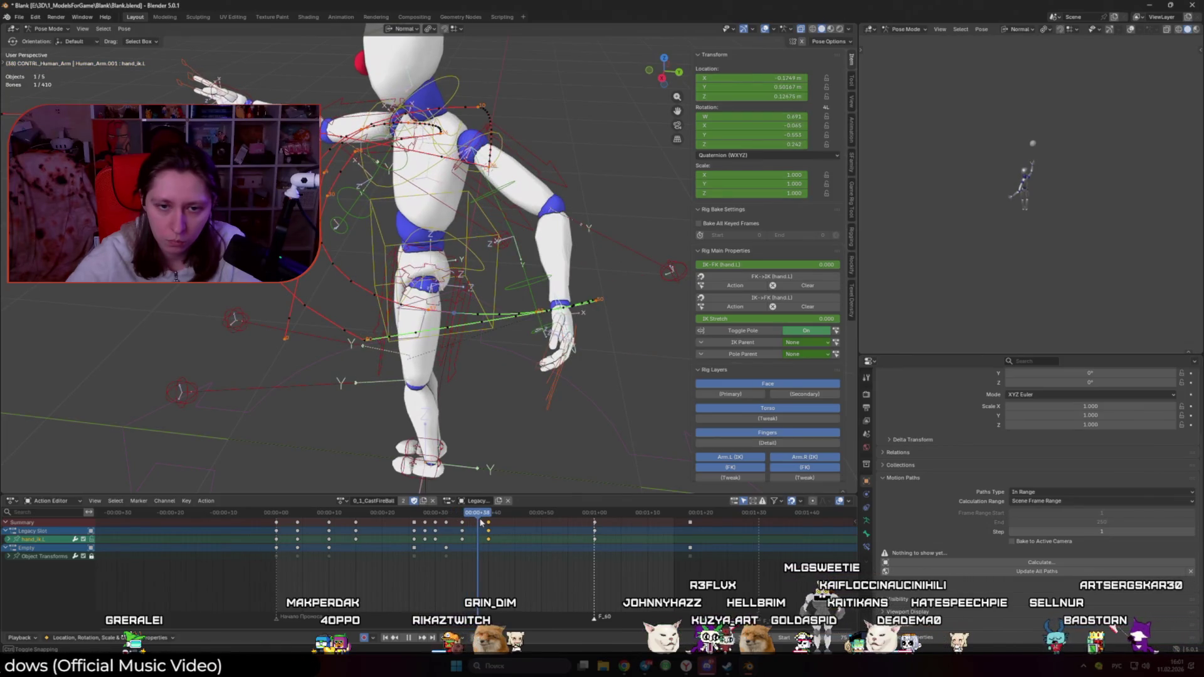
mouse_move(474, 521)
left_mouse_down()
mouse_move(563, 524)
mouse_move(499, 517)
left_mouse_up()
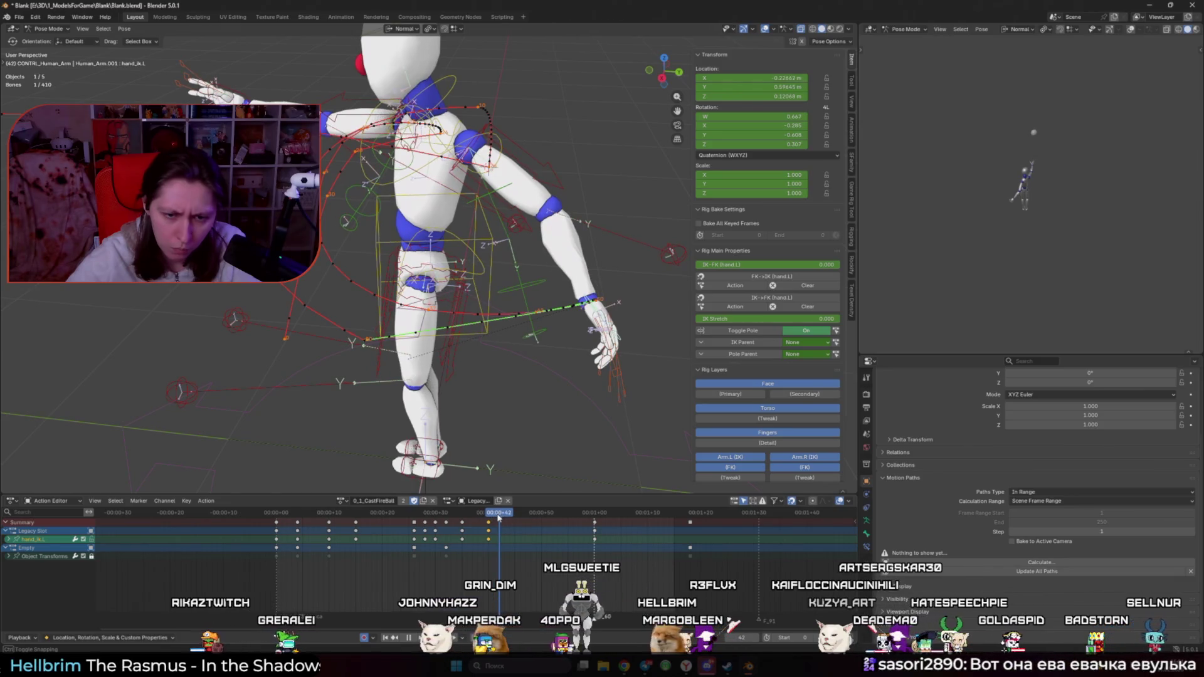
scroll(550, 366, "up", 5)
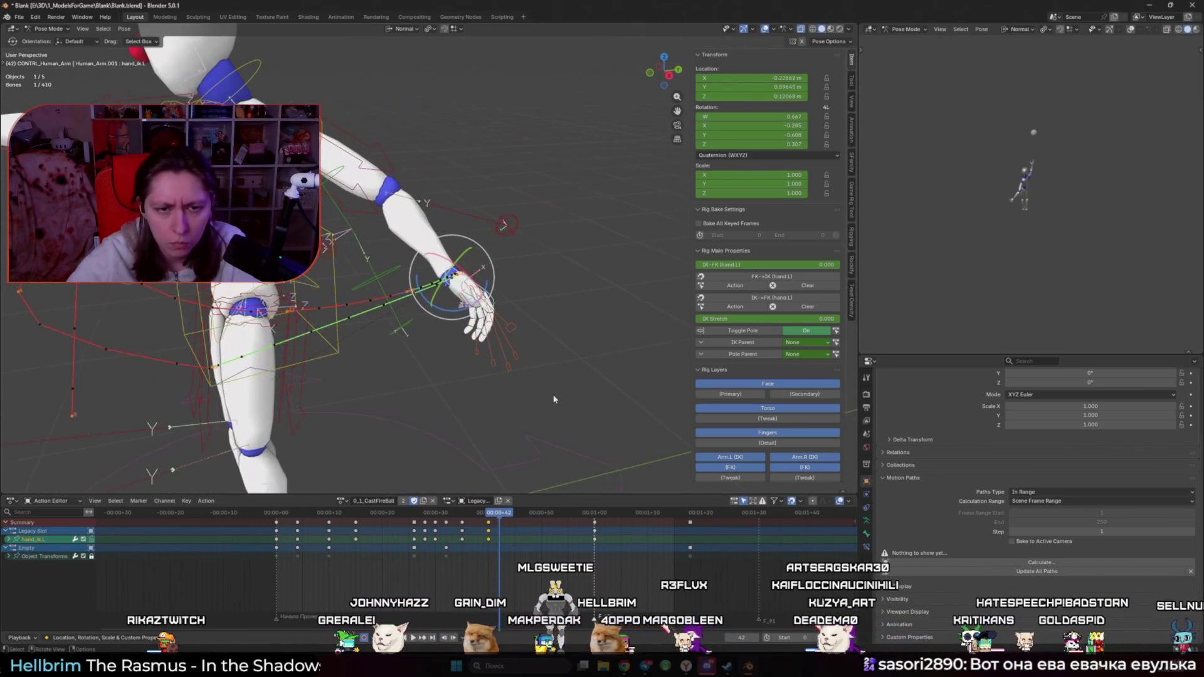
Step: Deselect the bones, recalculate motion paths via Quick Favorites, and play the cast
left_click(554, 399)
key("q")
left_click(522, 405)
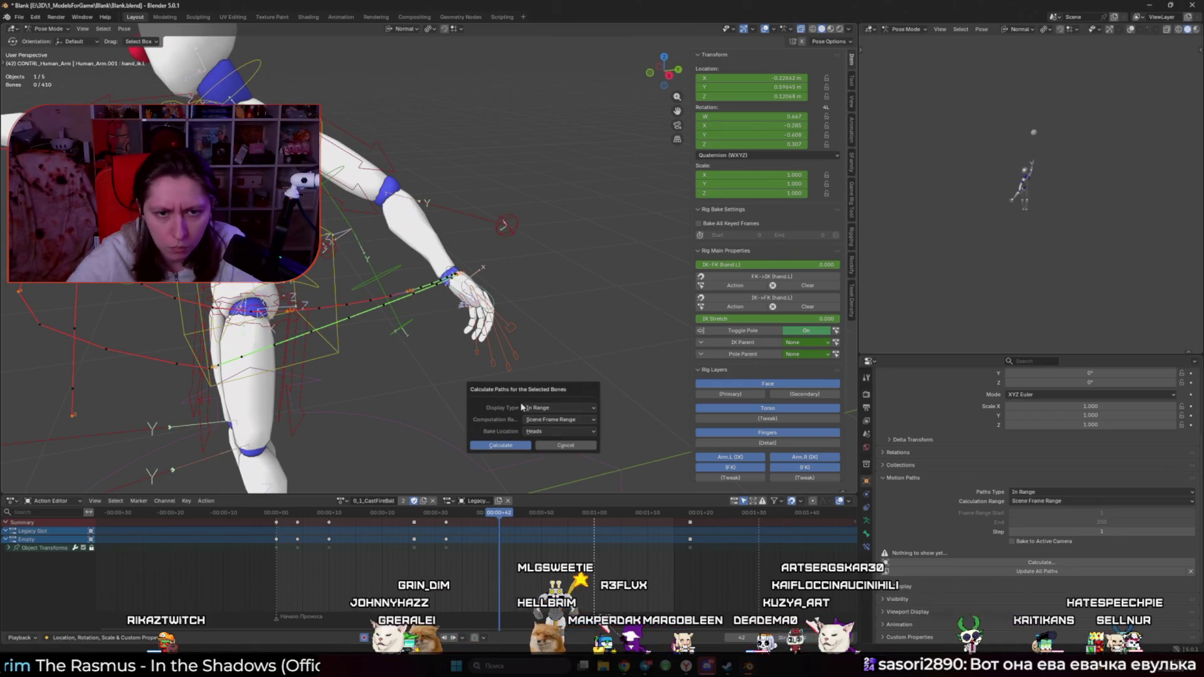
left_click(510, 443)
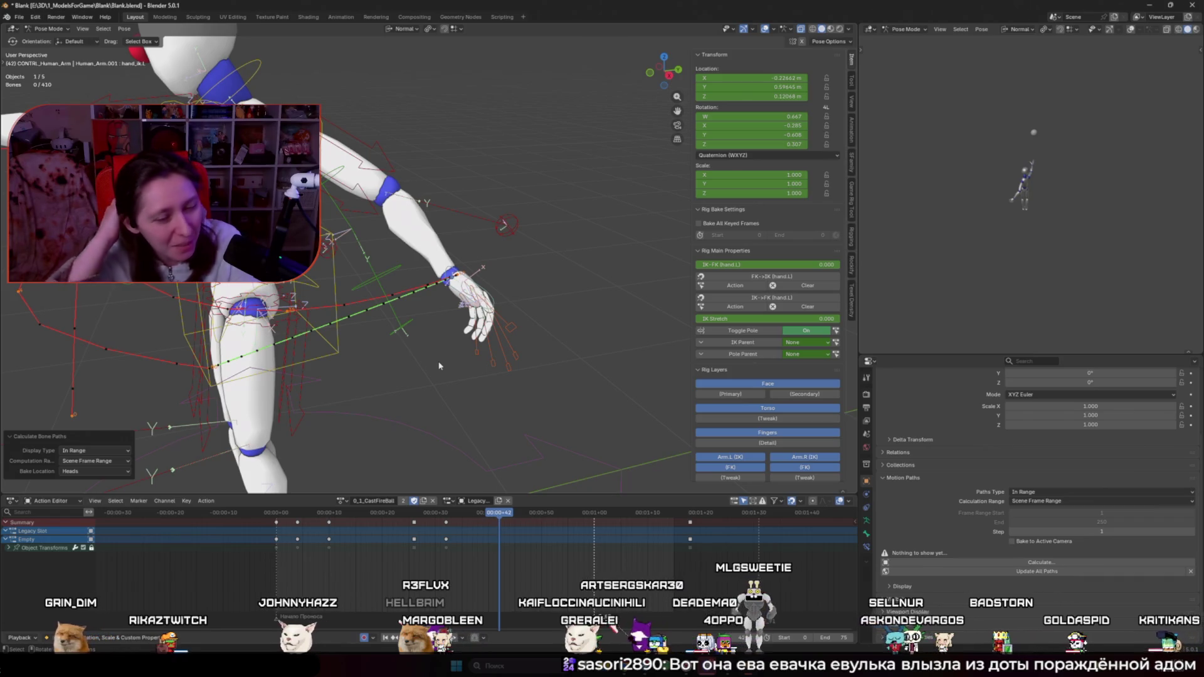
key("space")
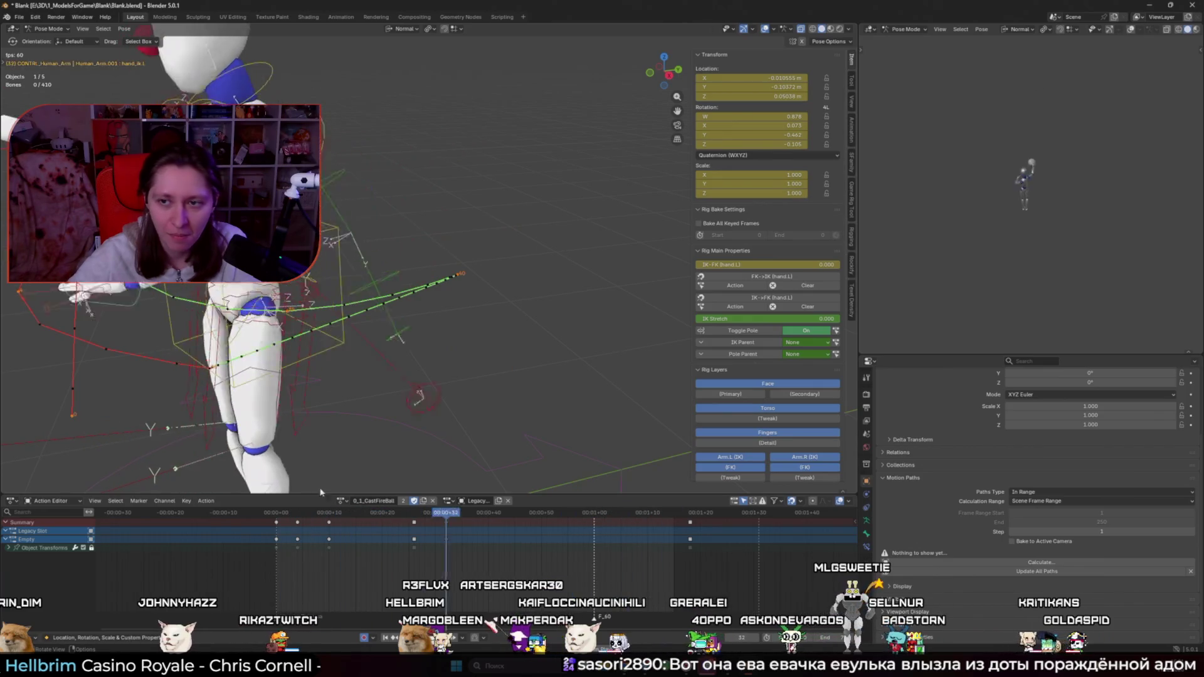
Step: Select hand_ik.L at frame 41, replay the arm motion, and orbit to a front-side view
key("space")
mouse_move(501, 516)
left_mouse_down()
mouse_move(491, 516)
mouse_move(538, 522)
left_mouse_up()
left_click(476, 295)
left_click(487, 516)
key("space")
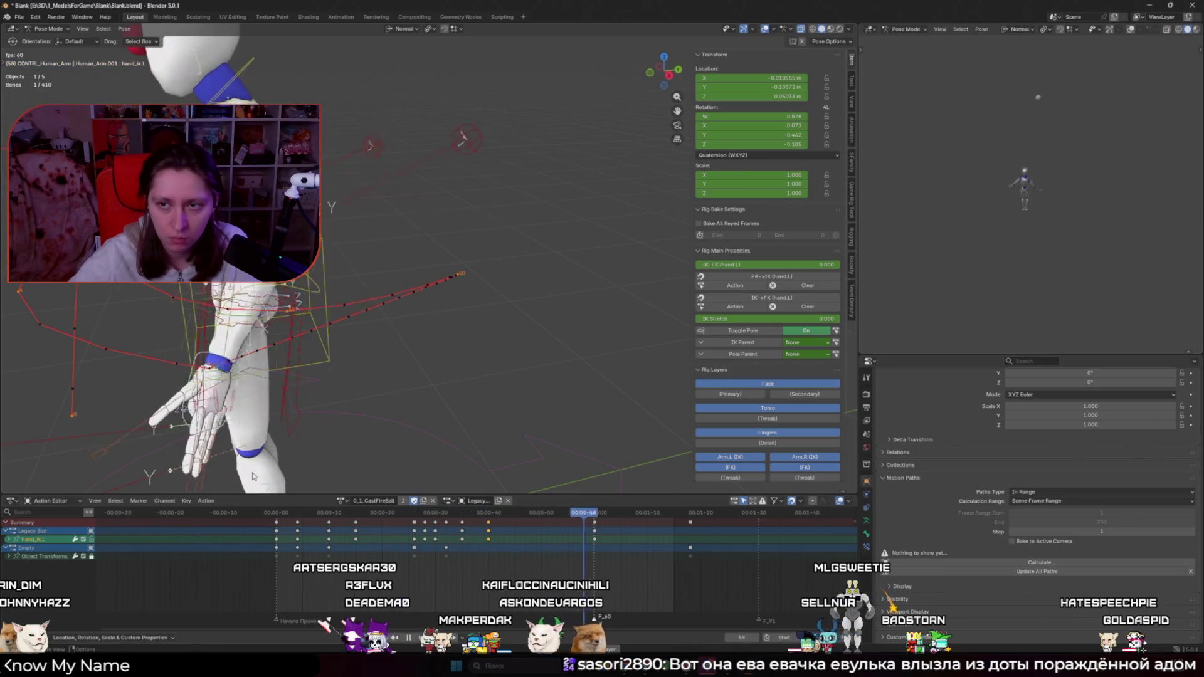
key("space")
middle_click_drag(343, 411, 460, 343)
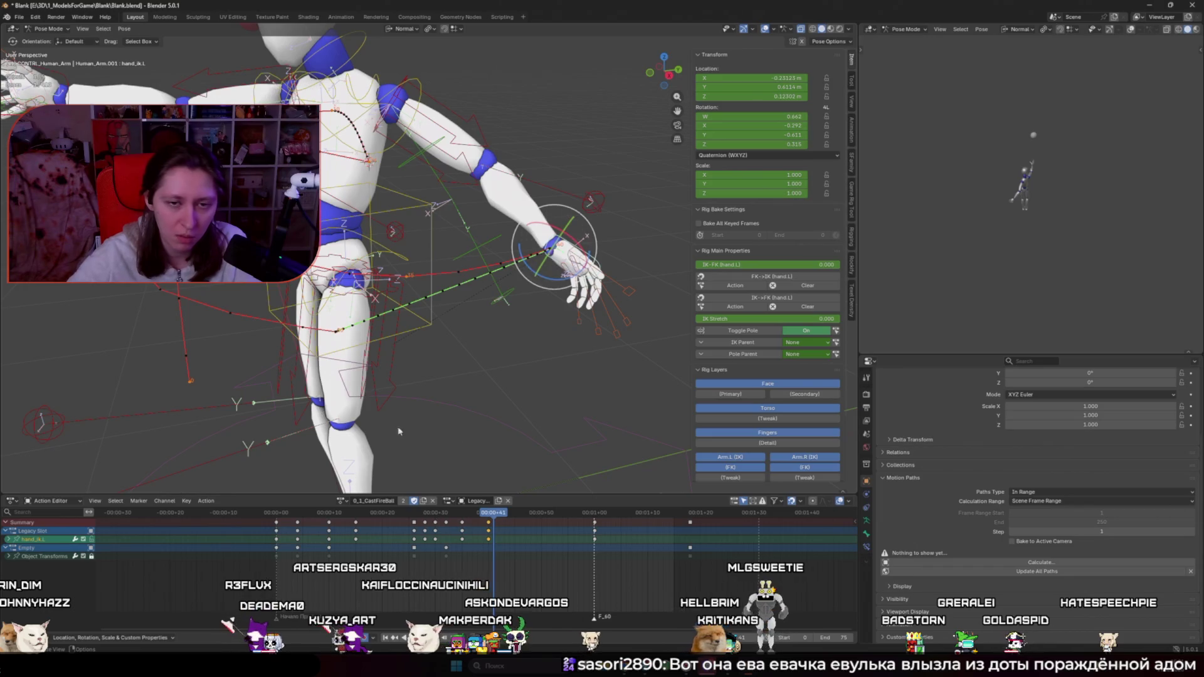
mouse_move(195, 399)
middle_mouse_down()
mouse_move(318, 413)
mouse_move(180, 386)
mouse_move(348, 409)
middle_mouse_up()
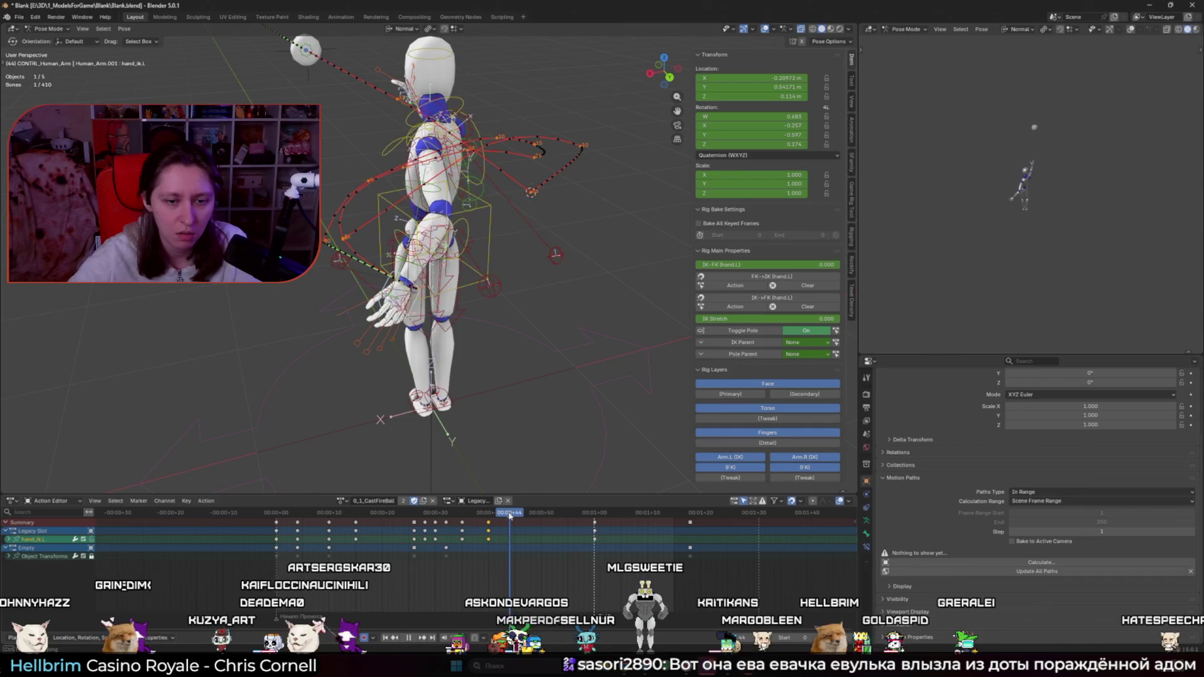
Step: At frame 45, move hand_ik.L to a new position, keyframe it, and replay
key("Right")
key("Right")
key("Right")
middle_click_drag(479, 389, 546, 389)
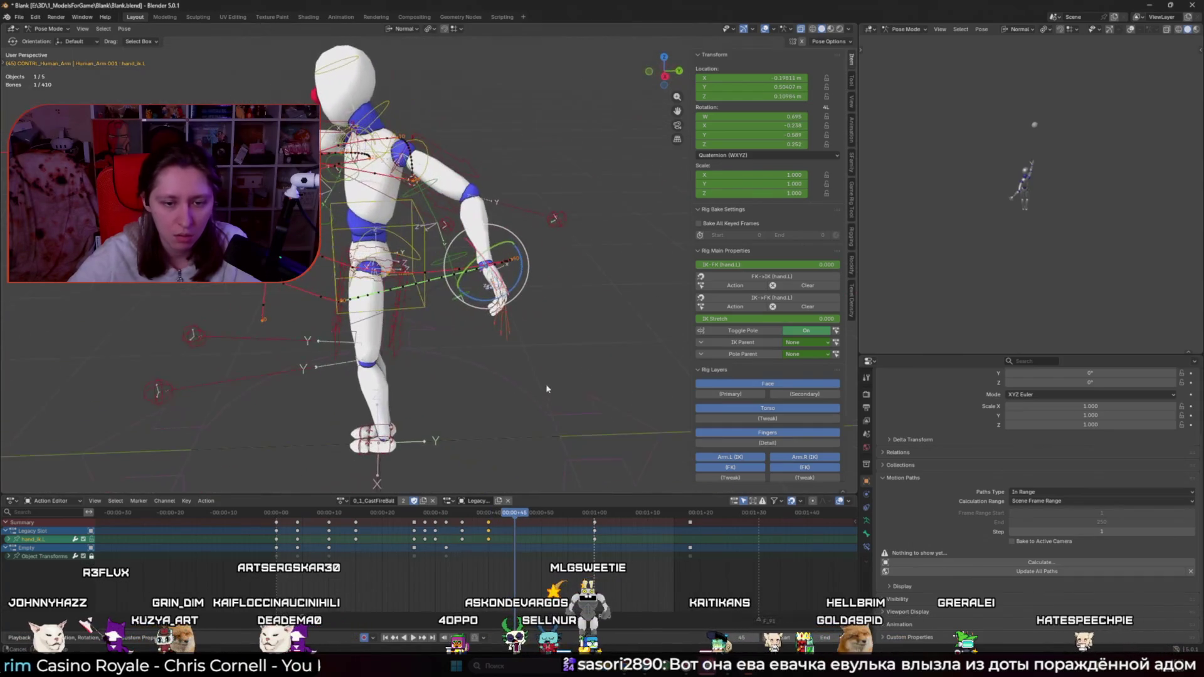
key("g")
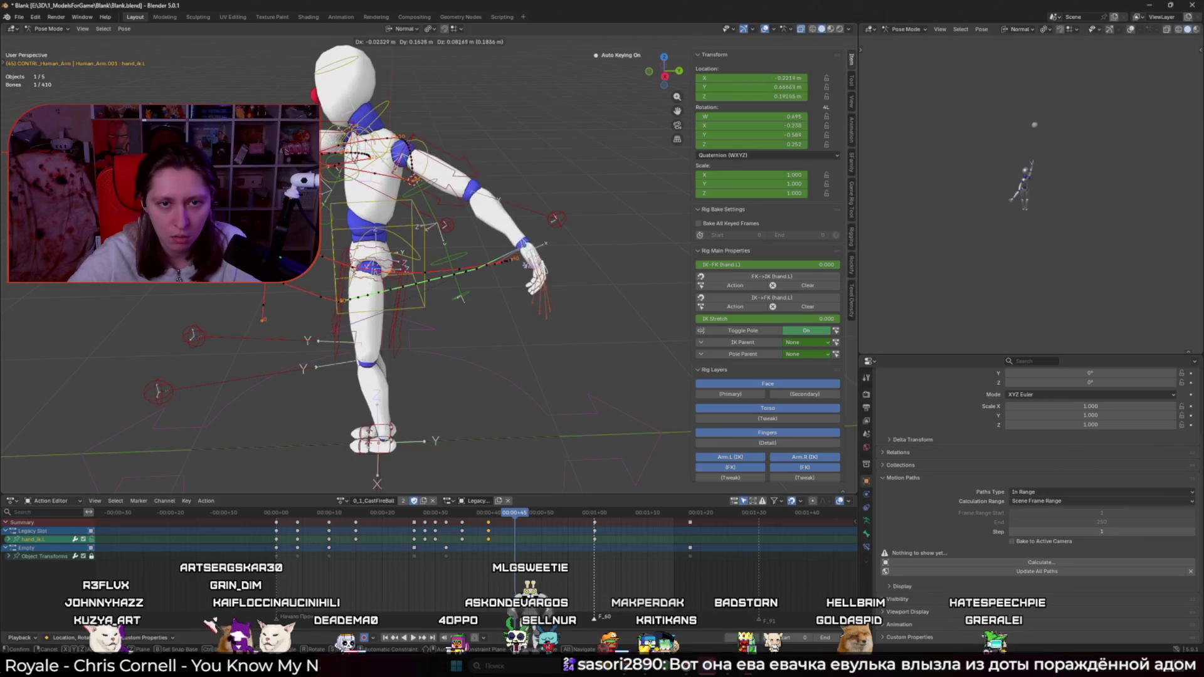
key("Return")
key("i")
key("space")
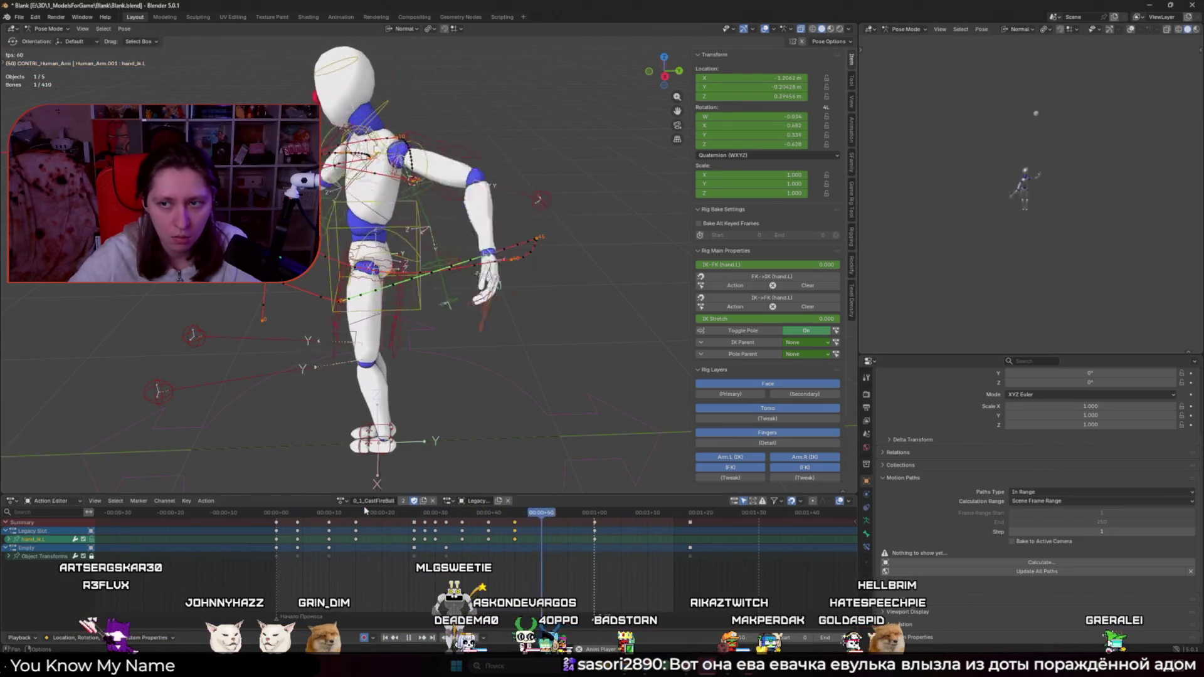
key("space")
Step: Check the new key by stepping between frames 45 and 47 and replaying
key("Right")
key("Right")
key("Right")
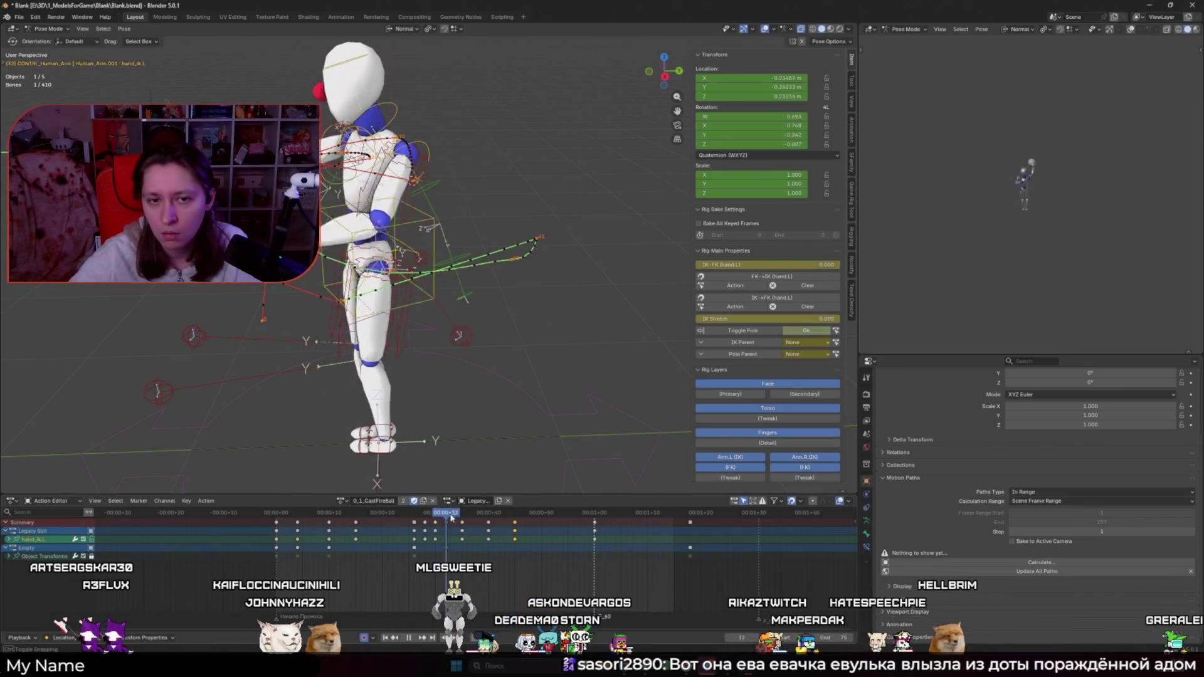
mouse_move(439, 408)
middle_mouse_down()
mouse_move(328, 402)
mouse_move(368, 405)
middle_mouse_up()
key("Left")
key("Left")
key("space")
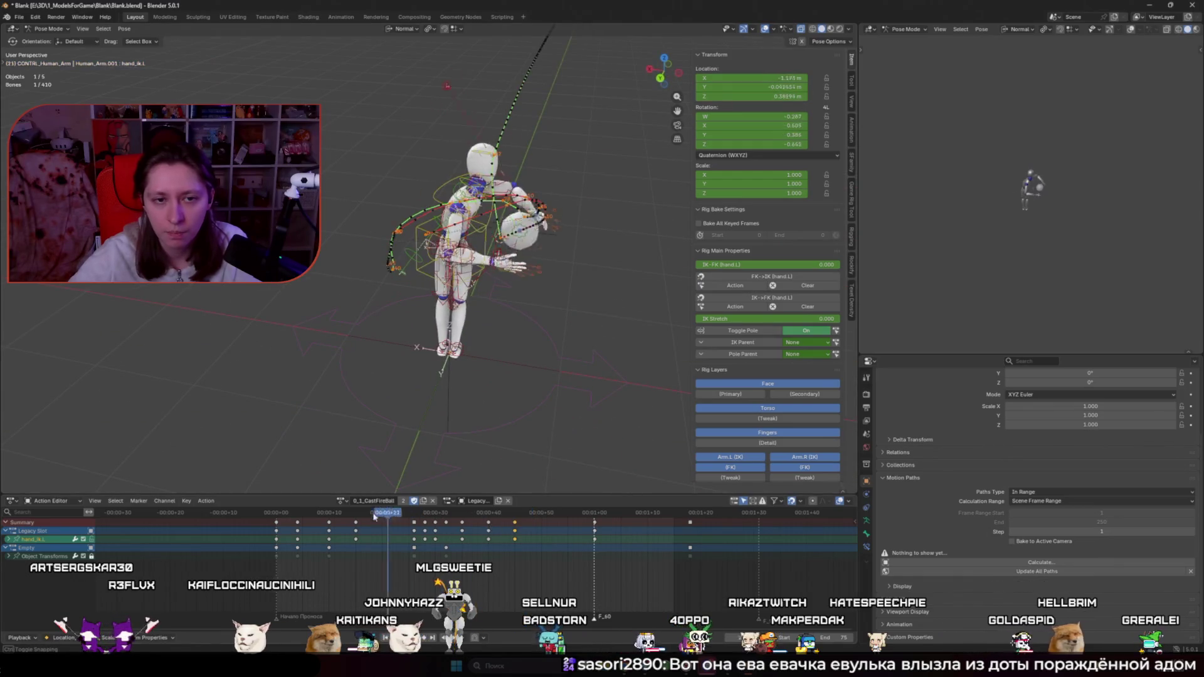
key("Escape")
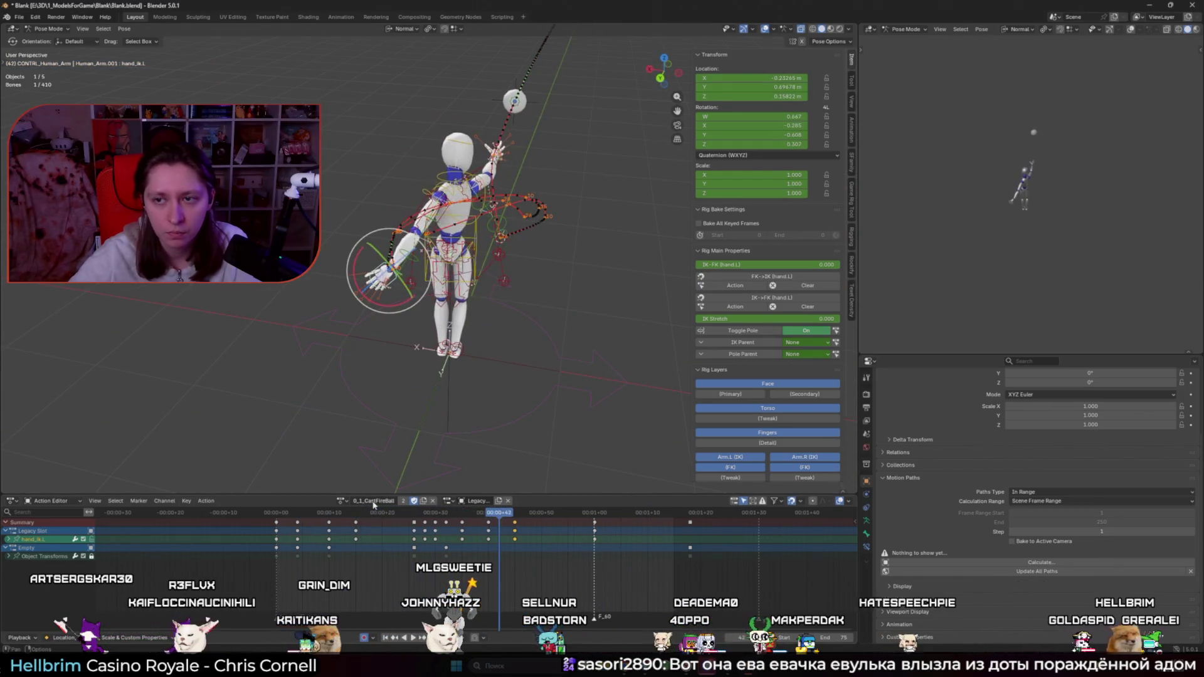
middle_click_drag(439, 388, 483, 409)
scroll(483, 409, "up", 3)
Step: Step back to frame 28 and add upper_arm_ik_target.L to the selection
key("Left")
key("Left")
key("Left")
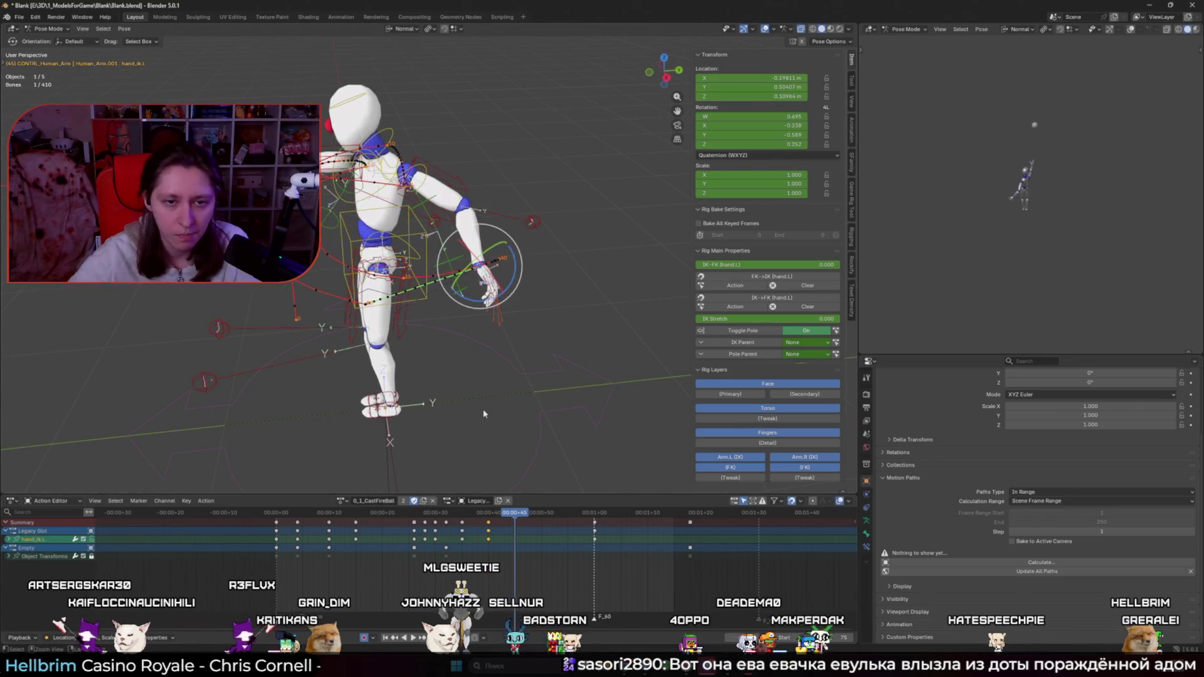
scroll(482, 413, "up", 2)
key("Left")
key("Left")
key("Left")
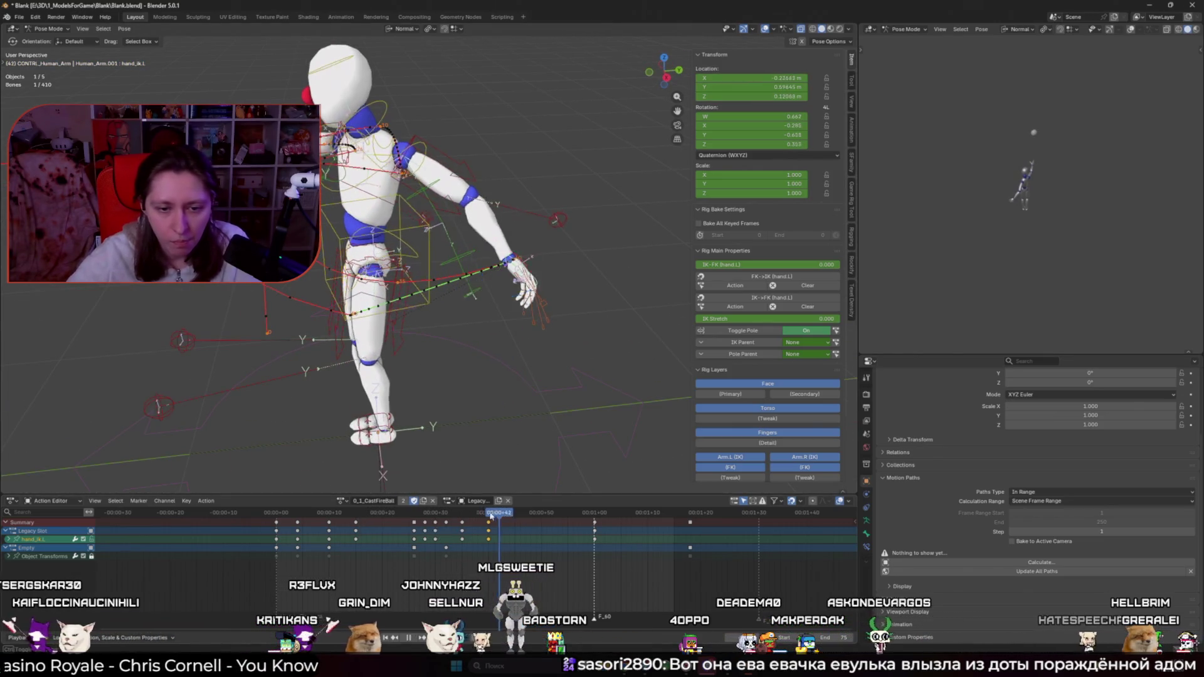
mouse_move(464, 323)
middle_mouse_down()
mouse_move(402, 326)
mouse_move(414, 332)
middle_mouse_up()
scroll(414, 333, "down", 4)
left_click(446, 279, "shift")
key("Right")
key("Right")
key("Right")
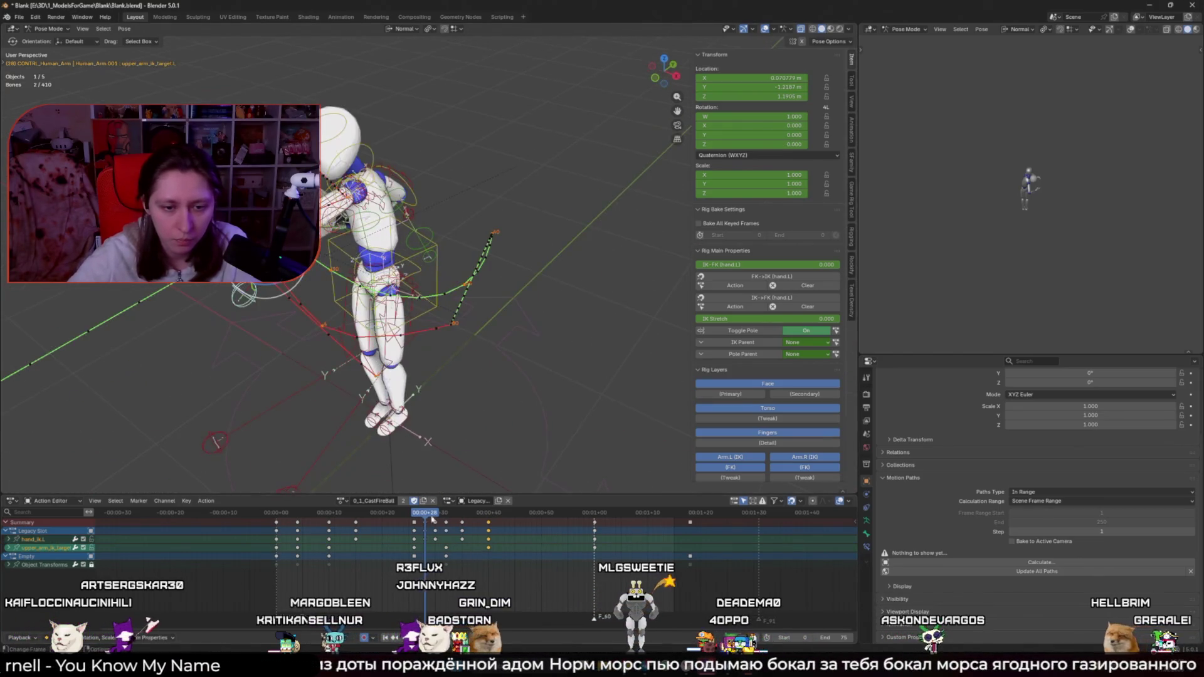
Step: Replay the cast from frame 23, stopping with the arm extended near frame 46, then switch to ChatGPT
scroll(507, 372, "up", 2)
mouse_move(448, 519)
left_mouse_down()
mouse_move(467, 521)
mouse_move(399, 525)
left_mouse_up()
key("space")
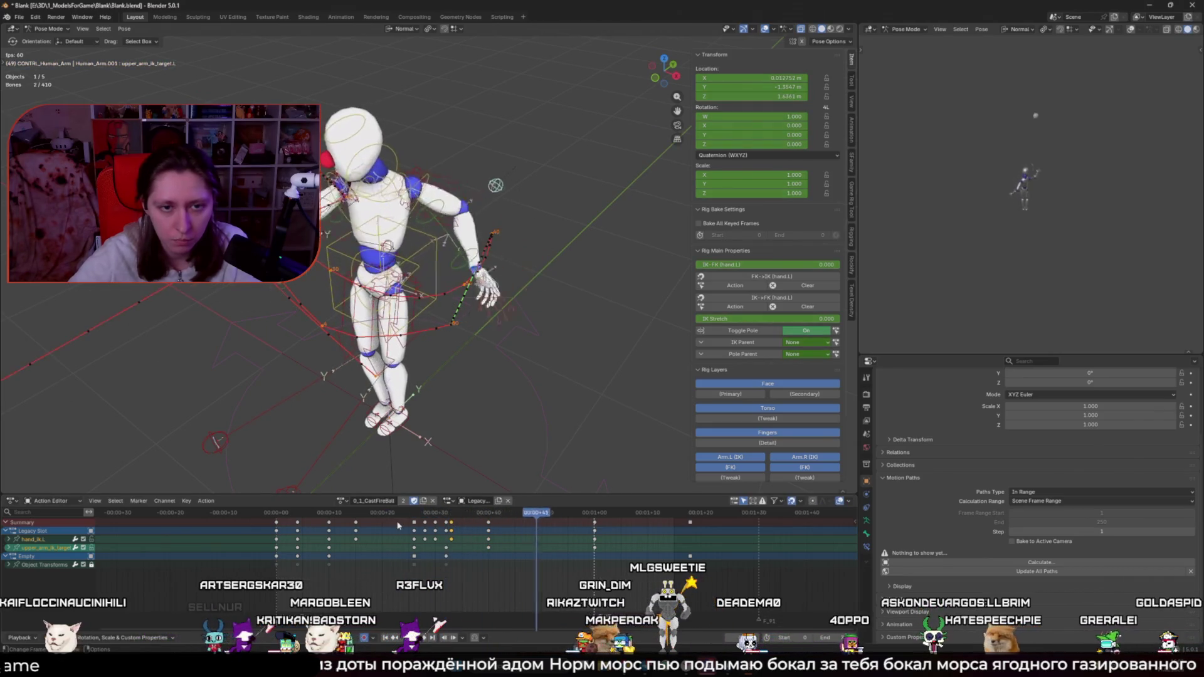
key("space")
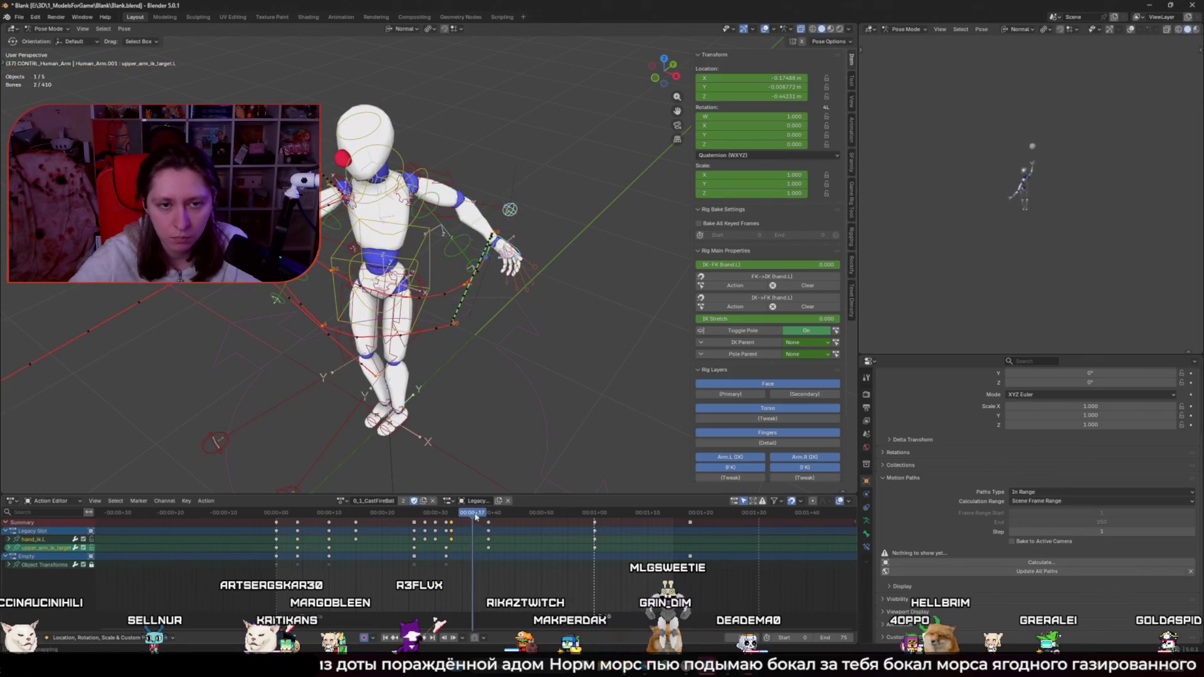
key("space")
key("space")
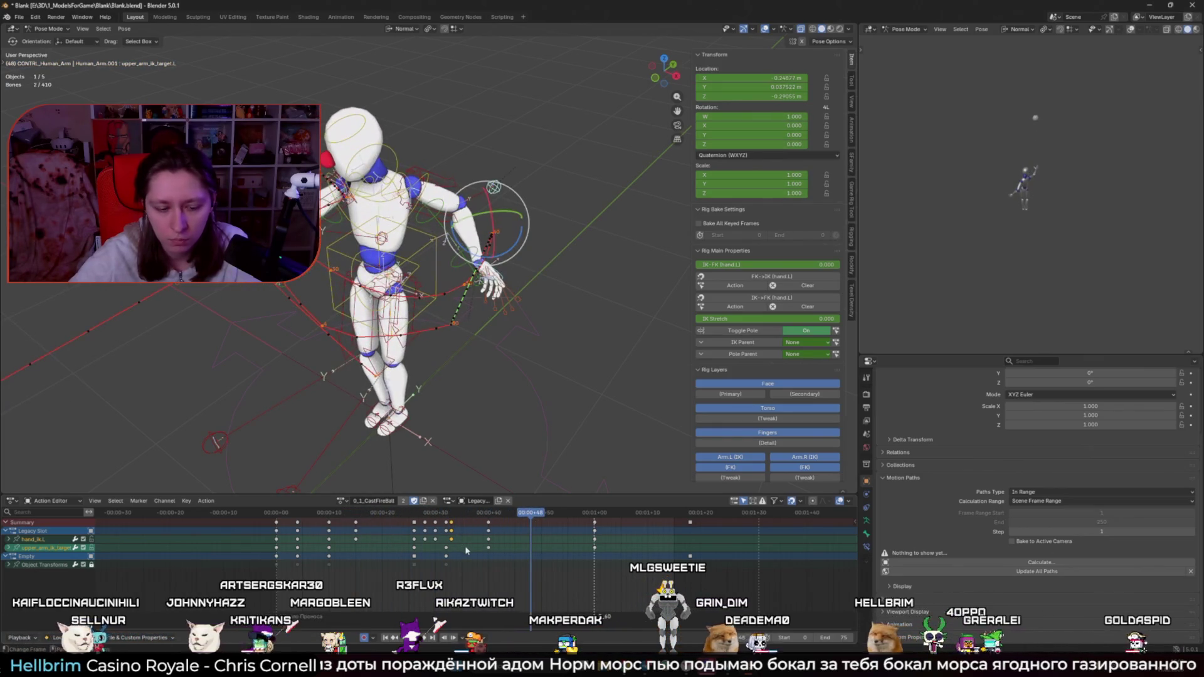
key("space")
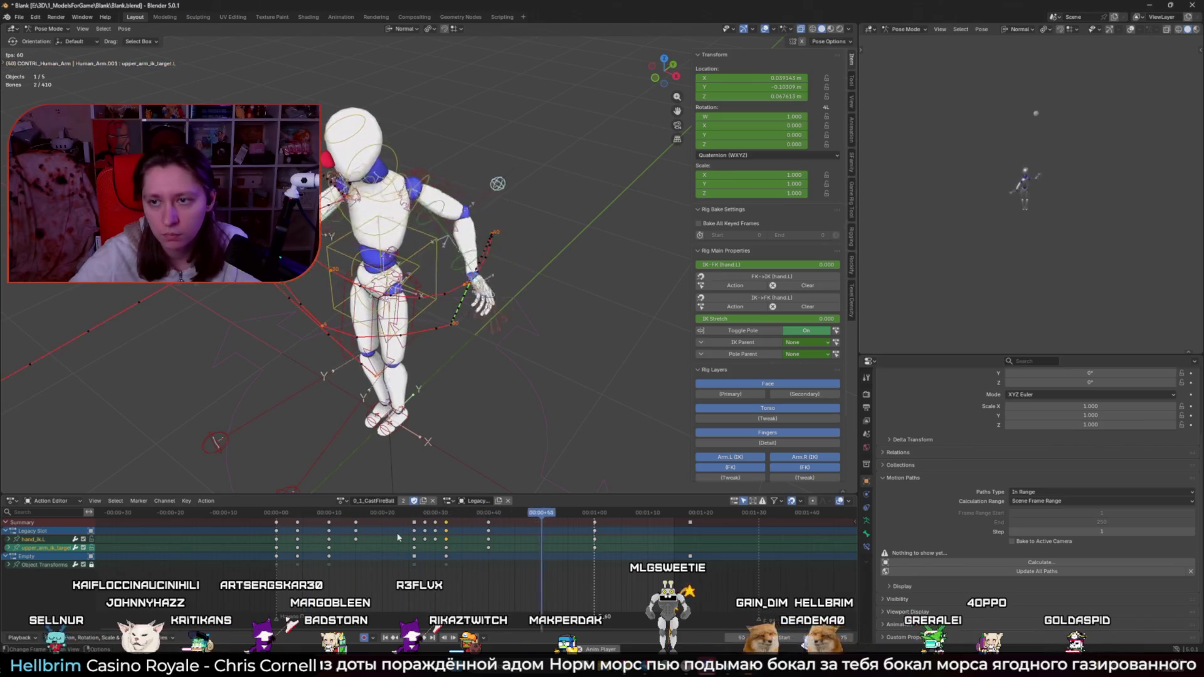
key("space")
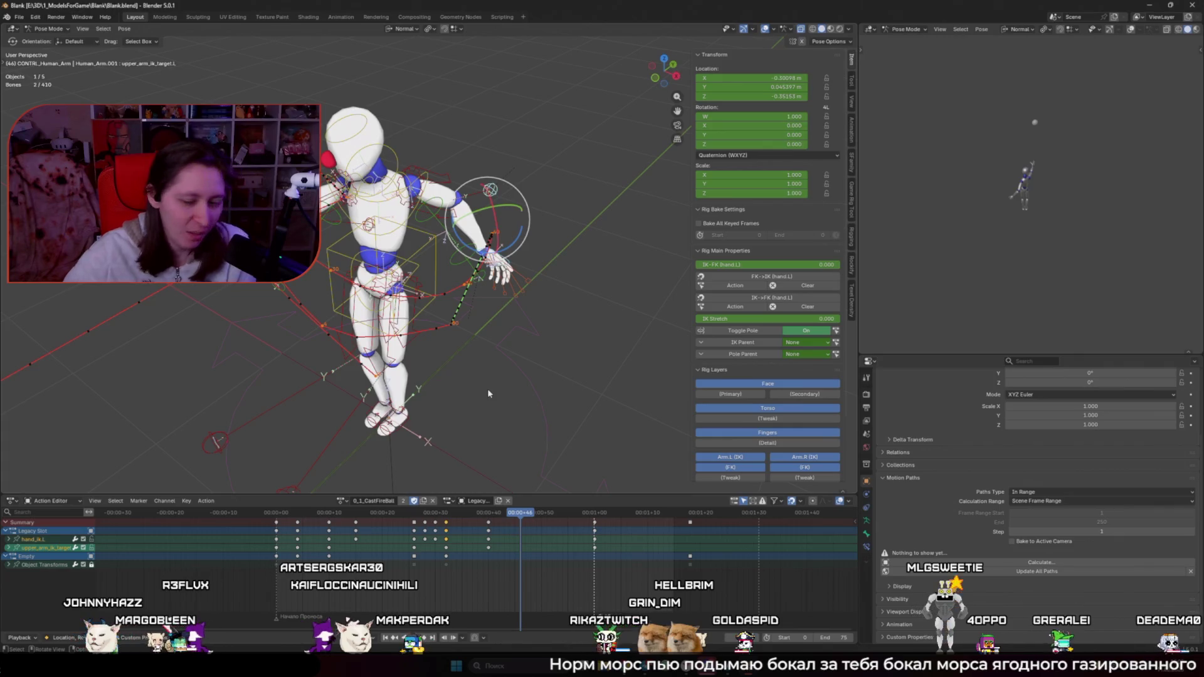
left_click(641, 633)
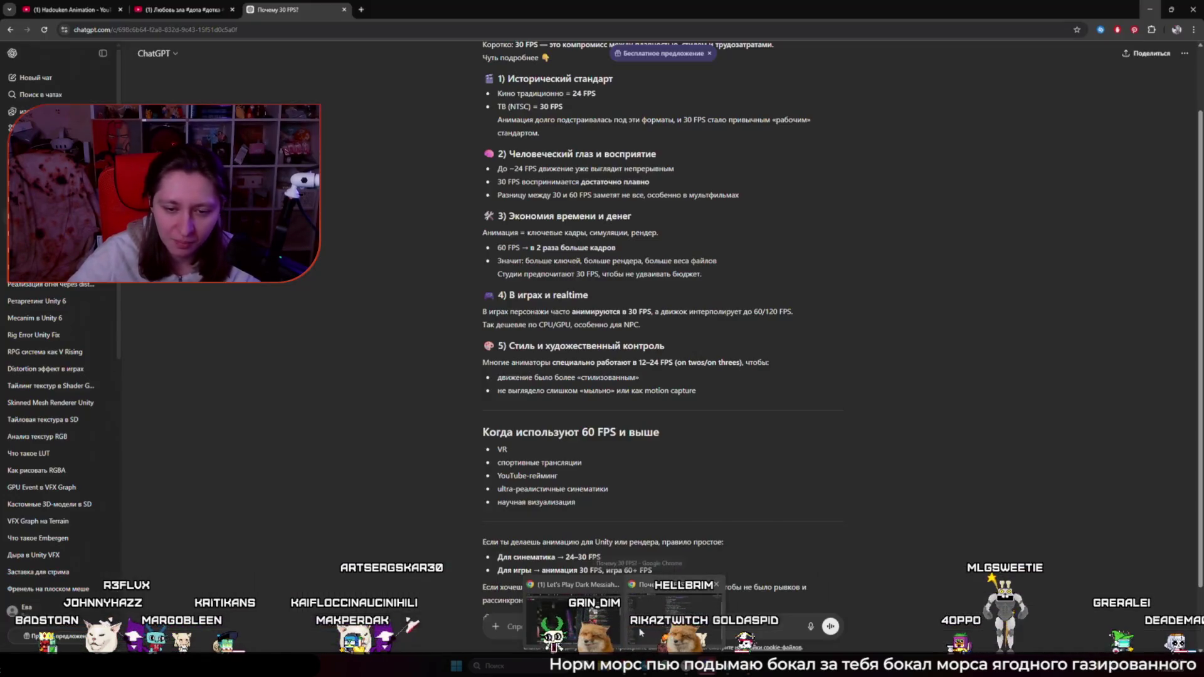
Step: Read the ChatGPT reply on 30 FPS animation and Alt+Tab back to Blender
key("alt+Tab")
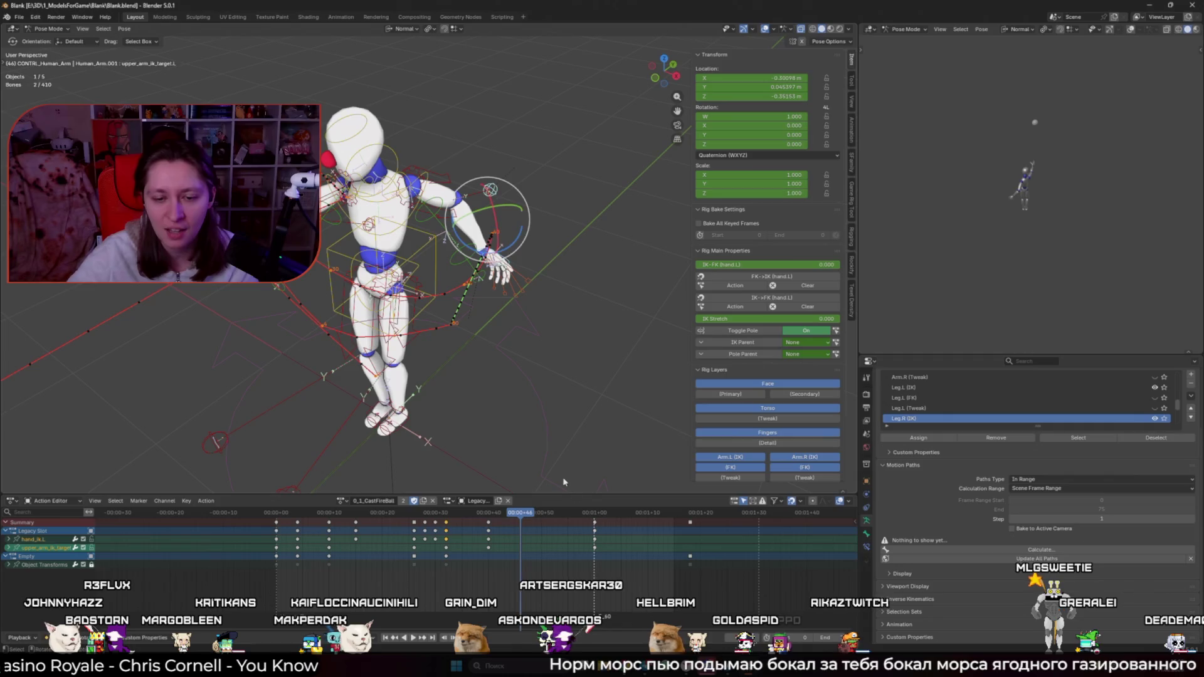
mouse_move(670, 629)
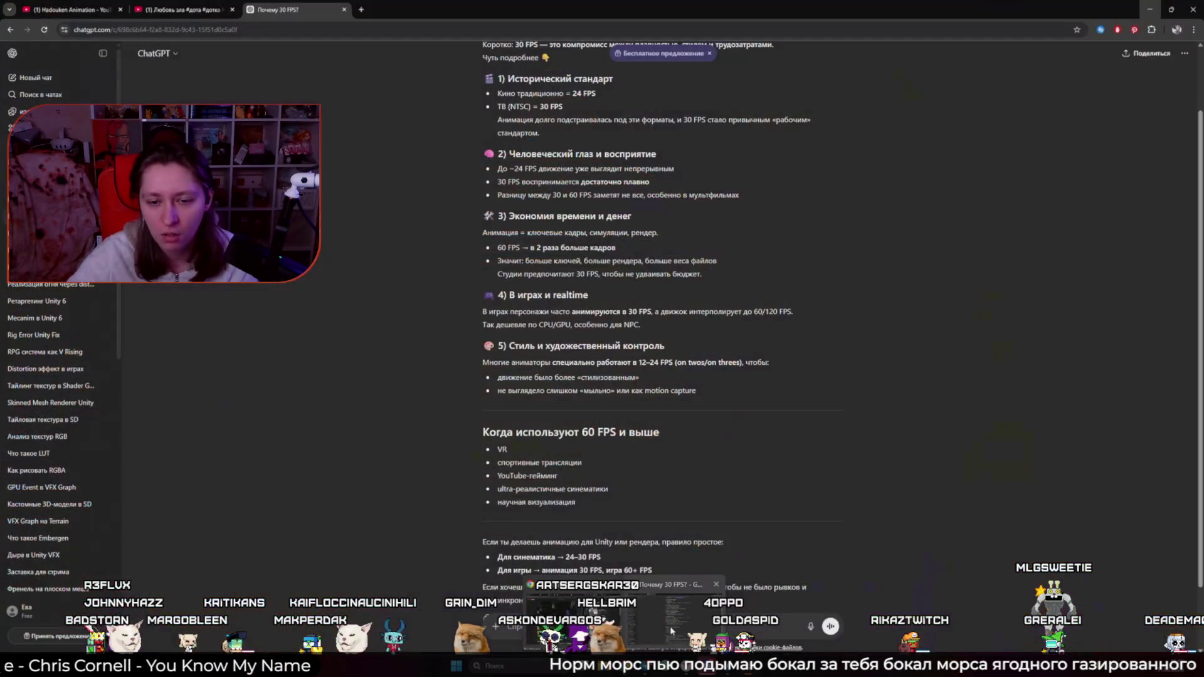
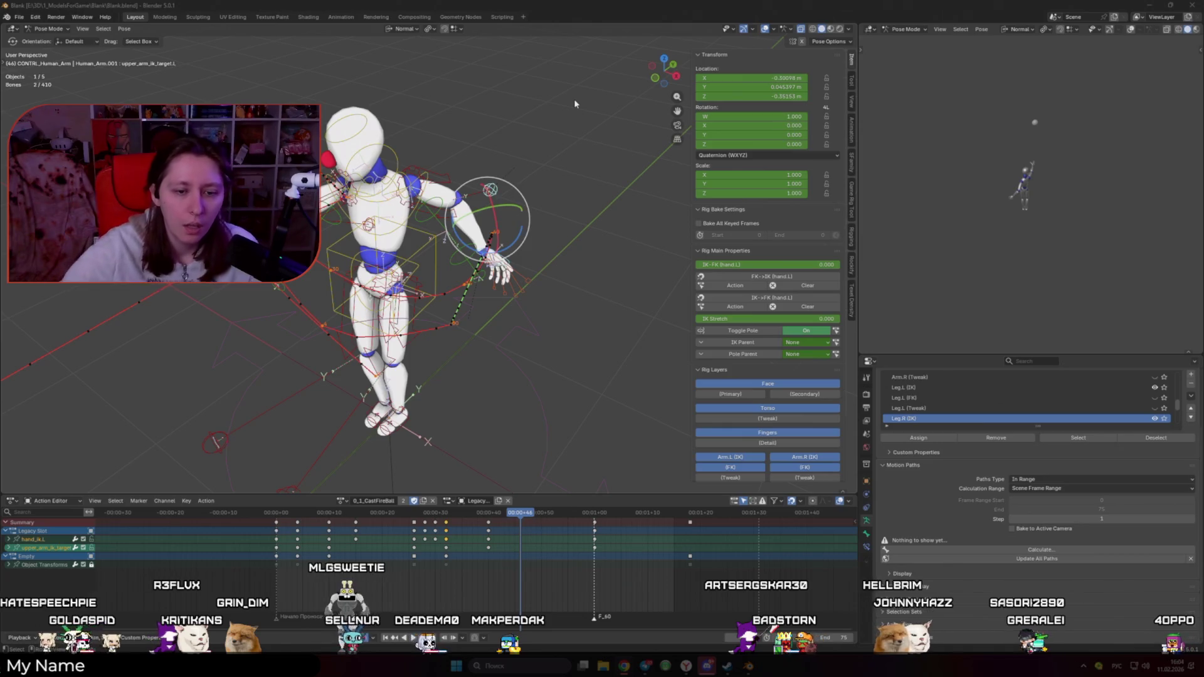
Step: Play back the animation and scrub to frame 32 to check the left arm from the side
key("space")
key("shift+alt+z")
left_click(461, 514)
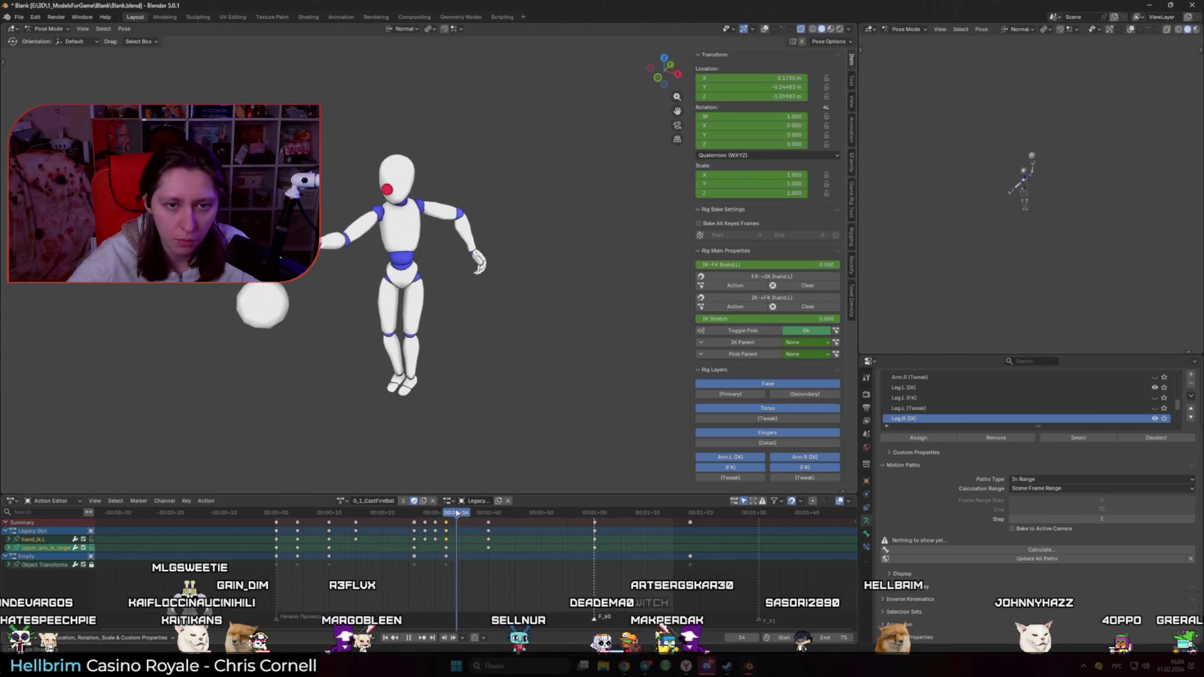
key("shift+alt+z")
scroll(510, 367, "up", 4)
left_click_drag(456, 519, 467, 519)
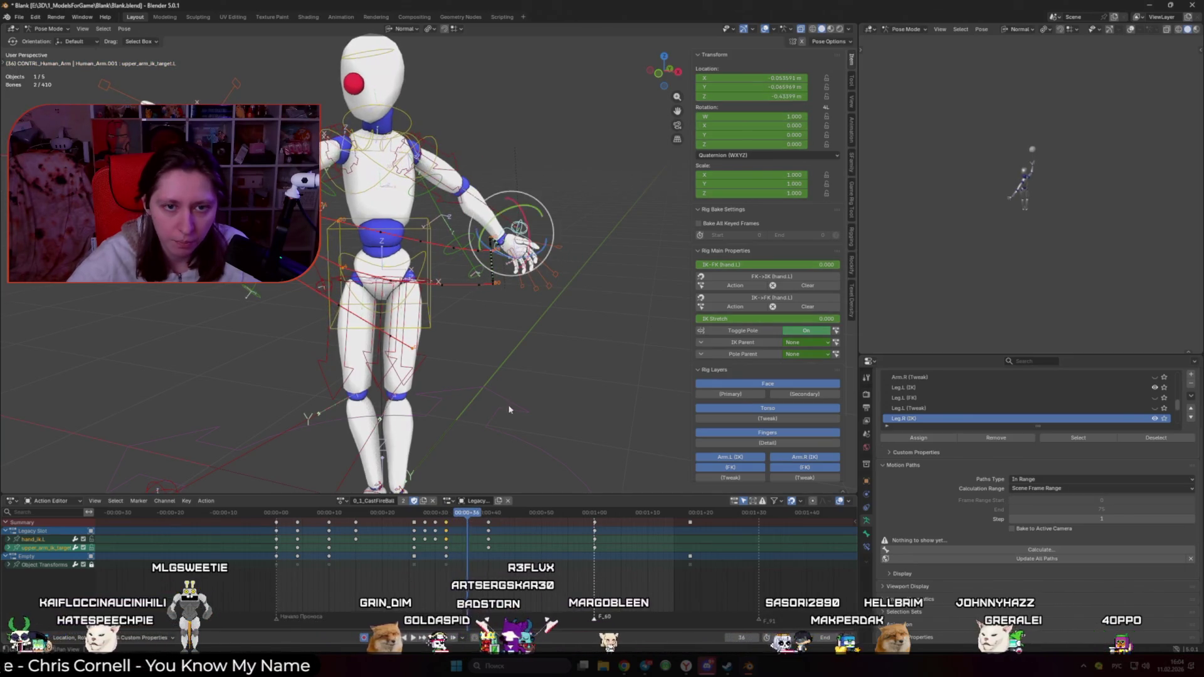
middle_click_drag(500, 418, 454, 420)
mouse_move(449, 516)
left_mouse_down()
mouse_move(433, 517)
mouse_move(461, 517)
mouse_move(448, 517)
left_mouse_up()
middle_click_drag(442, 381, 385, 362)
Step: Move the left hand IK control lower and outward at frame 32, then play to check it
left_click(383, 364)
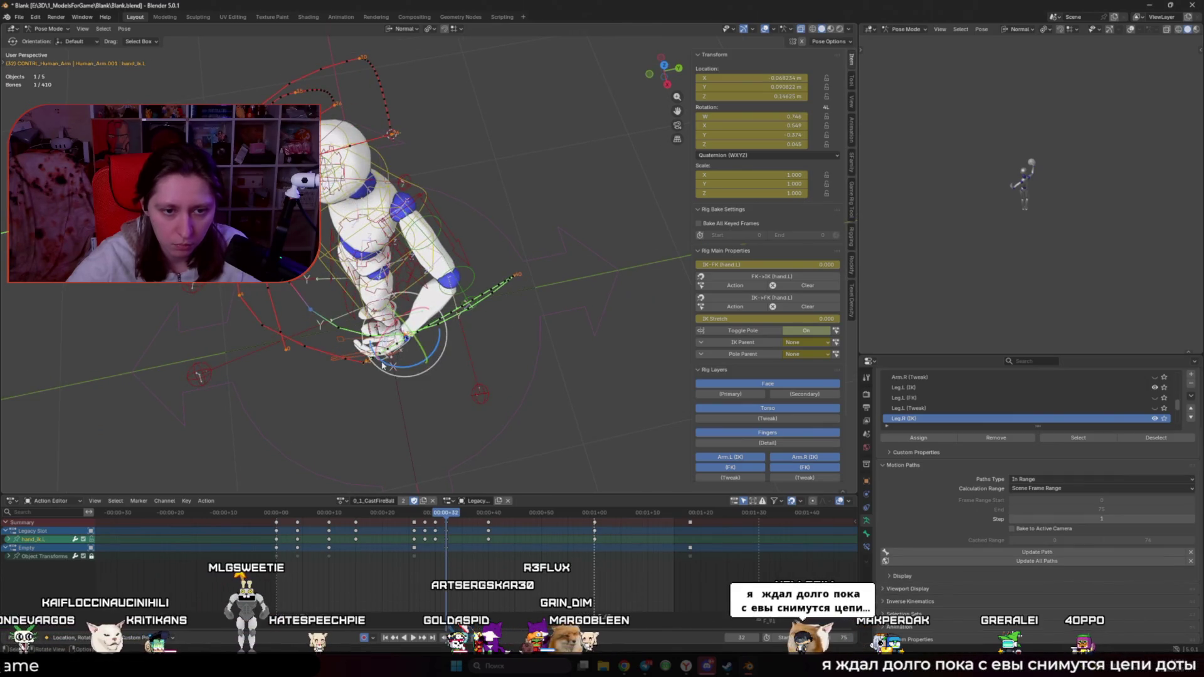
key("g")
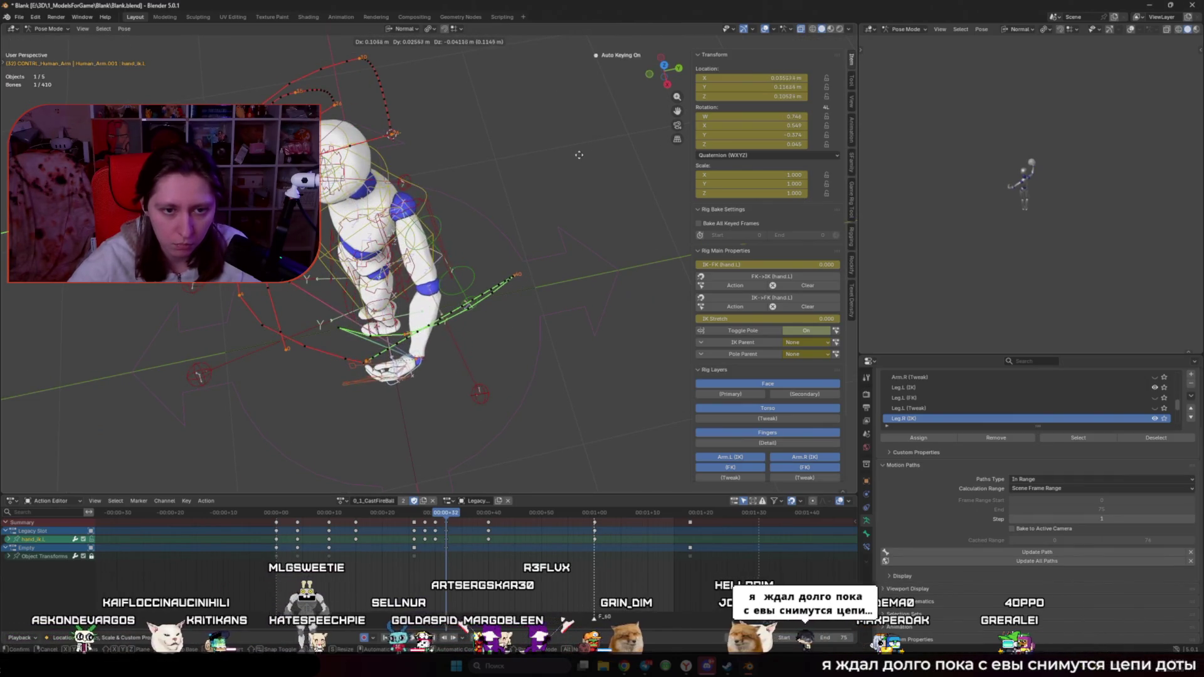
left_click(475, 395)
key("space")
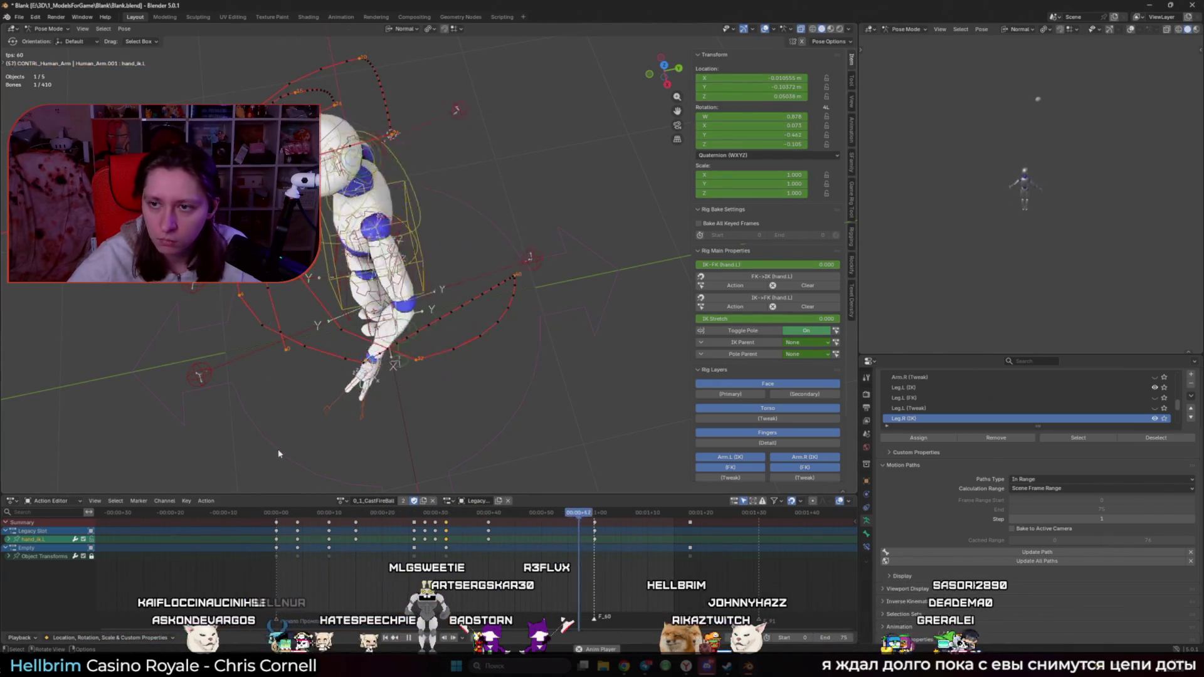
key("space")
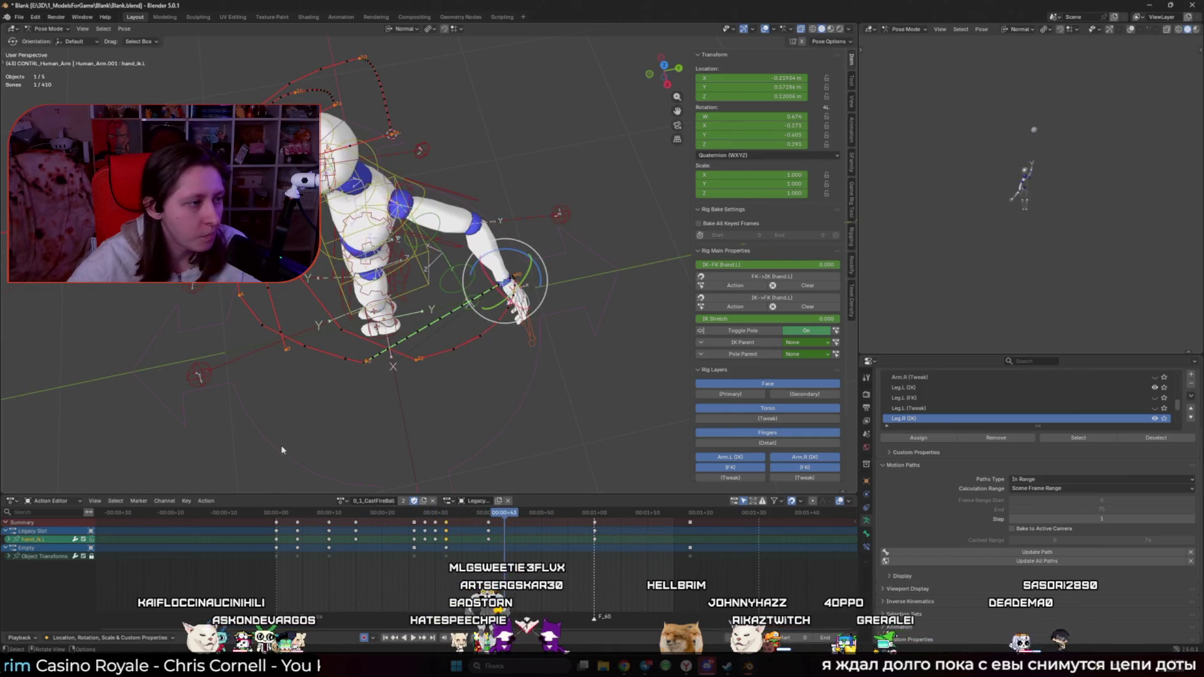
Step: Save the file and replay the animation from a front view
middle_click_drag(292, 425, 383, 362)
key("ctrl+s")
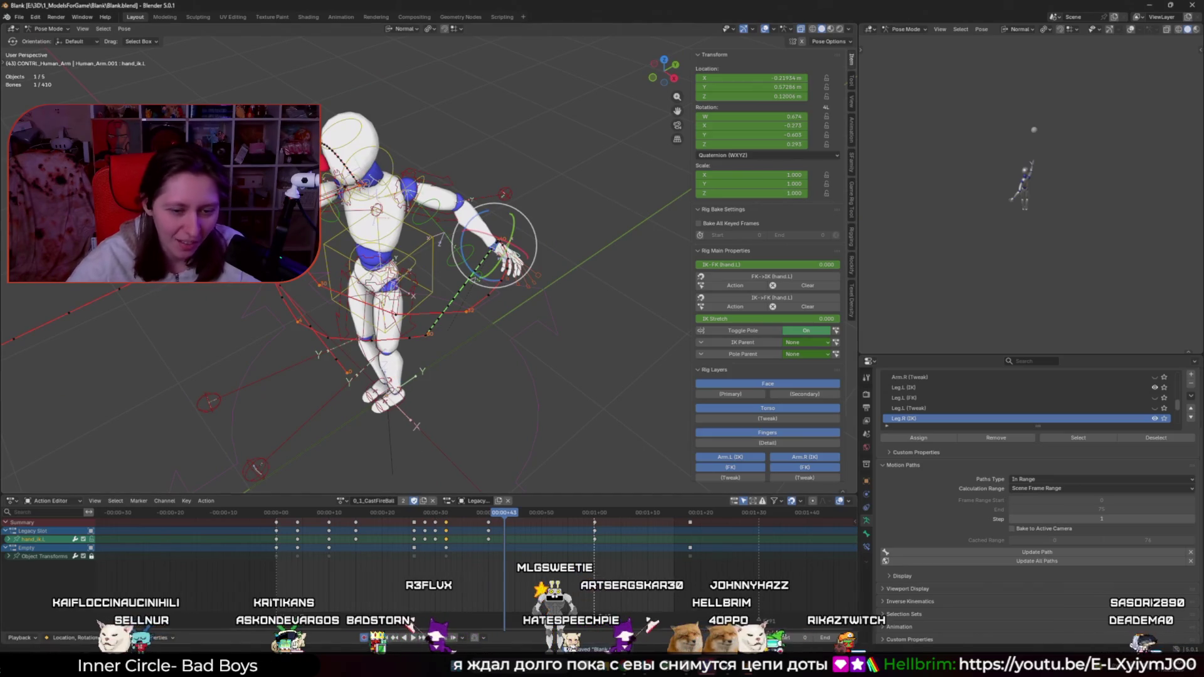
mouse_move(414, 414)
middle_mouse_down()
mouse_move(492, 396)
mouse_move(305, 408)
mouse_move(518, 407)
mouse_move(343, 464)
mouse_move(464, 463)
middle_mouse_up()
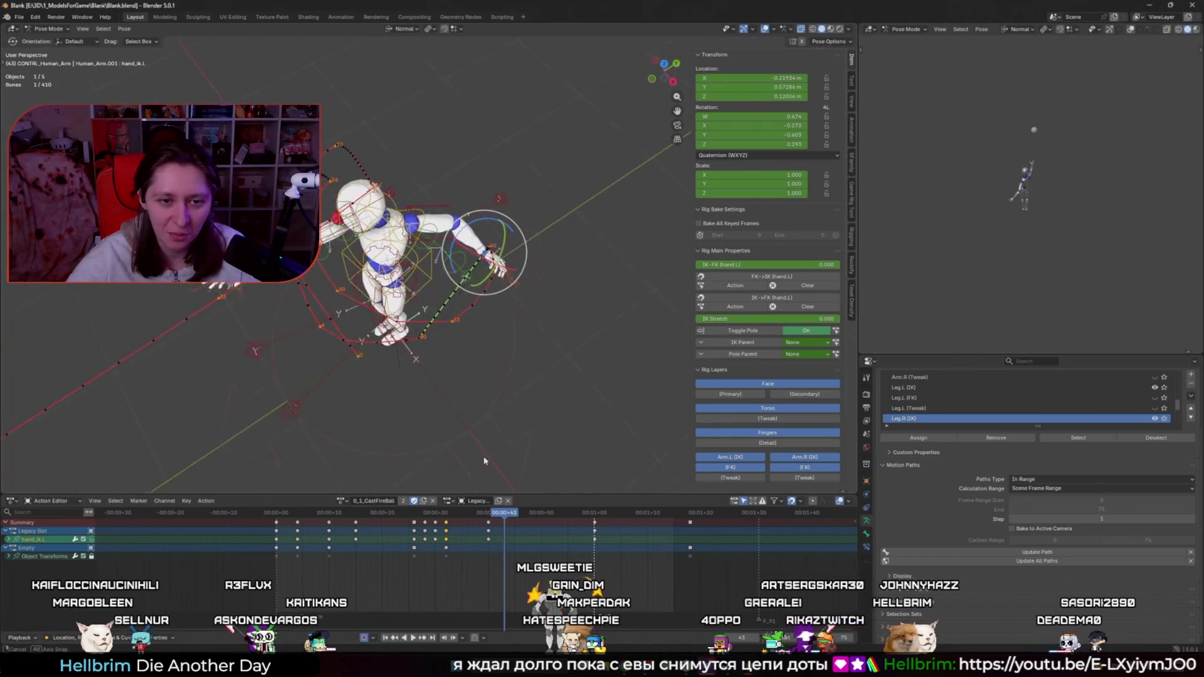
scroll(483, 463, "up", 4)
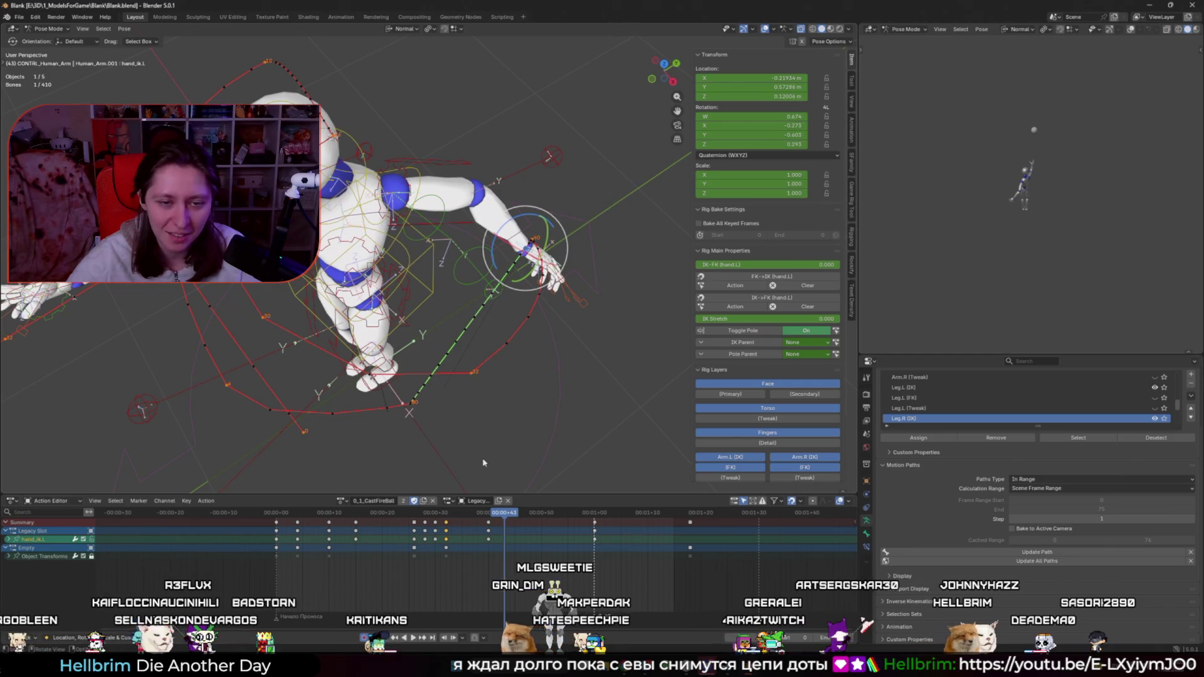
key("space")
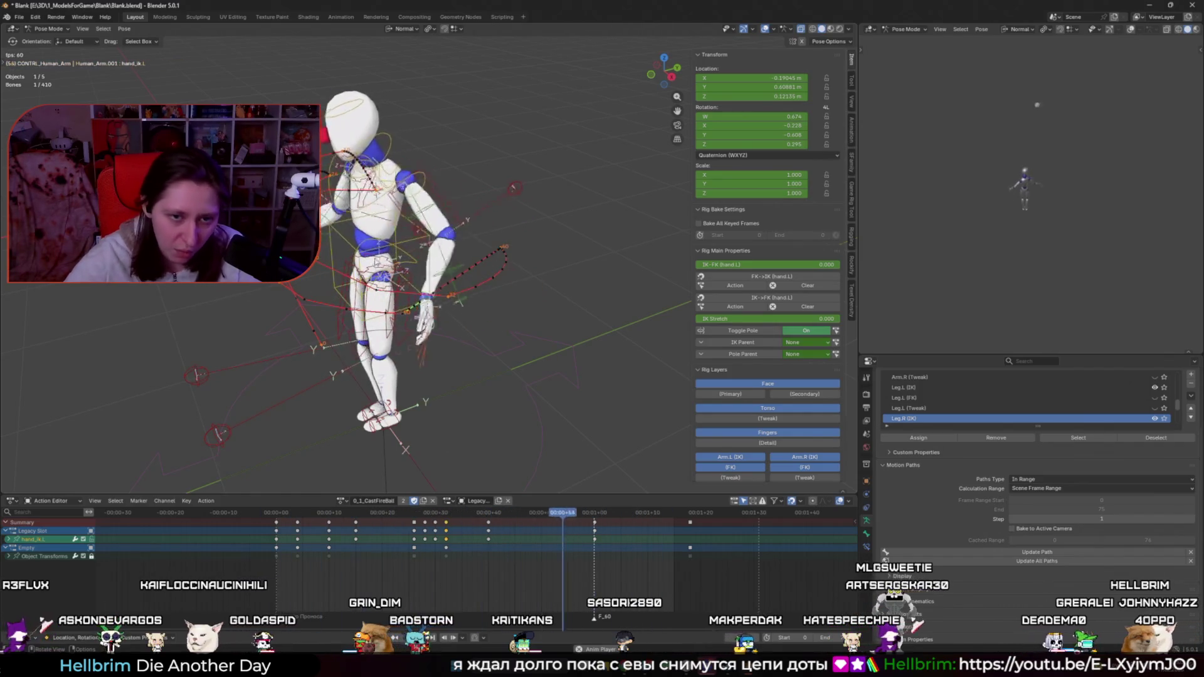
Step: Restart the animation playback from frame 1
key("space")
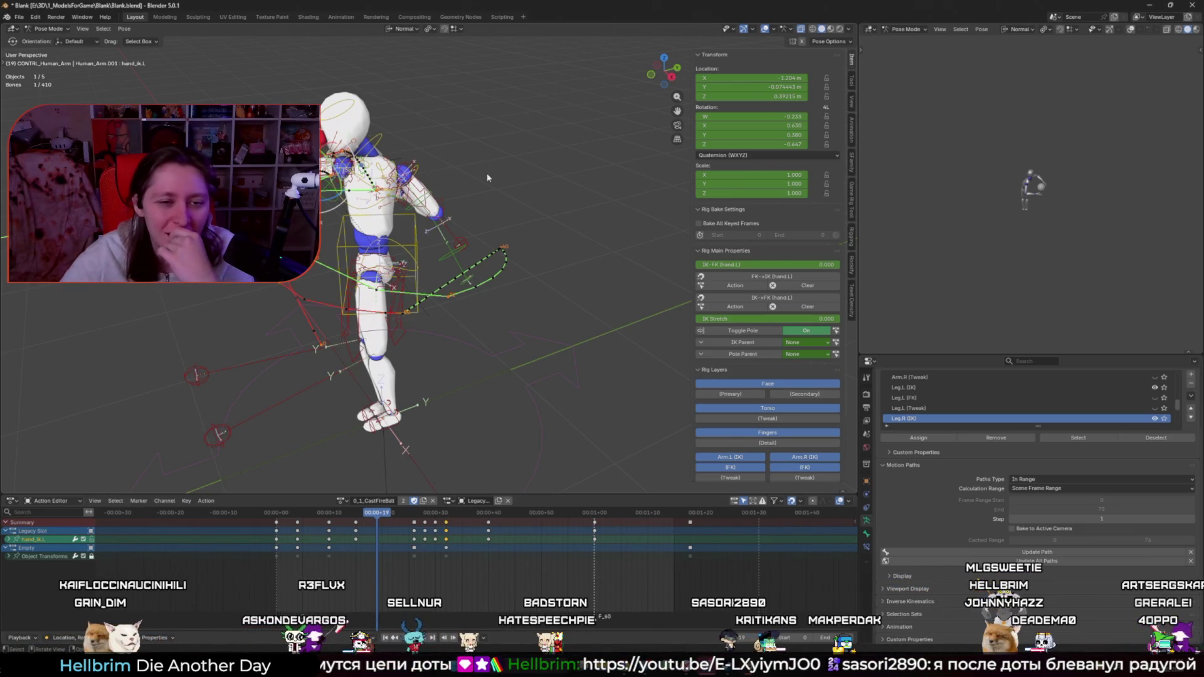
left_click(281, 514)
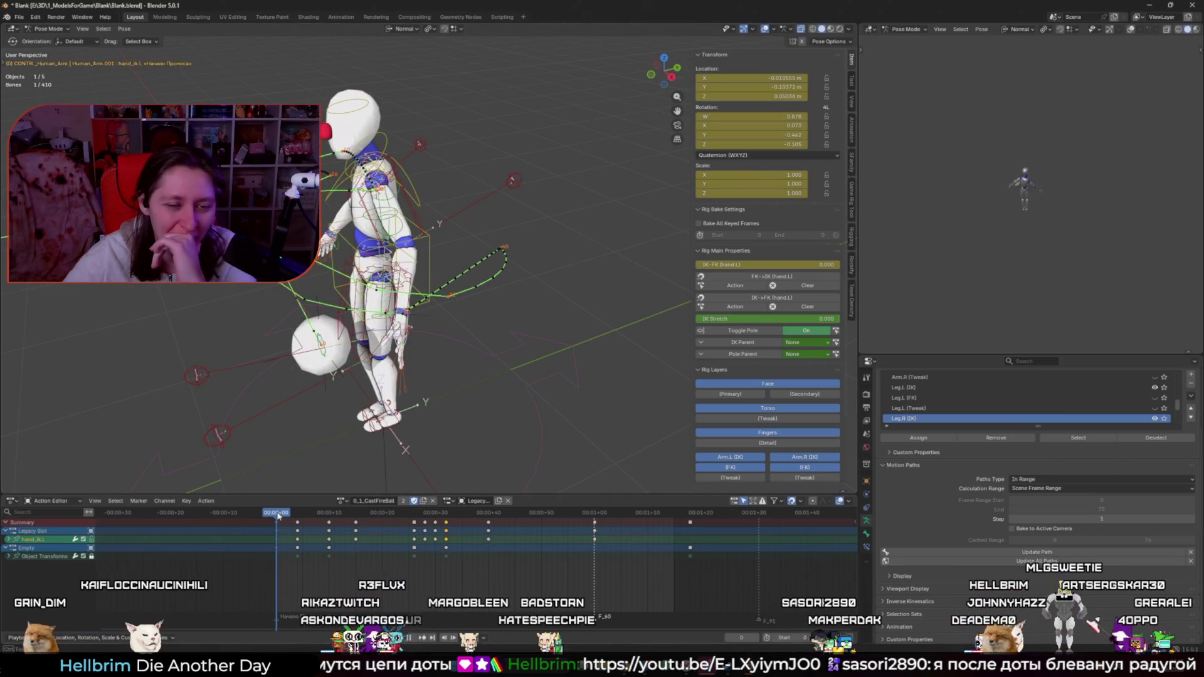
key("space")
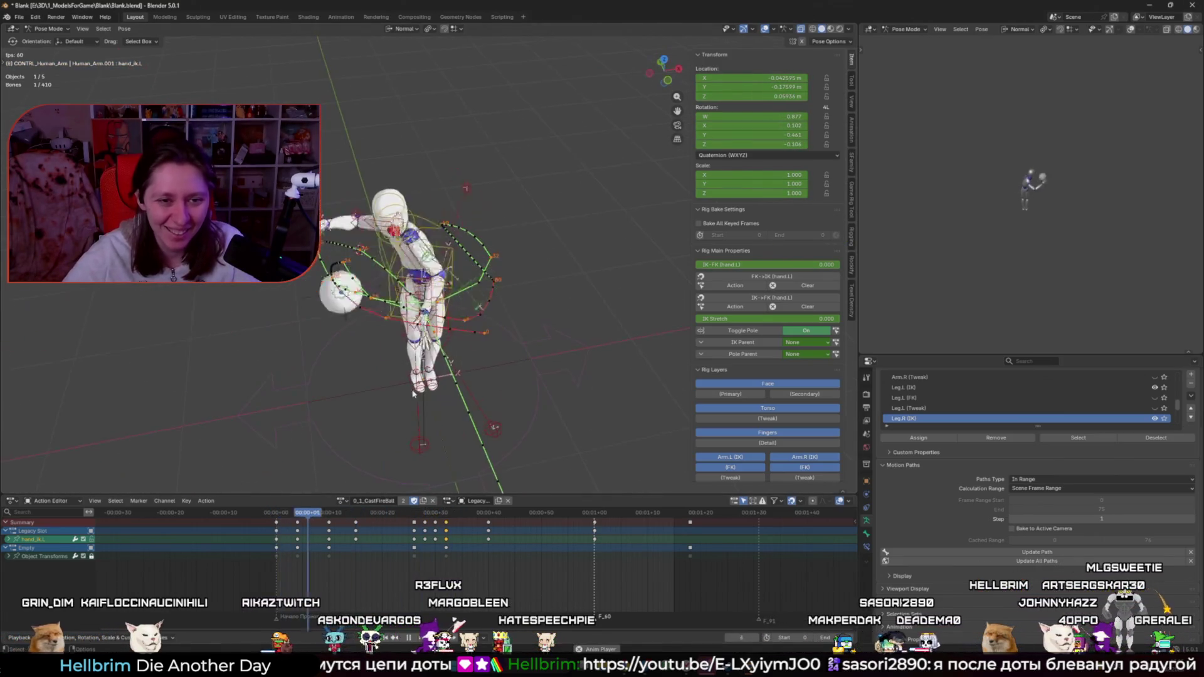
Step: Select all bones, clear their motion paths via Quick Favorites, and hide the overlays
key("a")
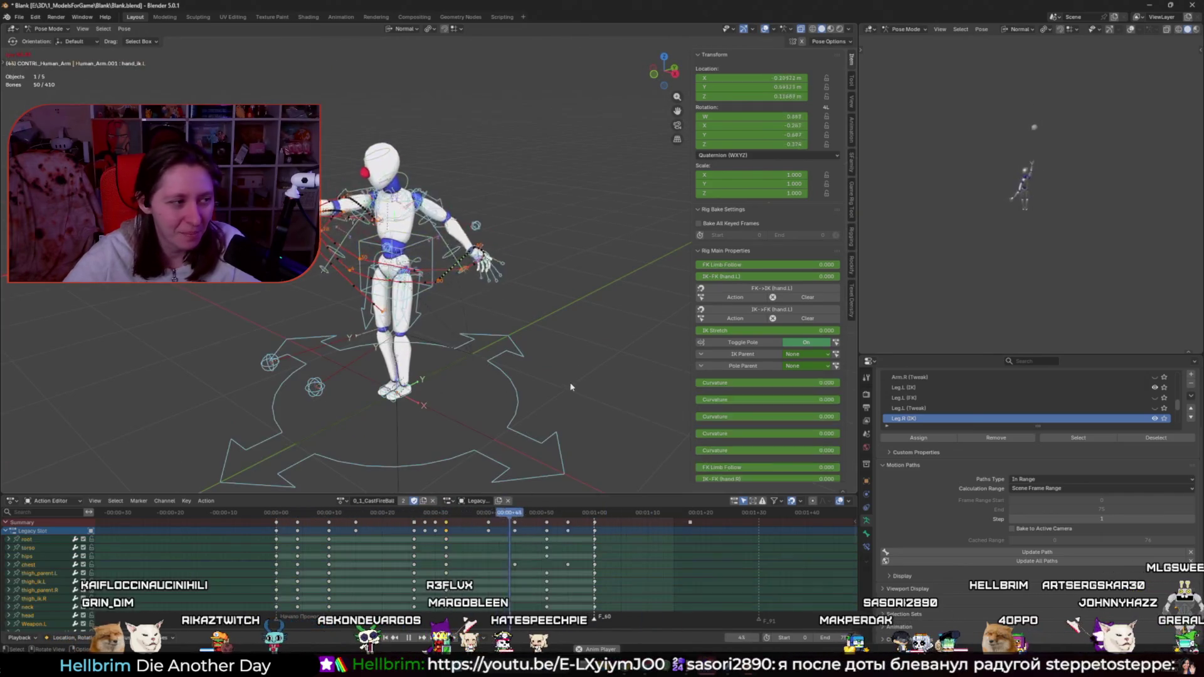
key("KP_Decimal")
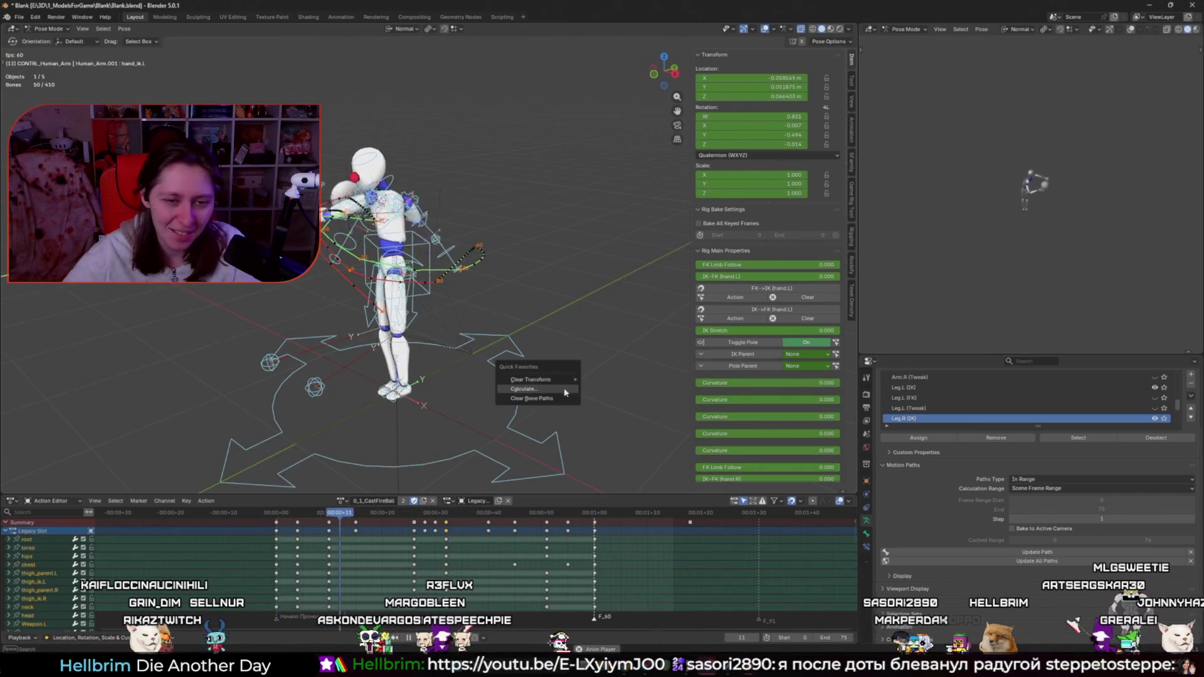
key("alt+a")
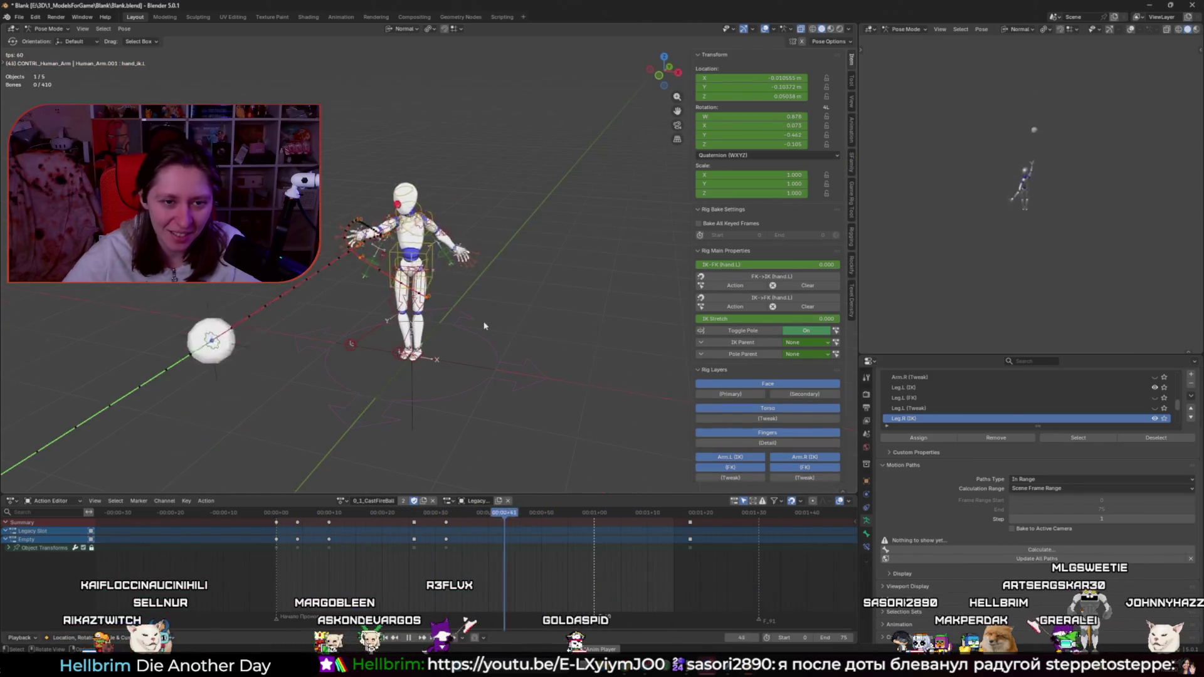
key("space")
key("space")
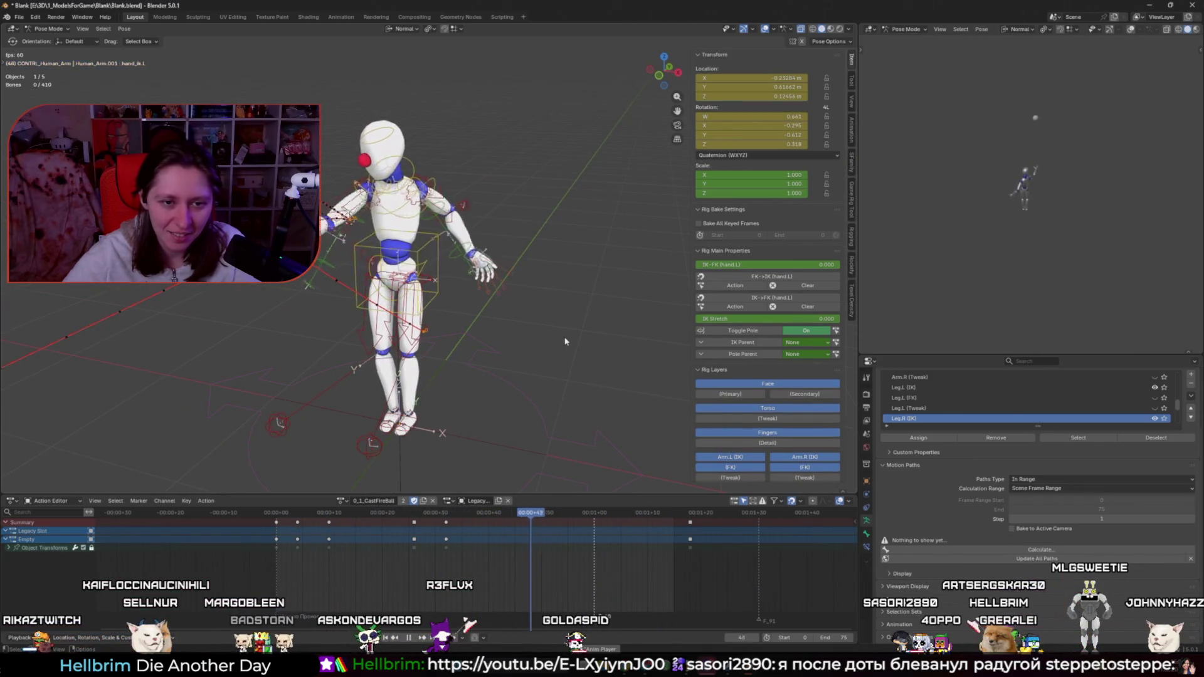
key("shift+alt+z")
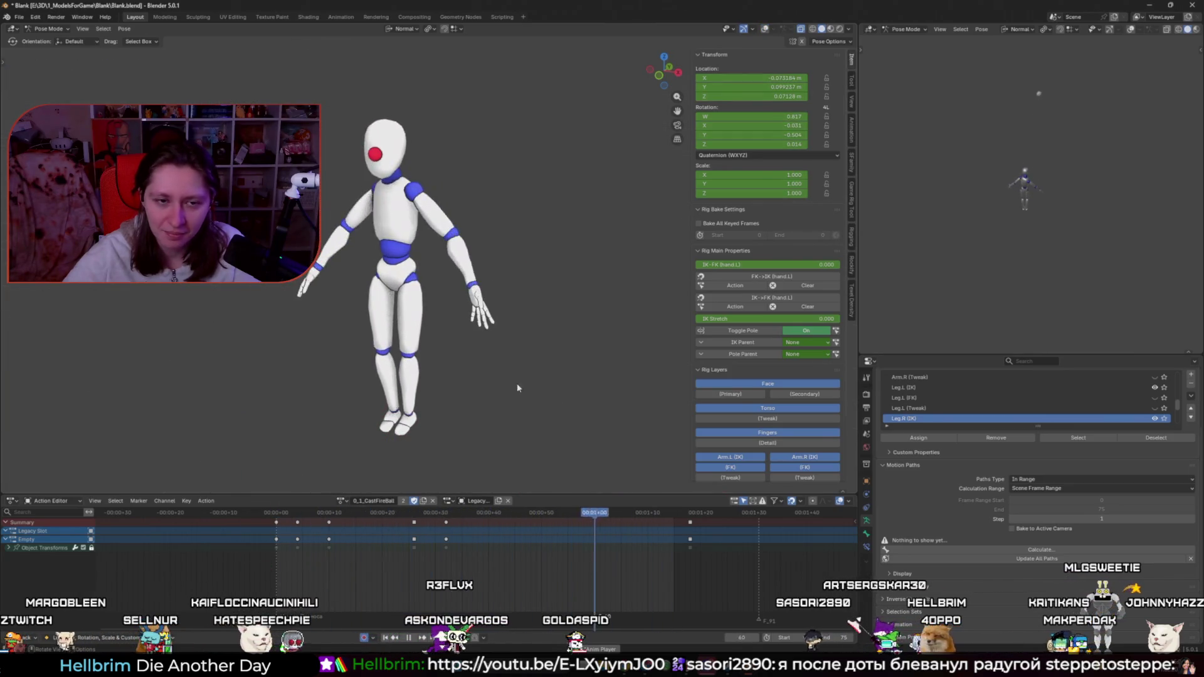
Step: Scrub through the opening frames 1–18 of the throw and play it back
left_click(285, 513)
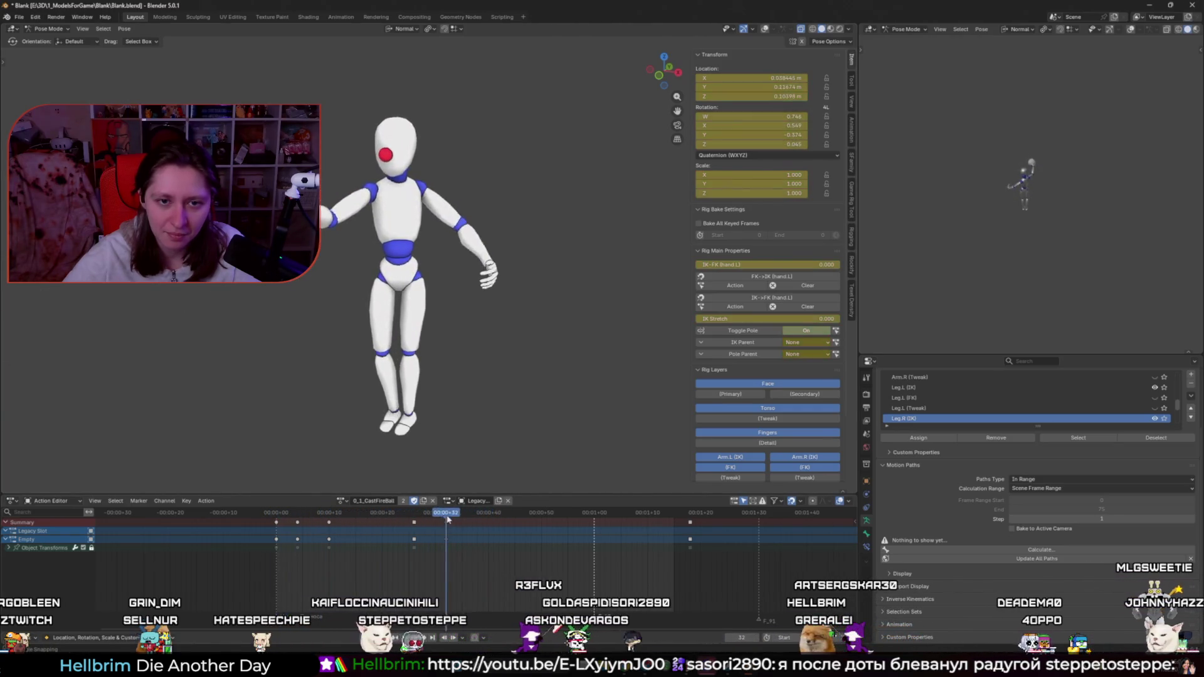
left_click(357, 511)
mouse_move(357, 511)
left_mouse_down()
mouse_move(287, 511)
mouse_move(307, 502)
left_mouse_up()
scroll(419, 367, "up", 8)
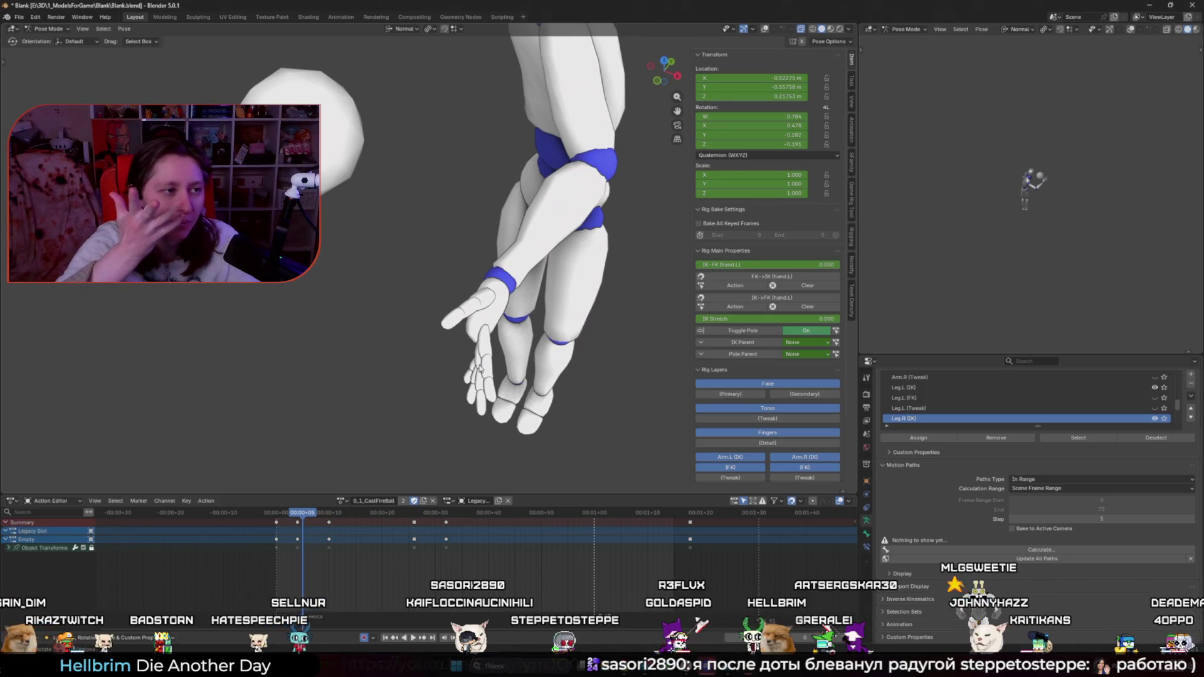
scroll(480, 368, "down", 8)
left_click_drag(289, 511, 262, 514)
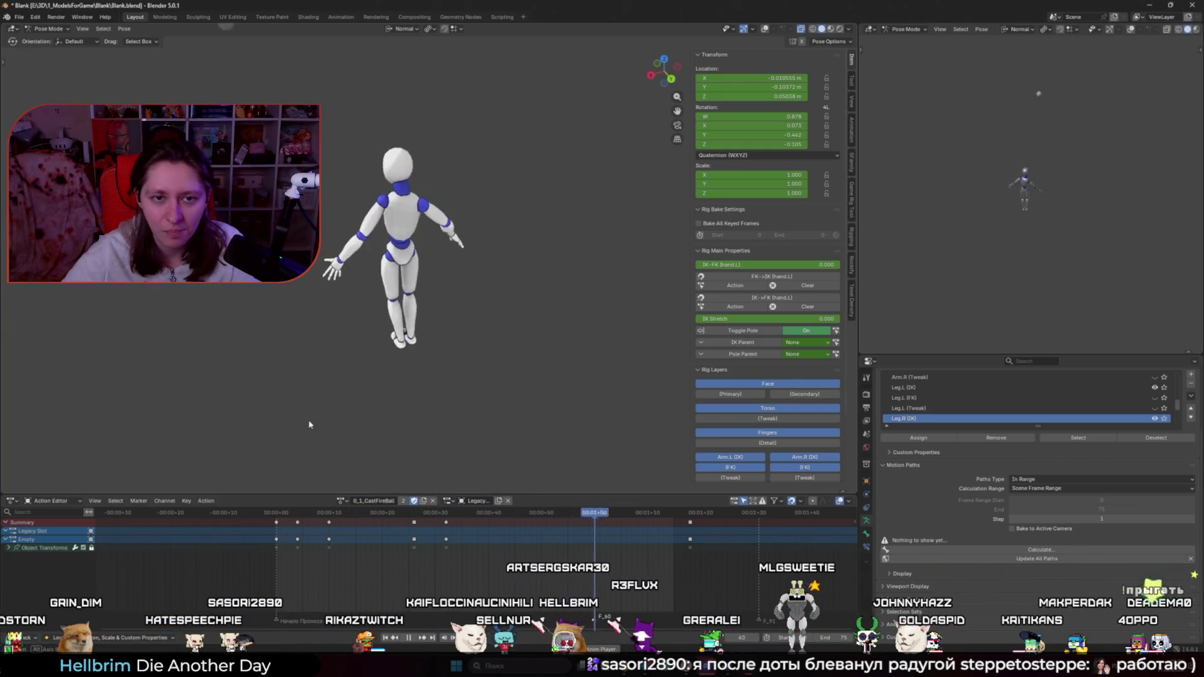
mouse_move(339, 513)
left_mouse_down()
mouse_move(299, 515)
mouse_move(455, 518)
left_mouse_up()
key("space")
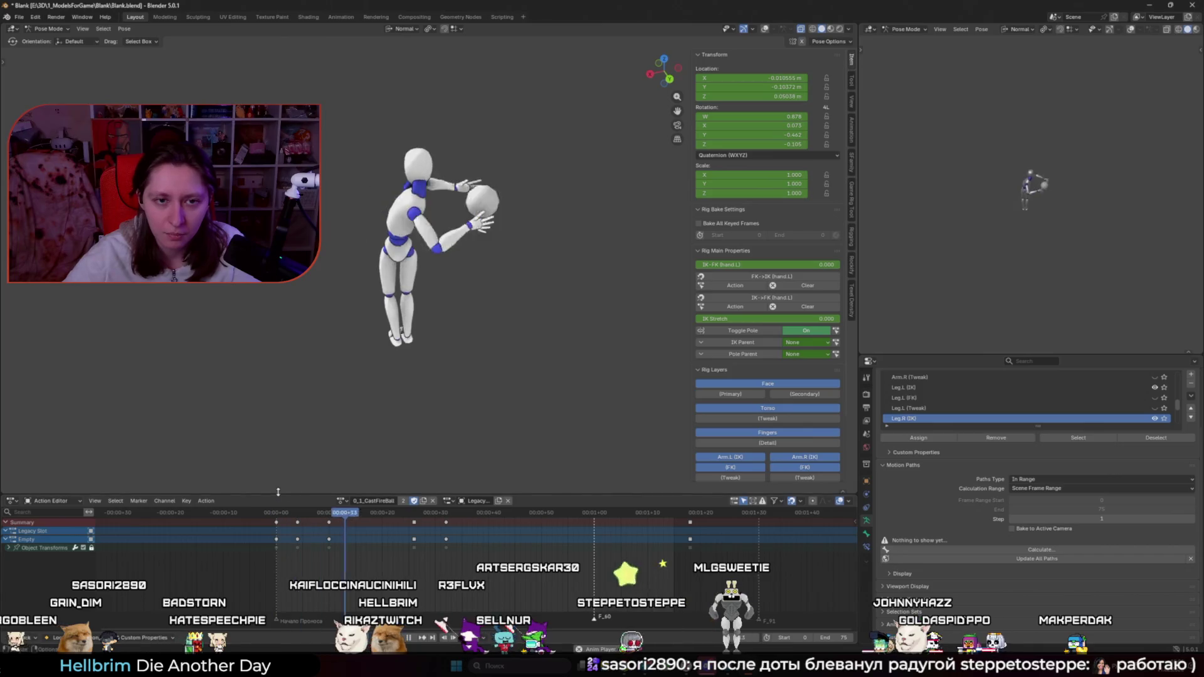
key("space")
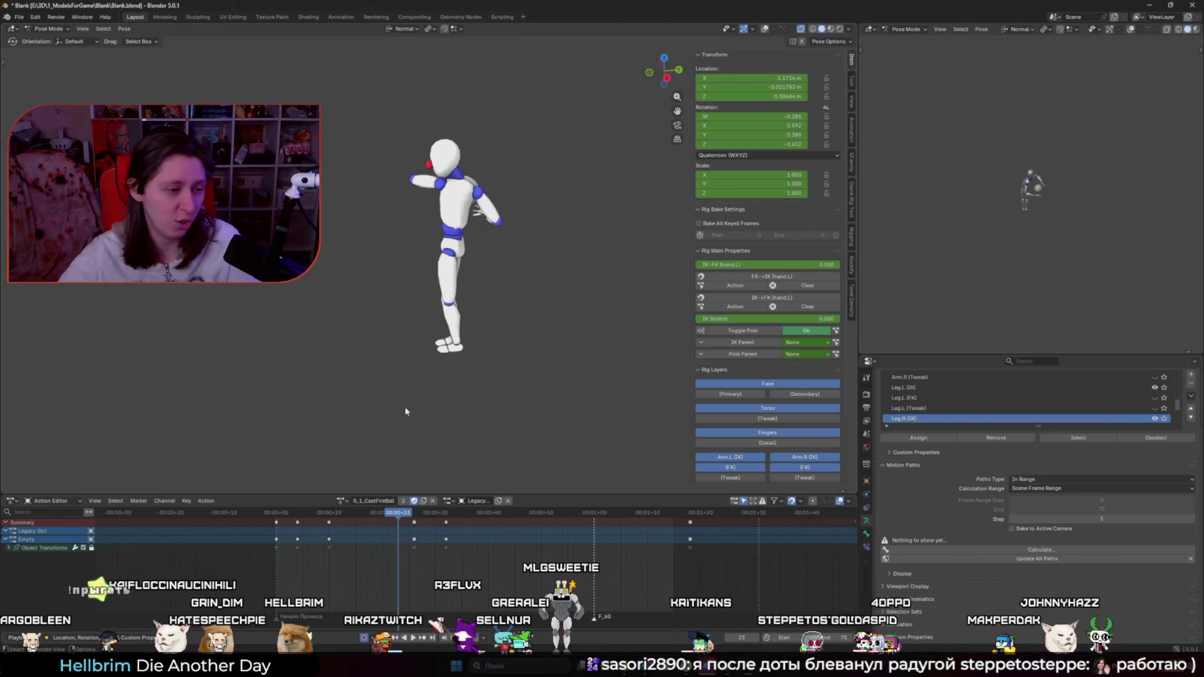
Step: Save the file and replay the throw from frame 0, pausing around frame 31
key("ctrl+s")
left_click(277, 514)
key("space")
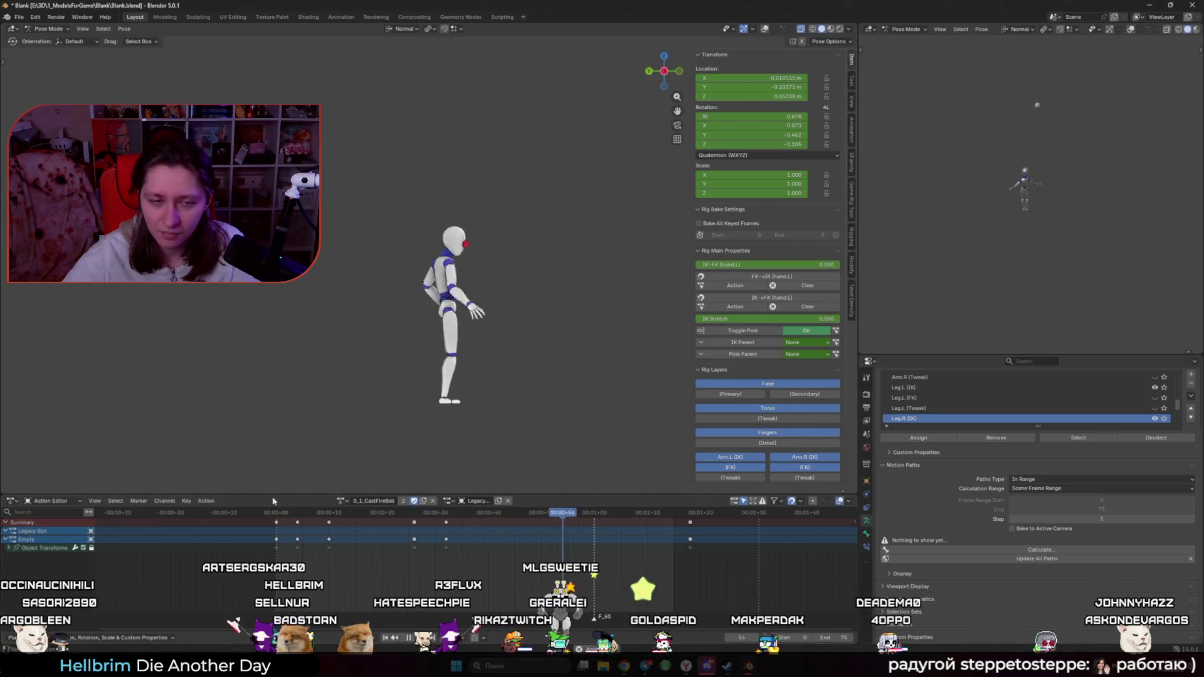
left_click_drag(514, 513, 442, 518)
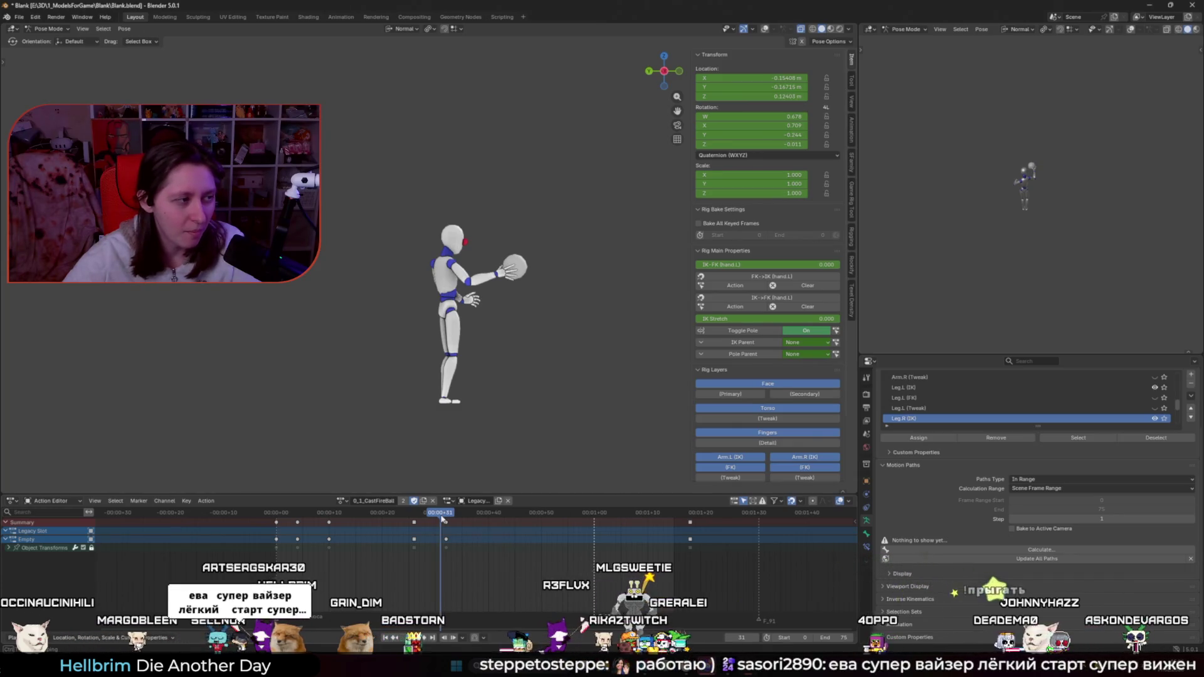
key("space")
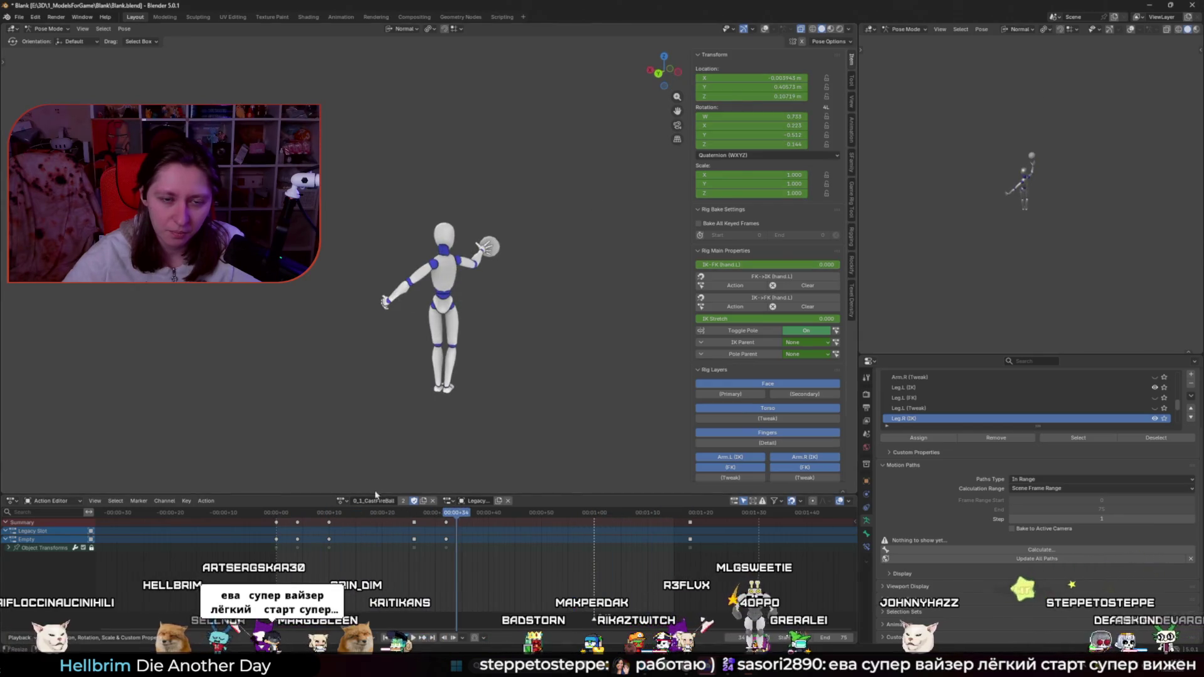
Step: Inspect the throw and release at frames 37 and 42, then restore the rig overlays
left_click_drag(469, 517, 475, 518)
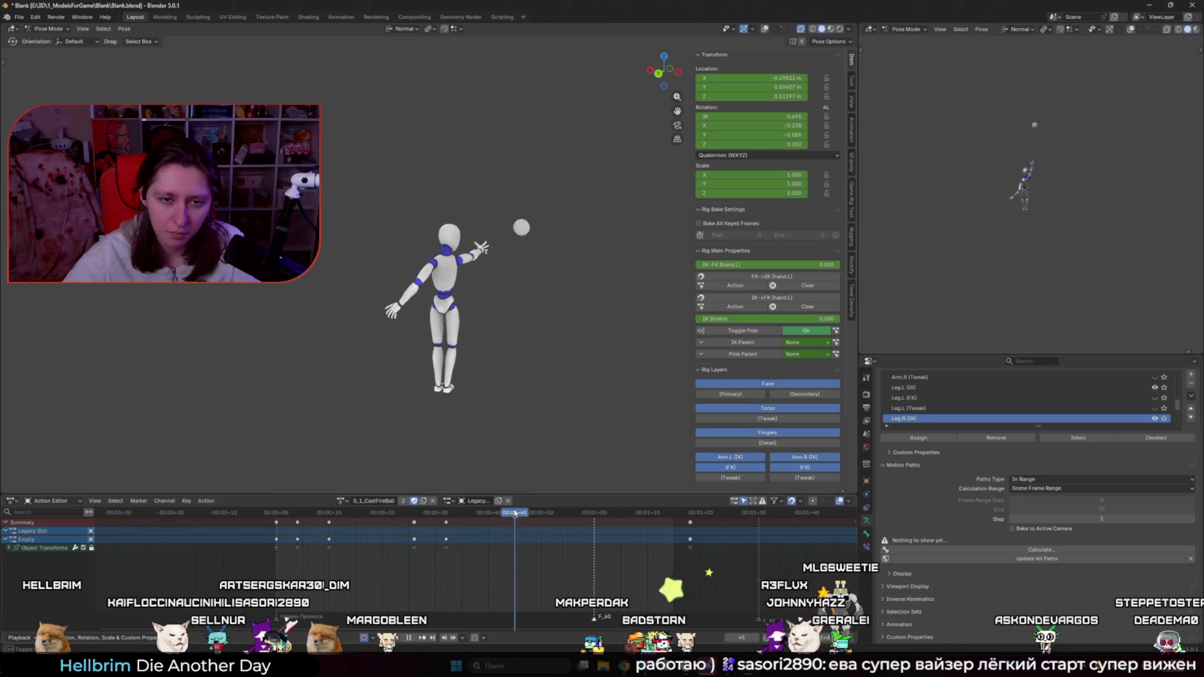
mouse_move(504, 512)
left_mouse_down()
mouse_move(467, 513)
mouse_move(506, 513)
left_mouse_up()
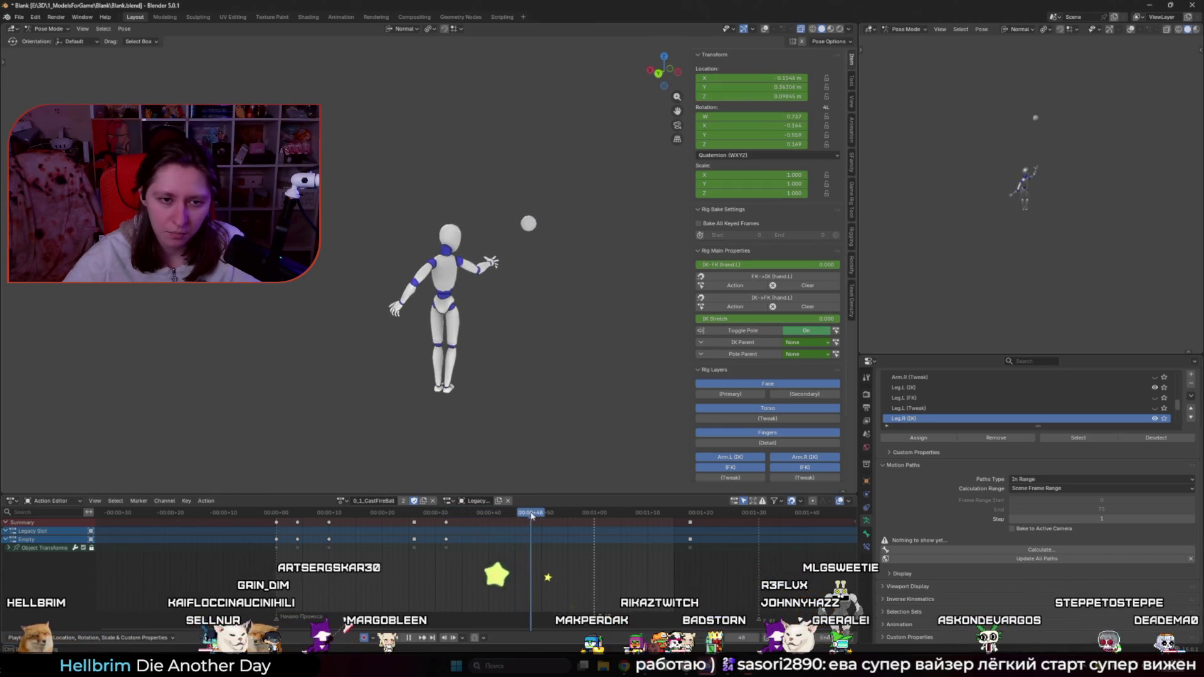
key("shift+alt+z")
middle_click_drag(467, 401, 475, 338)
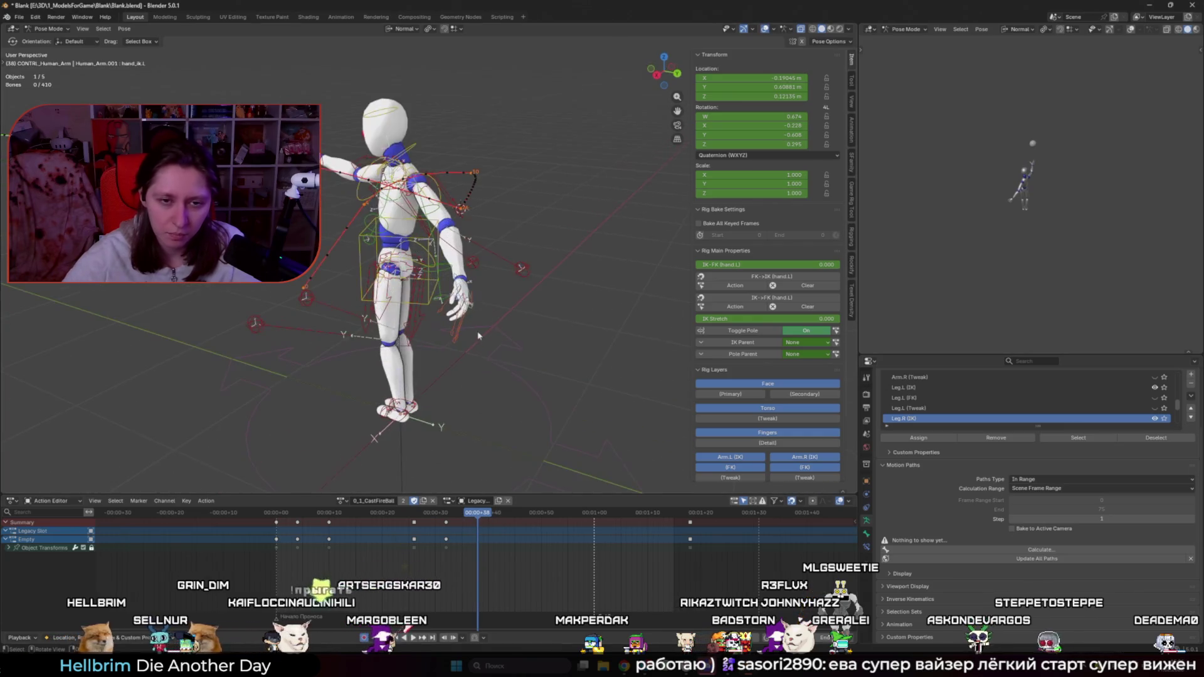
Step: Jump to the frame 40 keyframe and select several left-hand finger controls
scroll(464, 376, "up", 2)
key("Right")
key("Right")
middle_click_drag(460, 402, 465, 407)
scroll(477, 295, "up", 3)
left_click(452, 316)
left_click(454, 317, "shift")
scroll(454, 316, "down", 4)
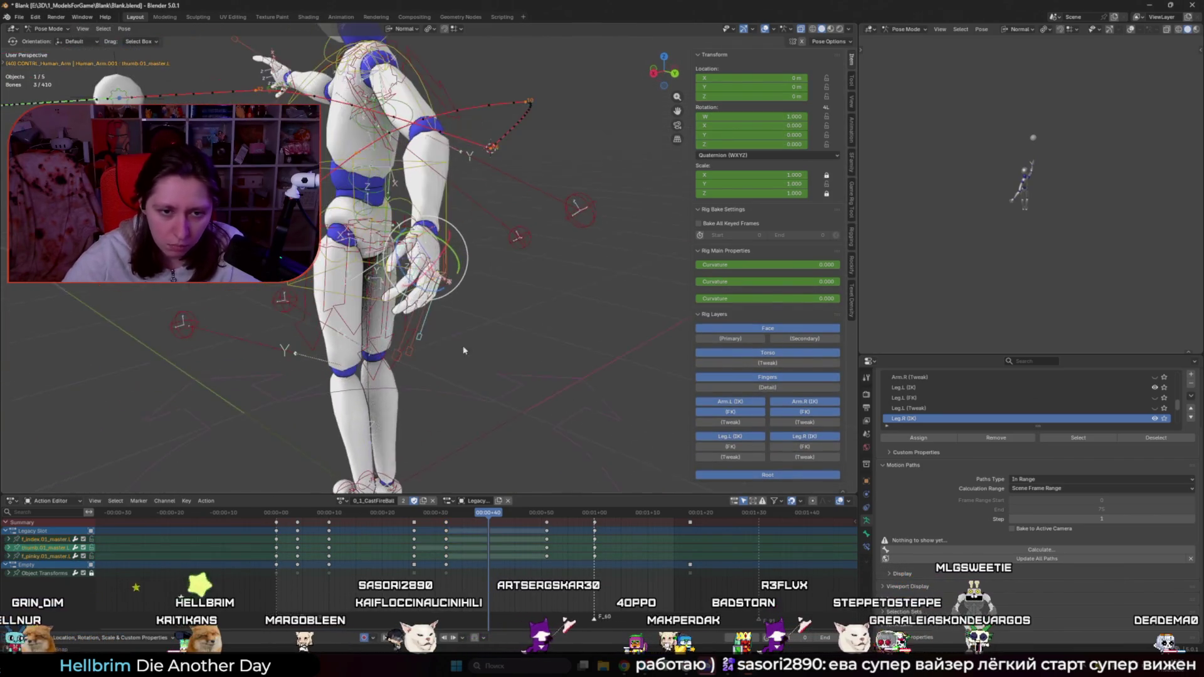
left_click(408, 351, "shift")
left_click(395, 355, "shift")
Step: Select the palm control and orbit around the character from behind
key("q")
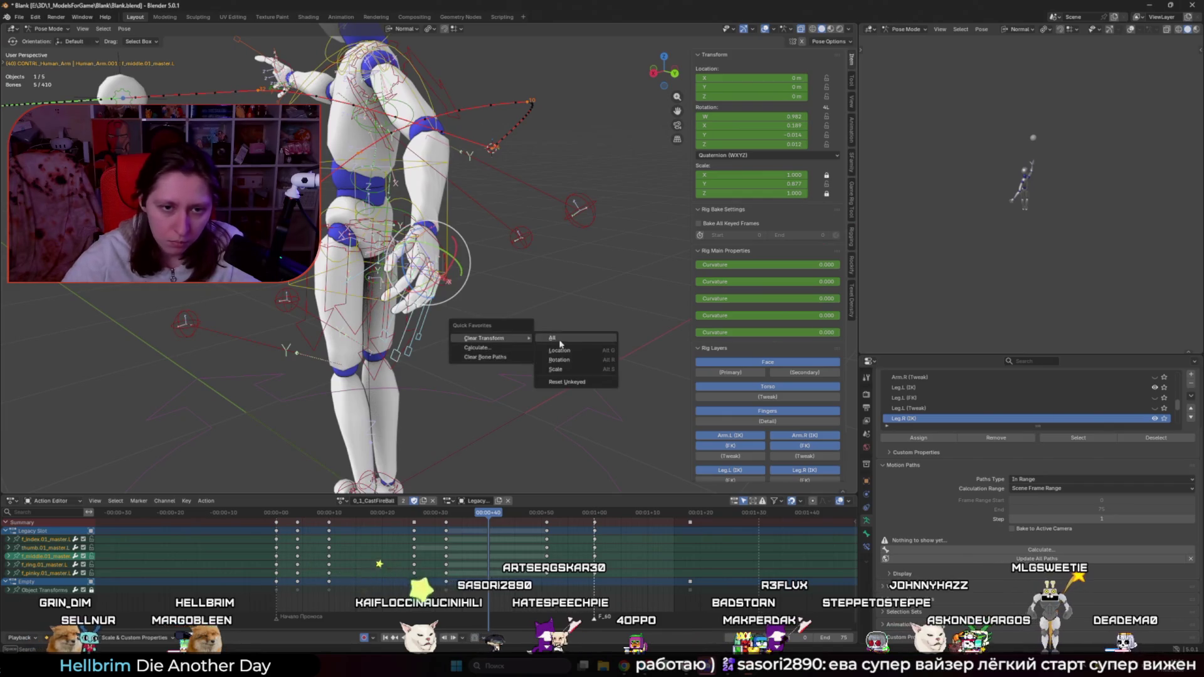
left_click(432, 270)
key("q")
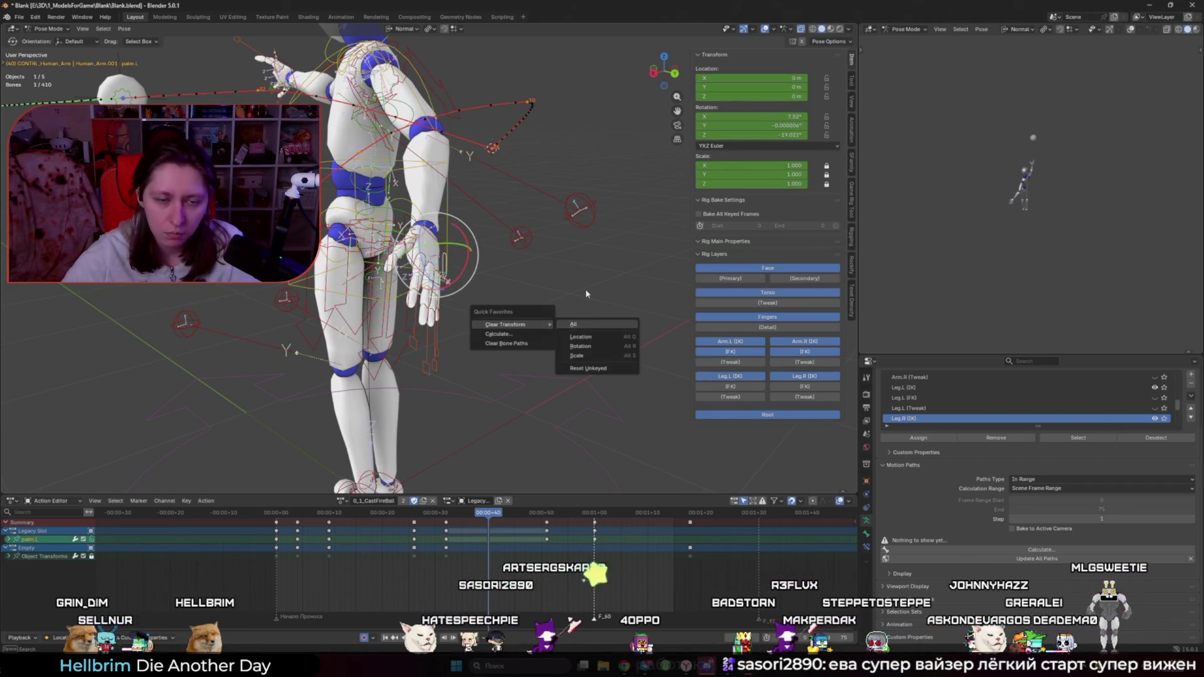
key("shift+alt+z")
middle_click_drag(539, 339, 443, 359)
middle_click_drag(401, 412, 469, 435)
key("shift+alt+z")
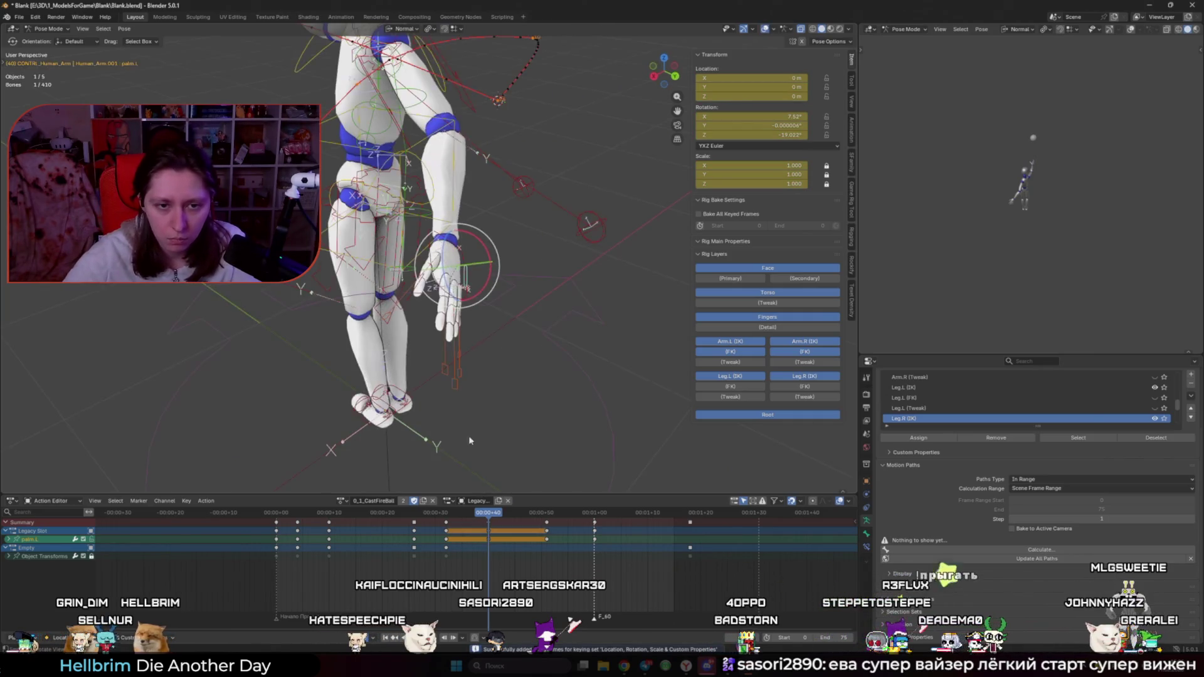
Step: At frame 40, select the four finger controls and scale them up to 1.079
left_click(461, 379)
middle_click_drag(441, 379, 461, 408)
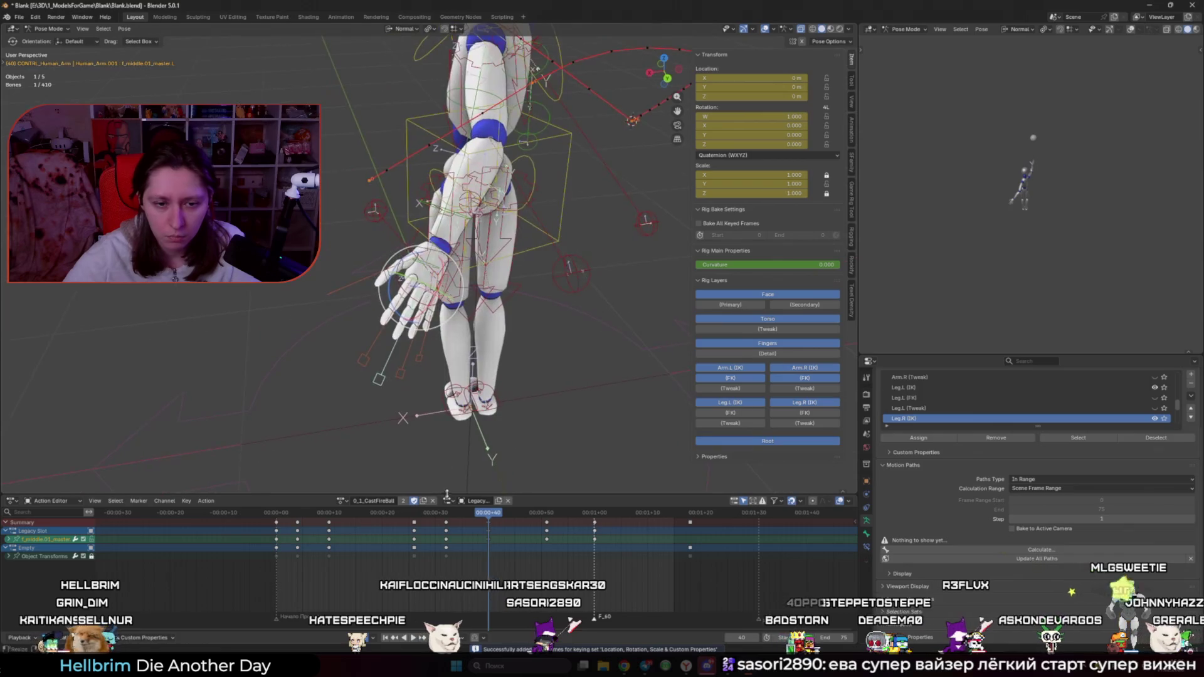
left_click_drag(488, 512, 521, 512)
left_click_drag(443, 511, 488, 512)
mouse_move(480, 410)
middle_mouse_down()
mouse_move(499, 379)
mouse_move(461, 357)
middle_mouse_up()
left_click(439, 352, "shift")
left_click(458, 356, "shift")
left_click(449, 375, "shift")
key("shift+alt+z")
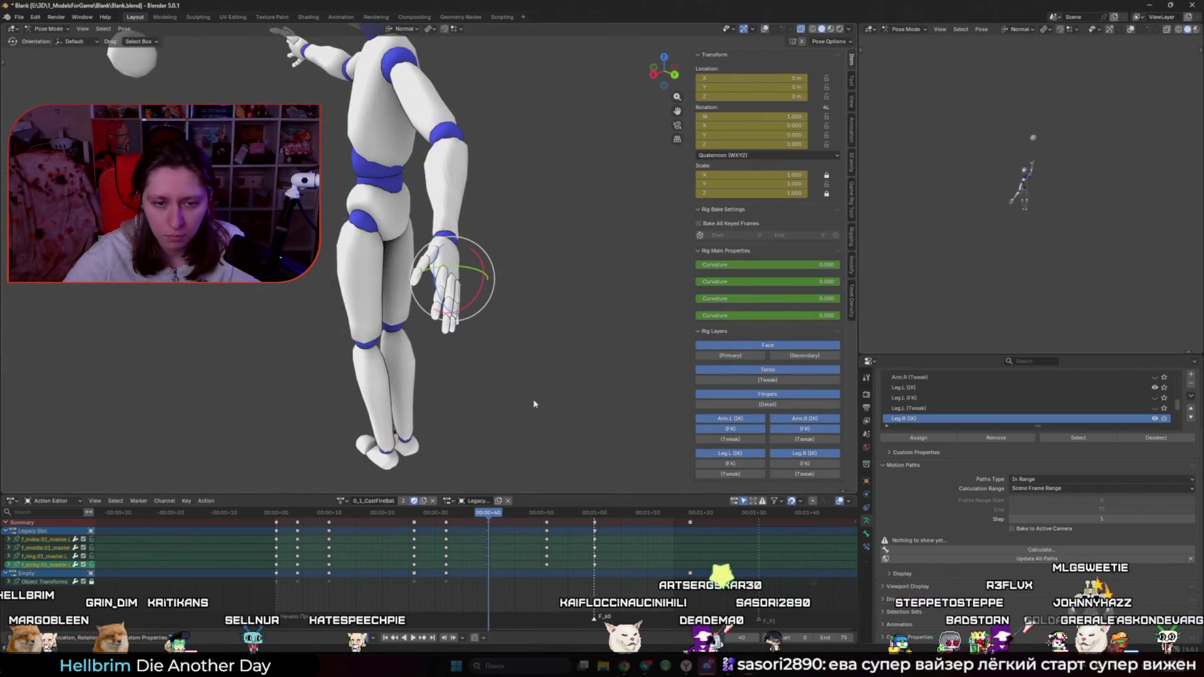
key("s")
left_click(558, 406)
Step: Tilt the palm control 18 degrees around its X axis
middle_click_drag(545, 364, 453, 282)
key("shift+alt+z")
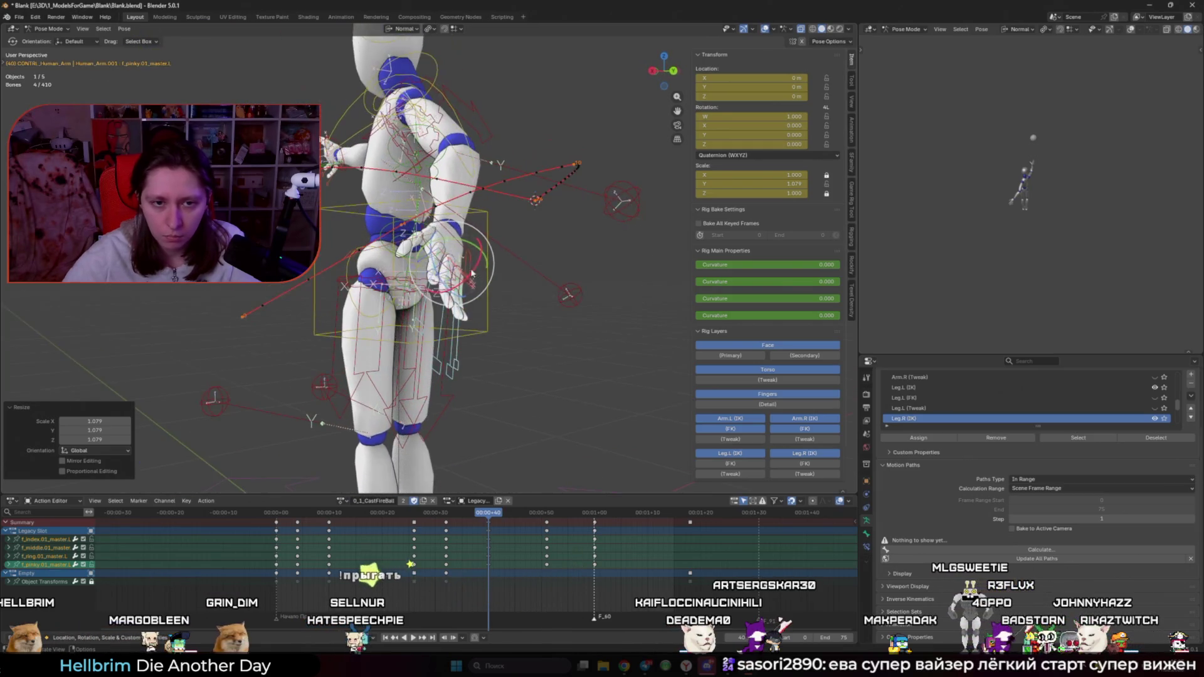
left_click(448, 276)
key("shift+alt+z")
key("r")
key("x")
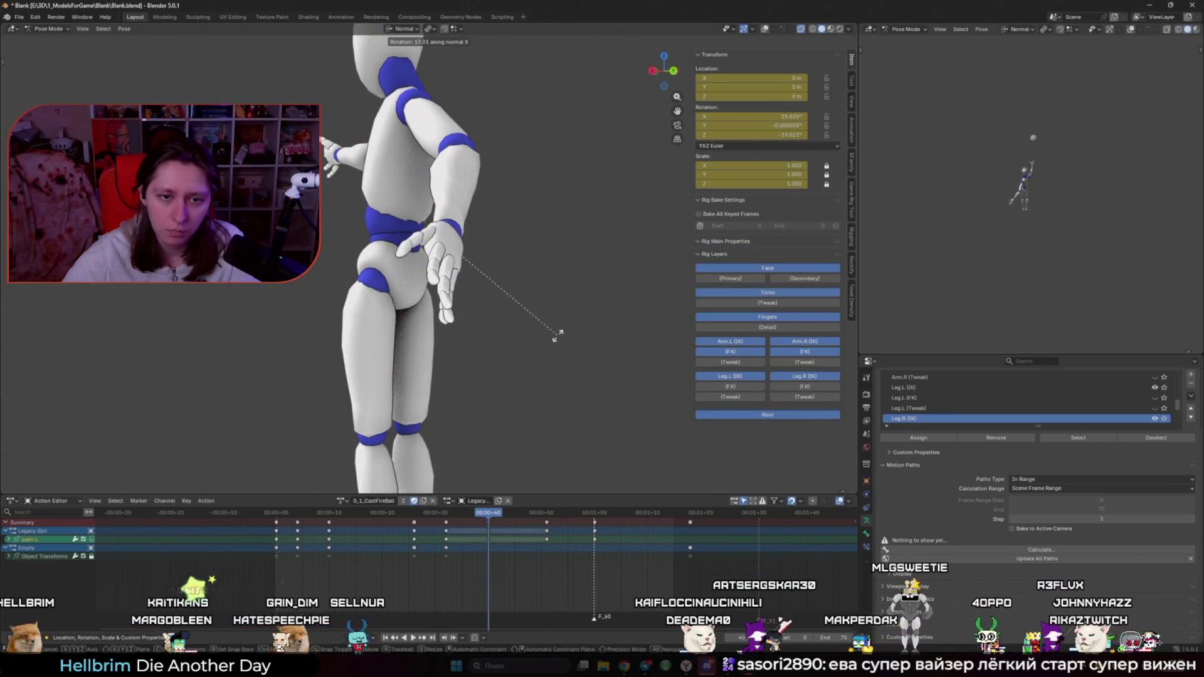
left_click(568, 320)
key("shift+alt+z")
Step: Curl the index finger control by -12.8 degrees
middle_click_drag(568, 321, 477, 263)
left_click(555, 352)
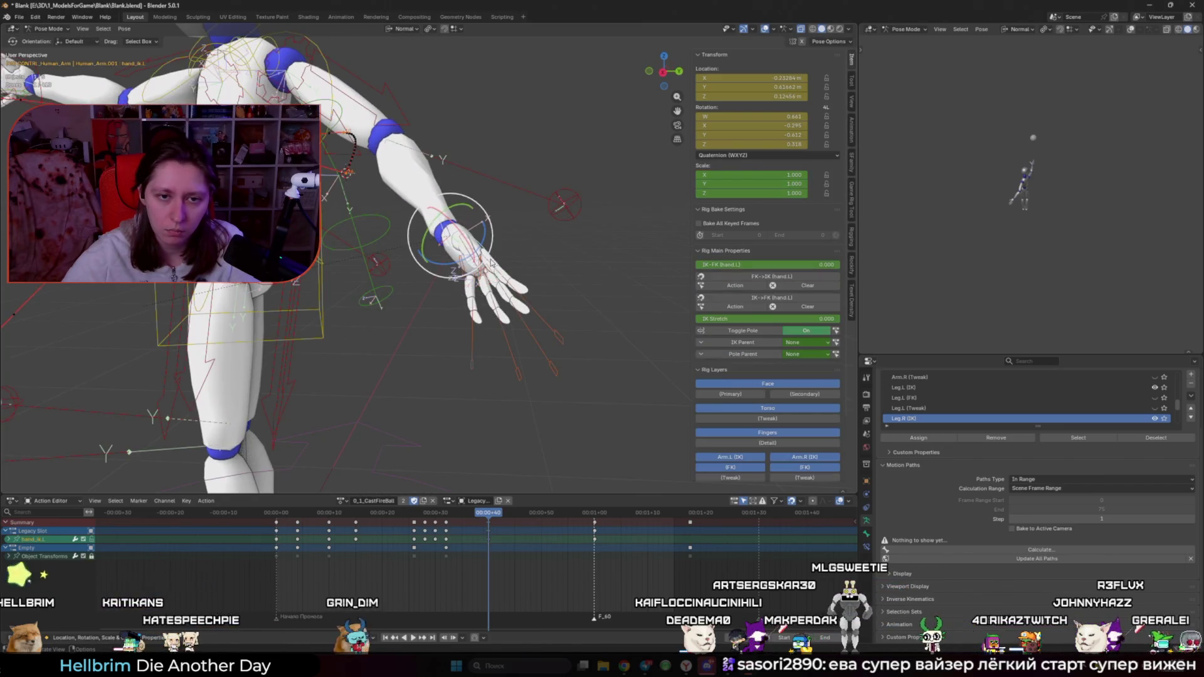
key("shift+alt+z")
key("r")
left_click(582, 343)
key("shift+alt+z")
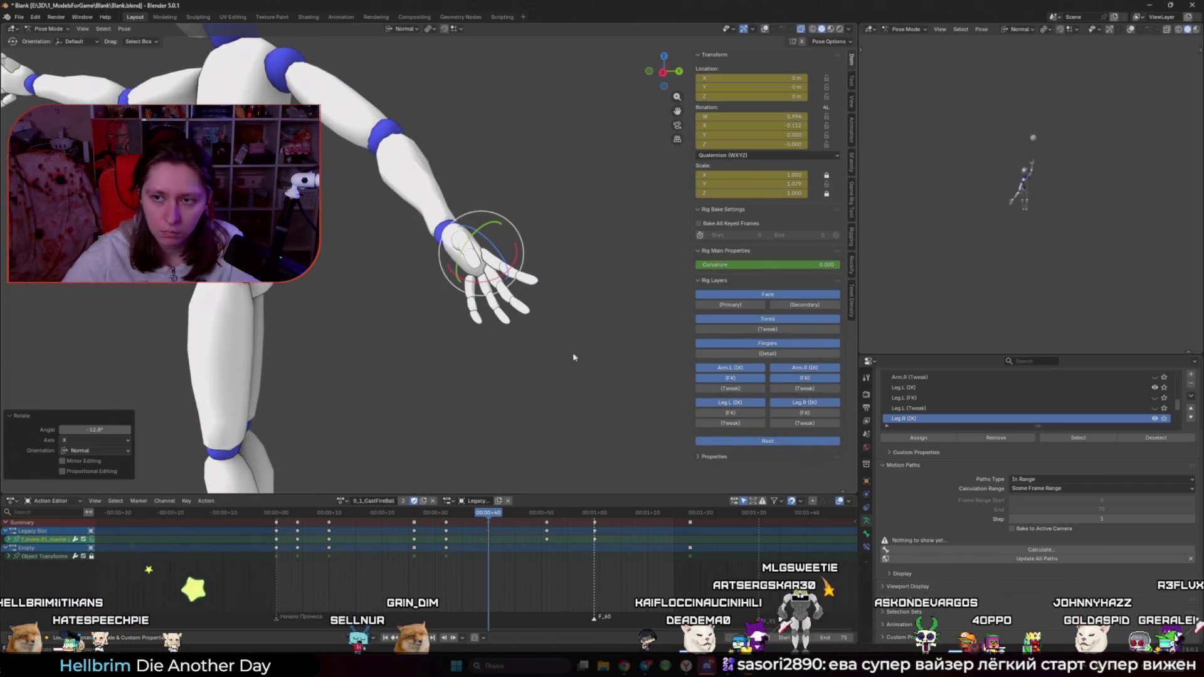
Step: Back at frame 40, shrink the middle, ring and pinky finger controls to 0.893
key("space")
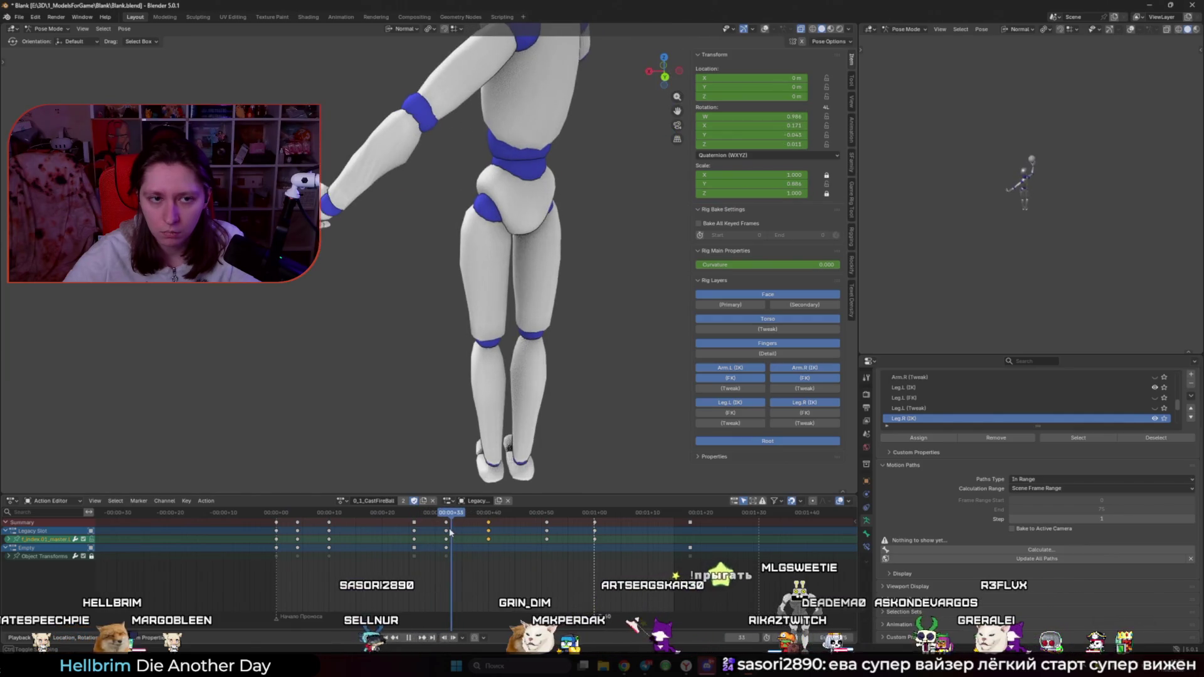
key("KP_Decimal")
key("shift+alt+z")
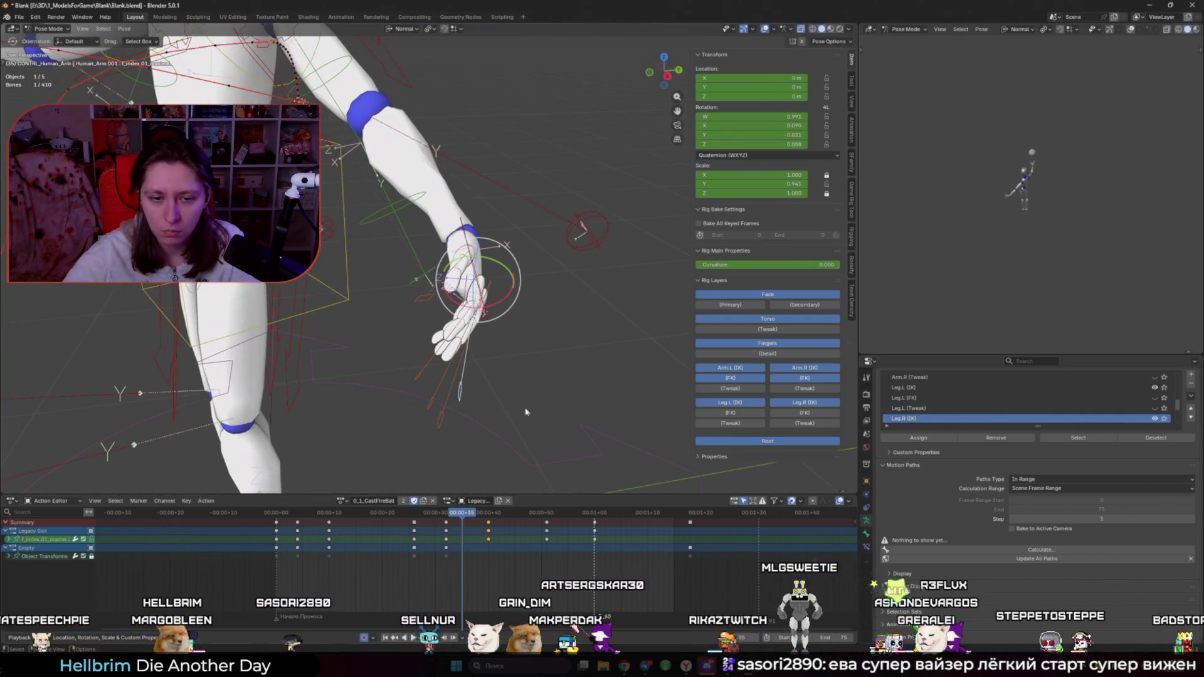
key("Up")
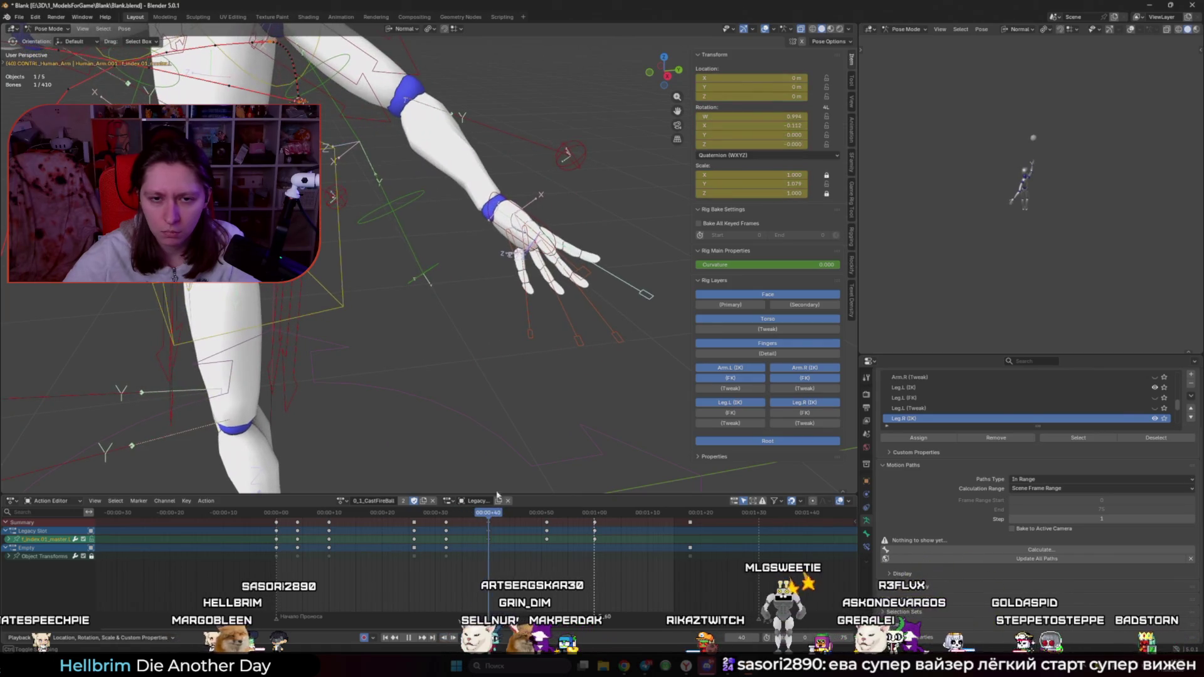
left_click(614, 355, "shift")
left_click(576, 354, "shift")
left_click(528, 342, "shift")
key("s")
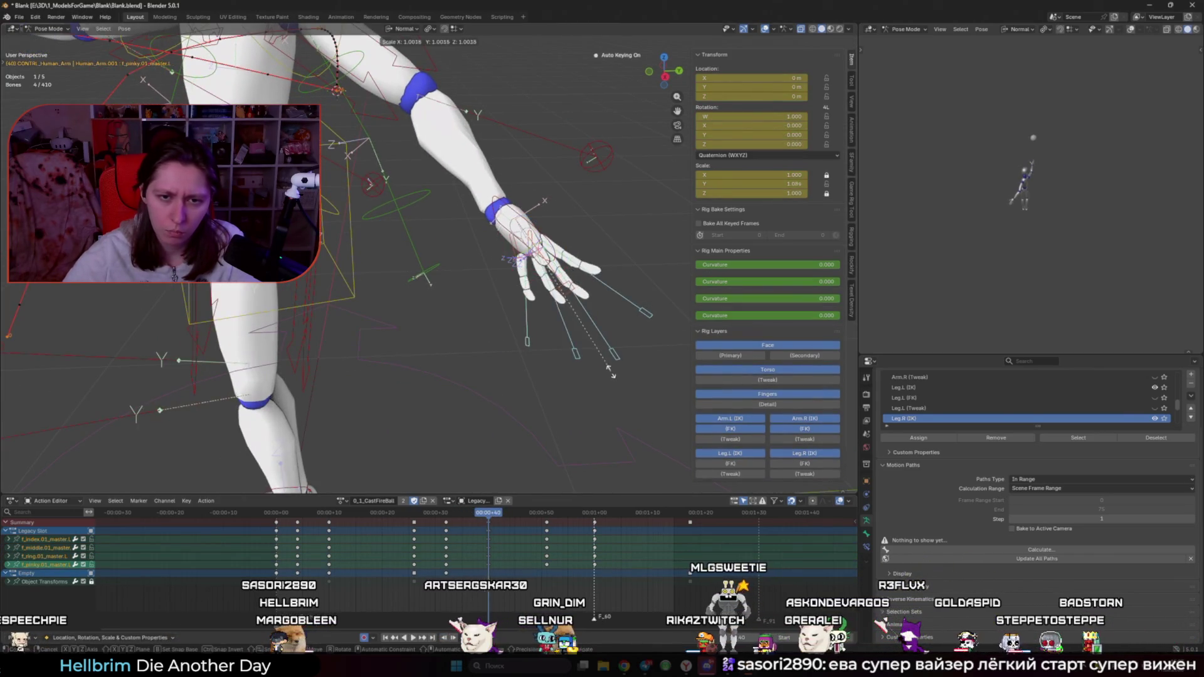
left_click(552, 326)
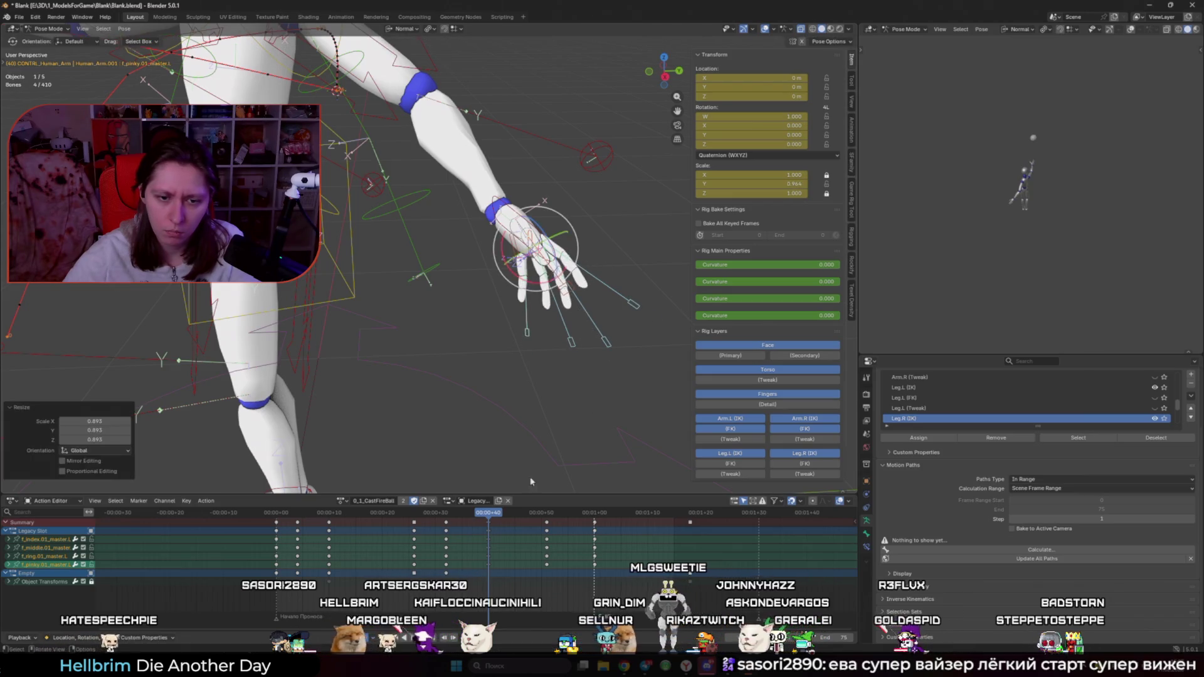
Step: Move ahead to frame 45 and scale the fingers to 1.148
left_click(355, 513)
left_click_drag(321, 514, 513, 524)
key("r")
left_click(521, 342)
mouse_move(521, 342)
middle_mouse_down()
mouse_move(412, 326)
mouse_move(464, 327)
middle_mouse_up()
Step: Curl the index finger -11.1 degrees on X and shrink the pinky to 0.887
left_click(525, 377)
key("r")
key("x")
key("x")
left_click(554, 366)
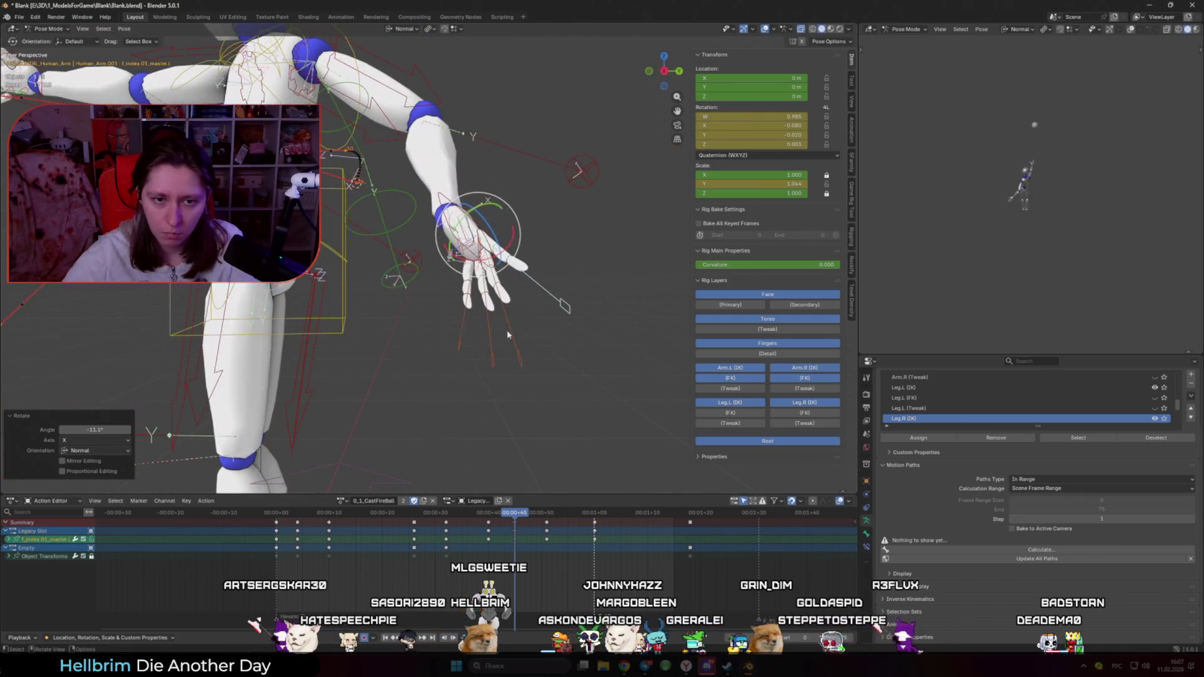
left_click(492, 331)
key("s")
left_click(520, 341)
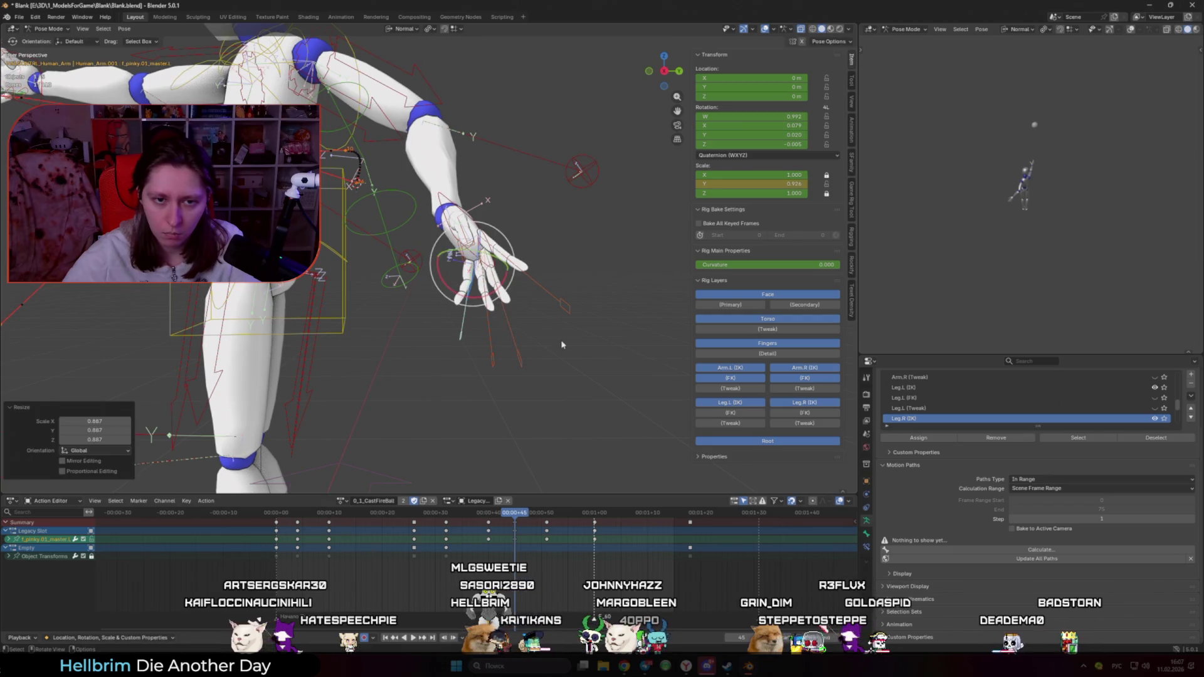
Step: Rotate the ring finger on X, shrink the middle finger to 0.976, and key the pose at frame 45
left_click(519, 361)
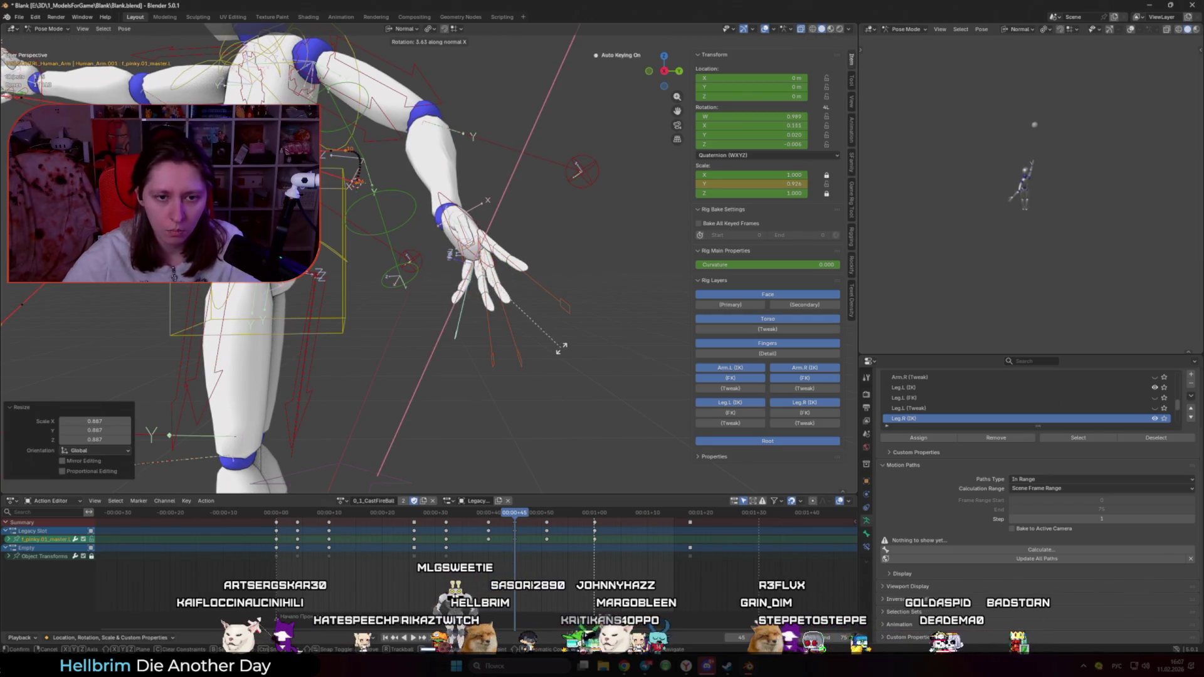
key("r")
key("x")
key("x")
left_click(581, 358)
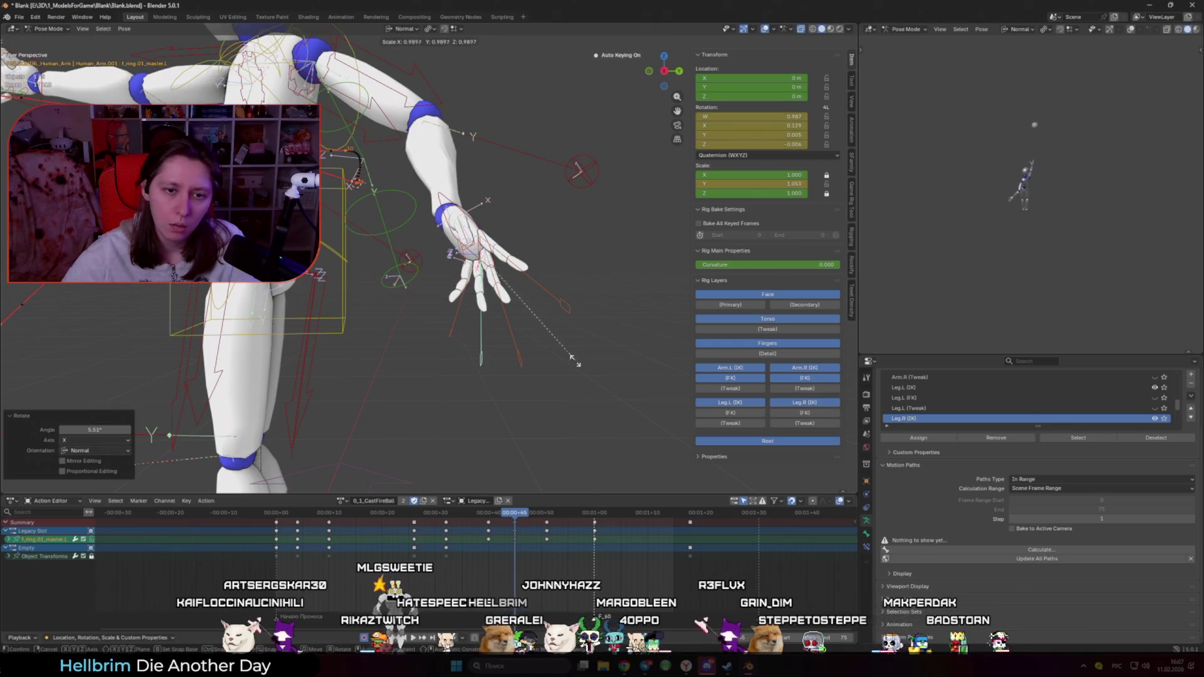
left_click(519, 362)
key("s")
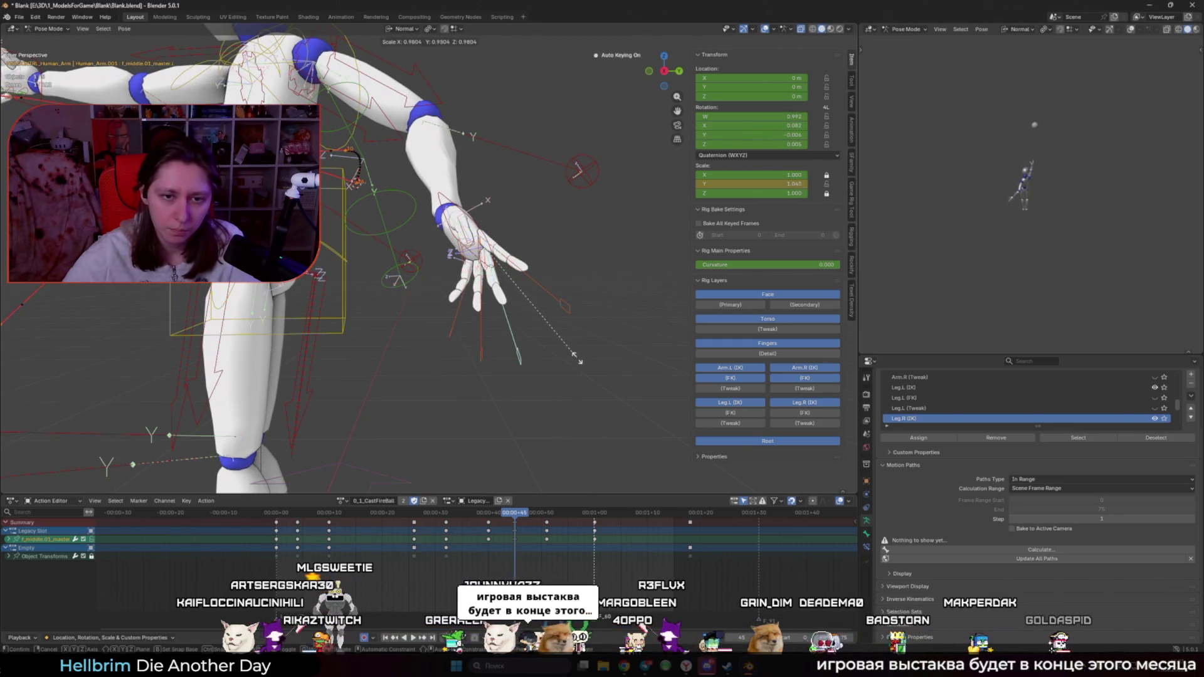
left_click(577, 362)
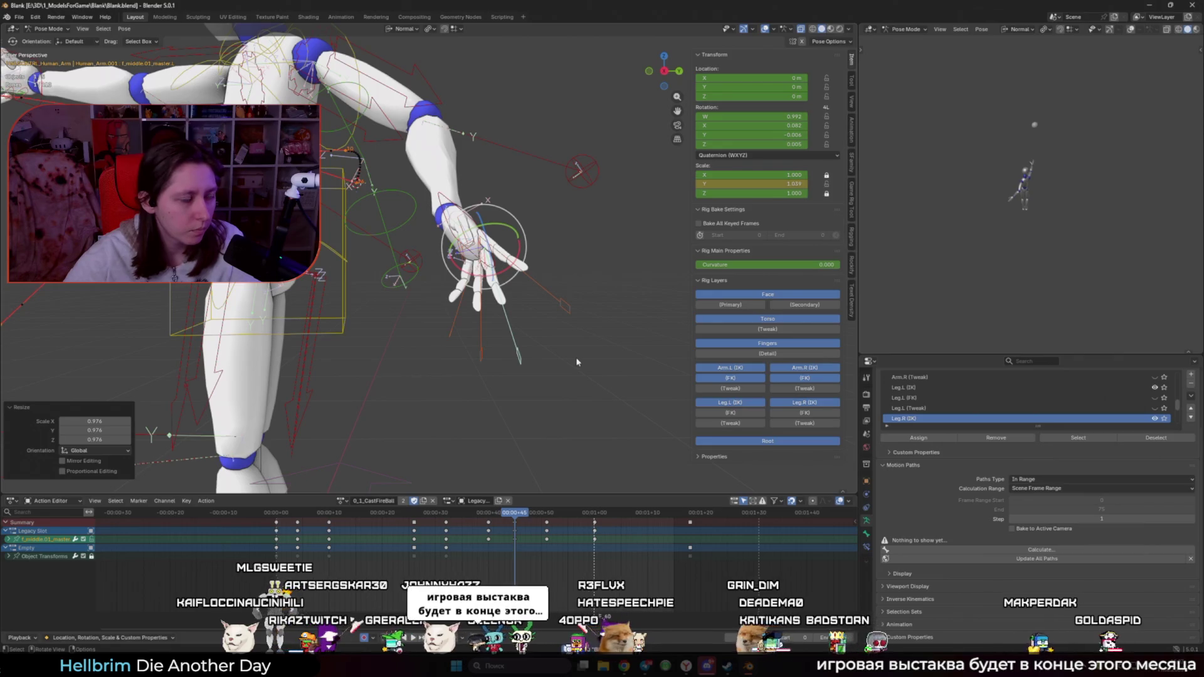
key("i")
key("space")
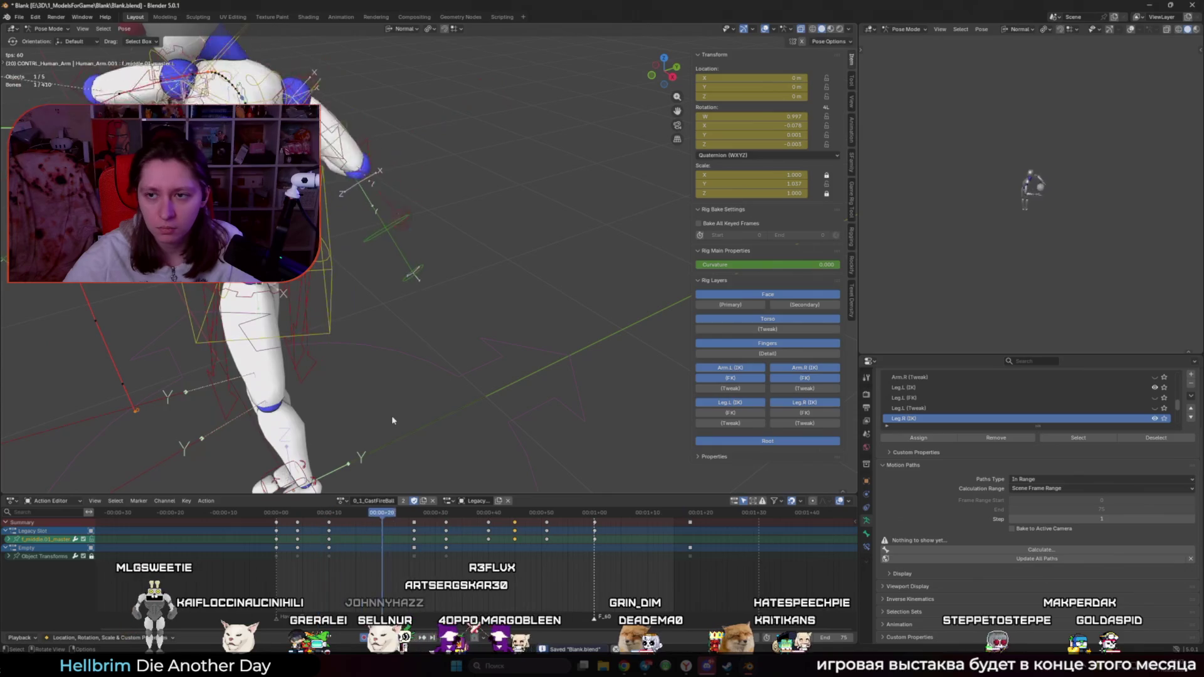
Step: At frame 45, reposition the left hand IK control and play back to check it
key("space")
left_click_drag(274, 513, 514, 534)
middle_click_drag(447, 307, 450, 271)
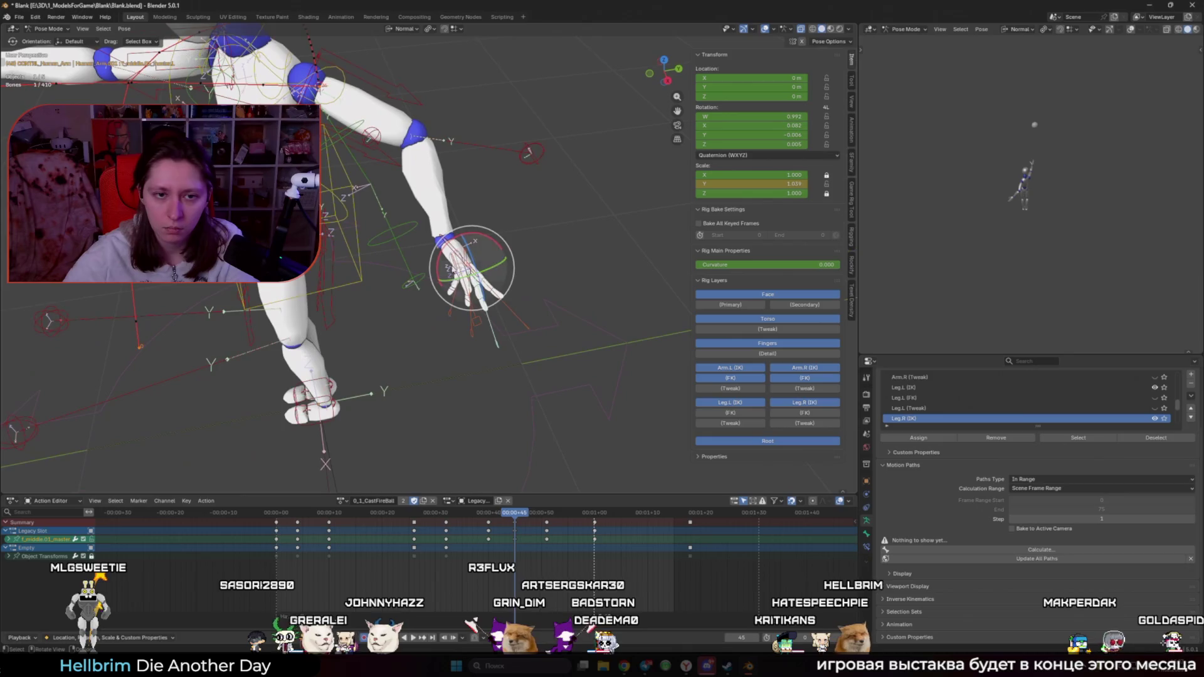
left_click(450, 270)
key("g")
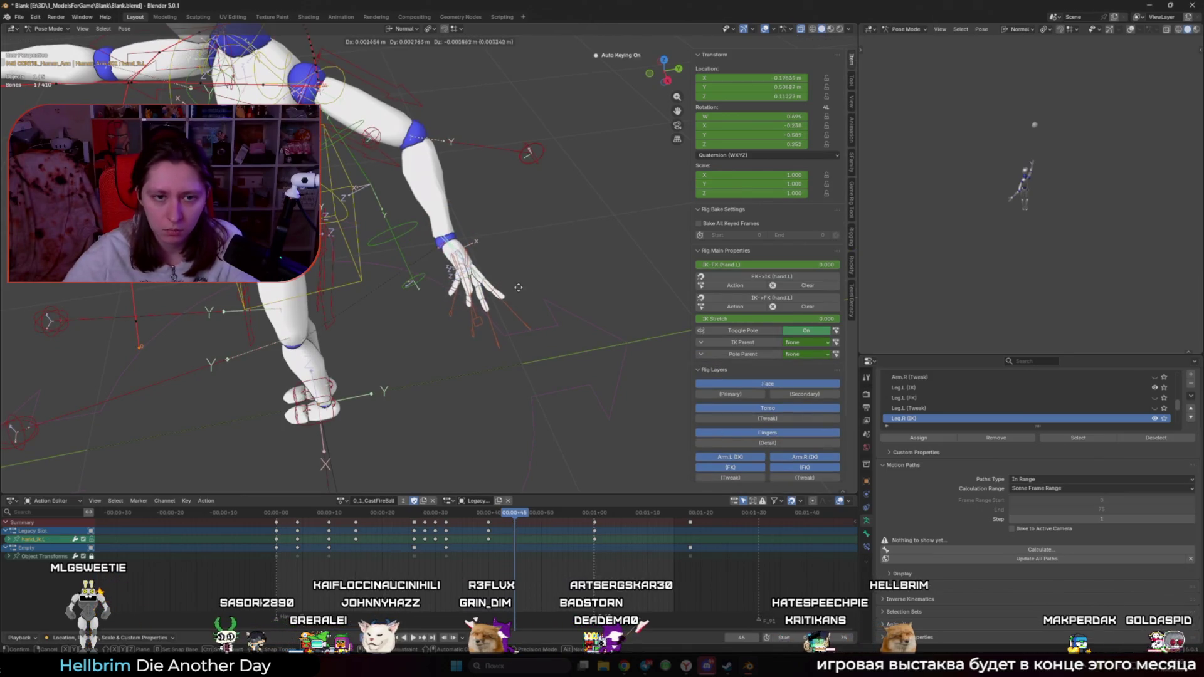
left_click(741, 288)
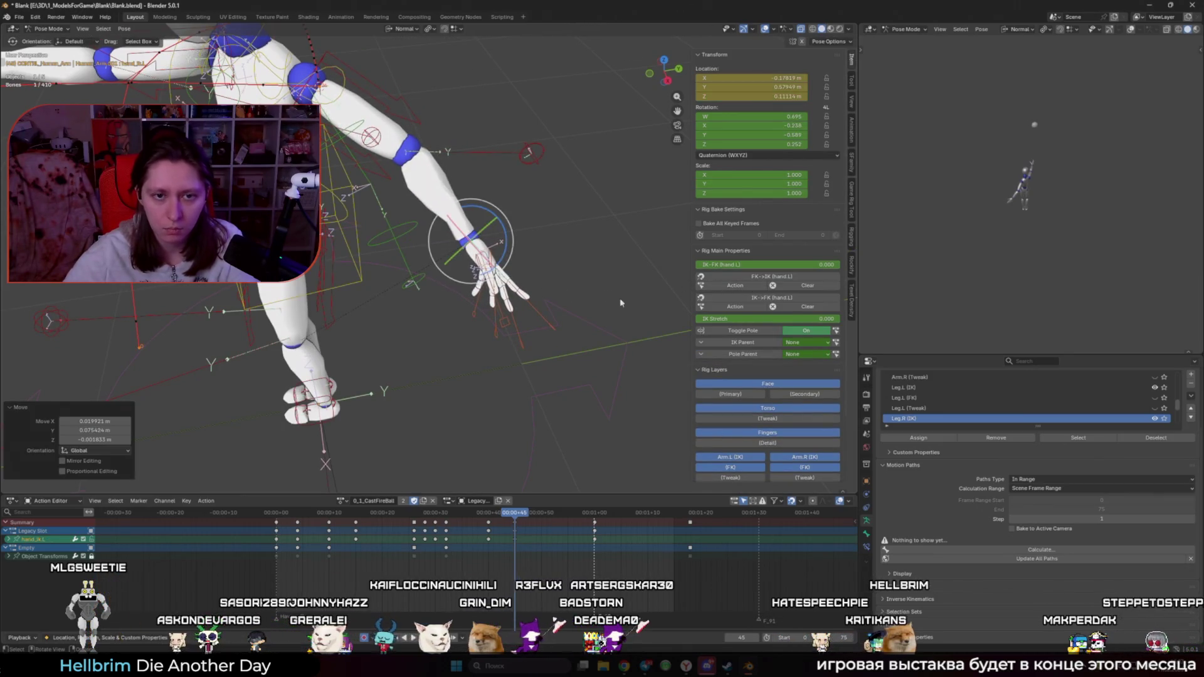
key("space")
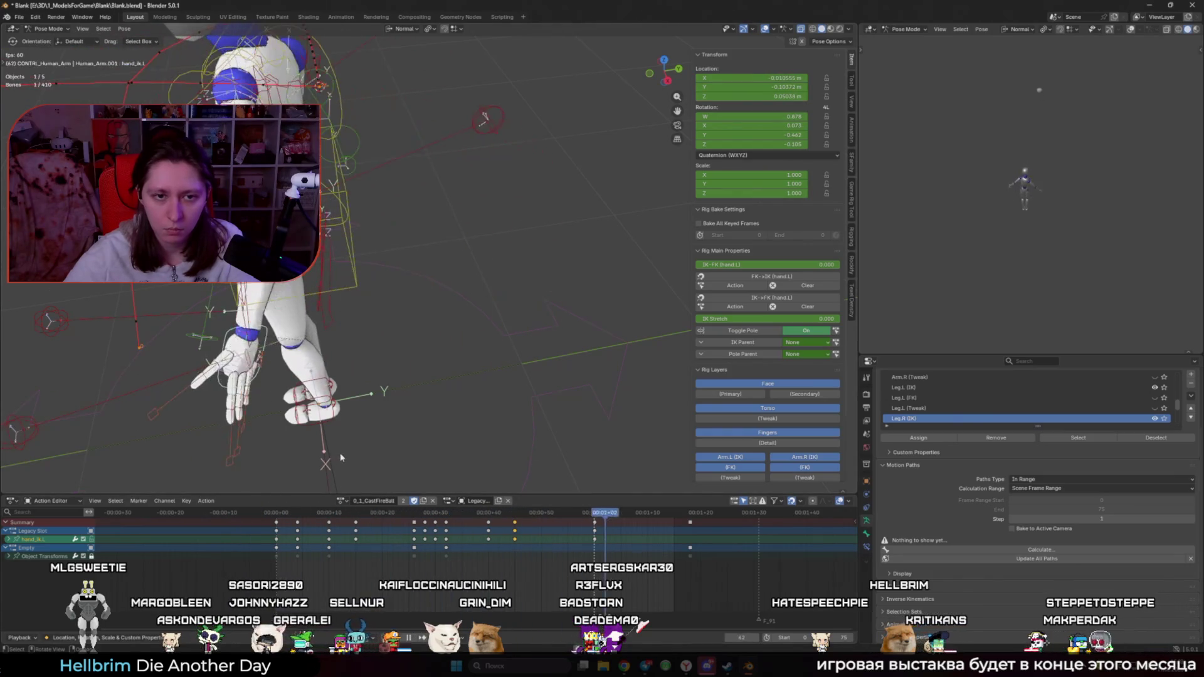
key("space")
Step: Bring up the Calculate Paths settings from Quick Favorites
key("q")
mouse_move(460, 427)
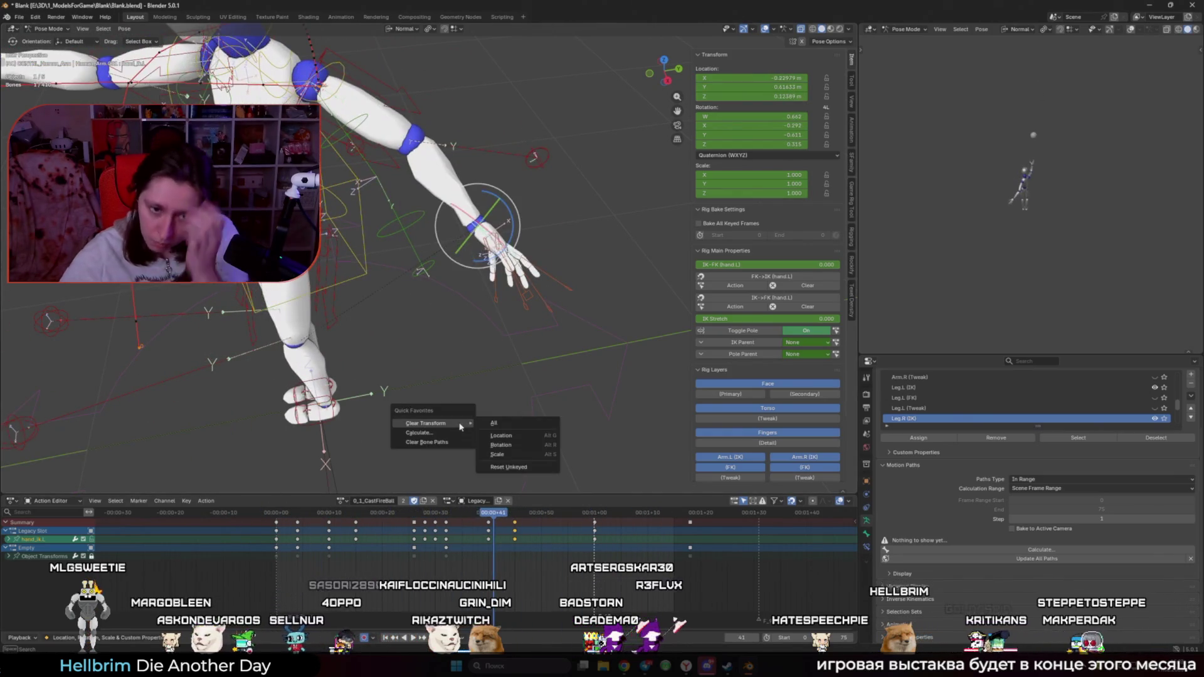
left_click(419, 432)
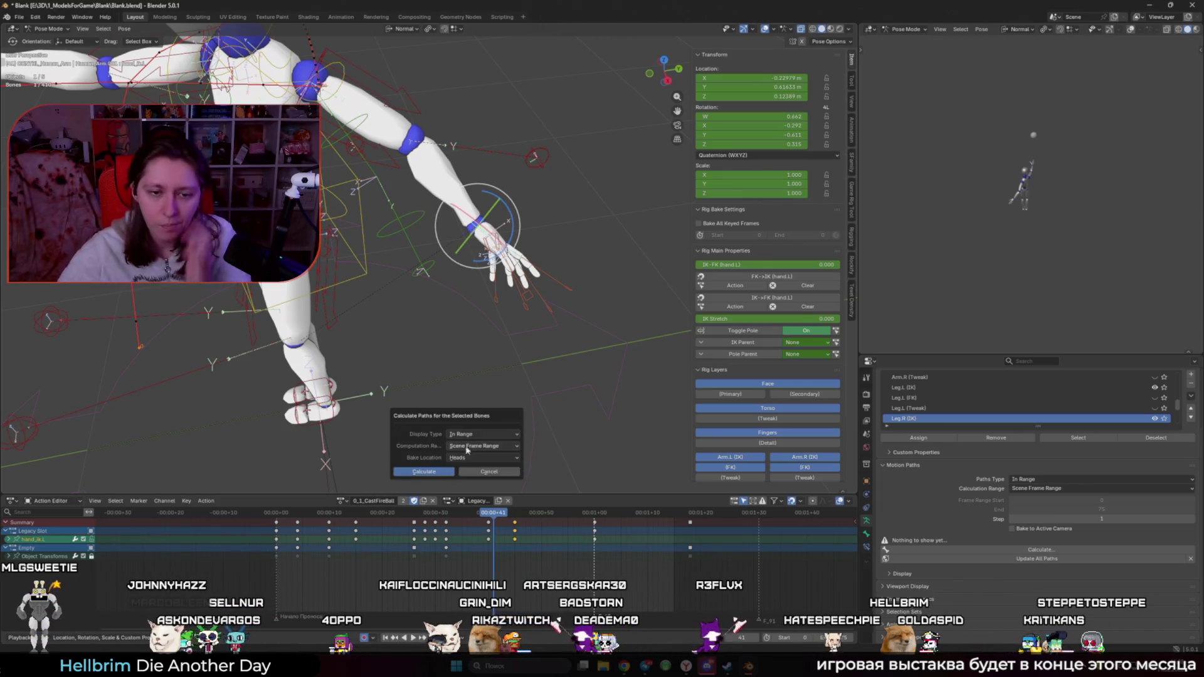
Step: Calculate the left hand IK motion path and zoom out to view the whole figure
left_click(448, 476)
middle_click_drag(438, 464, 408, 473)
scroll(408, 473, "down", 3)
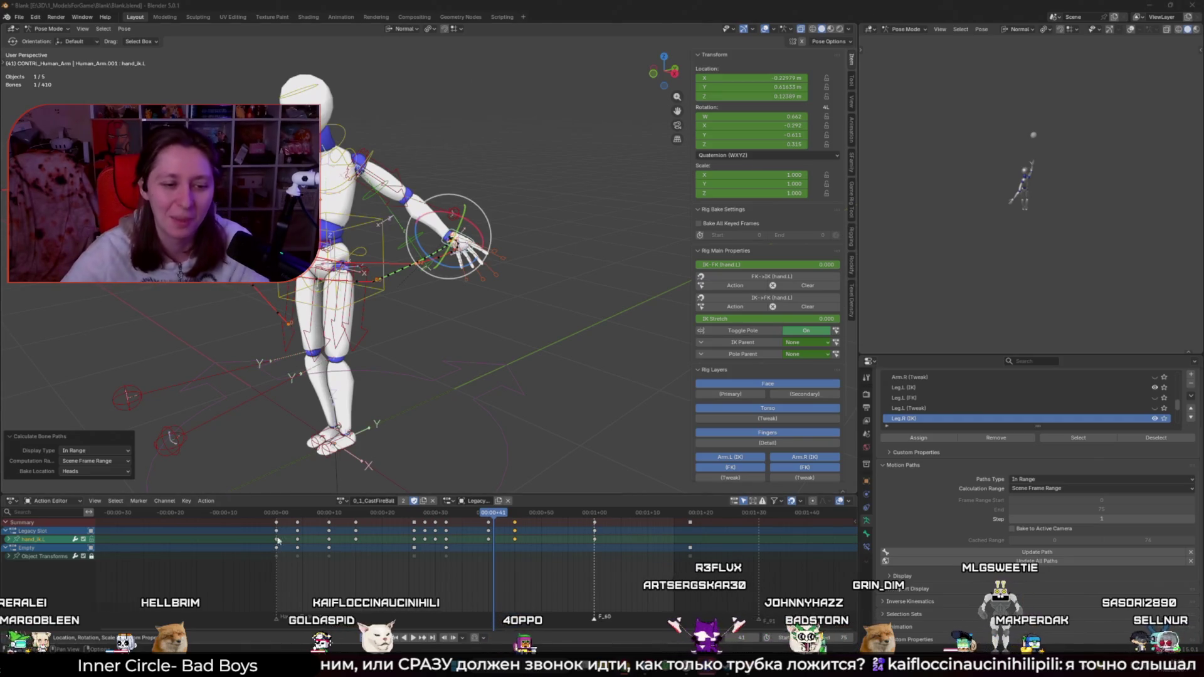
Step: Play the arm animation, then select the upper_arm_ik_target.L plus the hand and finger bones
key("space")
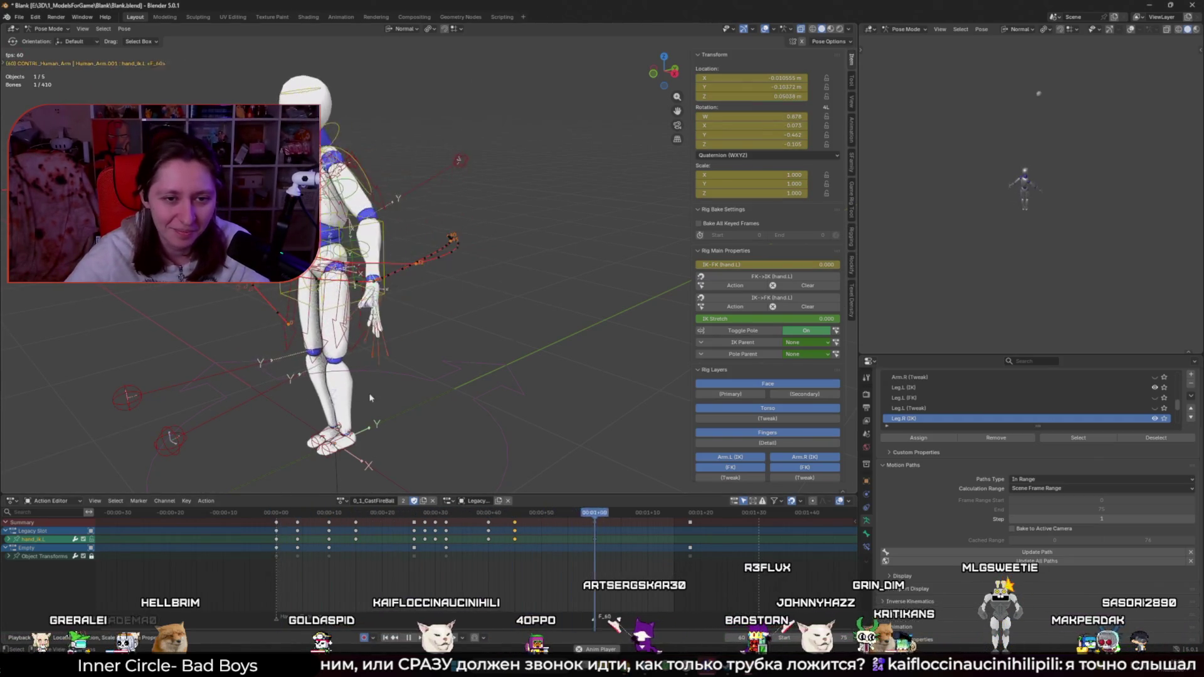
middle_click_drag(368, 397, 435, 412)
key("Escape")
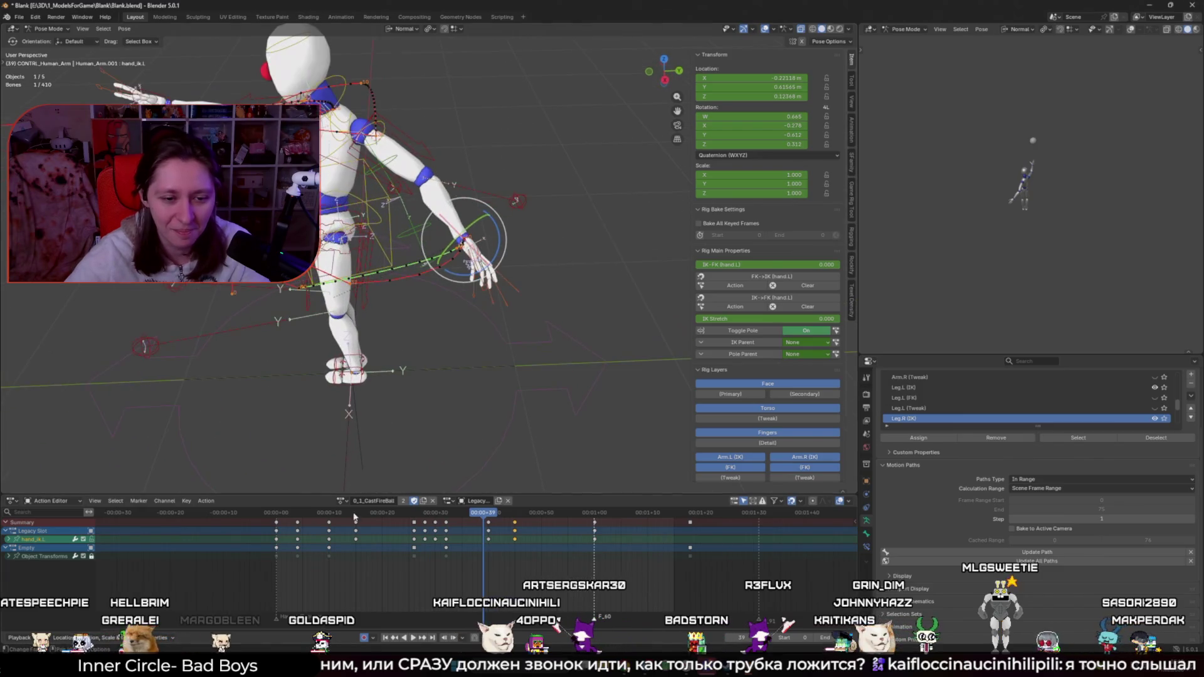
key("space")
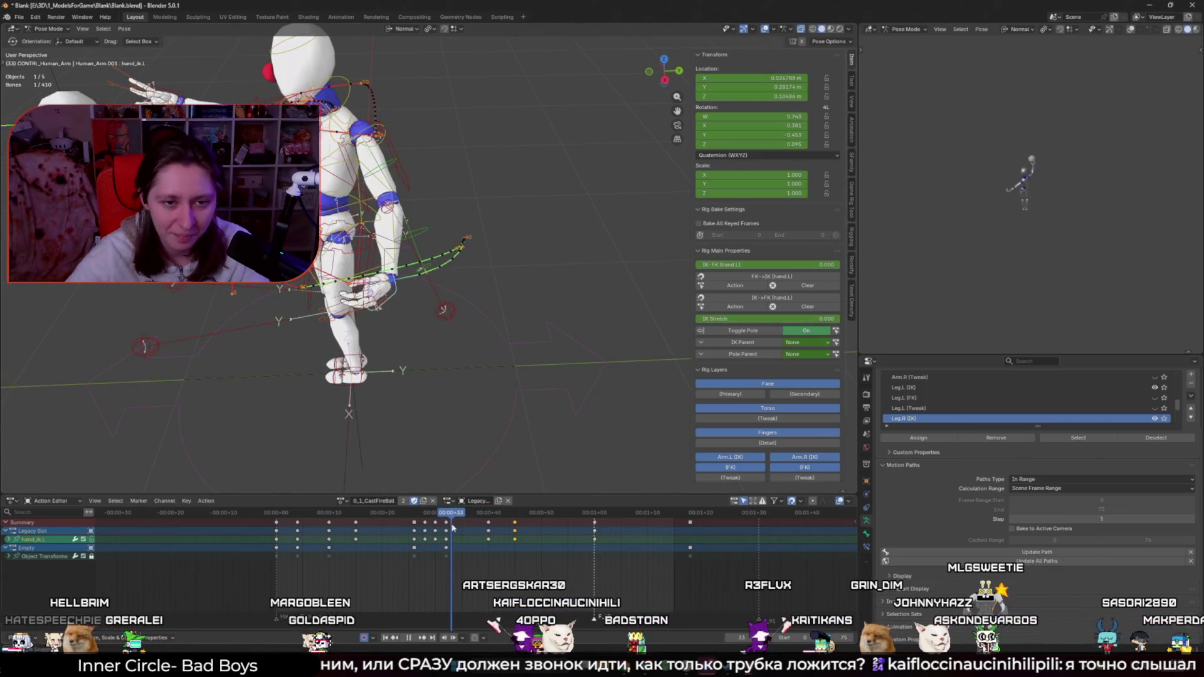
key("space")
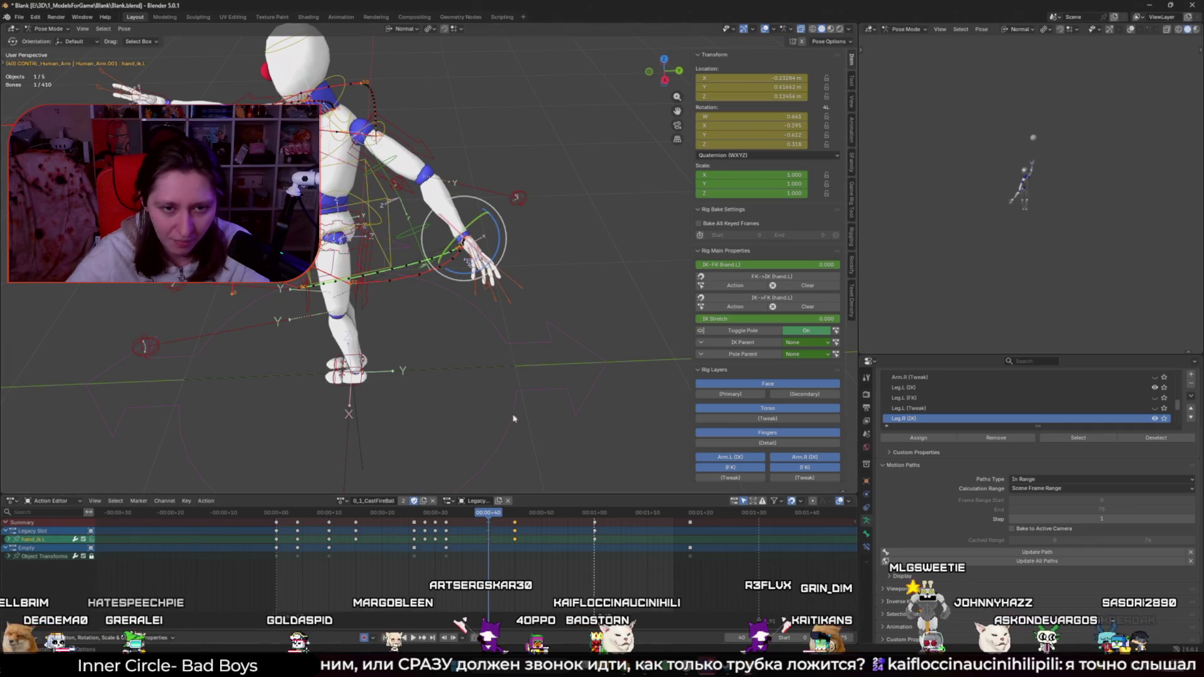
left_click(517, 197, "shift")
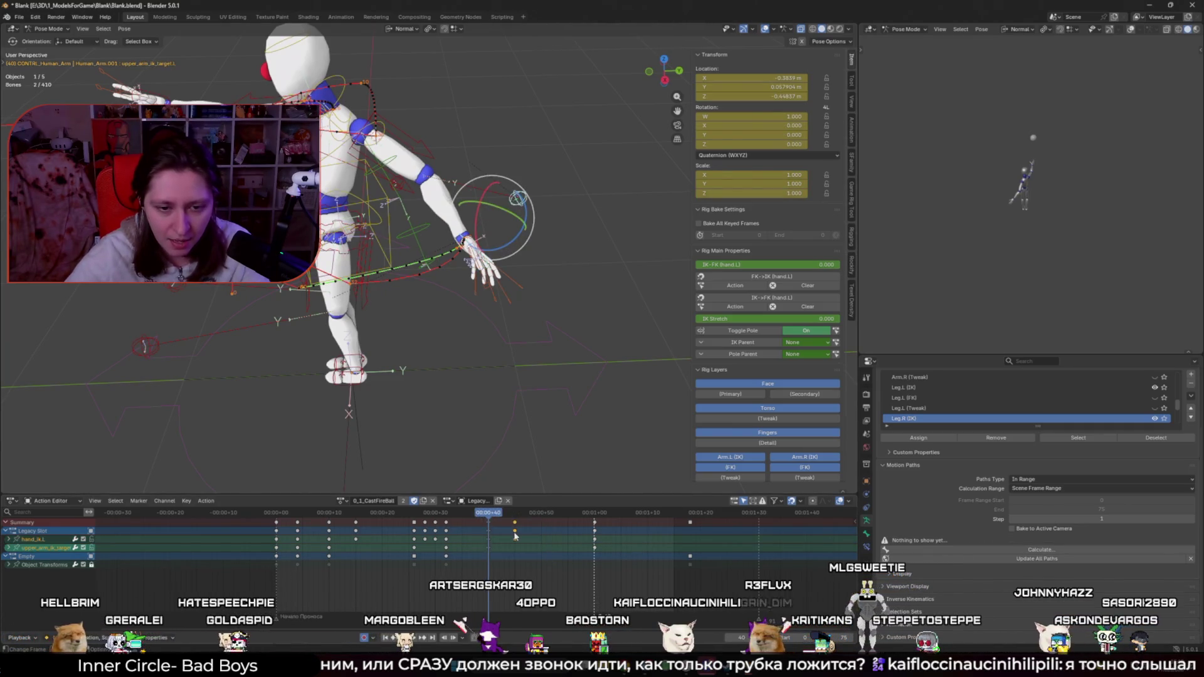
middle_click_drag(502, 326, 446, 326)
left_click_drag(433, 207, 539, 301, "shift")
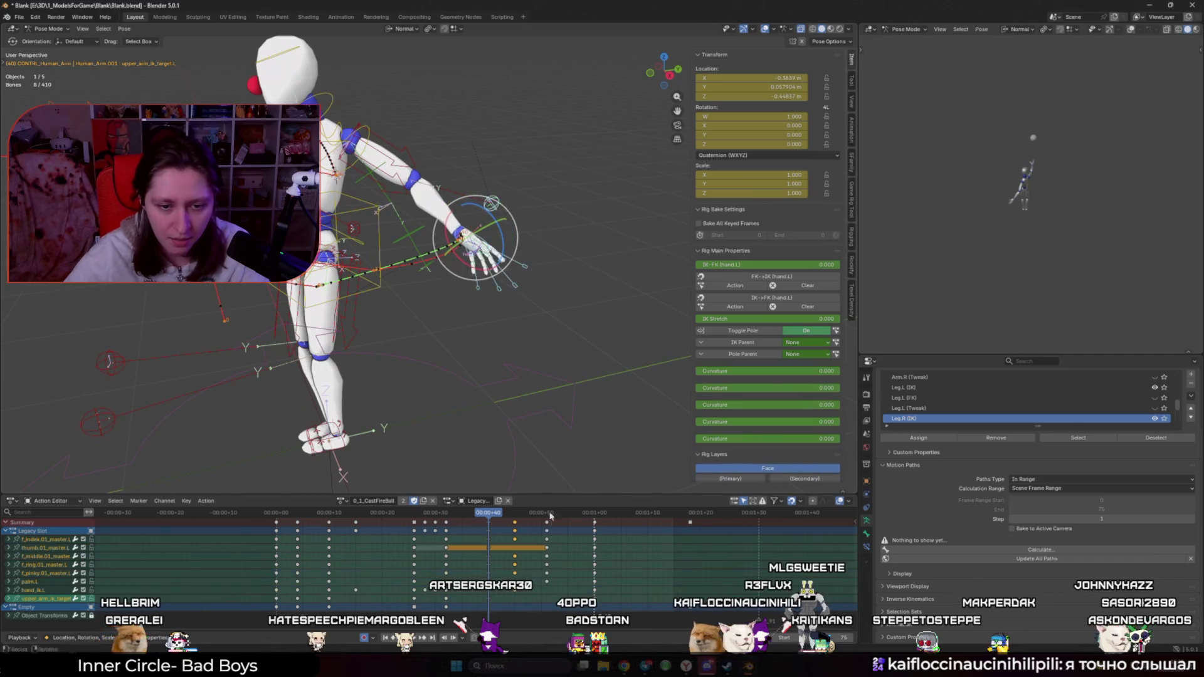
Step: Shift the selected hand and arm keys slightly earlier and replay from frame 6
left_click(307, 512)
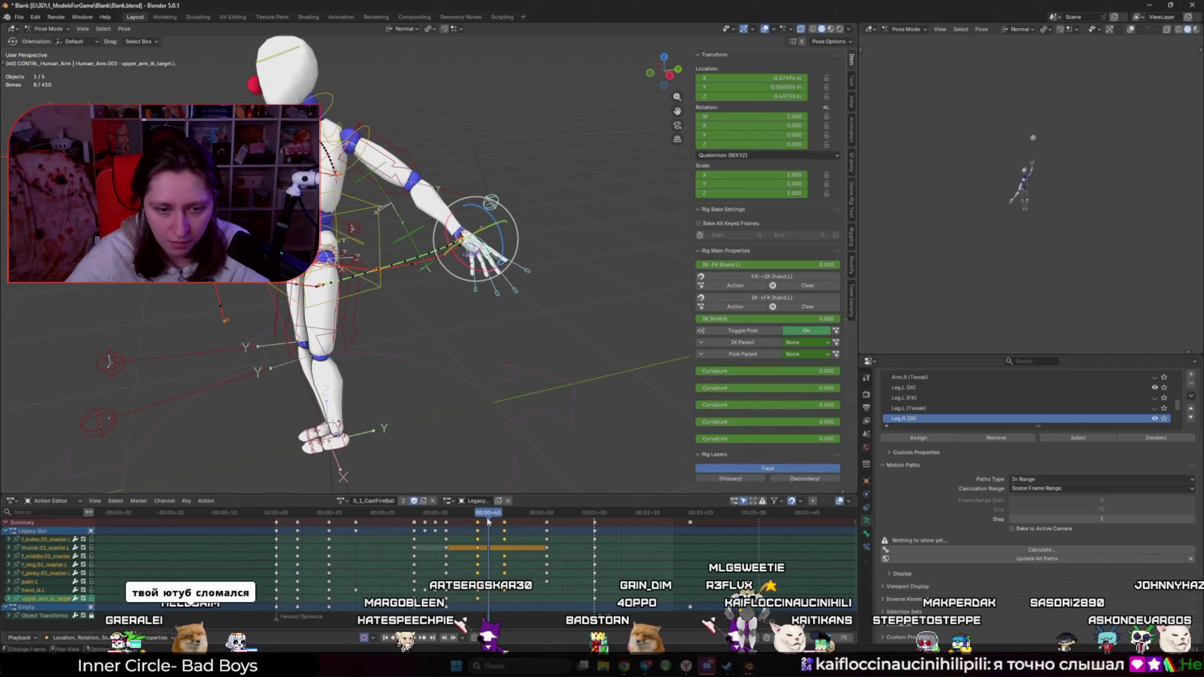
key("space")
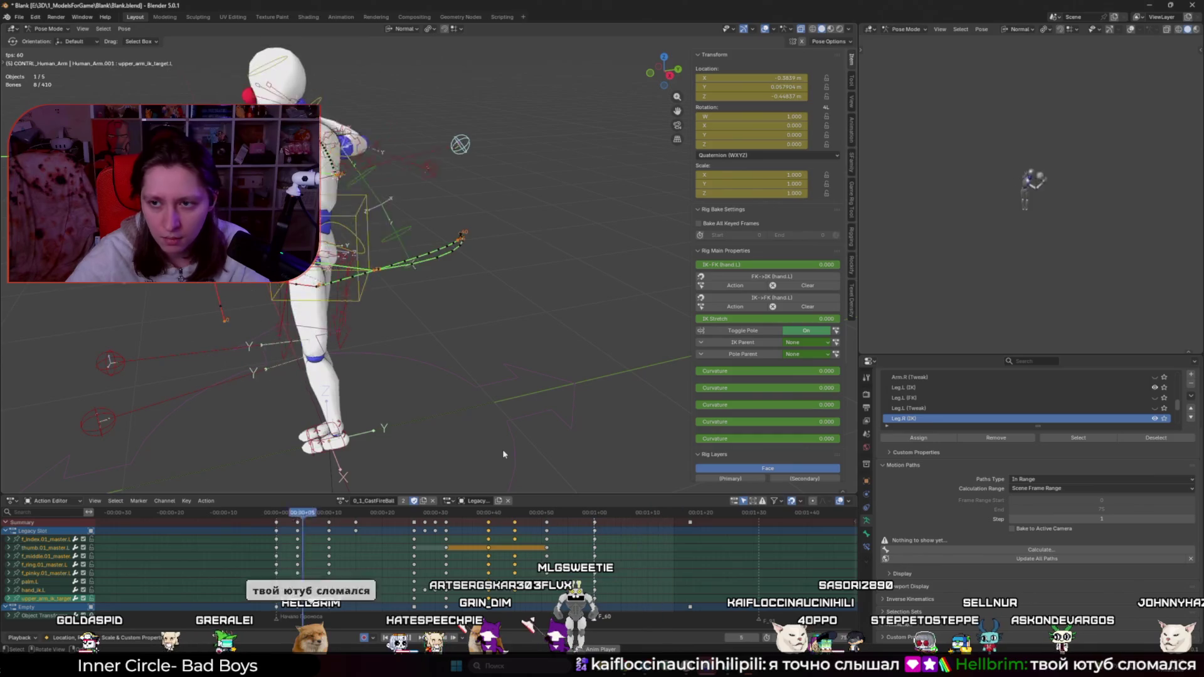
key("space")
key("g")
left_click(519, 534)
key("space")
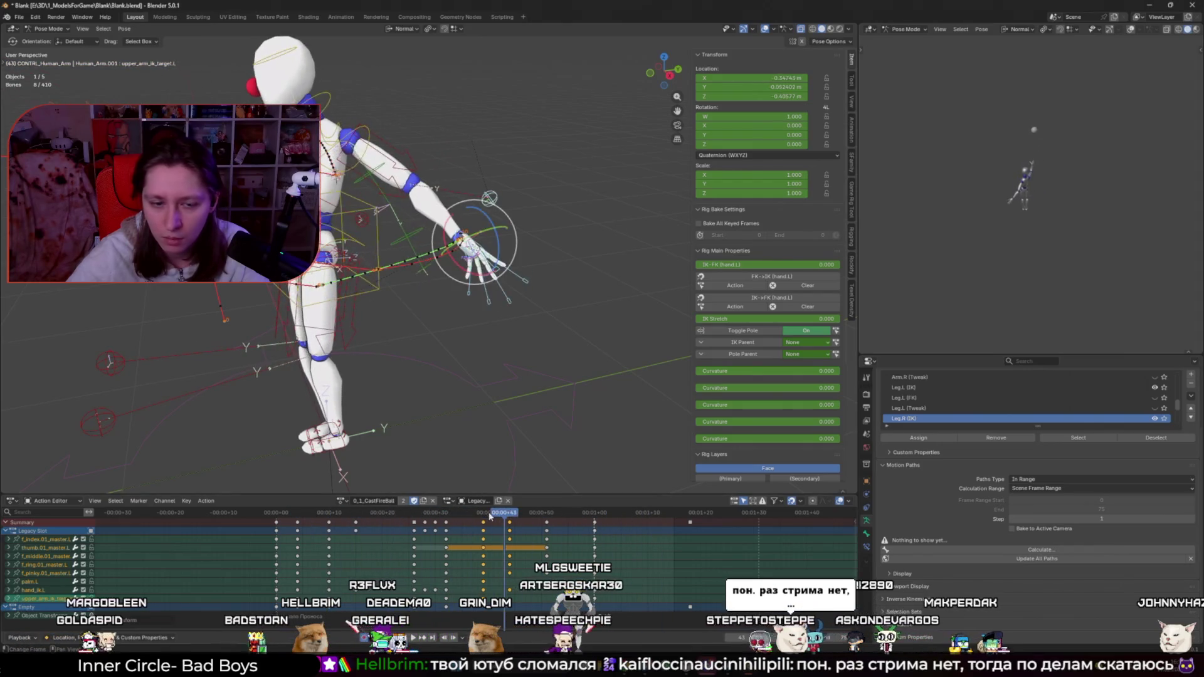
key("space")
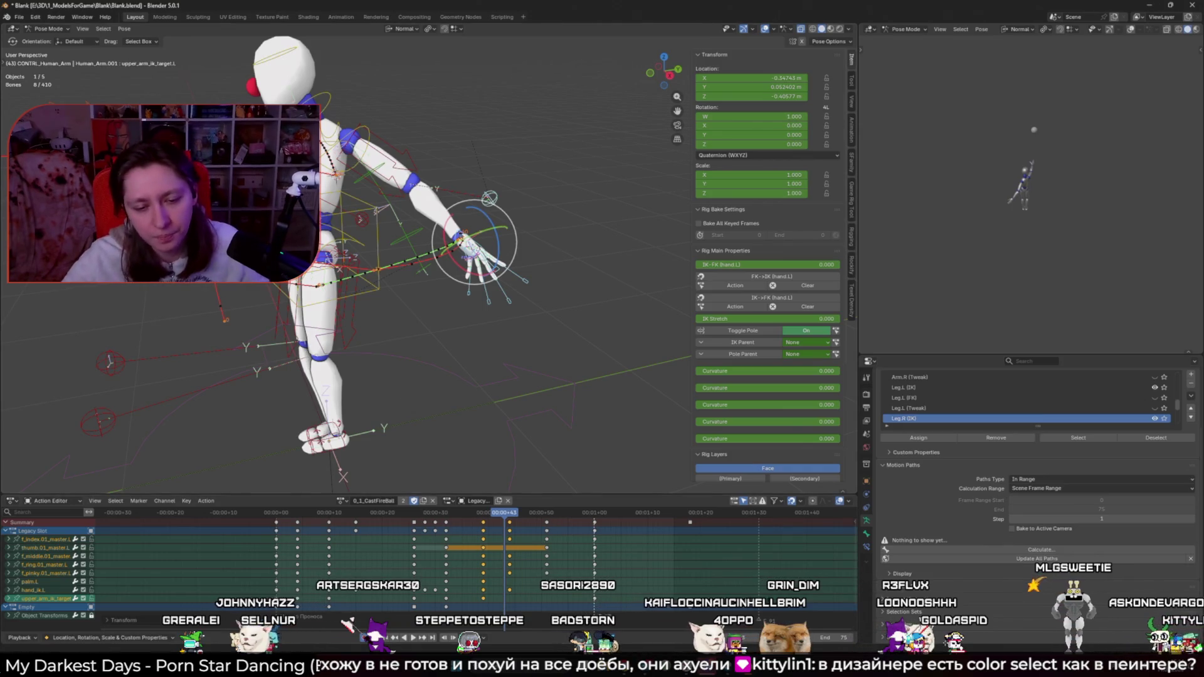
key("super")
type("ЫГИЫЕ")
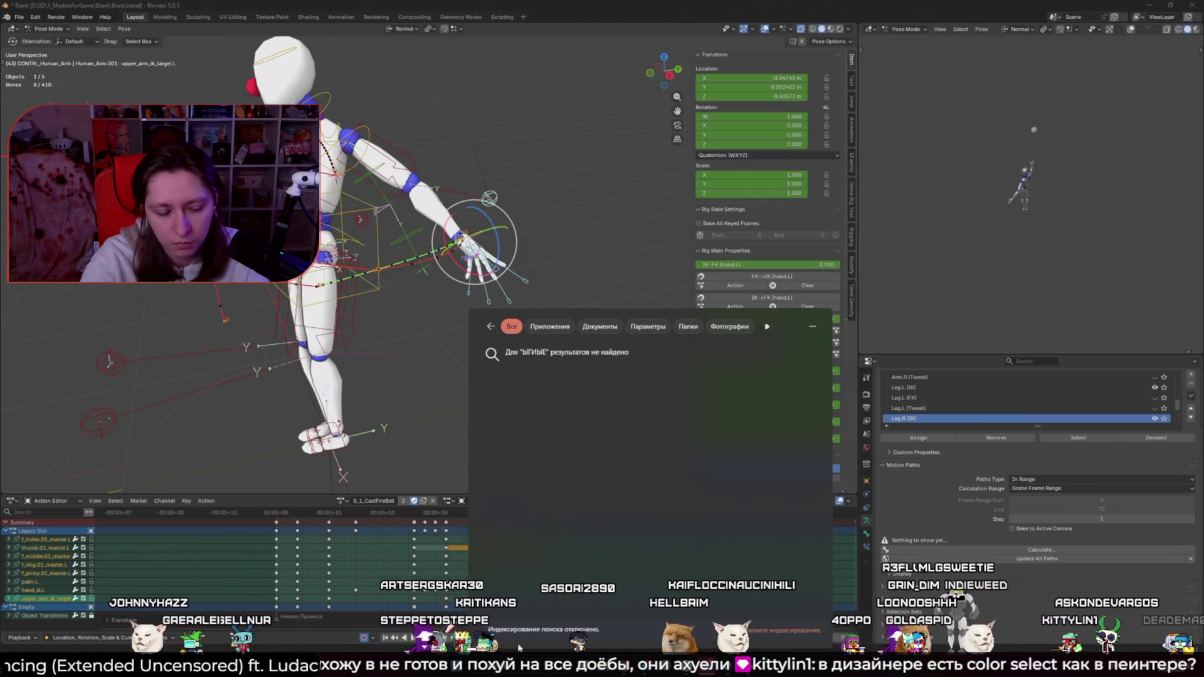
type("subst")
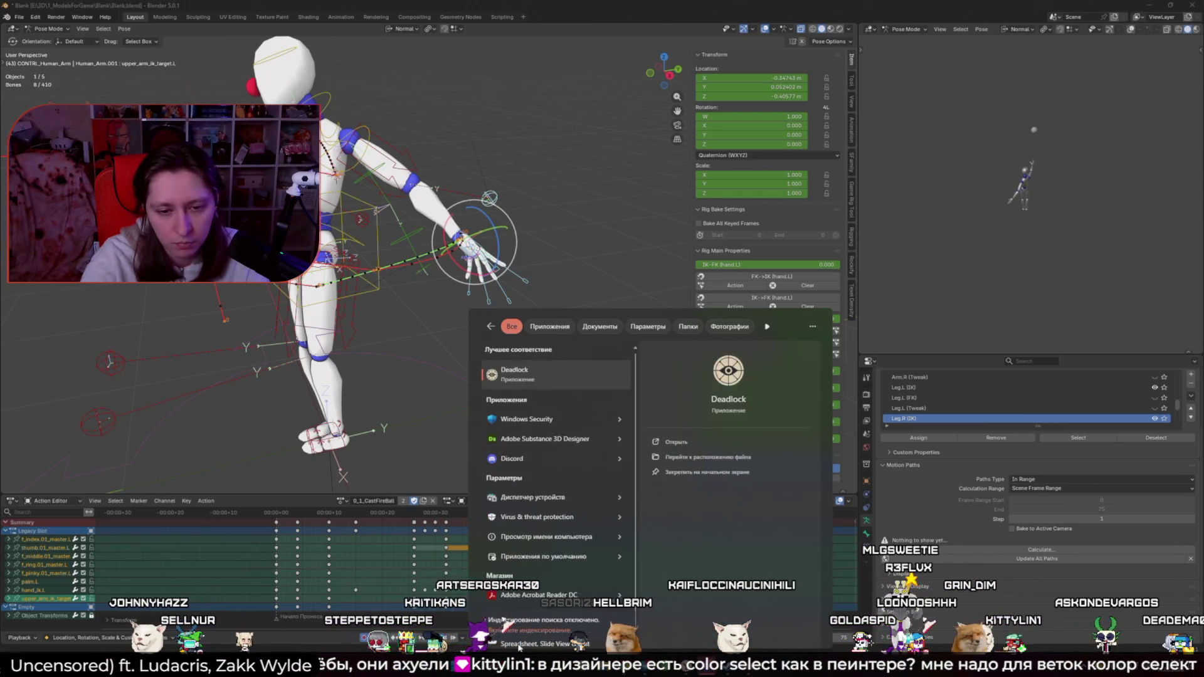
Step: Launch Adobe Substance 3D Designer from the 'subst' Start menu results
key("Return")
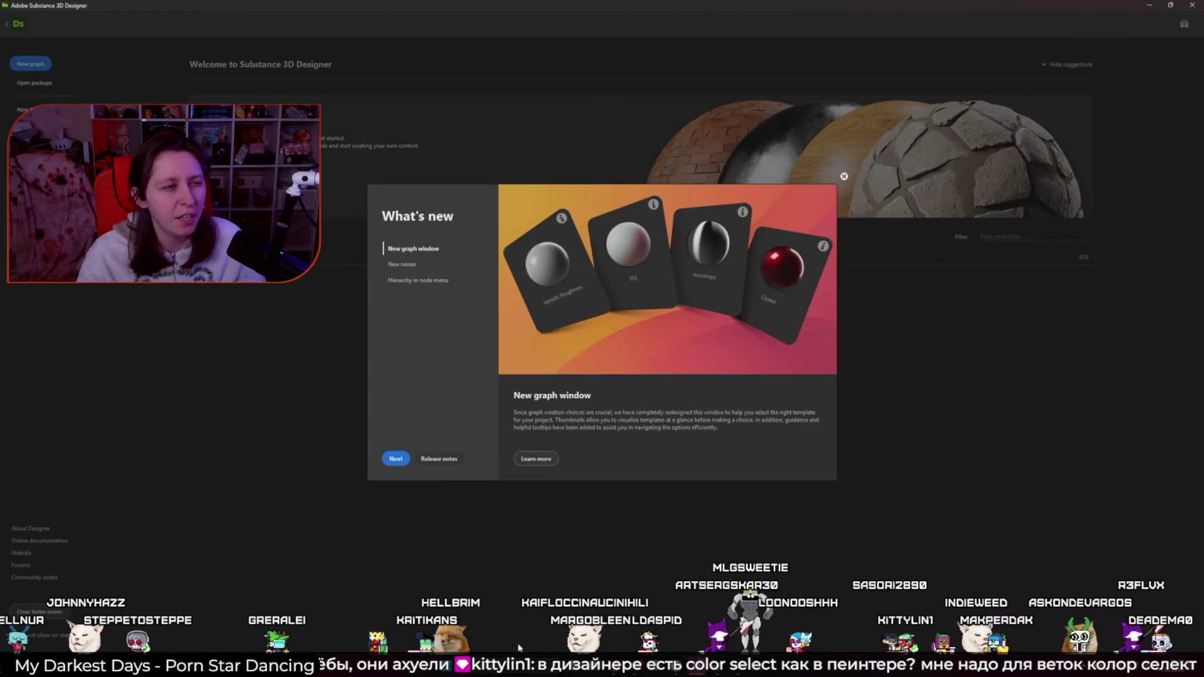
Step: Dismiss What's new, create a default new graph, then quit Designer without saving
key("Escape")
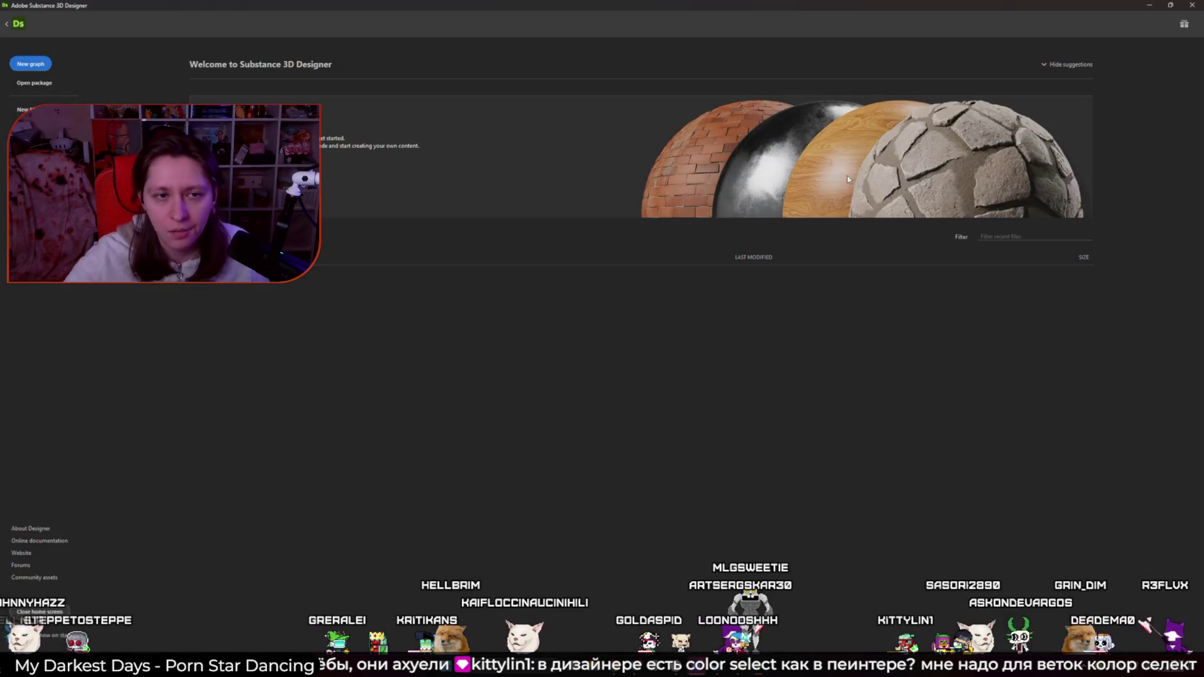
left_click(36, 66)
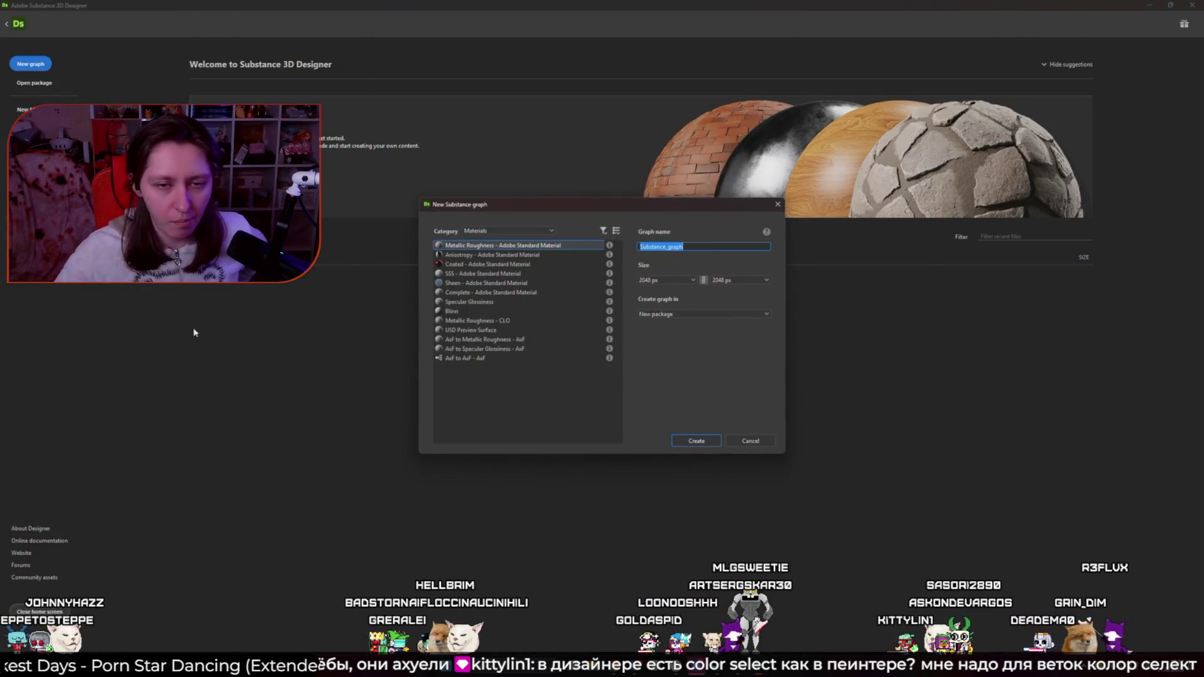
left_click(693, 441)
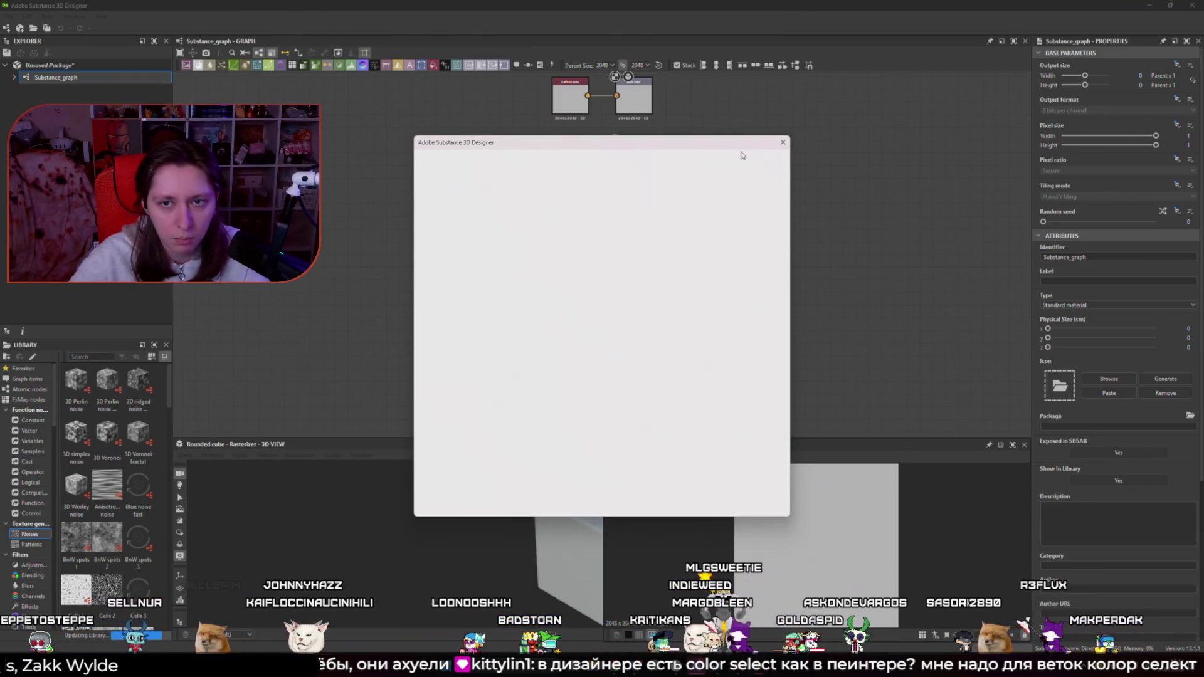
left_click(644, 337)
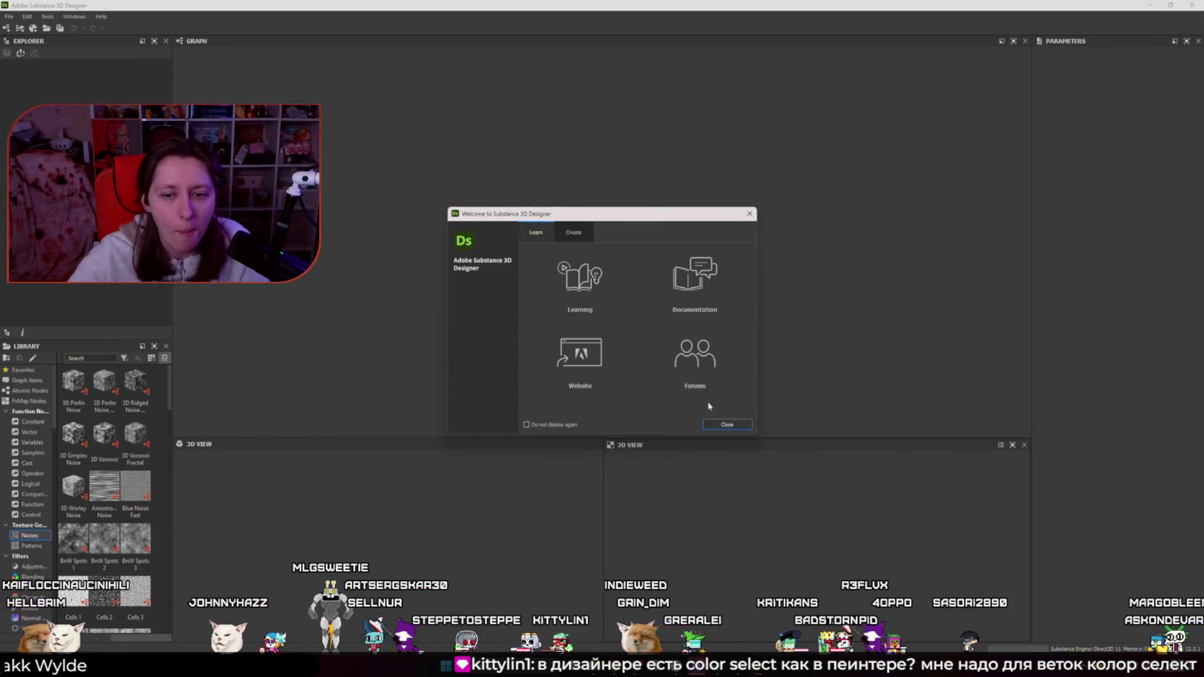
Step: After relaunching, close the welcome dialog and create a new empty Substance graph
left_click(732, 420)
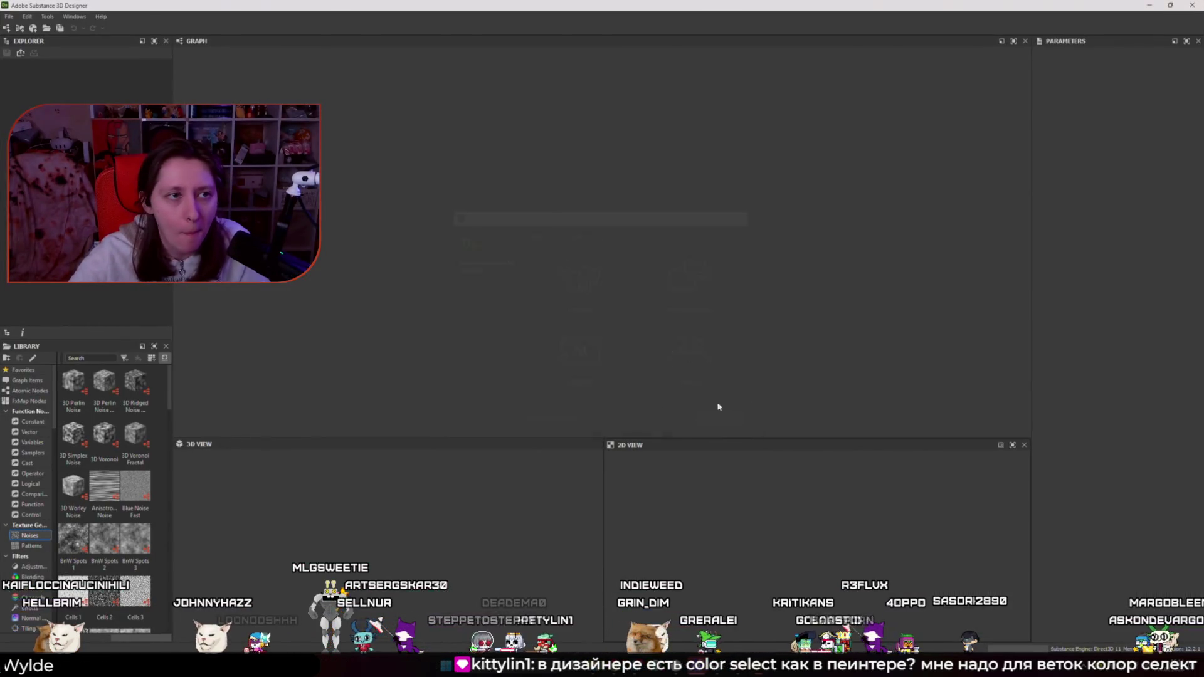
left_click(9, 16)
mouse_move(16, 30)
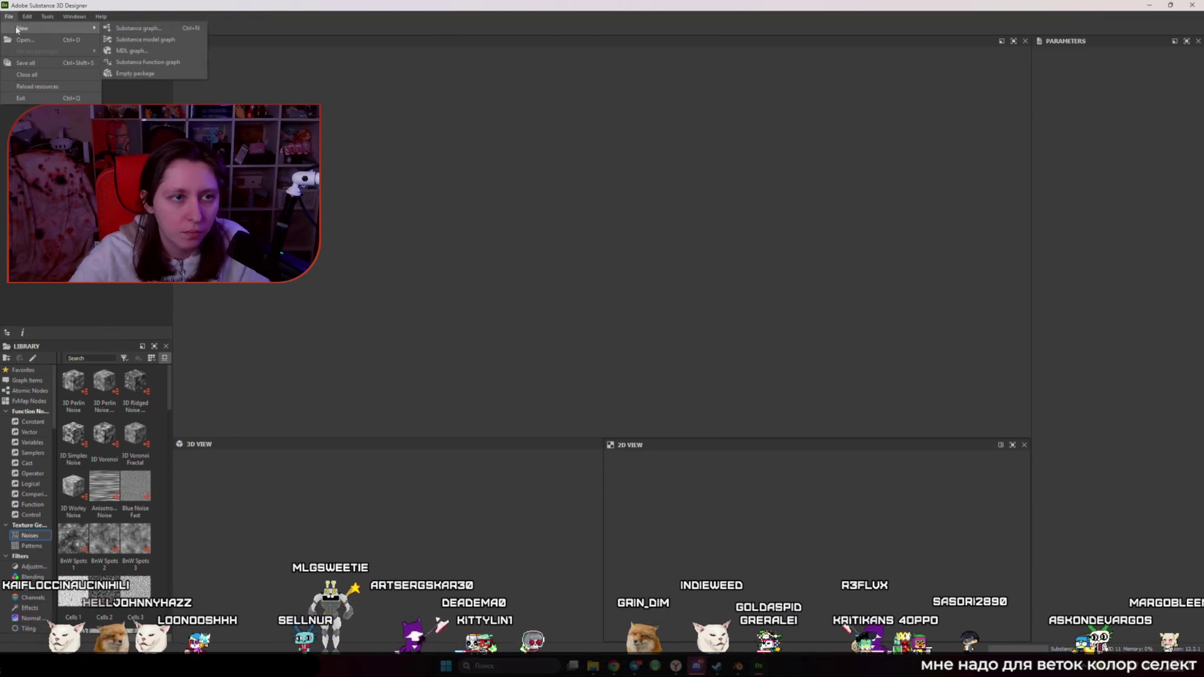
left_click(138, 28)
left_click(703, 440)
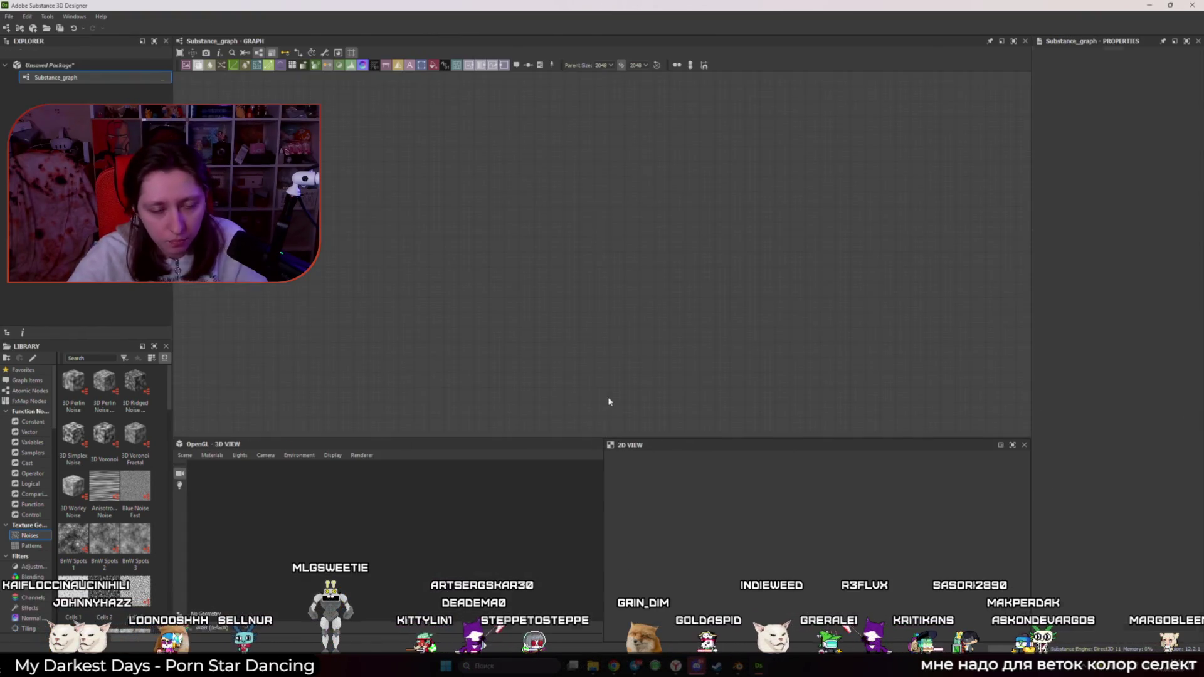
Step: Add a Gradient Map node to the graph through a node search for 'gra'
left_click(27, 17)
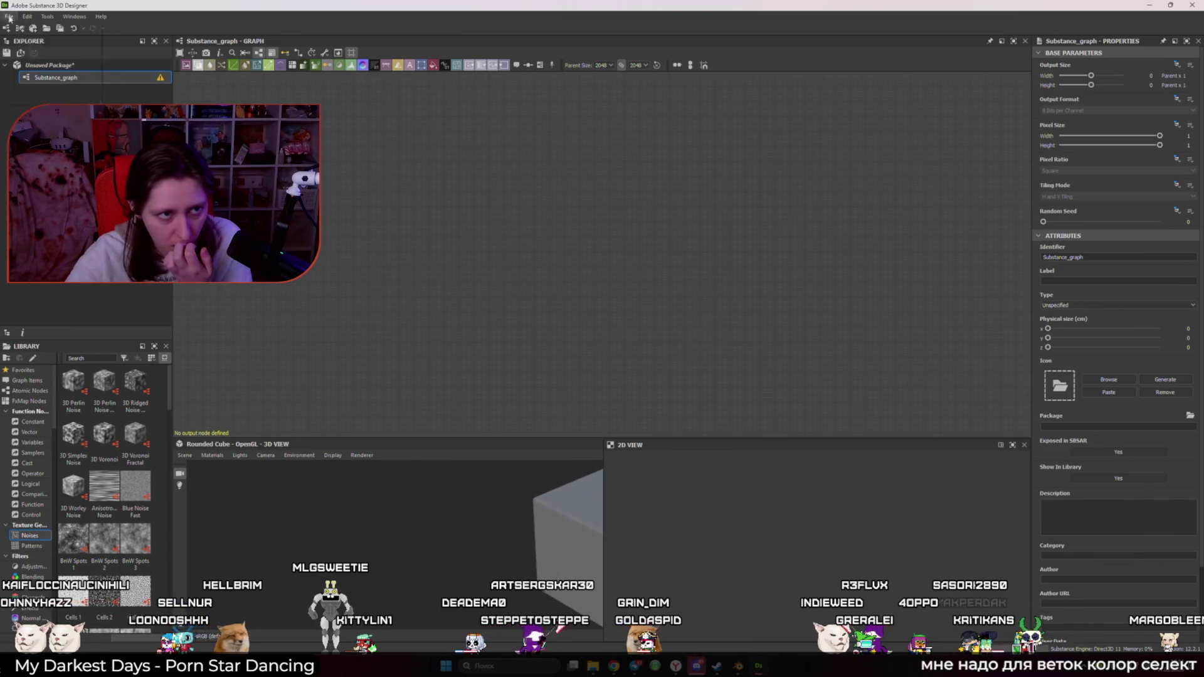
left_click(510, 236)
key("space")
type("g")
key("BackSpace")
key("BackSpace")
type("gra")
key("Return")
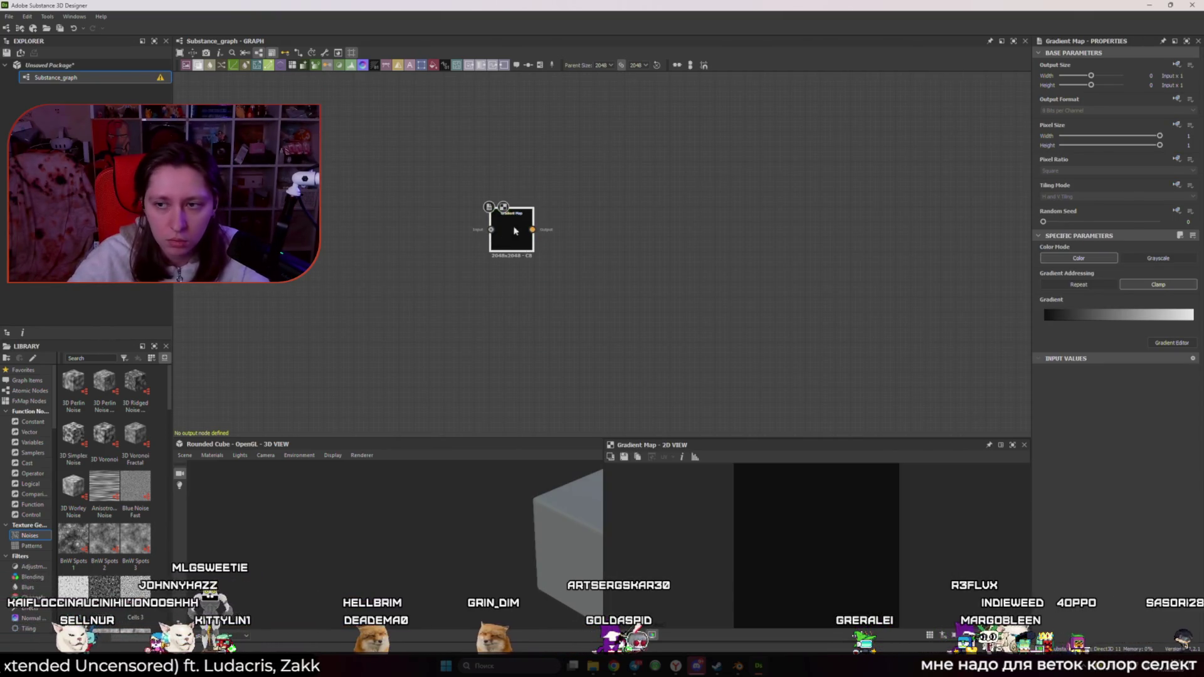
Step: Add a gradient key at 0.420 with a picked muted pink colour, then close the editor
left_click(1161, 344)
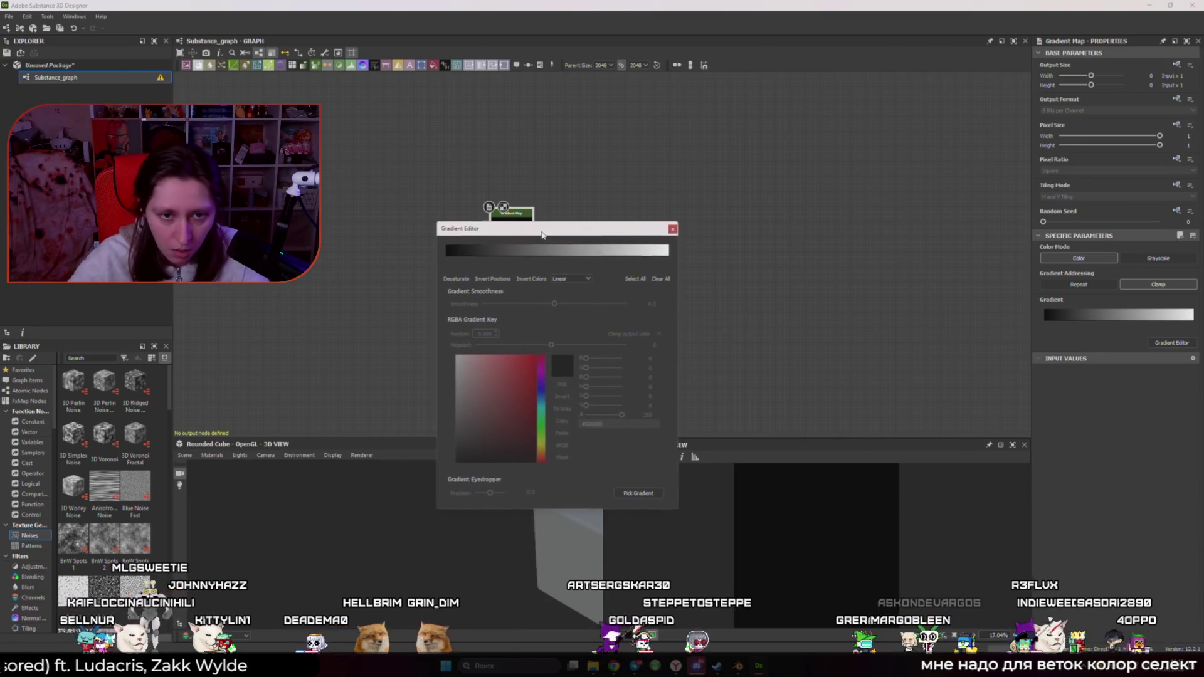
left_click(576, 251)
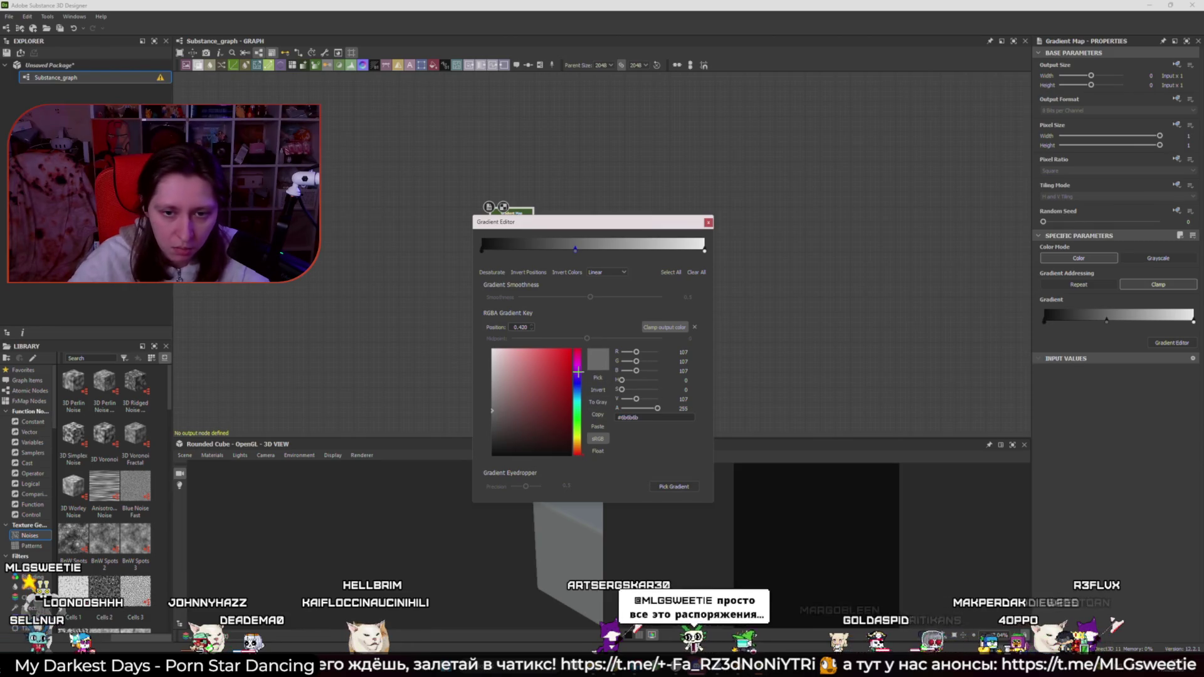
left_click(599, 378)
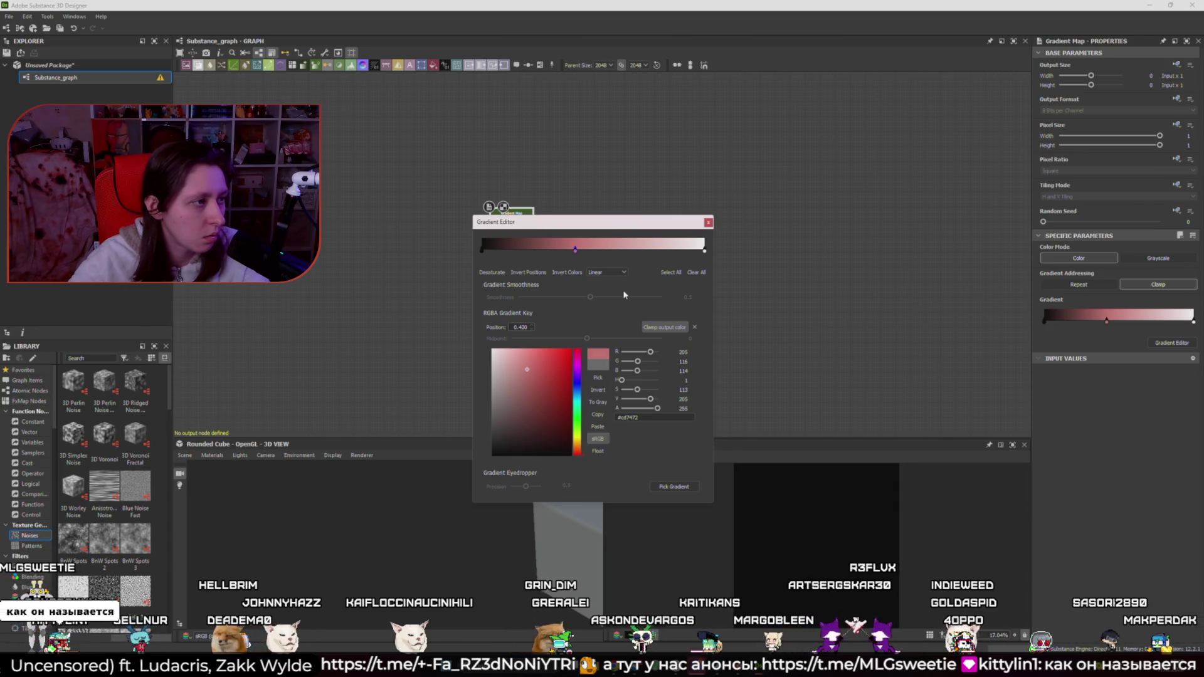
left_click_drag(499, 226, 554, 263)
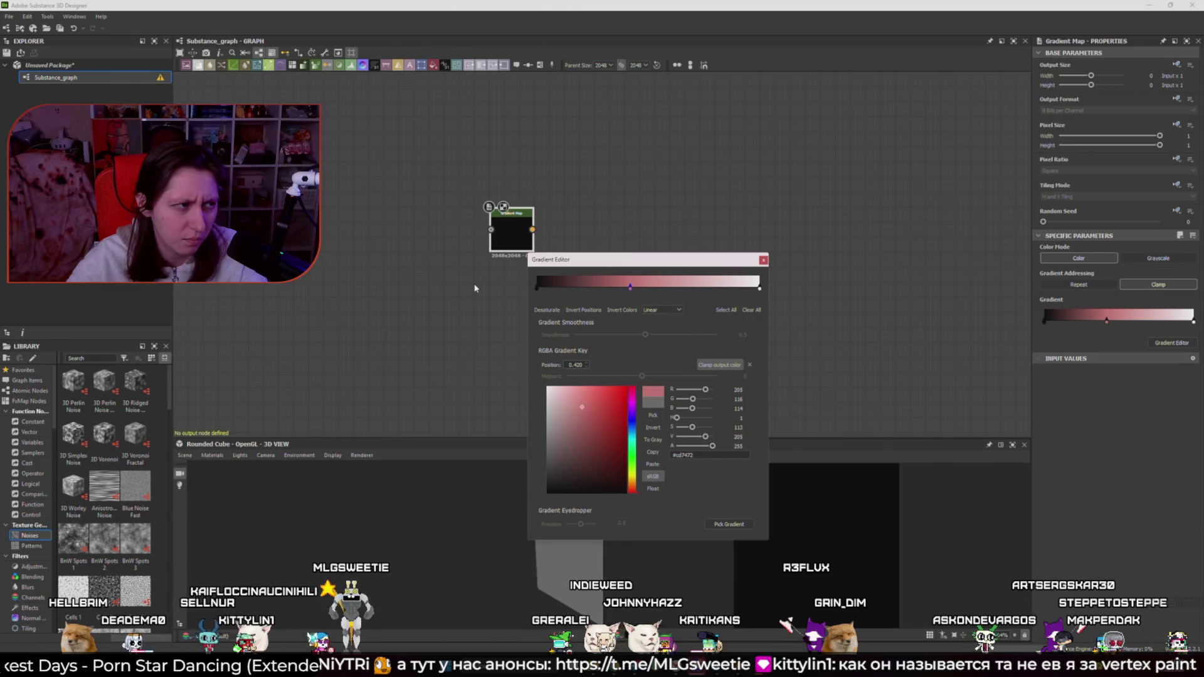
left_click(763, 259)
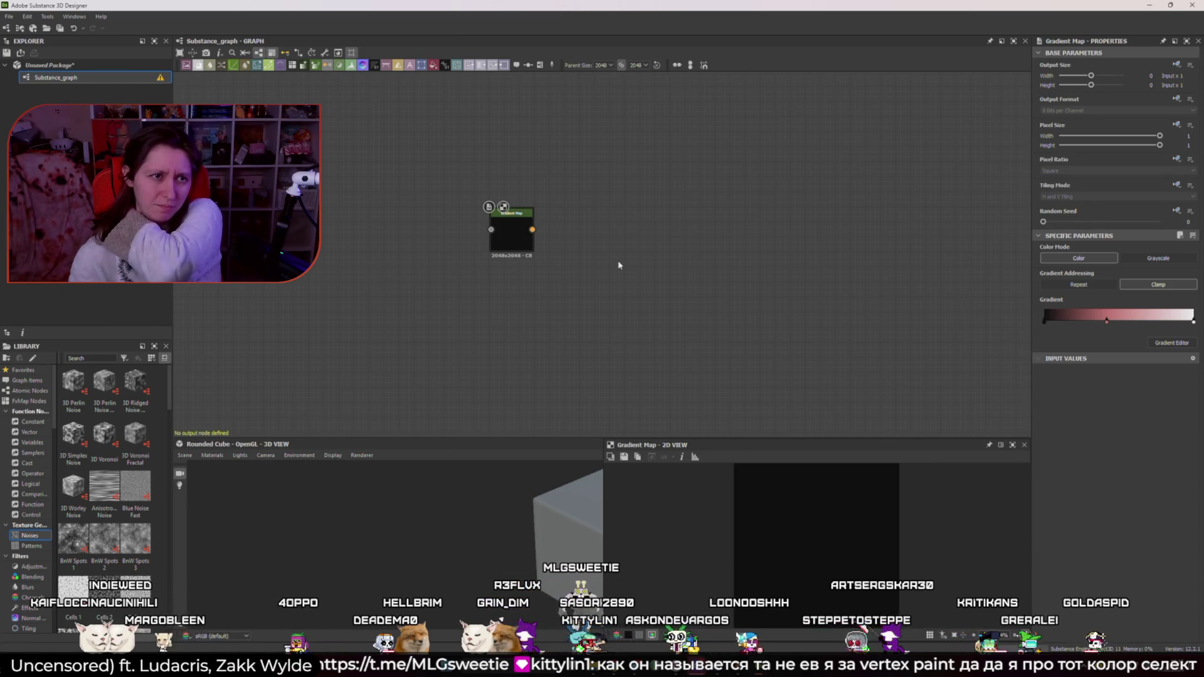
Step: Cancel a 'color s' node search and close Substance Designer from its window button
key("space")
type("color se")
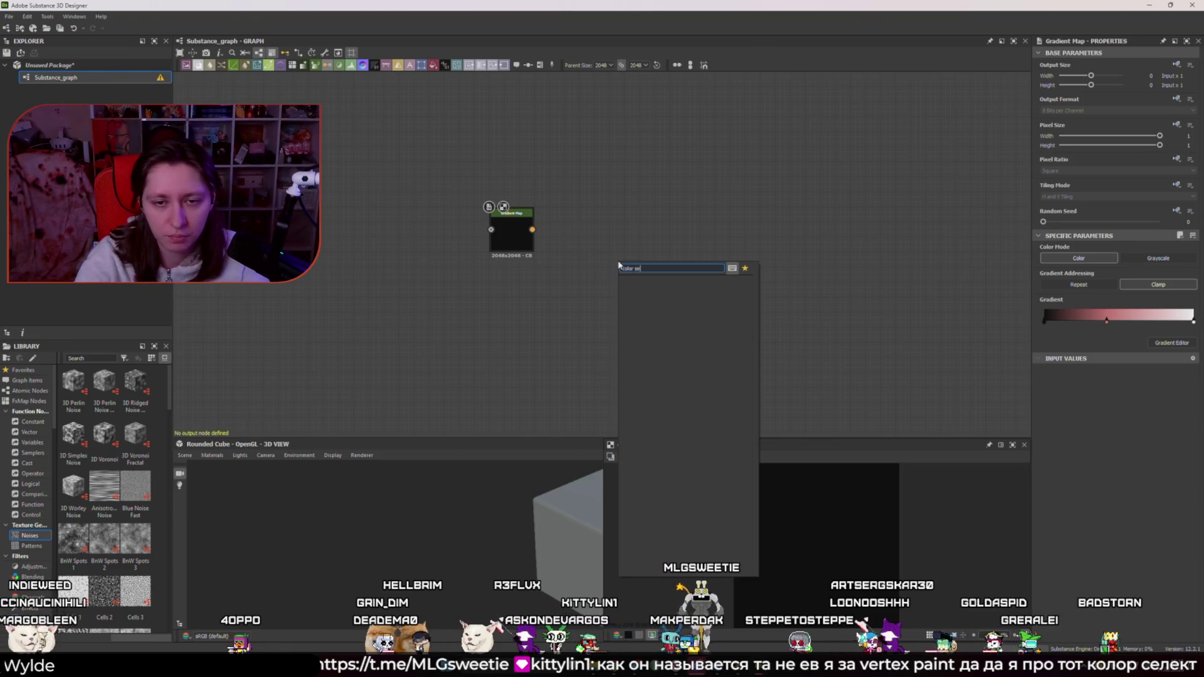
key("Escape")
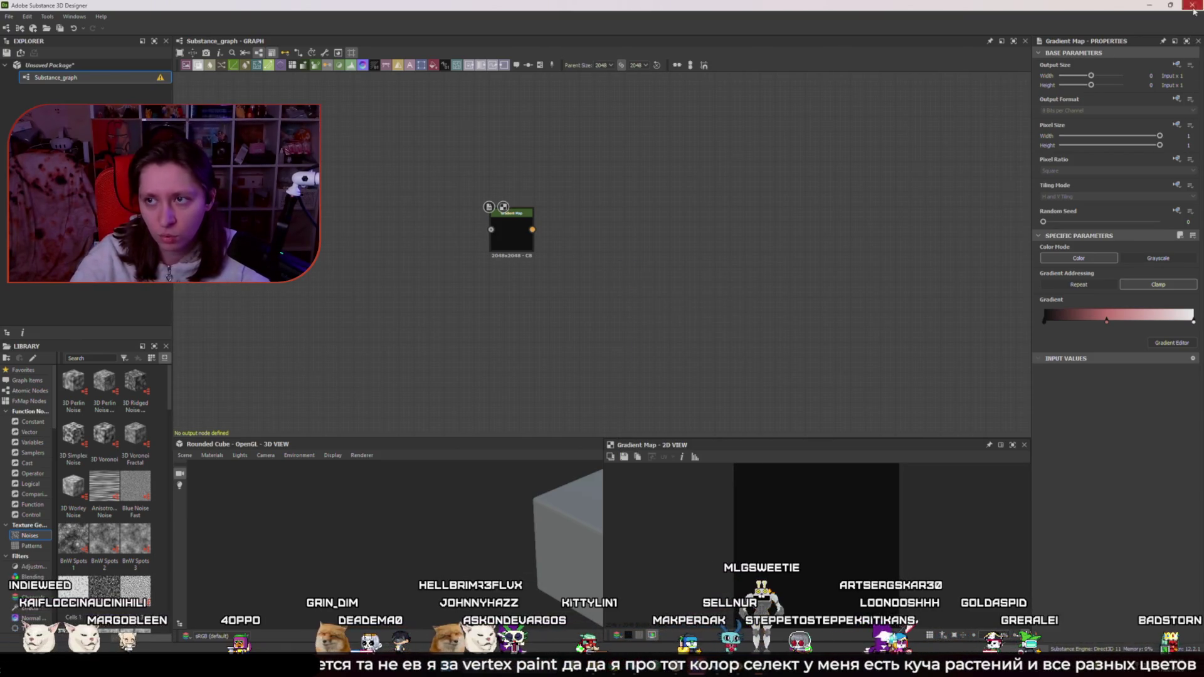
left_click(1193, 7)
Step: Close Designer without saving, then replay the Blender arm animation and scrub to frame 53
left_click(603, 341)
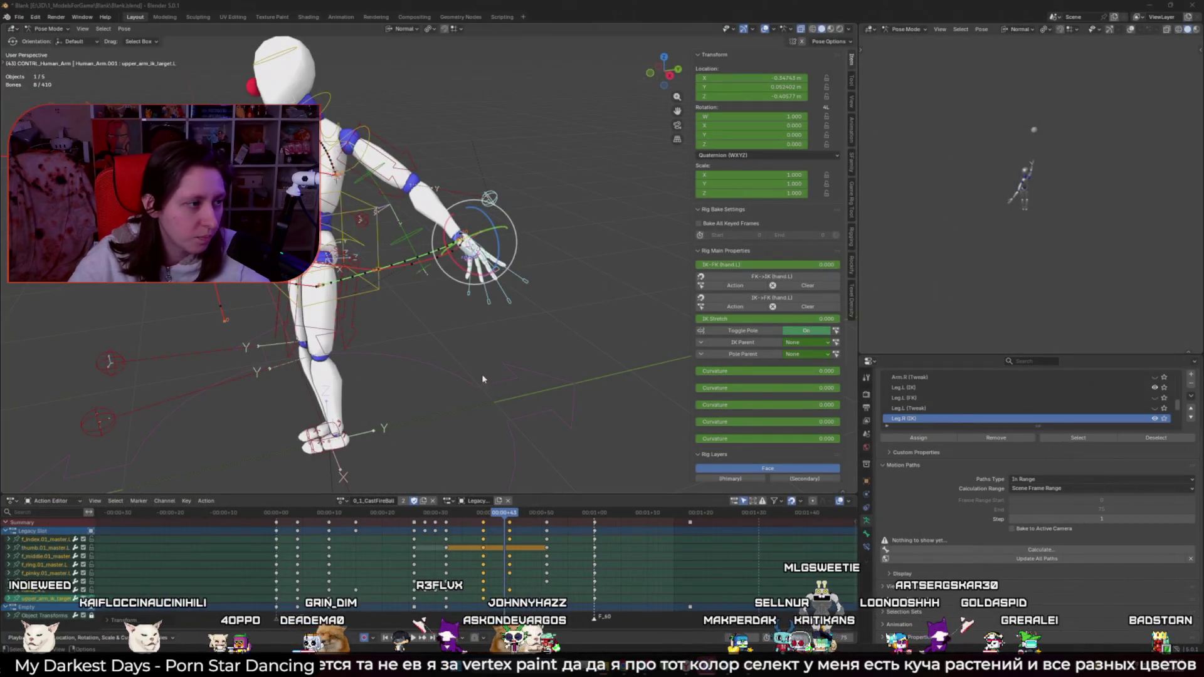
mouse_move(402, 306)
middle_mouse_down()
mouse_move(452, 304)
mouse_move(426, 306)
middle_mouse_up()
key("space")
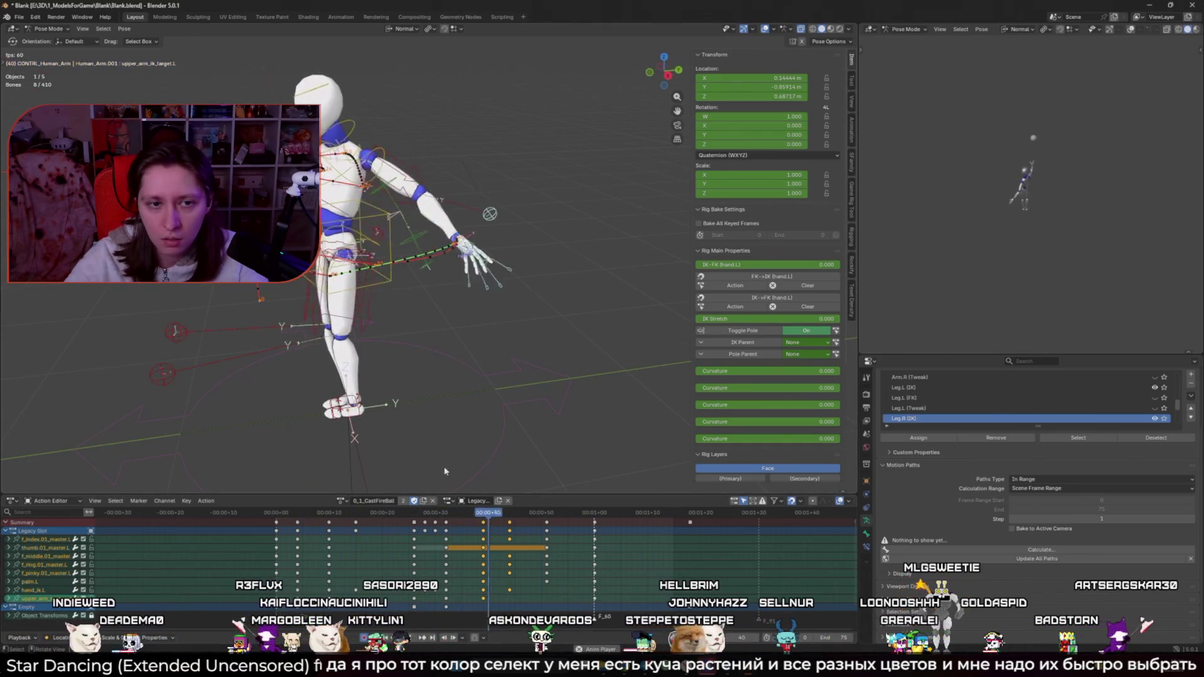
key("Escape")
mouse_move(510, 523)
left_mouse_down()
mouse_move(451, 523)
mouse_move(557, 524)
mouse_move(421, 523)
mouse_move(509, 527)
left_mouse_up()
scroll(464, 408, "up", 3)
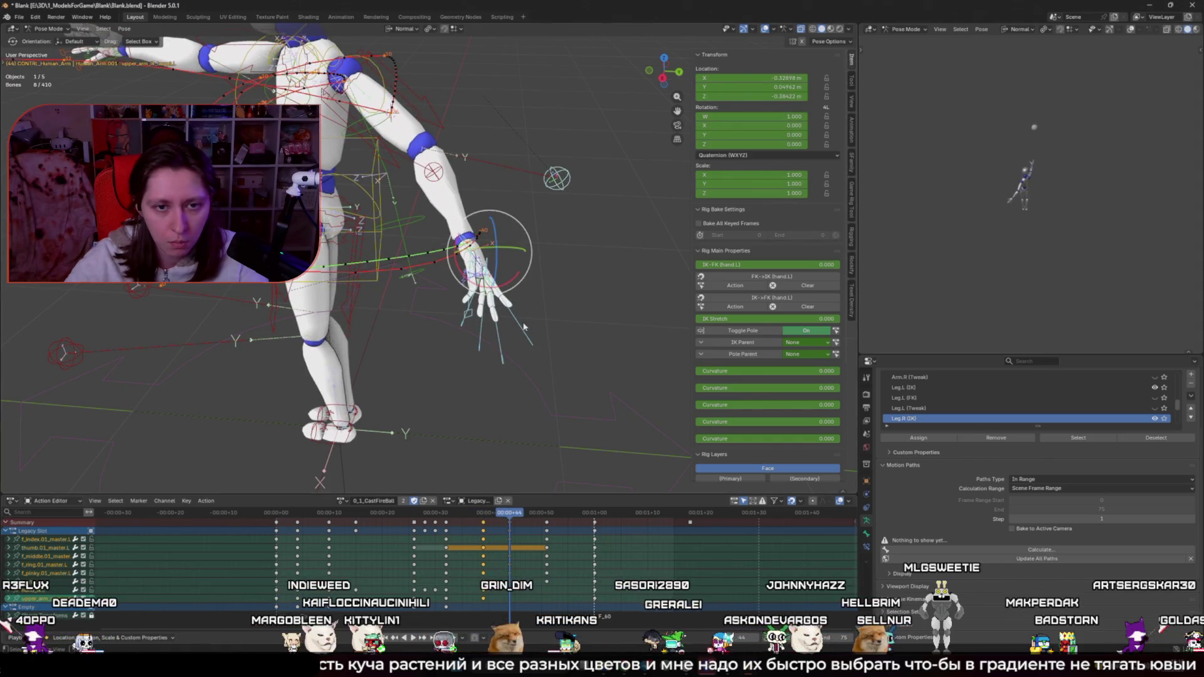
middle_click_drag(522, 329, 540, 308)
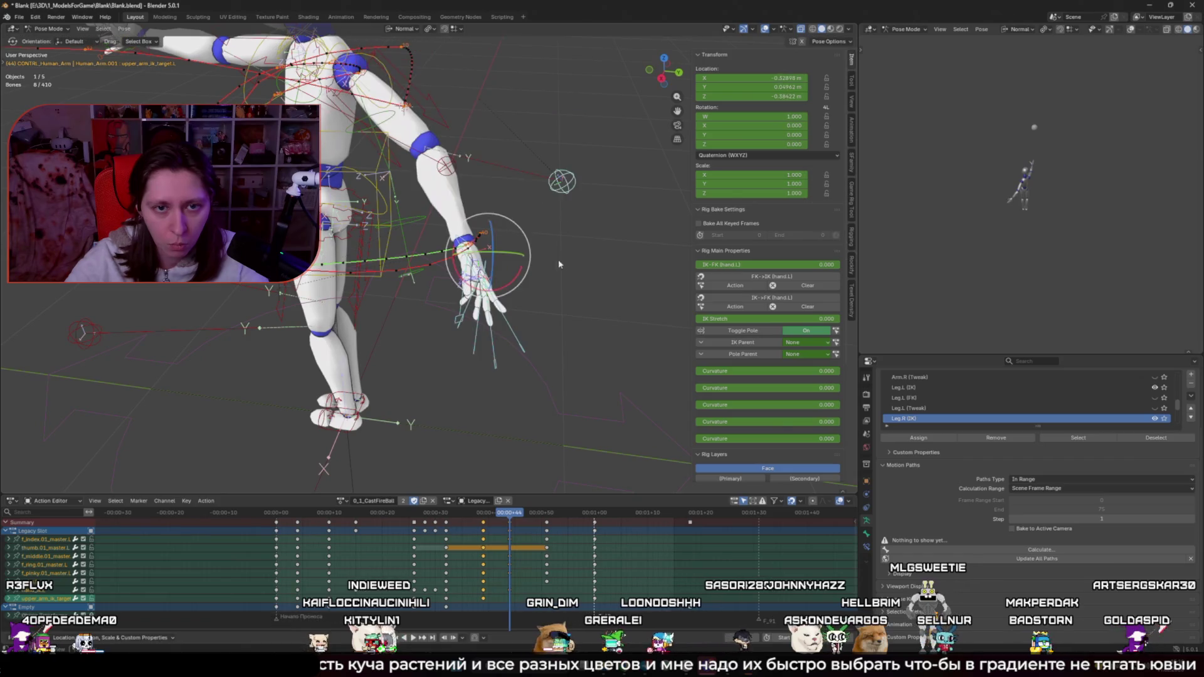
Step: Select the left hand IK control and move it to a new keyed position
left_click(485, 278)
key("g")
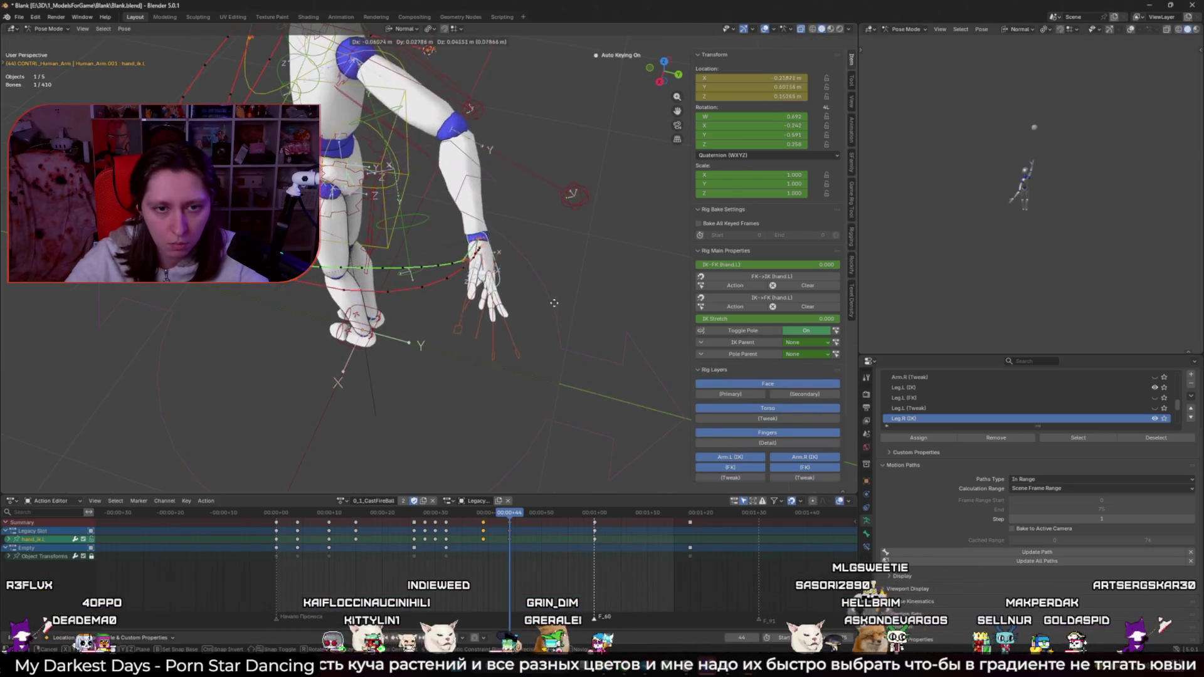
left_click(565, 290)
middle_click_drag(555, 293, 593, 290)
mouse_move(533, 431)
middle_mouse_down()
mouse_move(542, 364)
mouse_move(590, 287)
middle_mouse_up()
key("g")
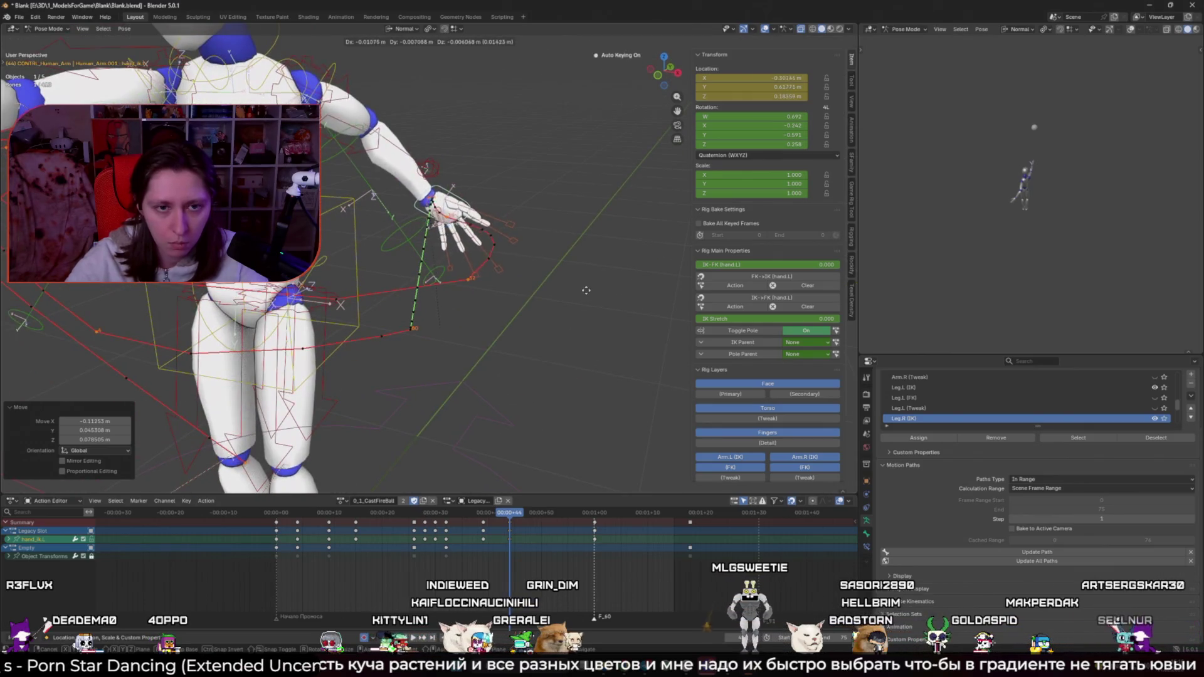
left_click(570, 303)
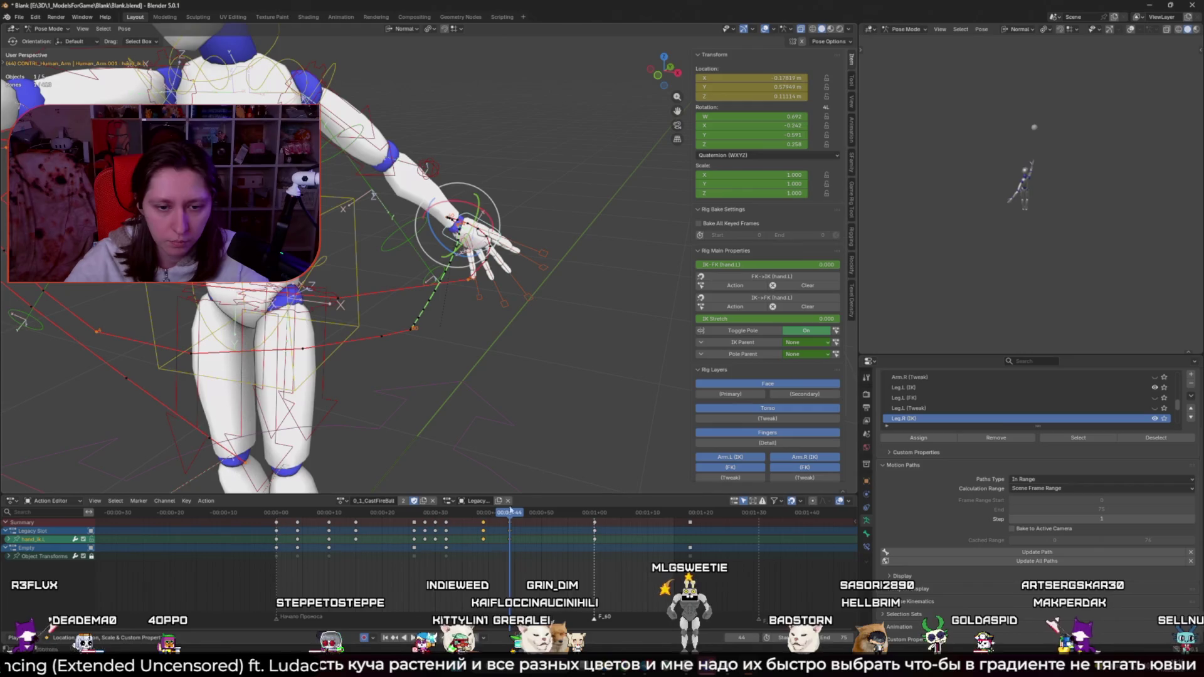
Step: Review the animation from frame 39 and reposition the hand control around frame 45
left_click(484, 513)
key("space")
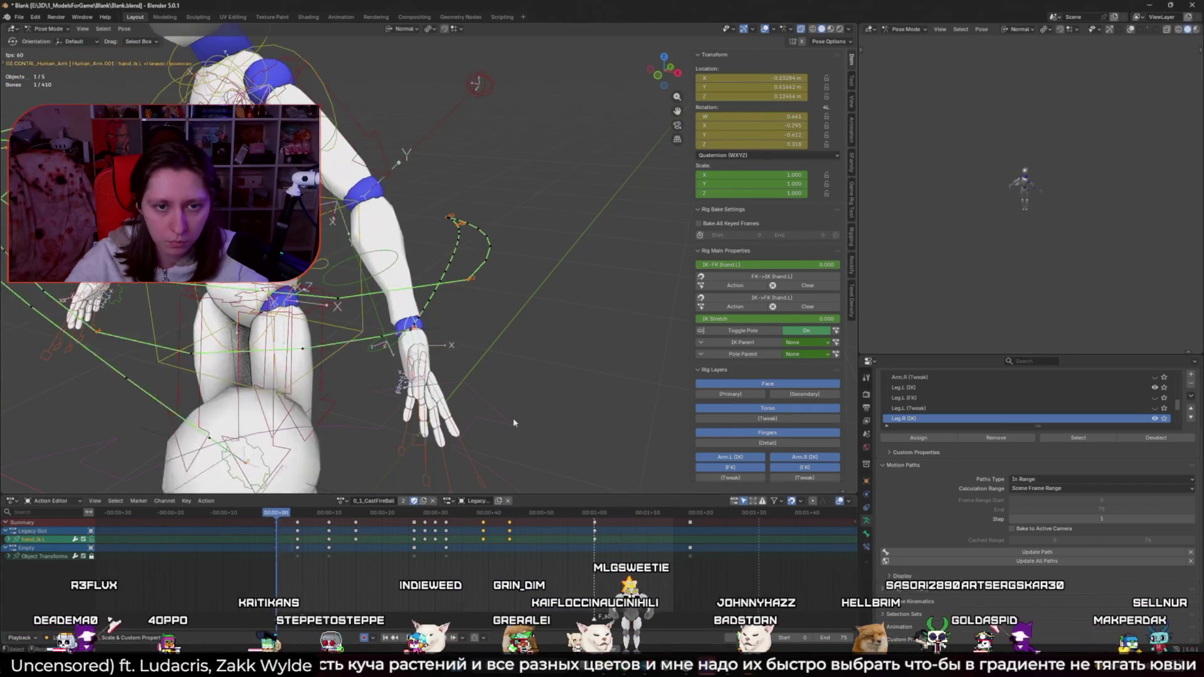
key("Escape")
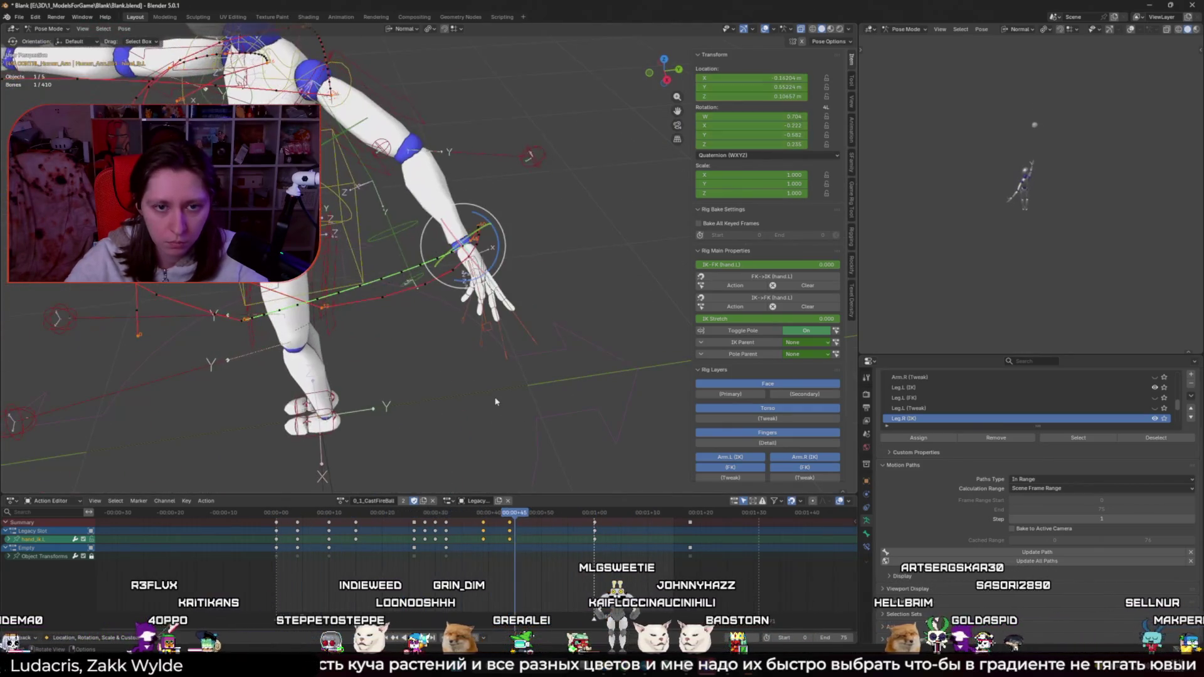
left_click_drag(482, 517, 509, 519)
middle_click_drag(489, 351, 508, 426)
key("g")
left_click(510, 377)
Step: Re-key the hand control's position at frame 39 with a slight adjustment
left_click(516, 514)
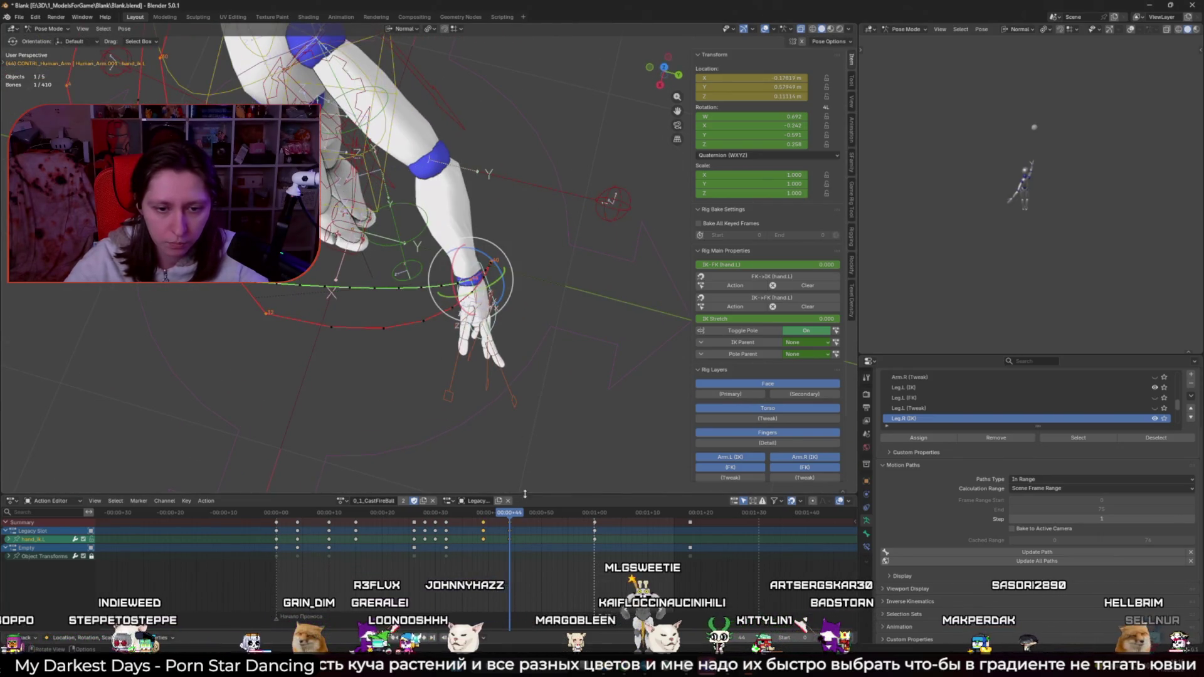
left_click_drag(509, 518, 483, 519)
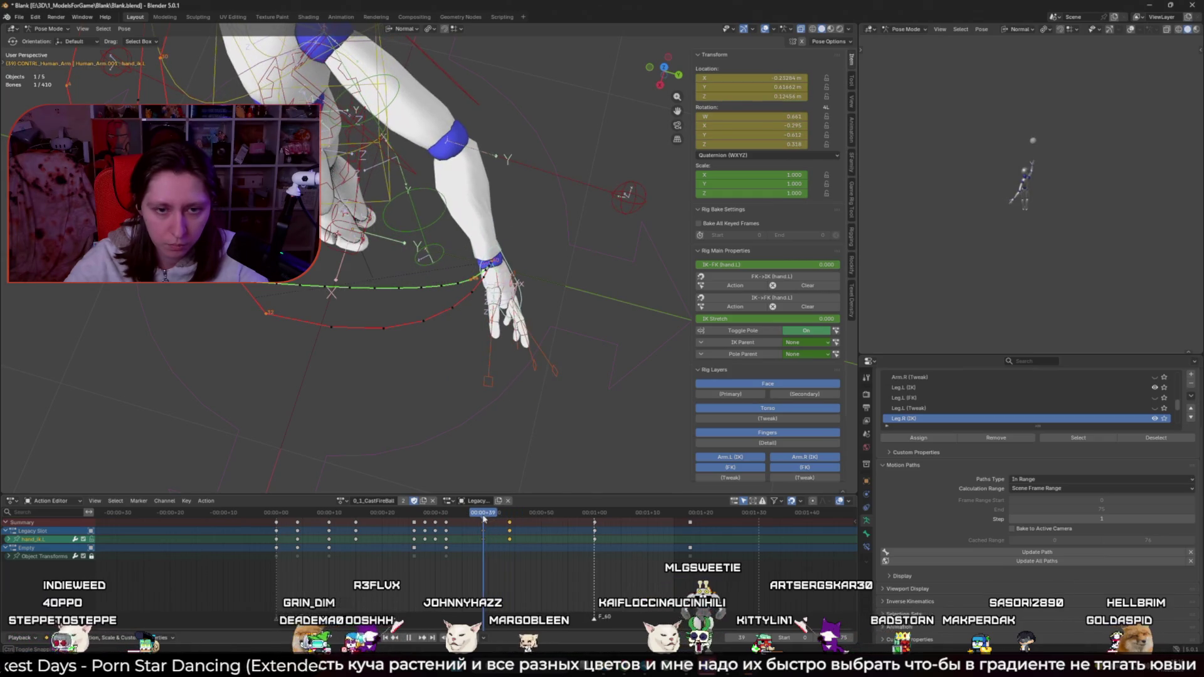
mouse_move(504, 359)
middle_mouse_down()
mouse_move(585, 313)
mouse_move(499, 426)
mouse_move(526, 409)
middle_mouse_up()
key("g")
left_click(501, 425)
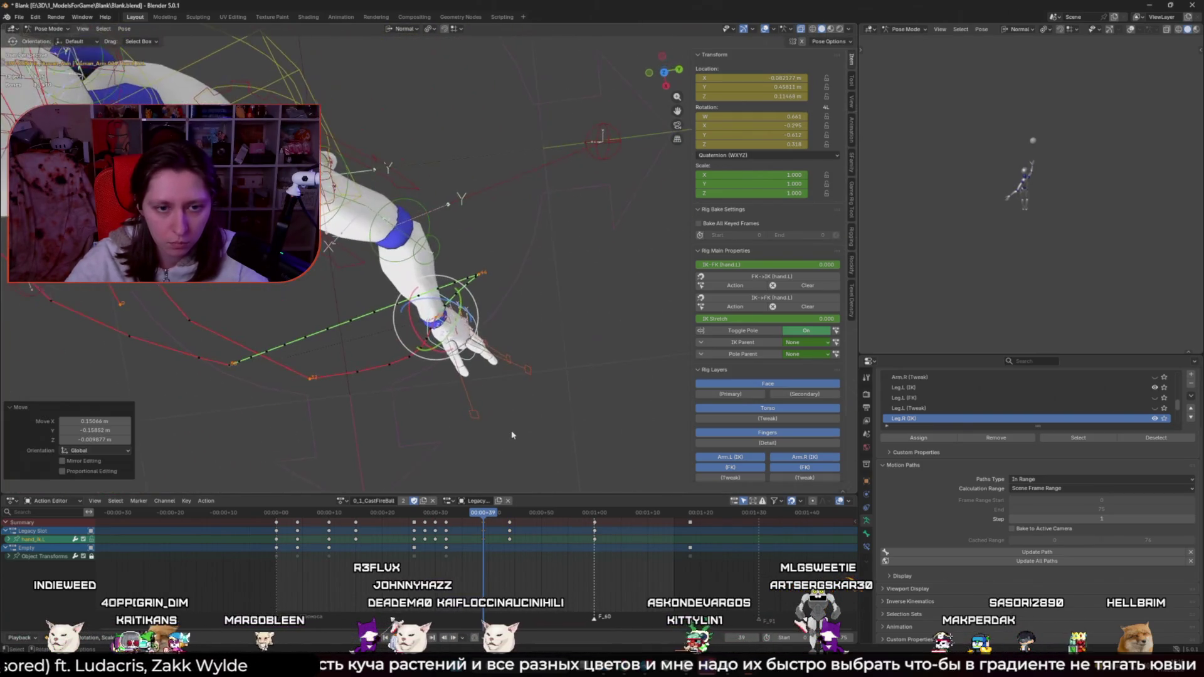
key("g")
left_click(538, 409)
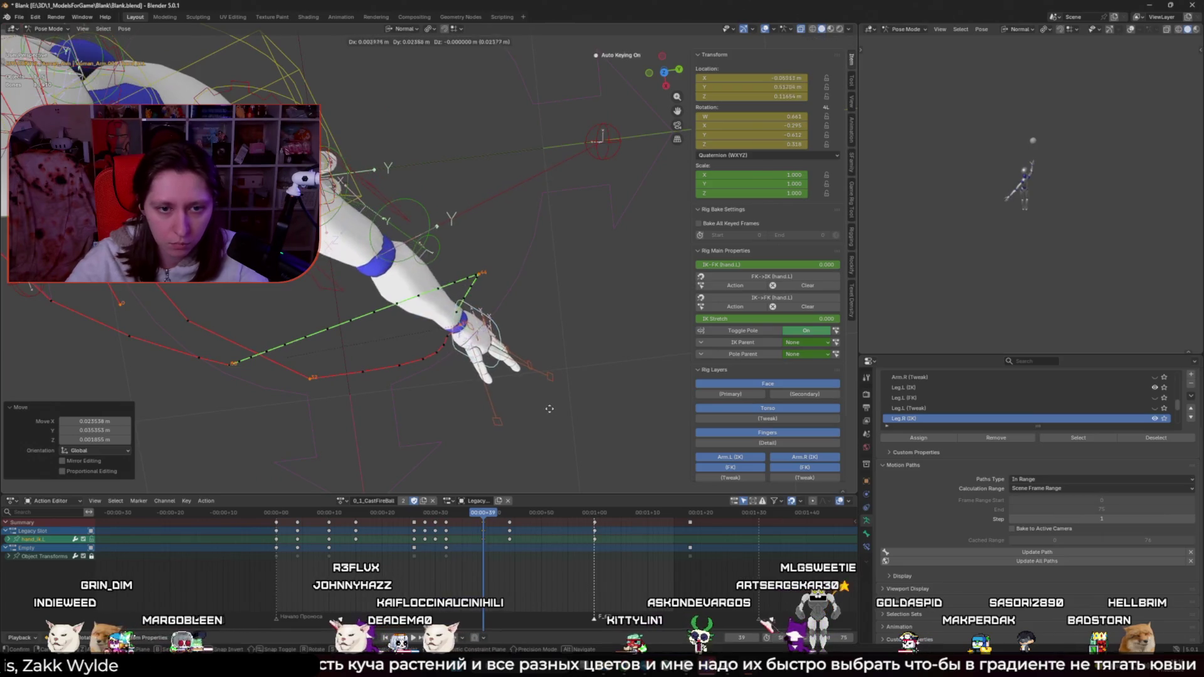
Step: Key a new hand position at frame 44 and play back the motion
left_click_drag(492, 515, 509, 513)
key("g")
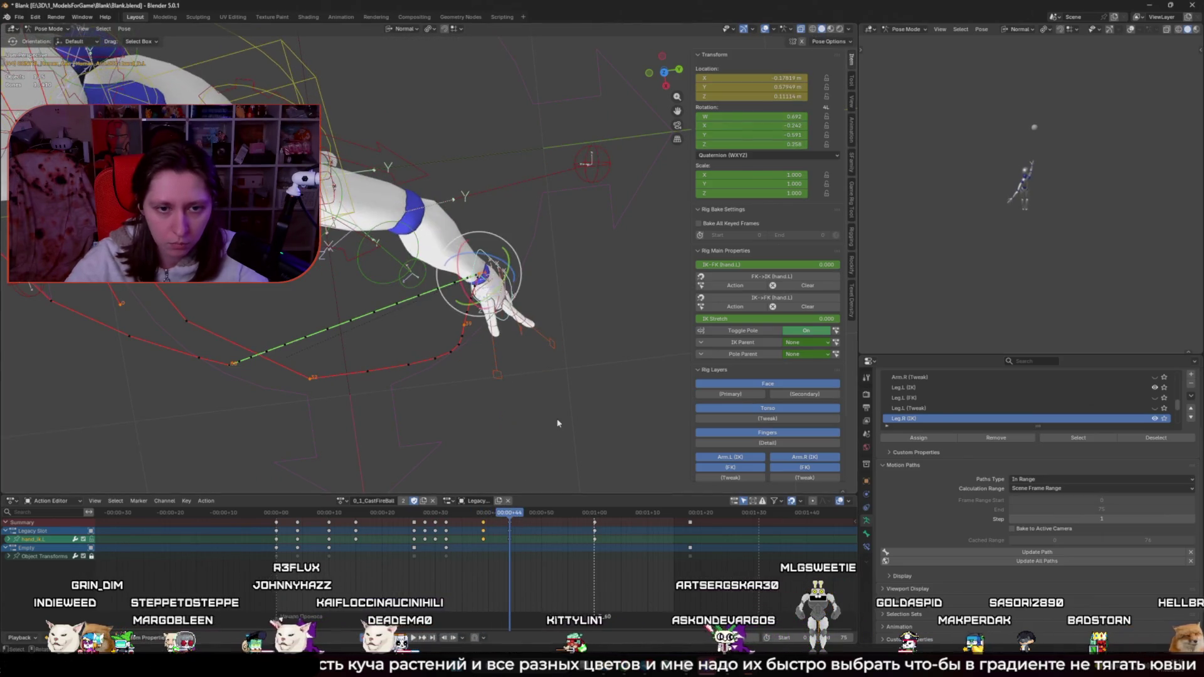
left_click(562, 377)
key("space")
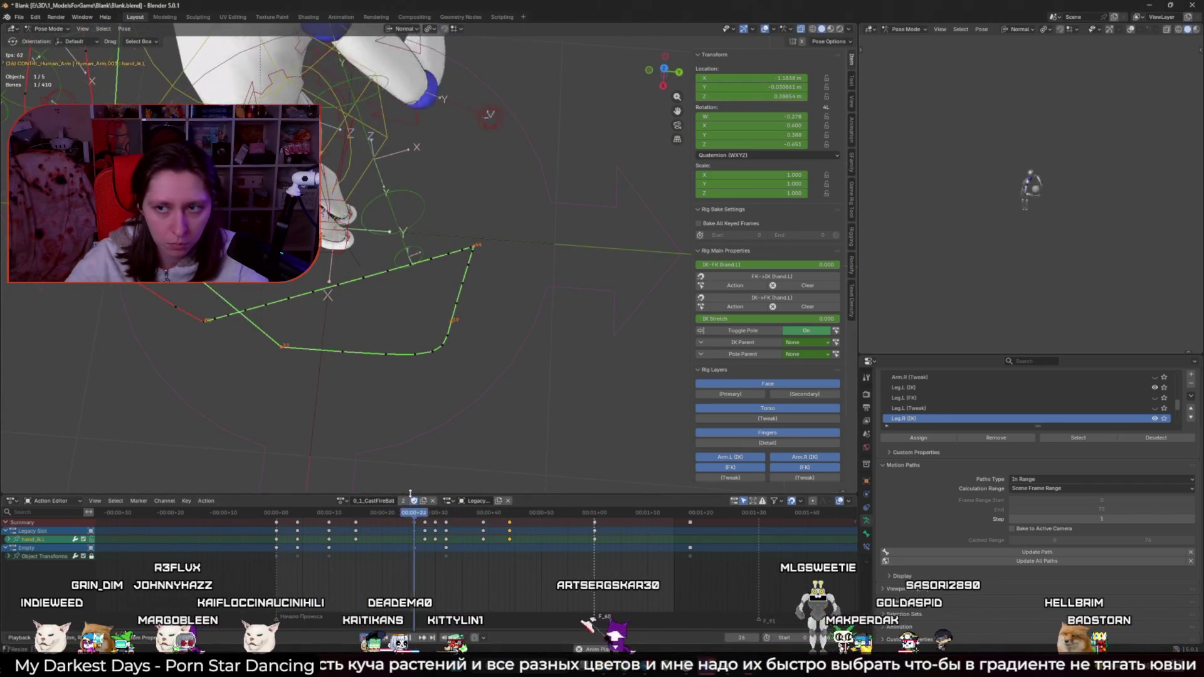
middle_click_drag(435, 406, 470, 476)
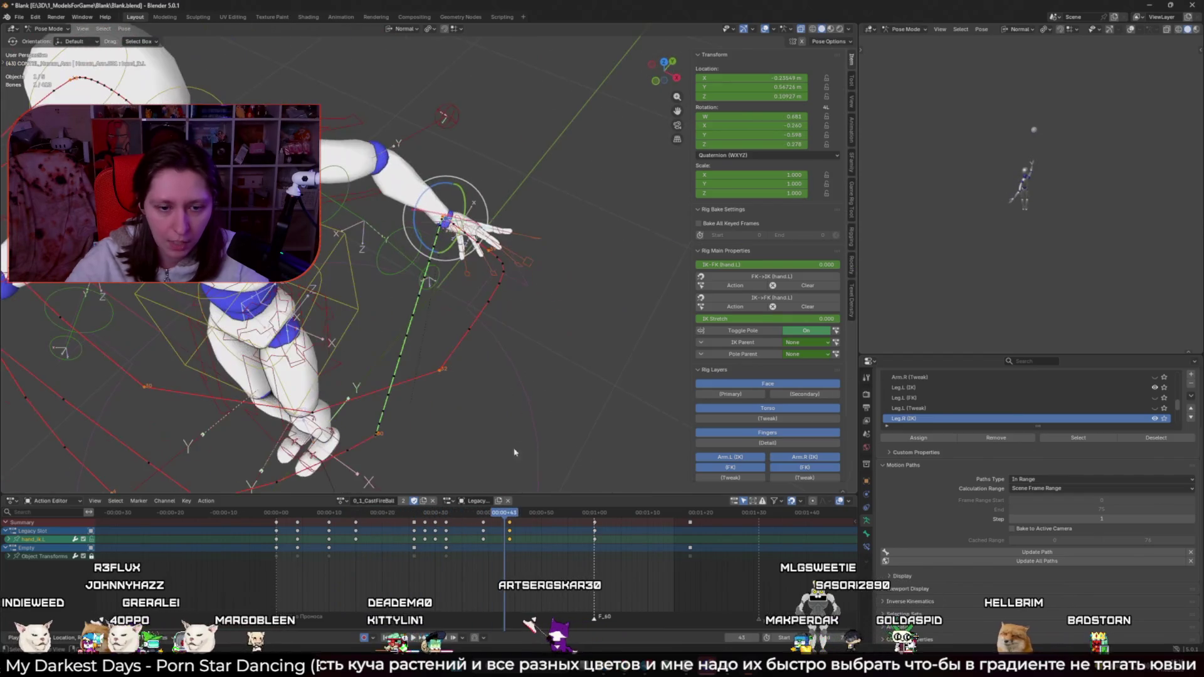
middle_click_drag(535, 381, 574, 385)
Step: Rotate the hand control 30.3° and switch the lower editor to the Graph Editor
key("r")
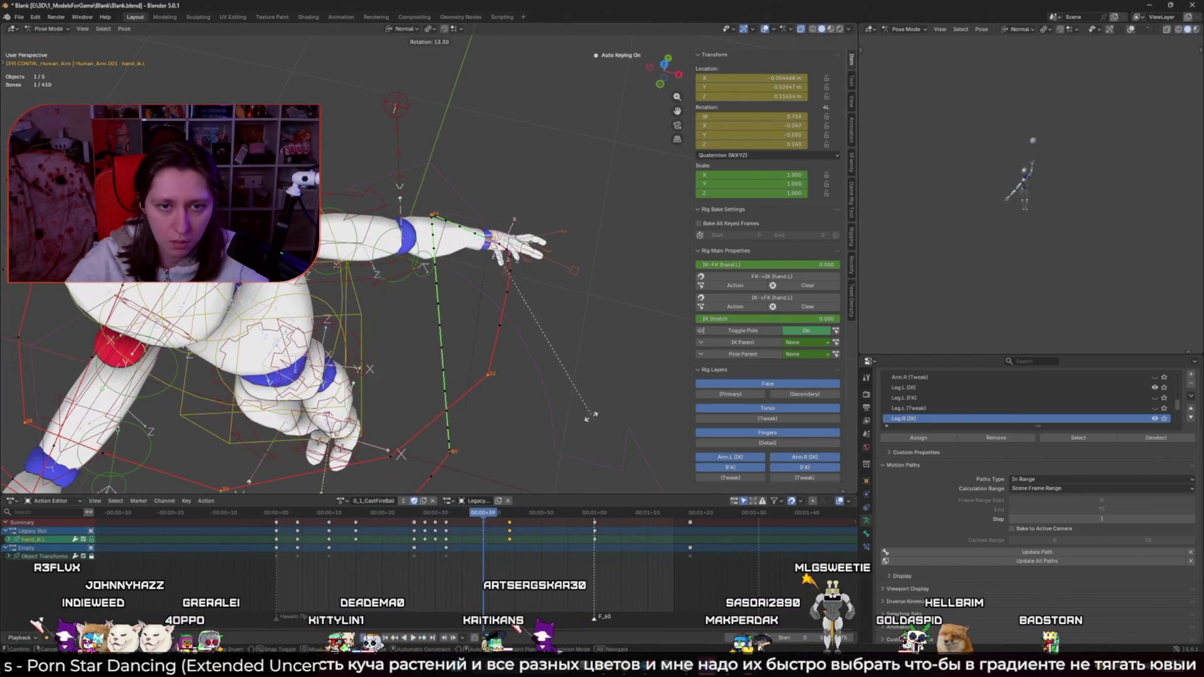
left_click(558, 319)
mouse_move(558, 319)
middle_mouse_down()
mouse_move(443, 343)
mouse_move(431, 358)
middle_mouse_up()
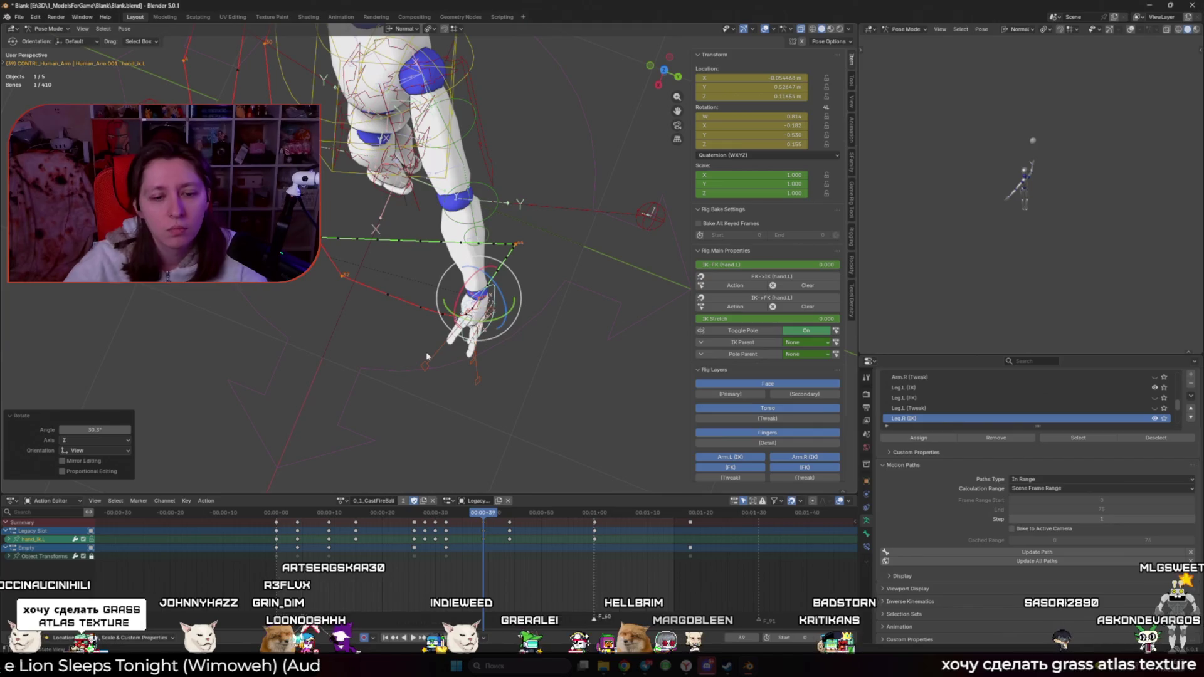
key("ctrl+Tab")
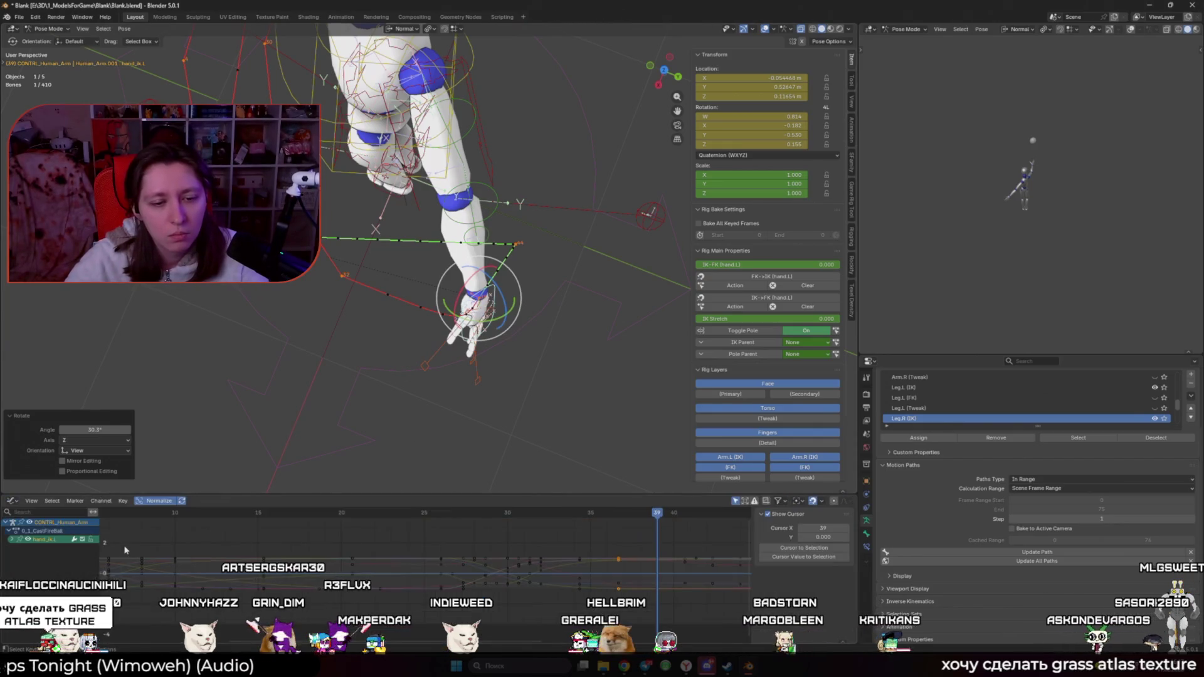
Step: Step back and forth through frames 36 to 39 to inspect the hand pose
scroll(476, 528, "up", 3)
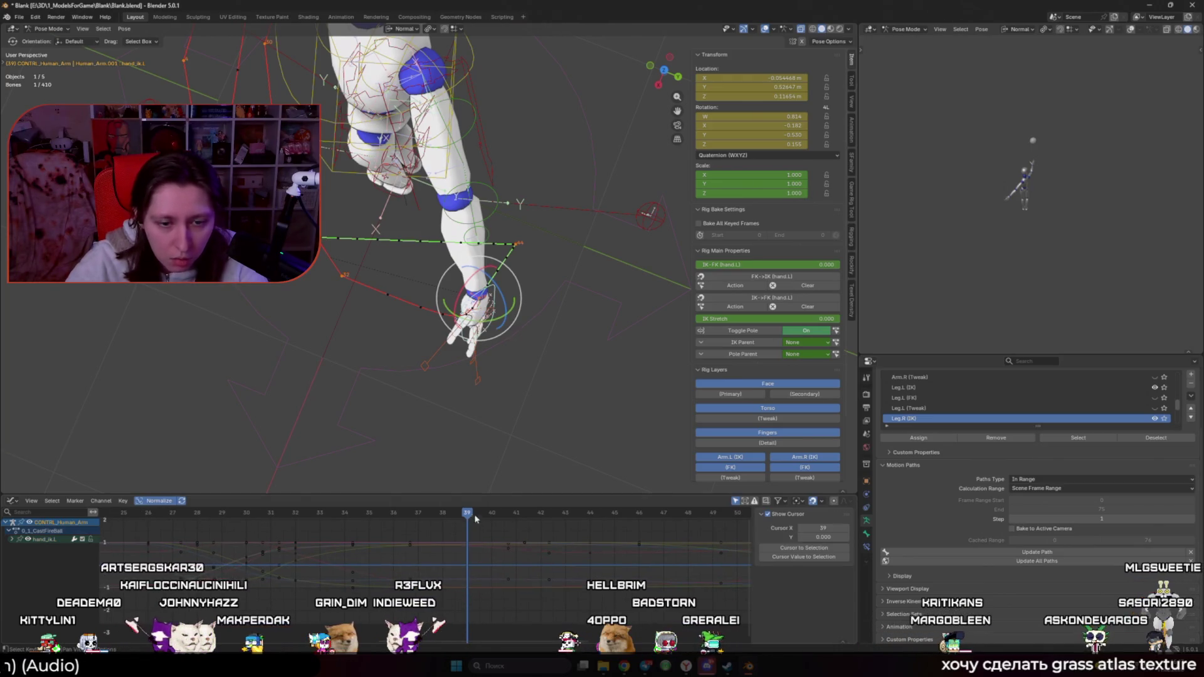
left_click(435, 514)
left_click(418, 515)
left_click(394, 514)
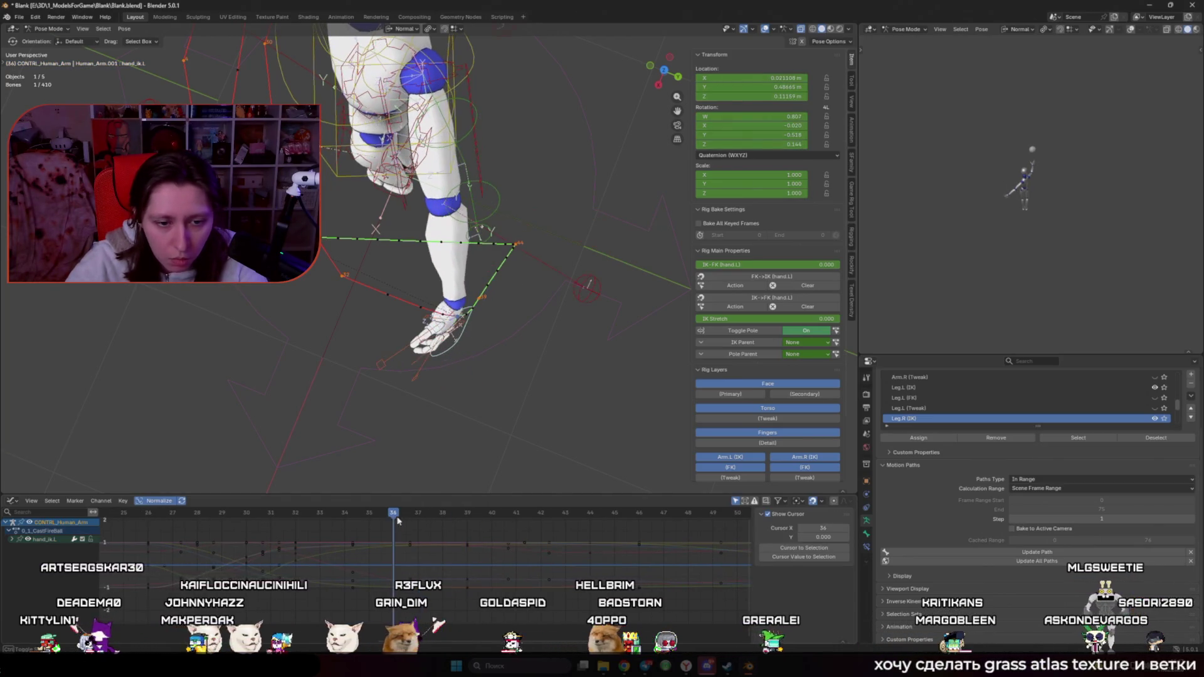
left_click(418, 515)
left_click(442, 515)
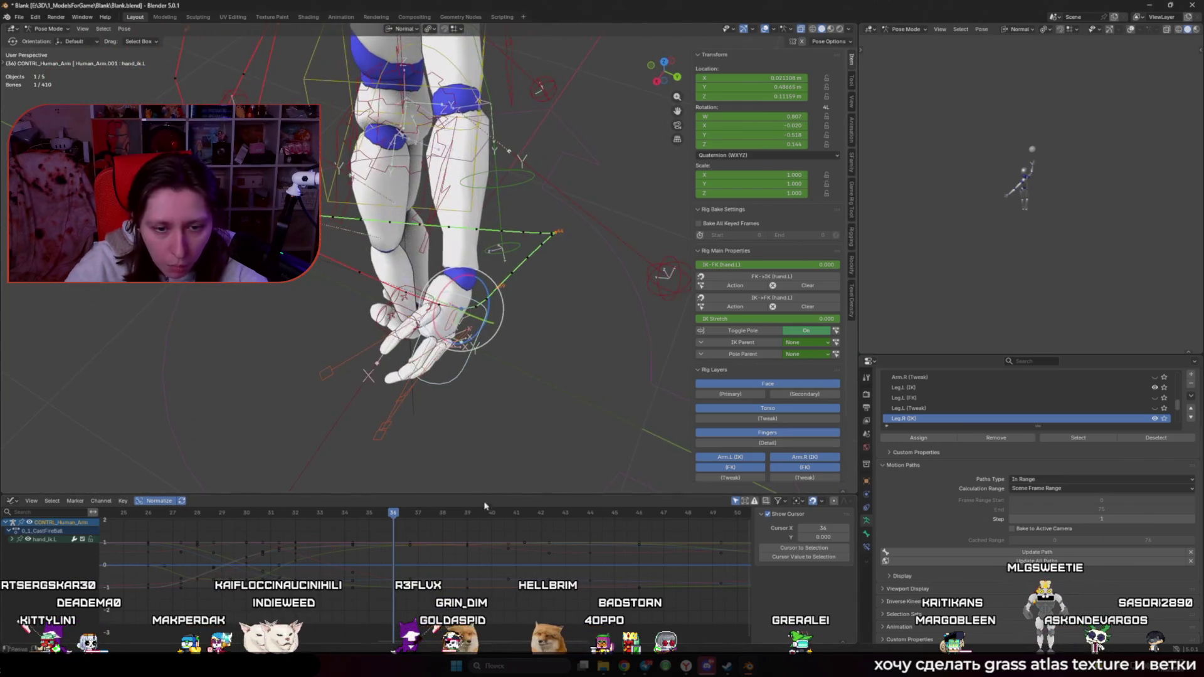
left_click(468, 515)
Step: Expand the hand_ik.L channels, view its location curves, and select the Z Location key at frame 32
left_click(13, 541)
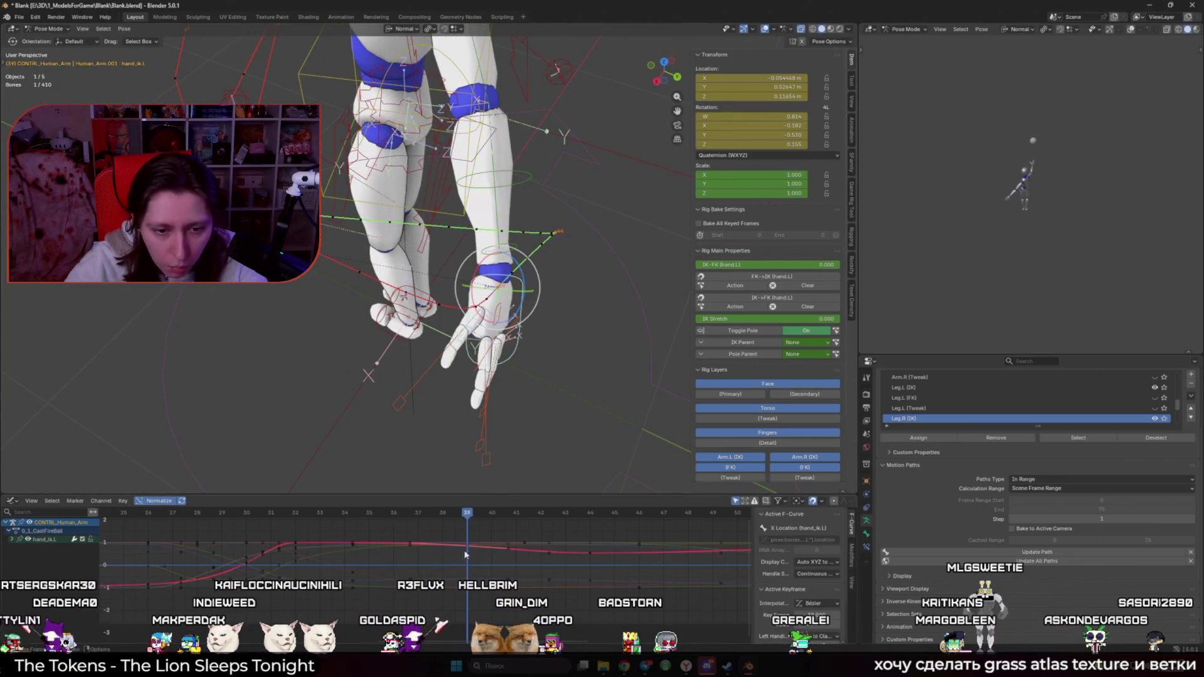
left_click(12, 540)
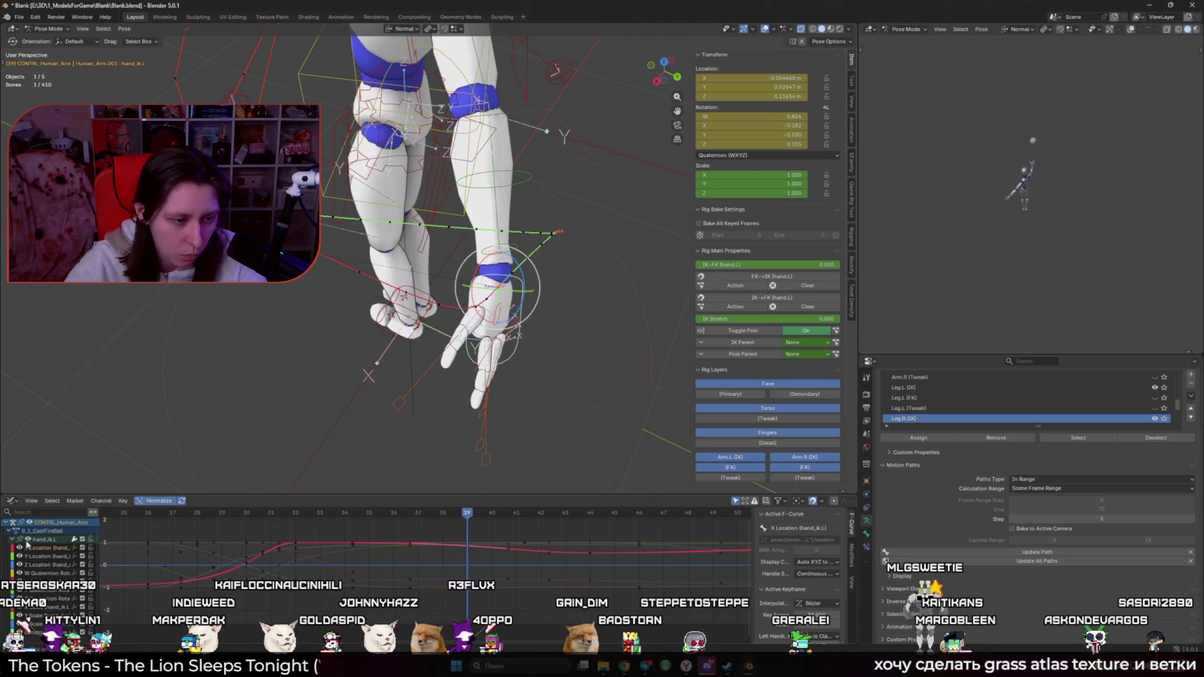
left_click(45, 556)
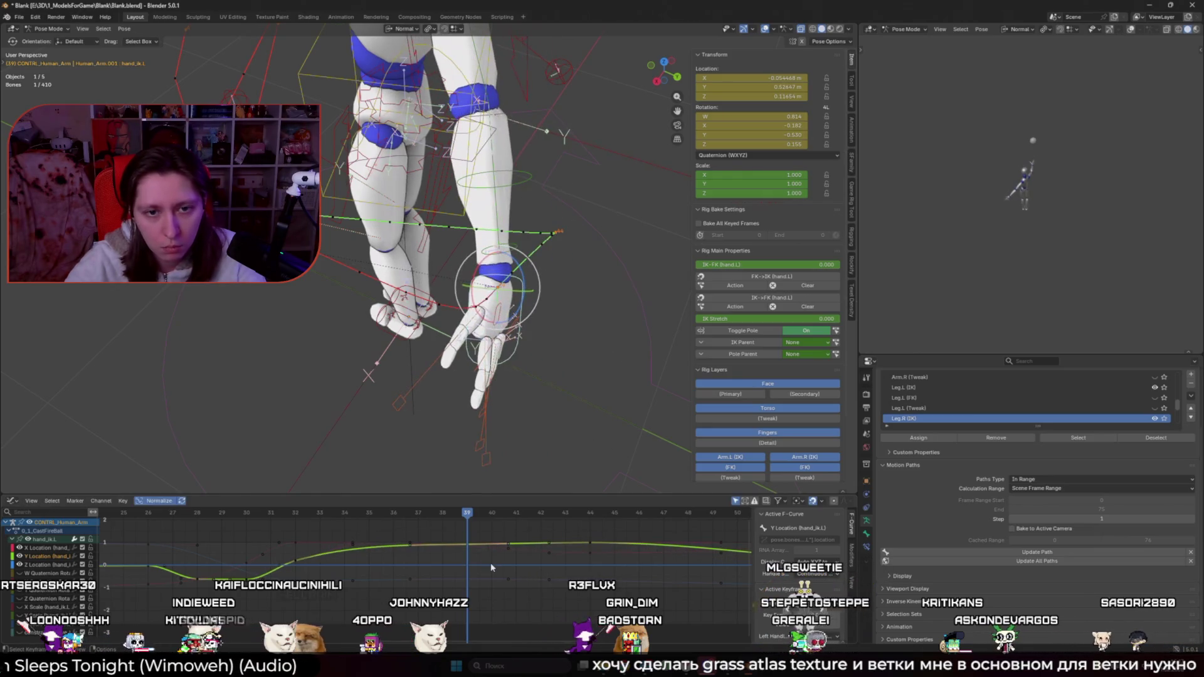
mouse_move(504, 405)
middle_mouse_down()
mouse_move(476, 380)
mouse_move(478, 401)
middle_mouse_up()
left_click_drag(464, 516, 465, 514)
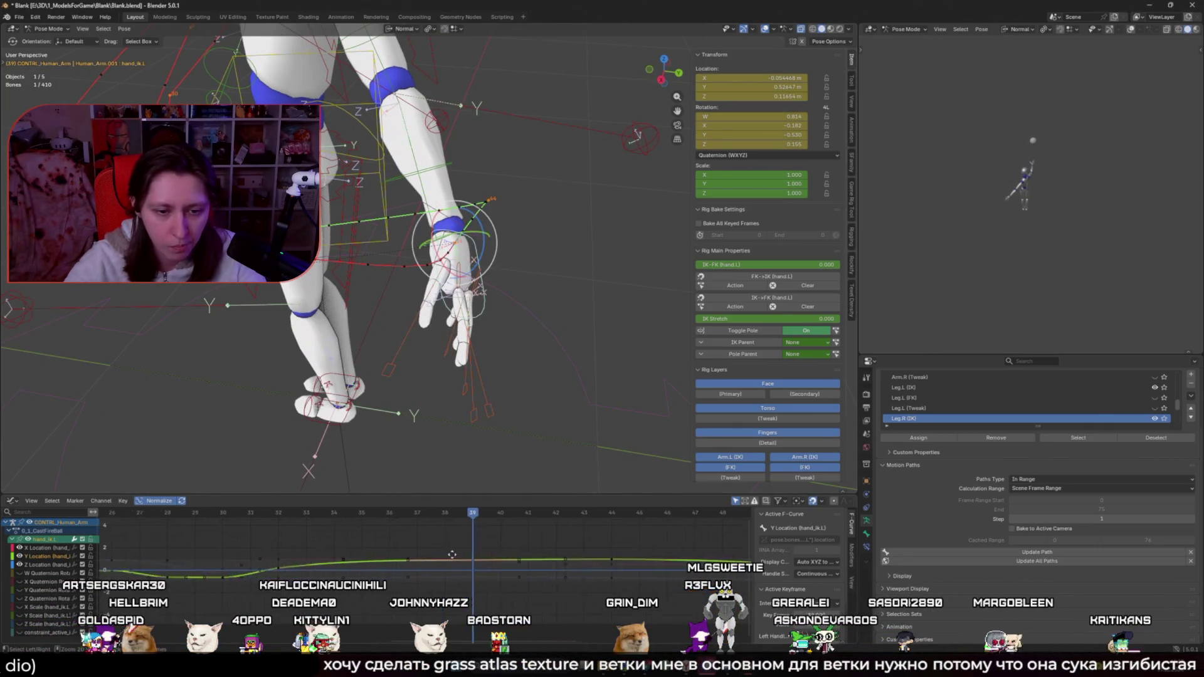
key("Home")
middle_click_drag(443, 544, 457, 568, "ctrl")
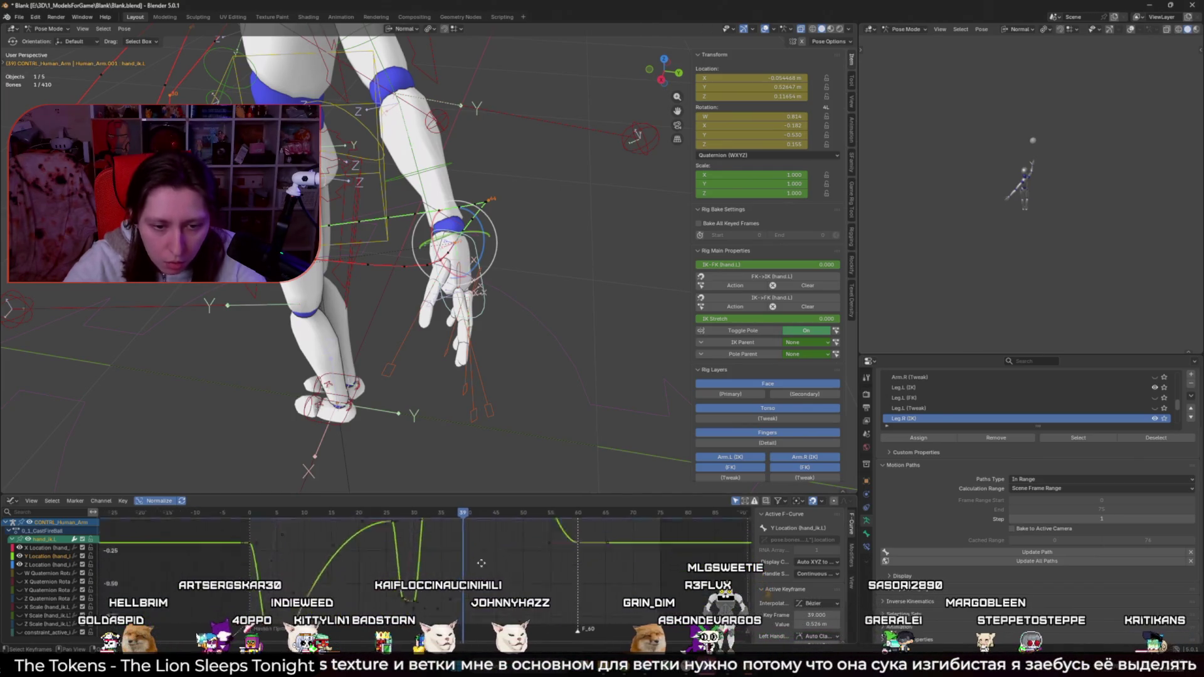
left_click(457, 568)
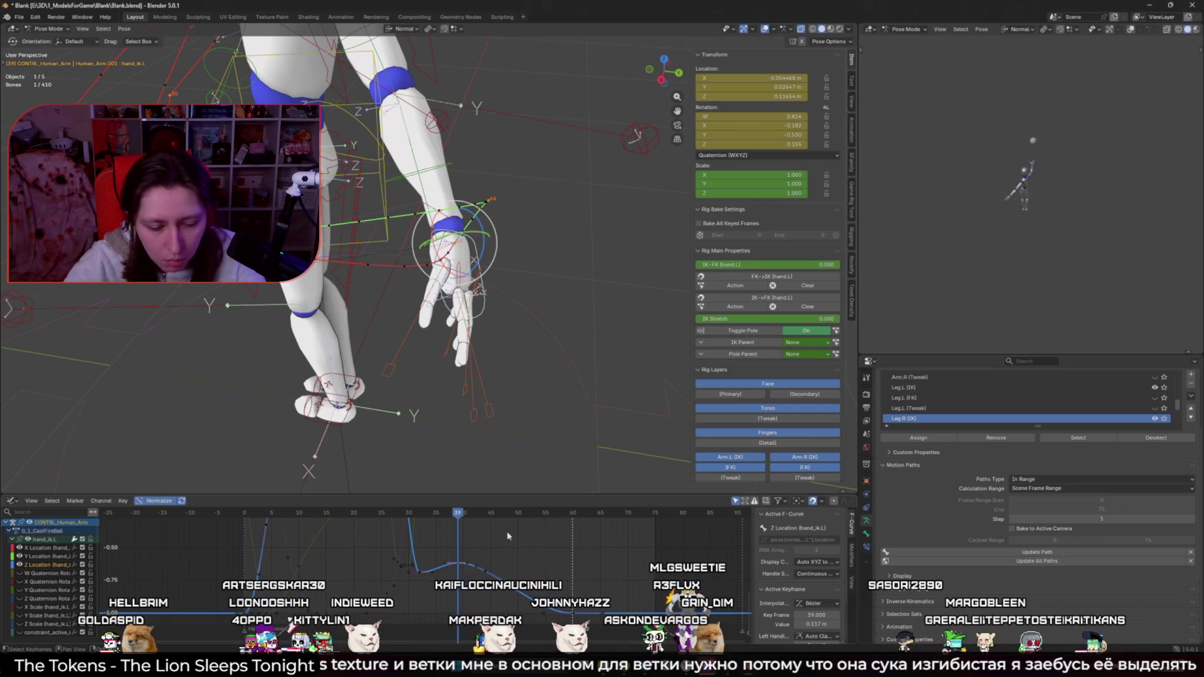
left_click(420, 572)
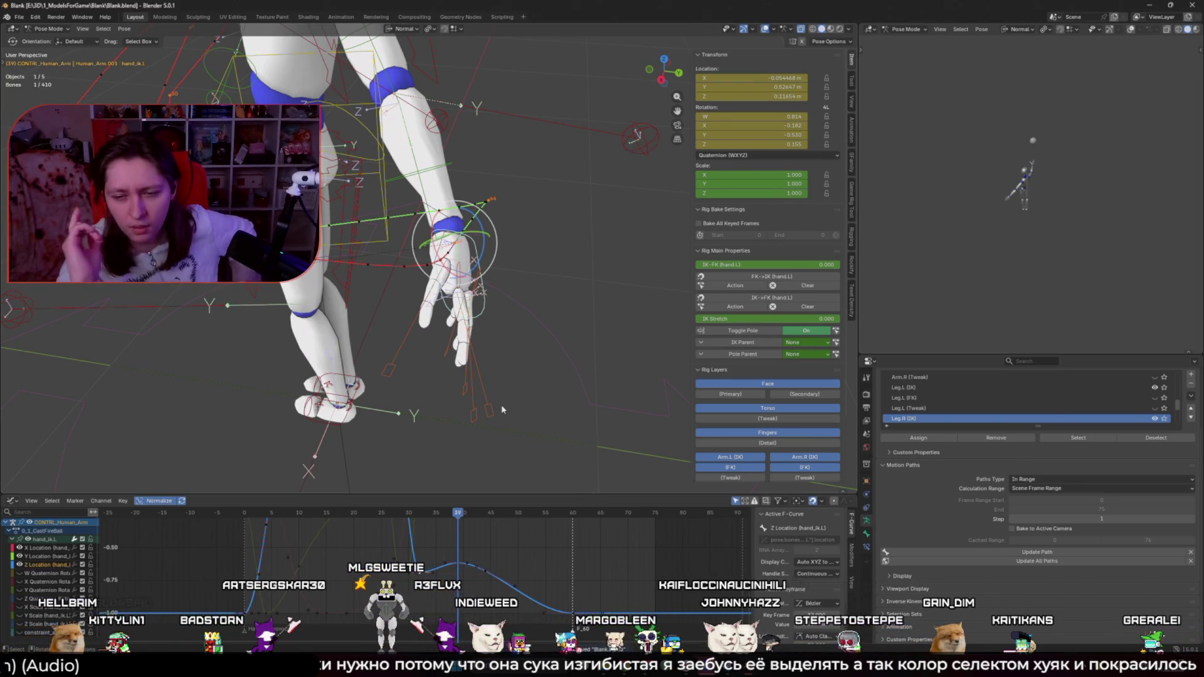
Step: Check the Modifiers and F-Curve sidebar tabs, then bring the ChatGPT browser window forward
left_click(854, 545)
left_click(852, 522)
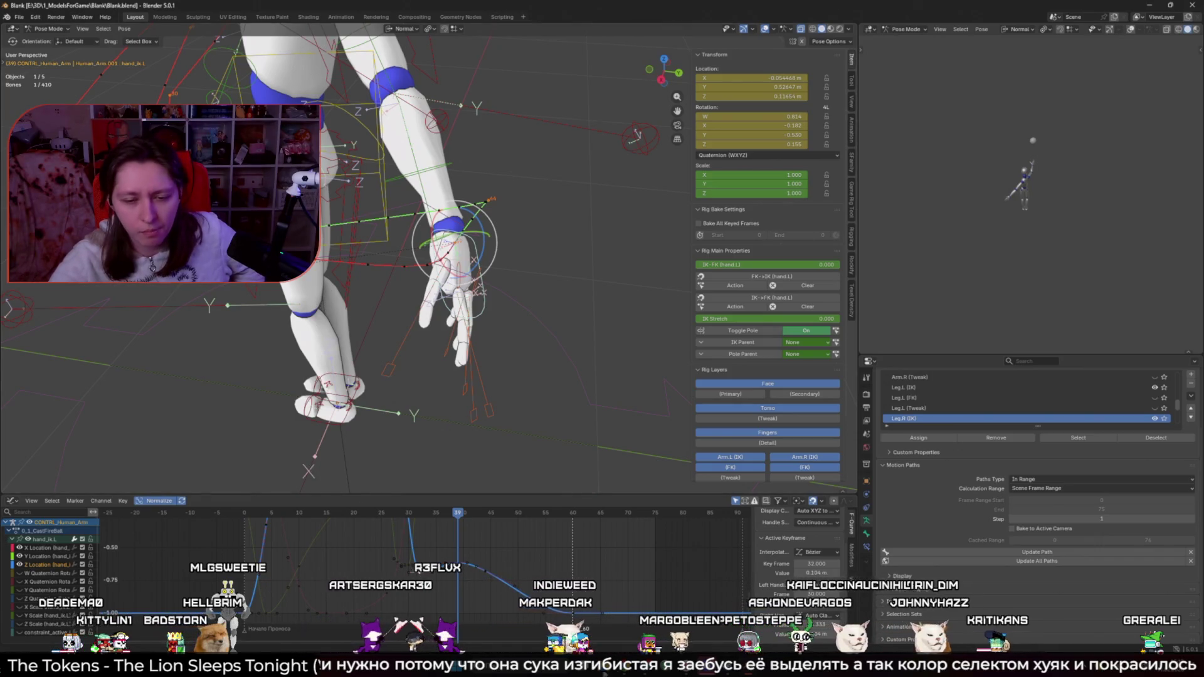
left_click(690, 625)
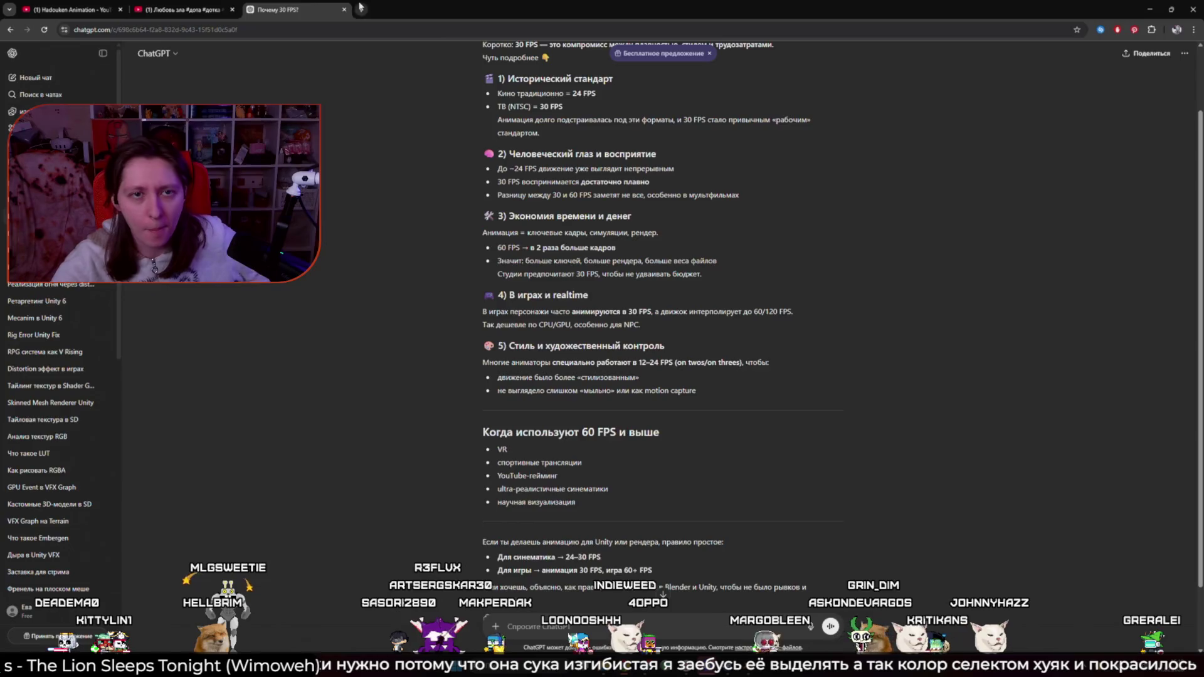
Step: Google 'Blender curve addon' in a new tab and scroll through the results
left_click(360, 8)
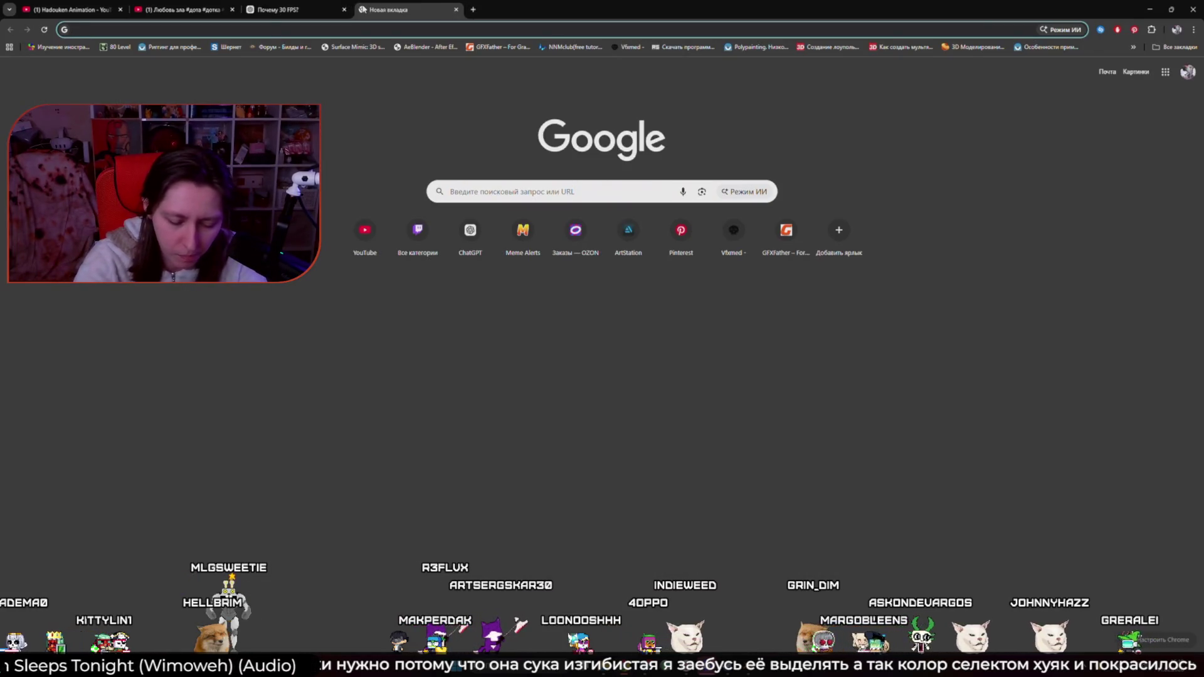
type("Blender curve addon")
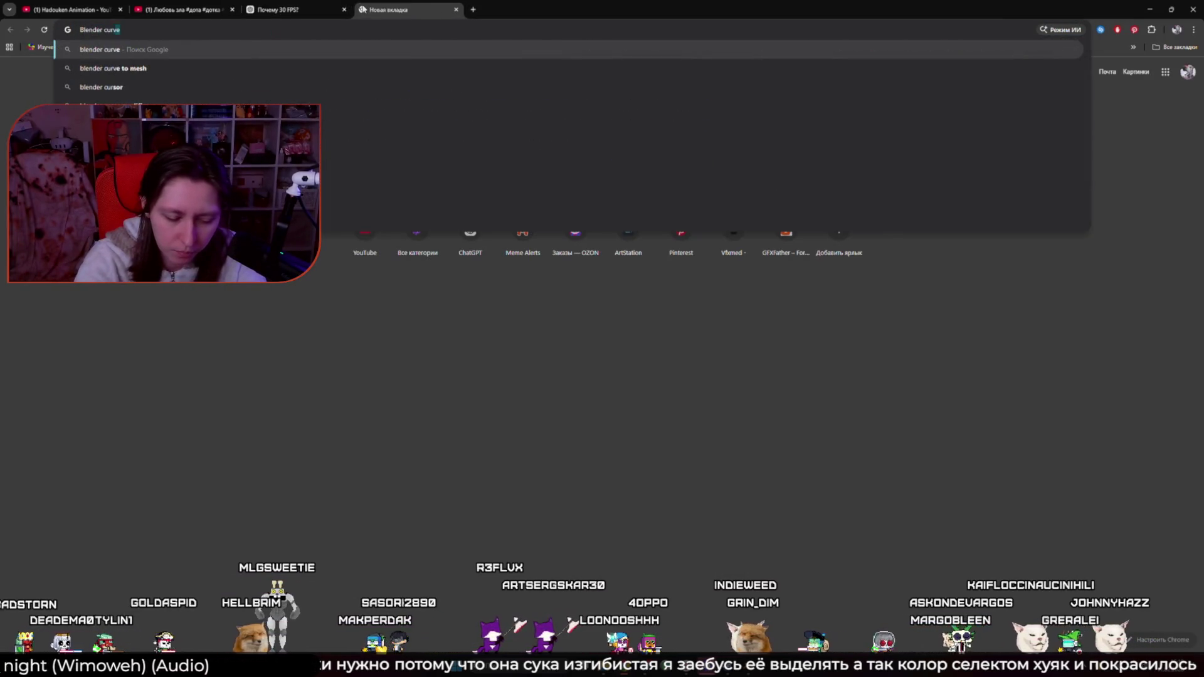
key("Return")
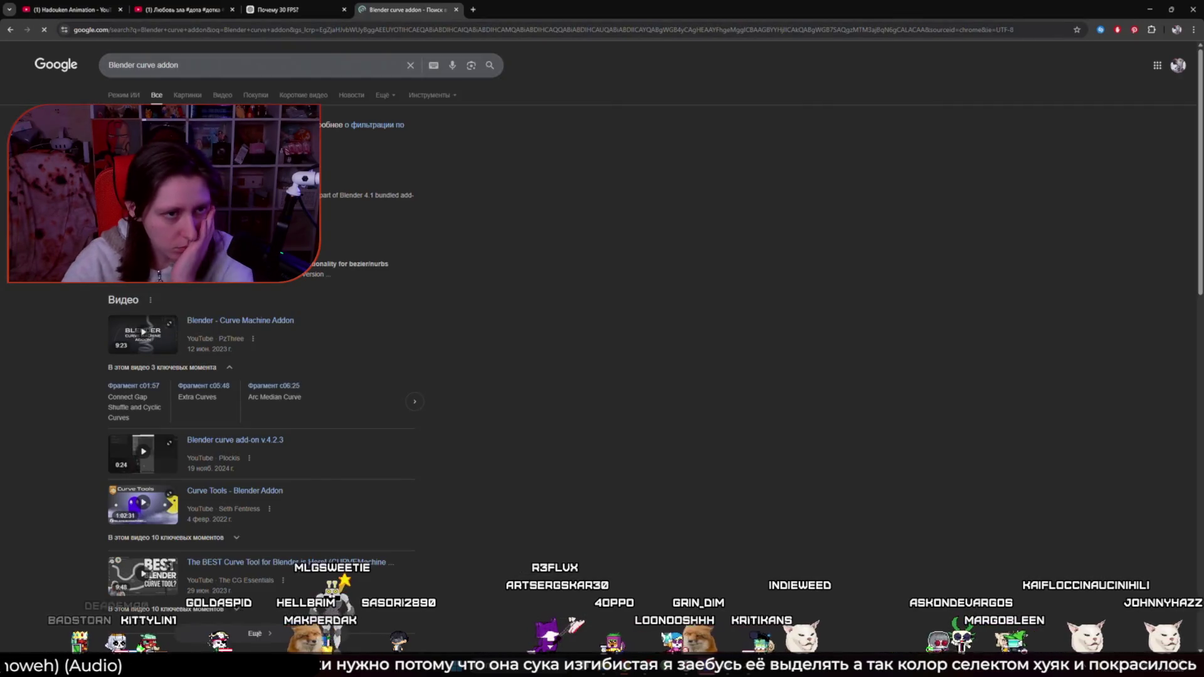
scroll(260, 376, "down", 5)
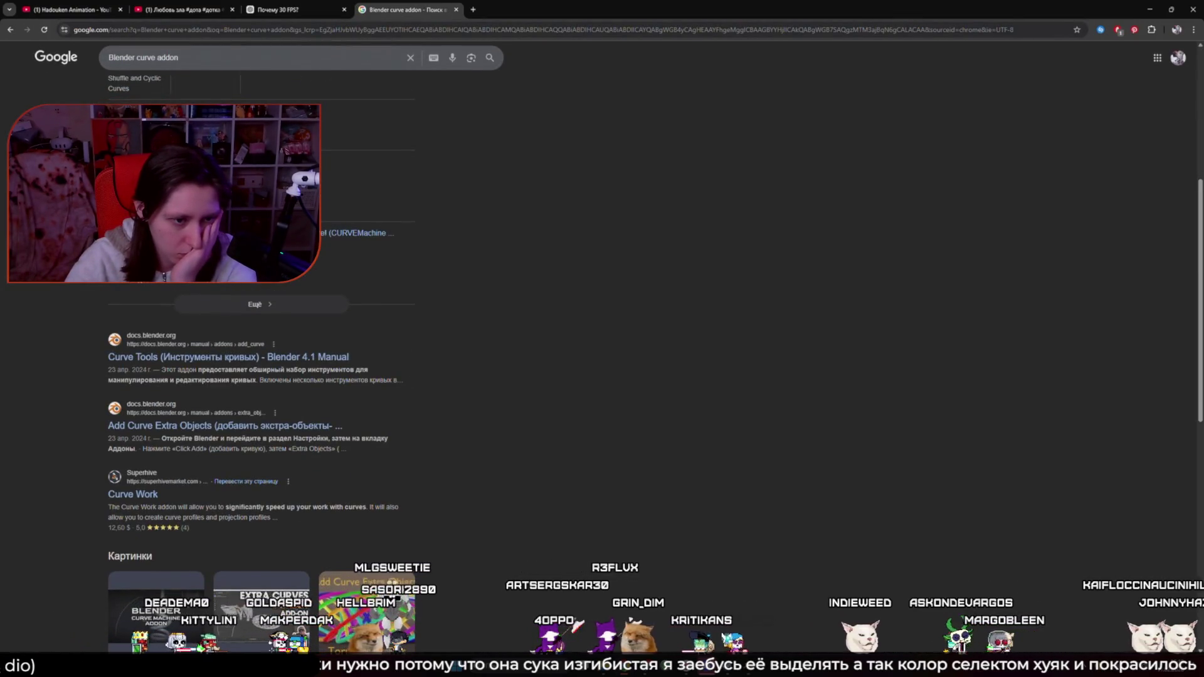
scroll(260, 377, "down", 5)
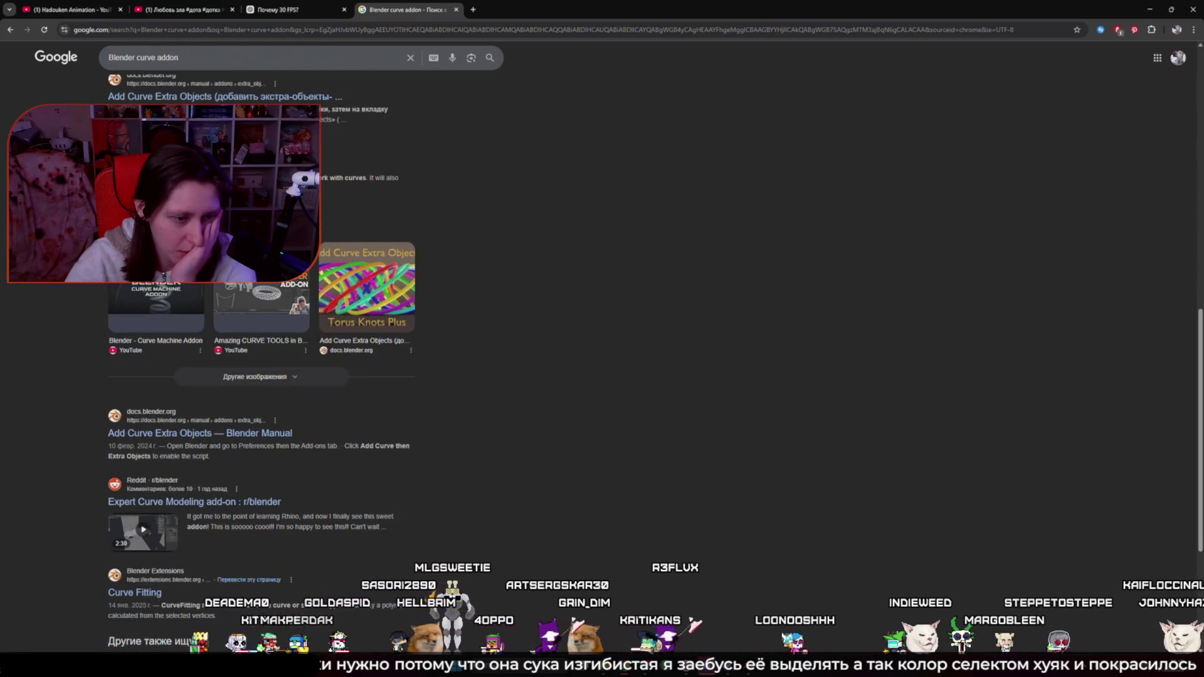
scroll(261, 376, "down", 4)
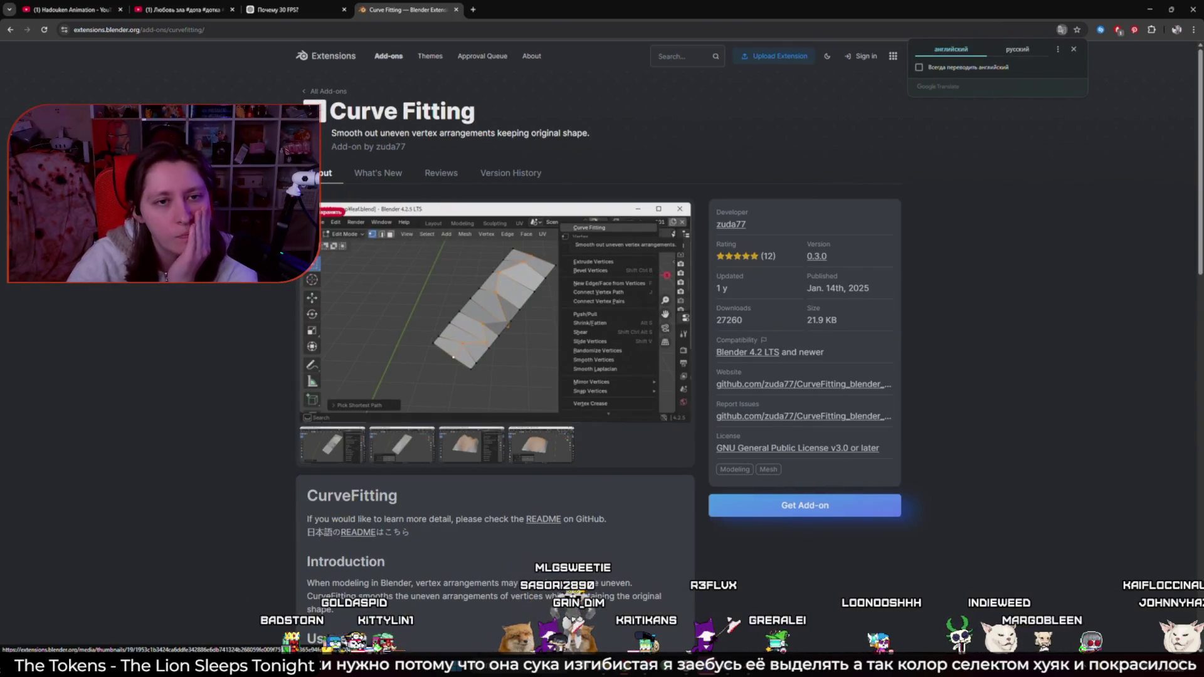
Step: Search the Blender Extensions site for 'Graph Editor', listing 15 add-ons
left_click(699, 62)
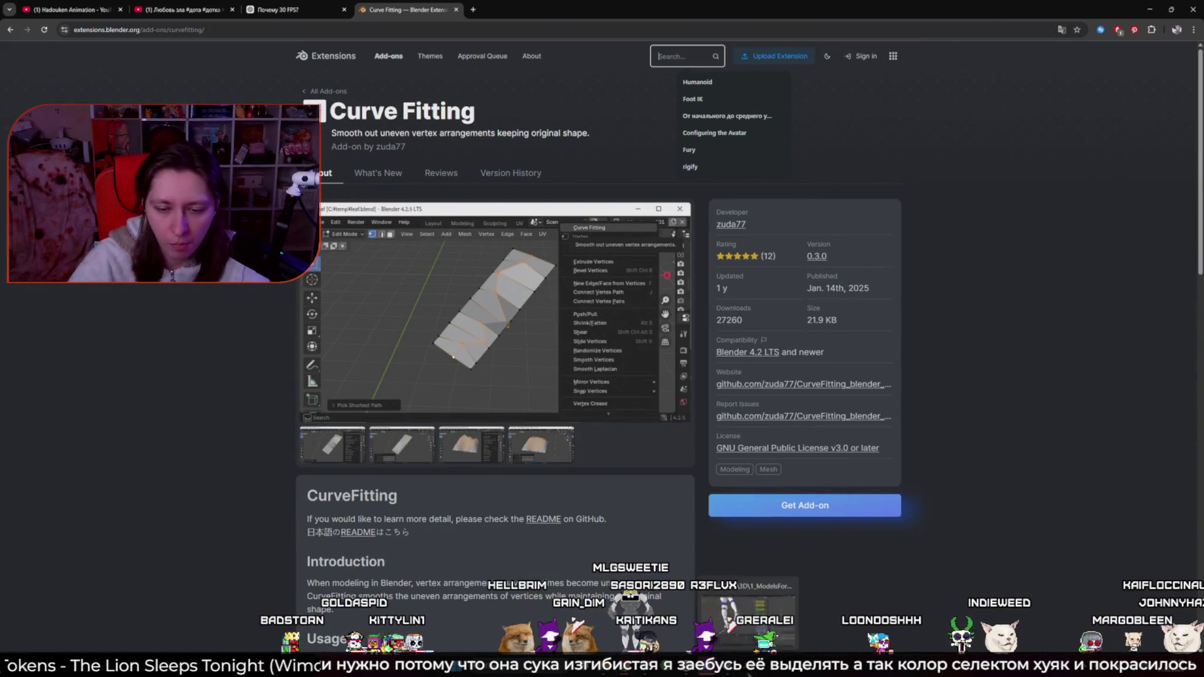
left_click(746, 634)
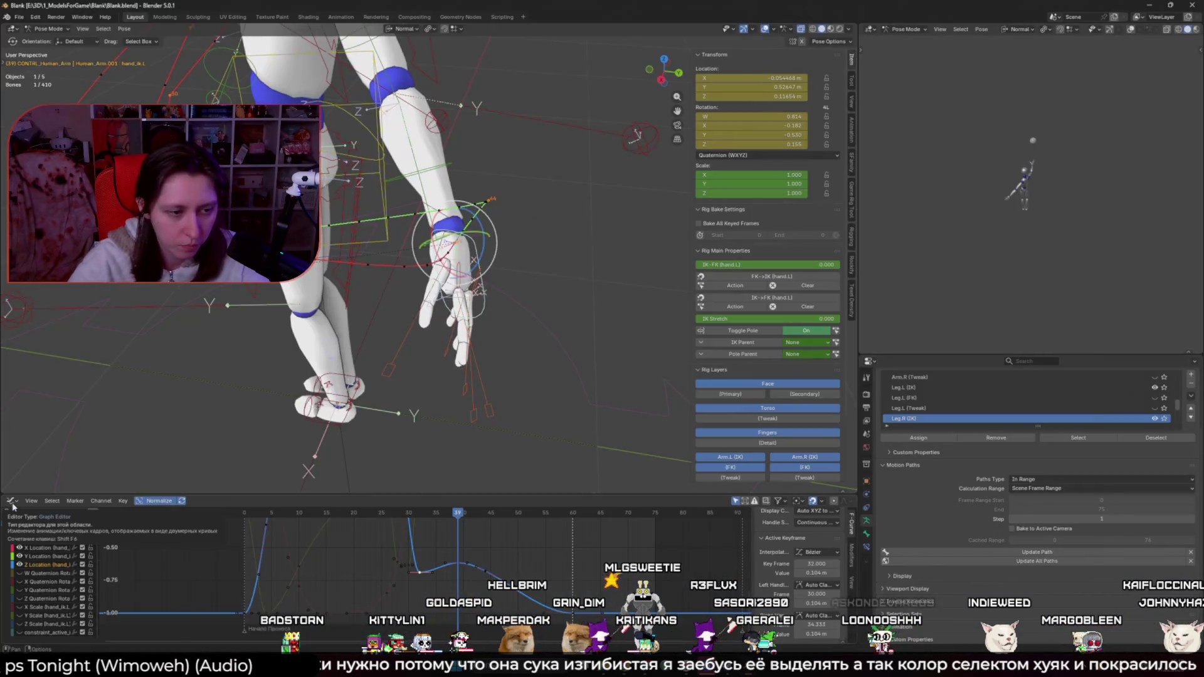
key("alt+Tab")
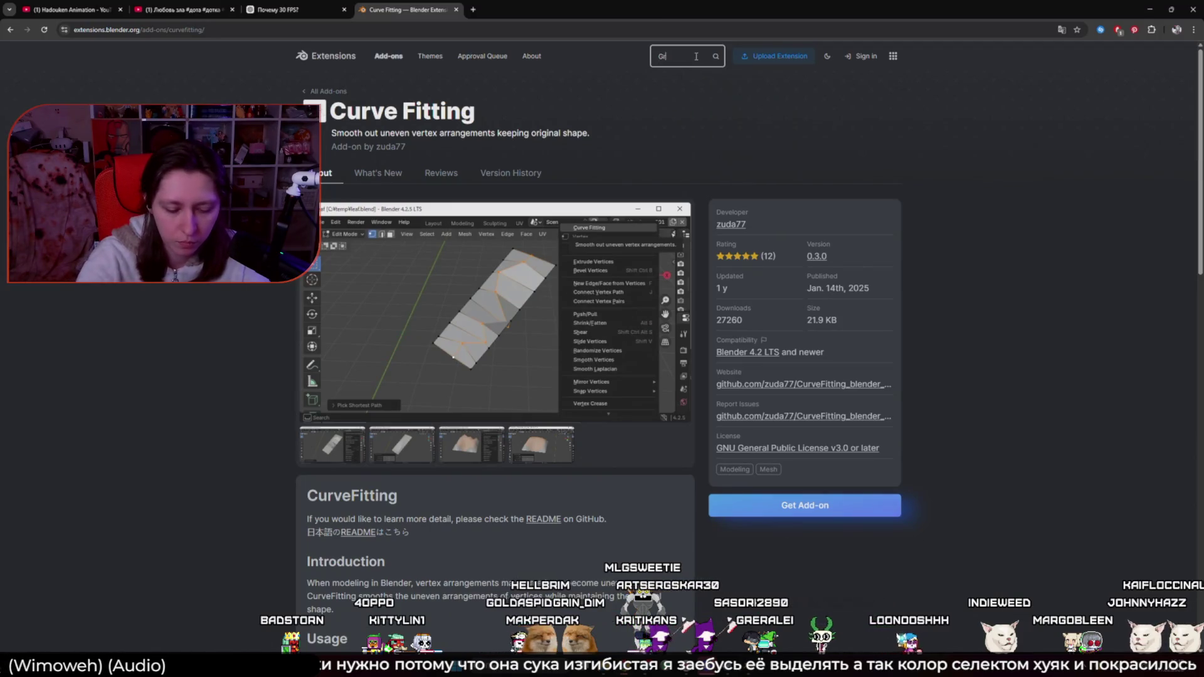
type("raph Editor")
key("Return")
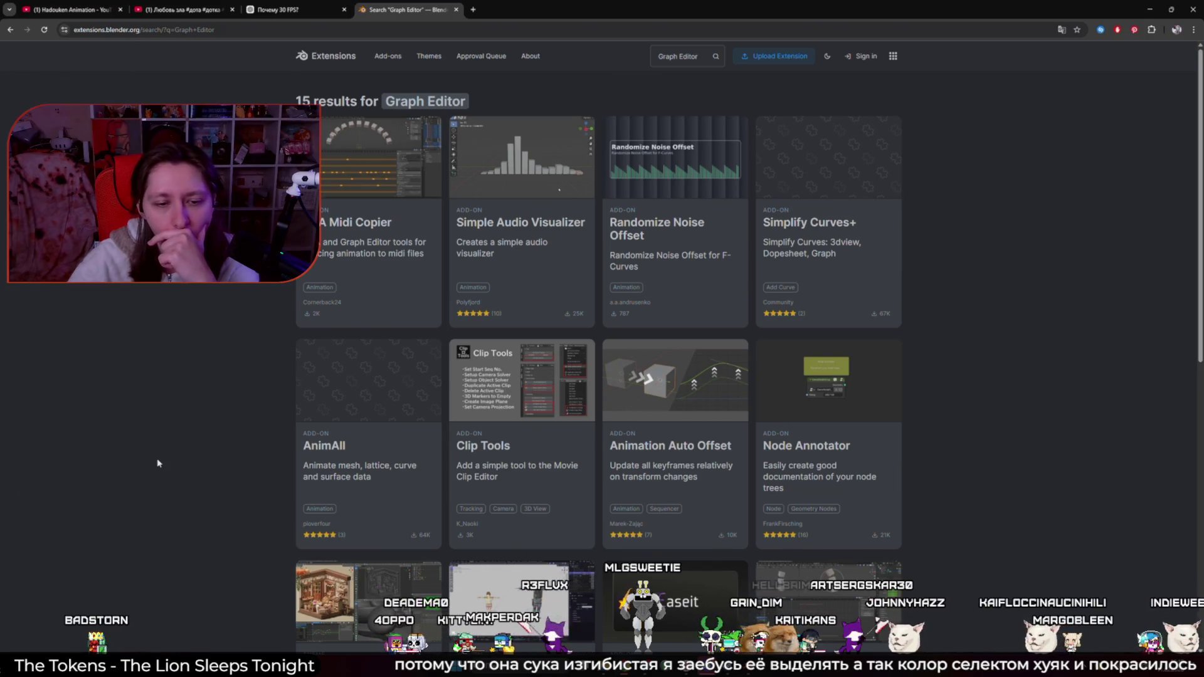
left_click(473, 9)
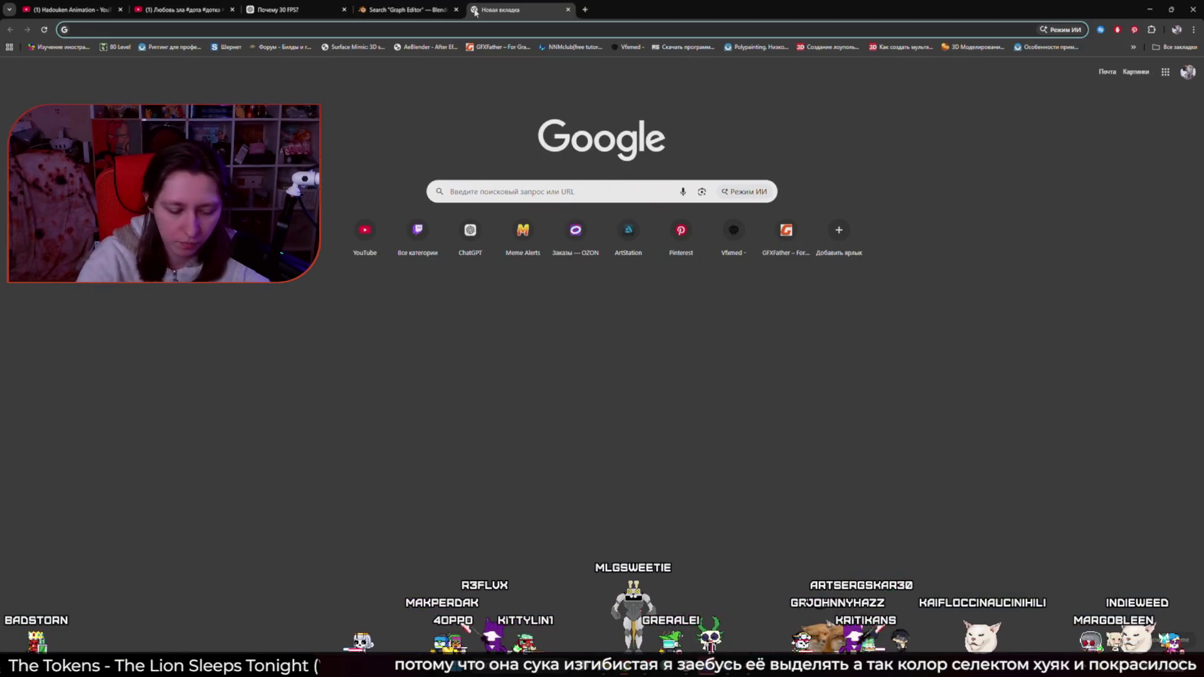
Step: Search the Blender Extensions site for 'Path' after briefly checking the Blender rig
type("auto")
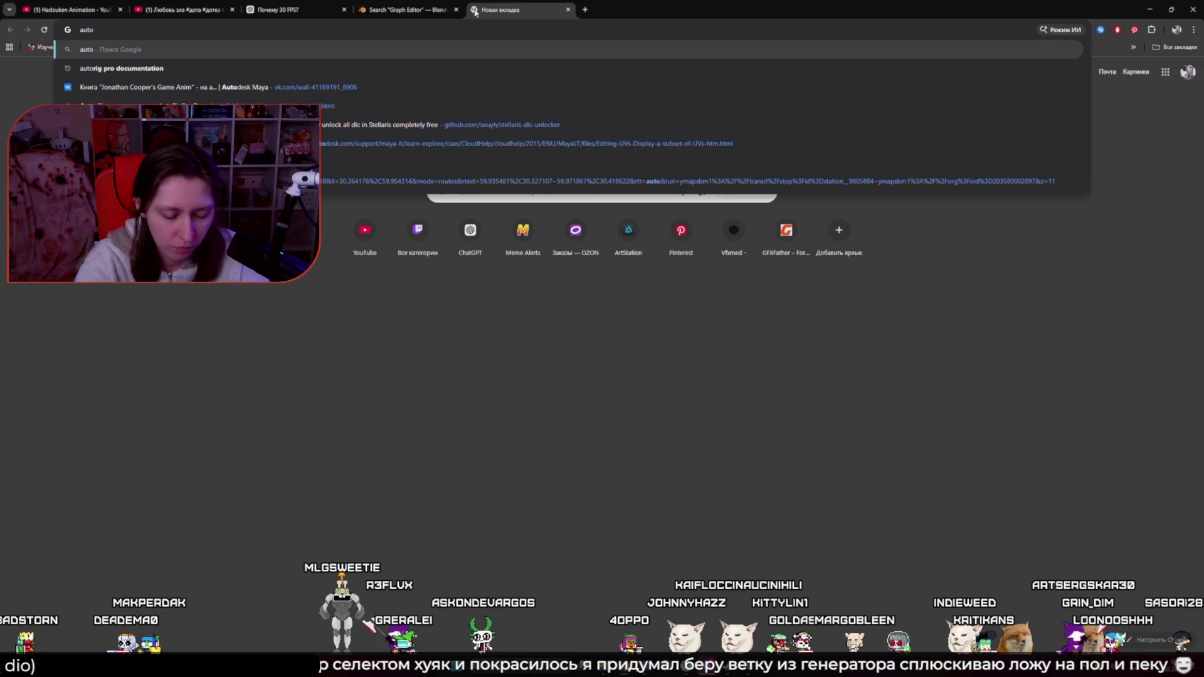
key("alt+Tab")
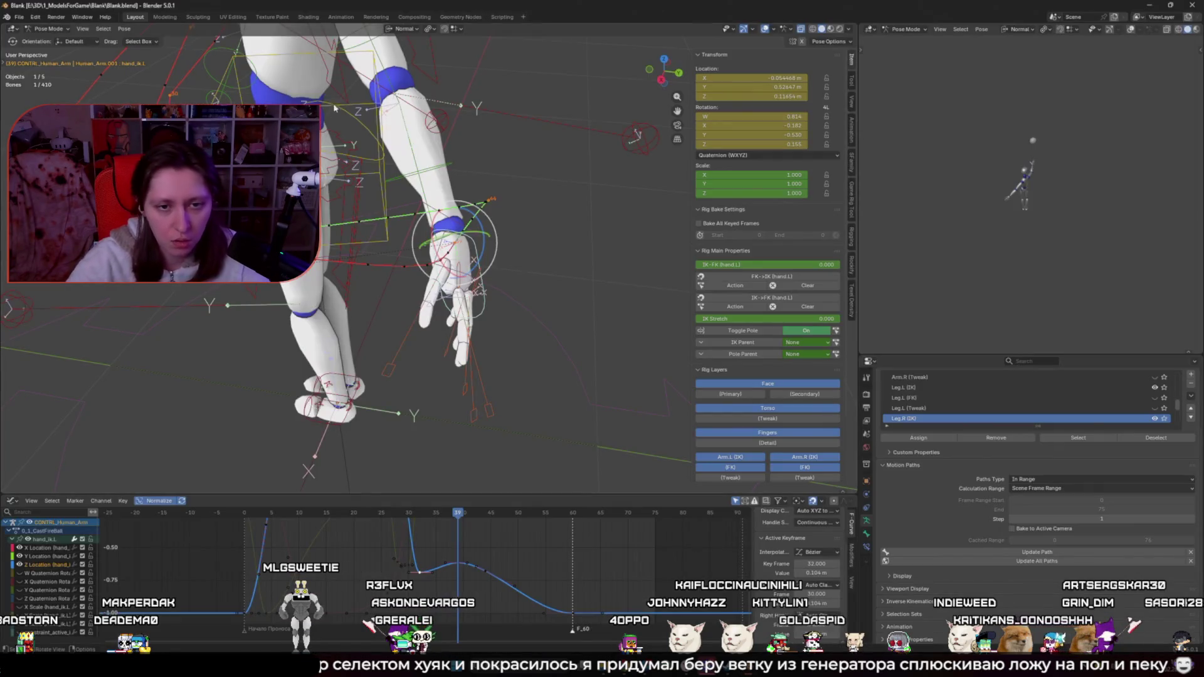
middle_click_drag(337, 94, 385, 224)
key("q")
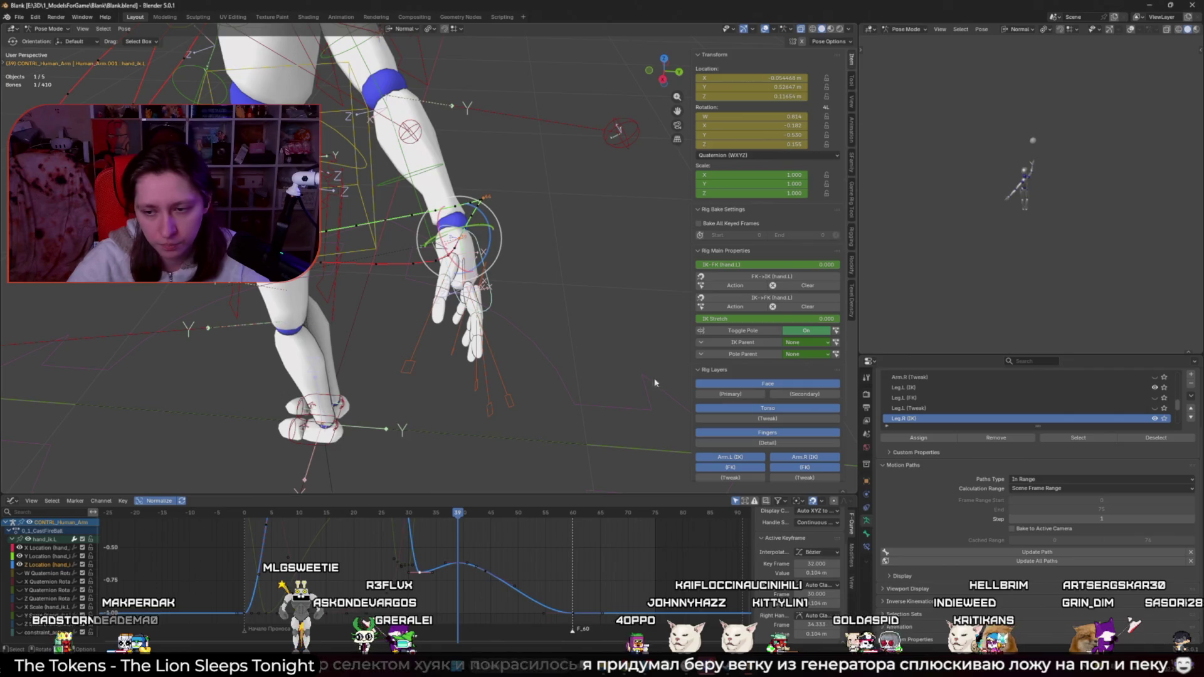
key("alt+Tab")
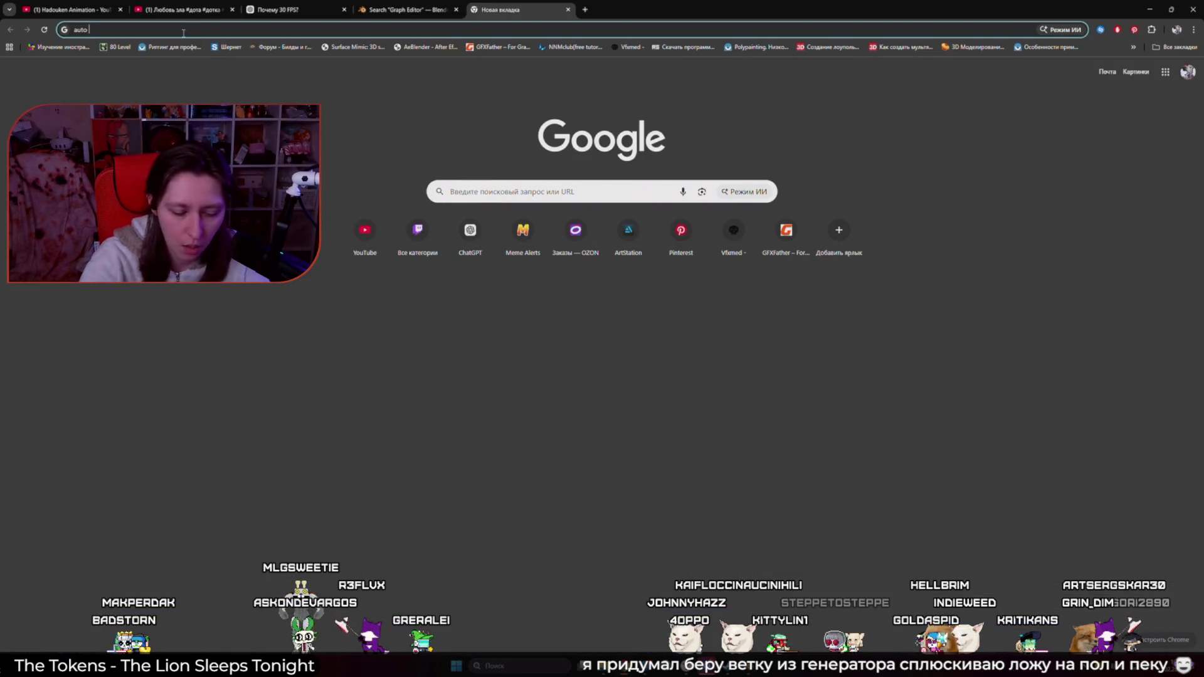
type("ud")
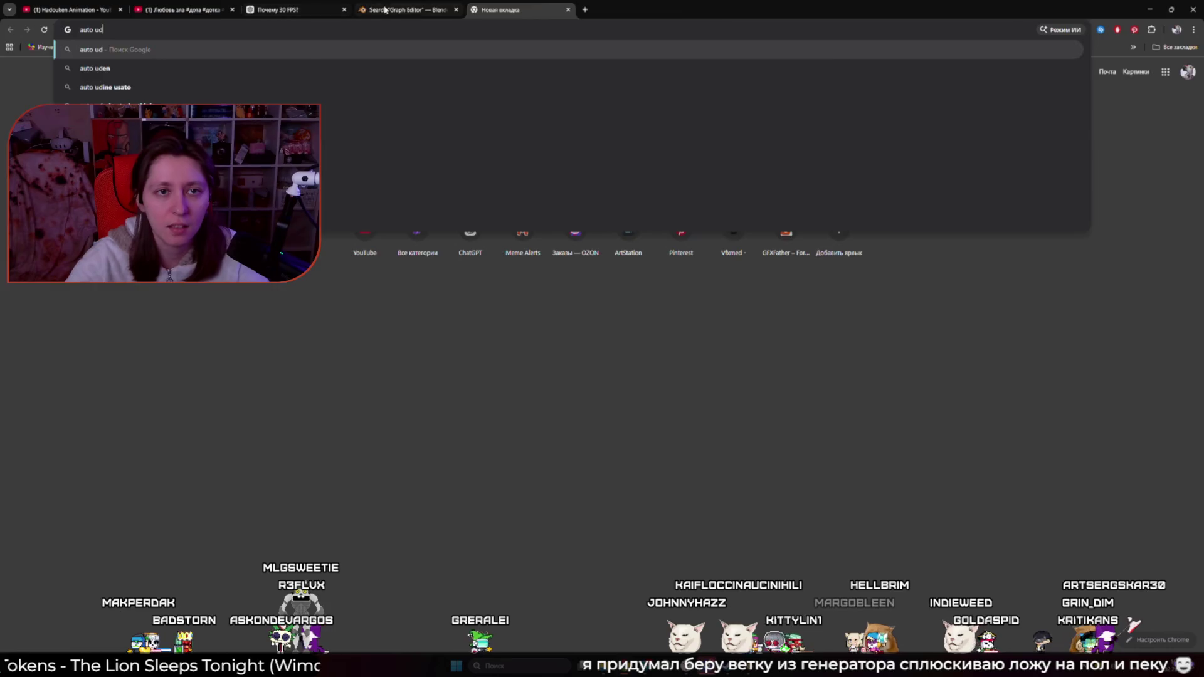
left_click(385, 10)
type("Path")
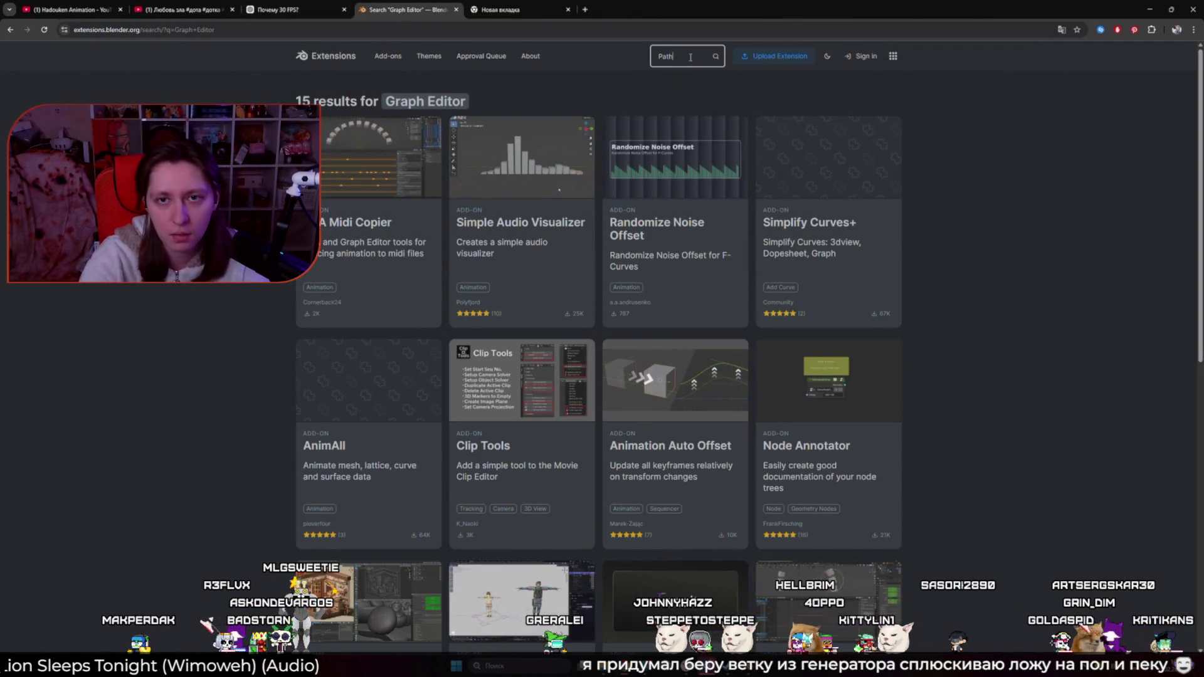
key("Return")
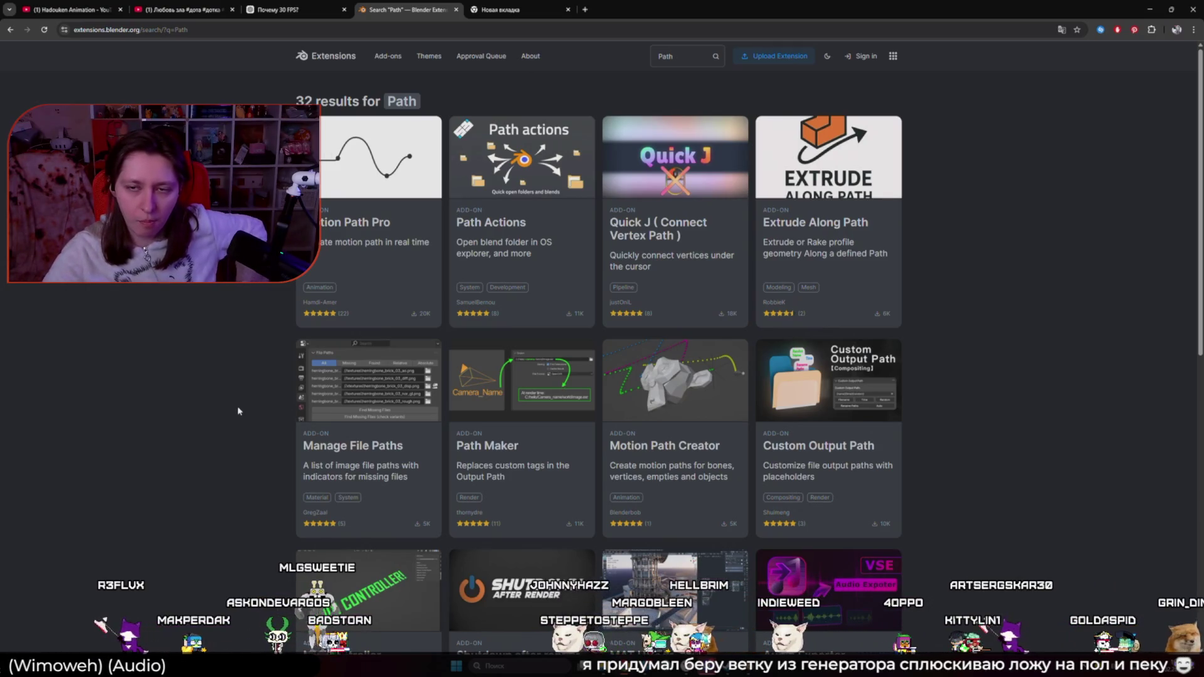
Step: Google 'auto udpade path in Blender addon free' to find an auto-updating motion path add-on
scroll(201, 429, "down", 3)
scroll(202, 429, "up", 3)
type("auto ud")
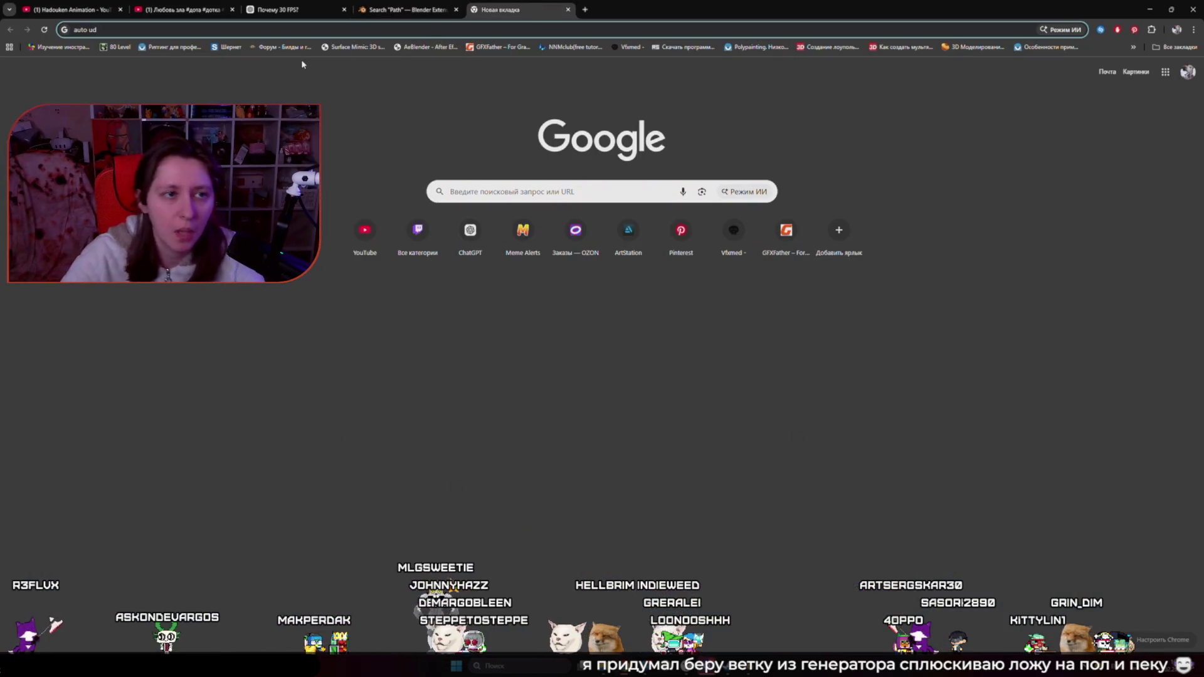
type("pade path in Un")
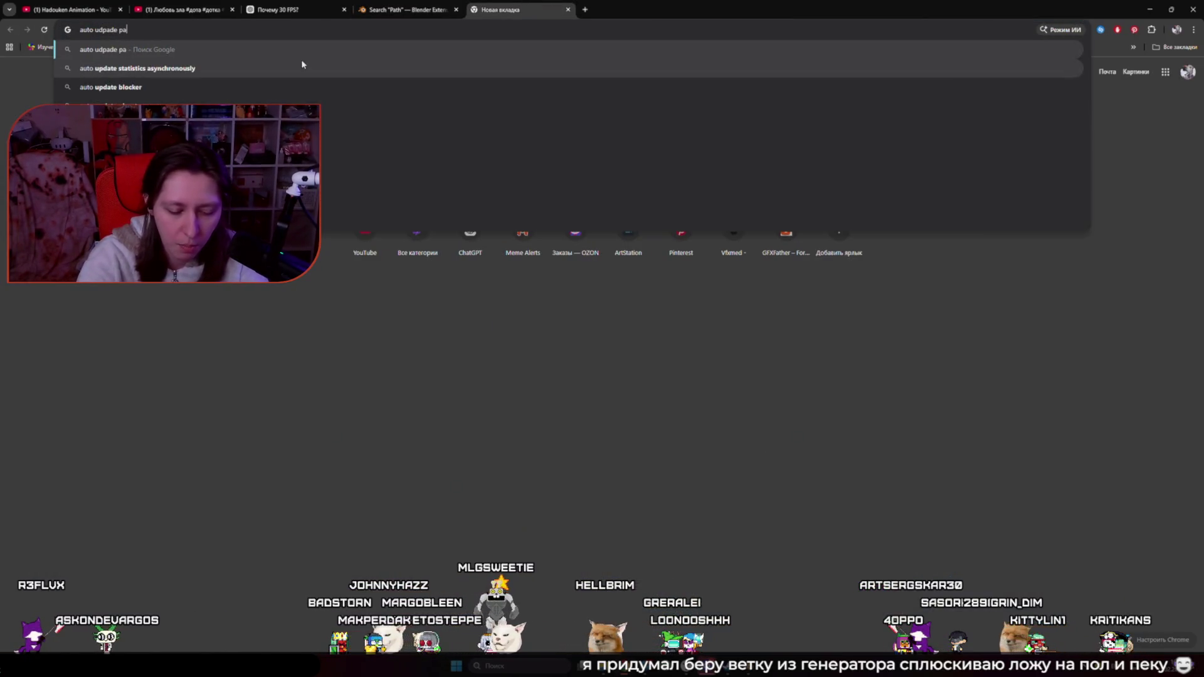
key("BackSpace")
key("BackSpace")
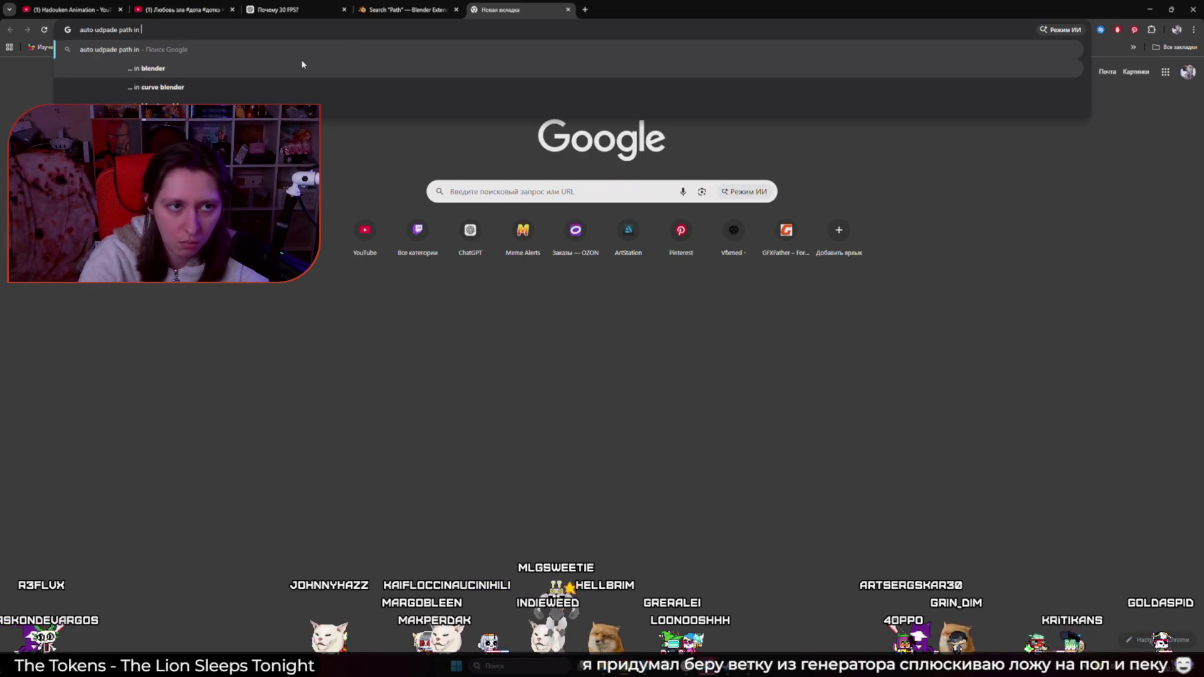
type("Blender addon free")
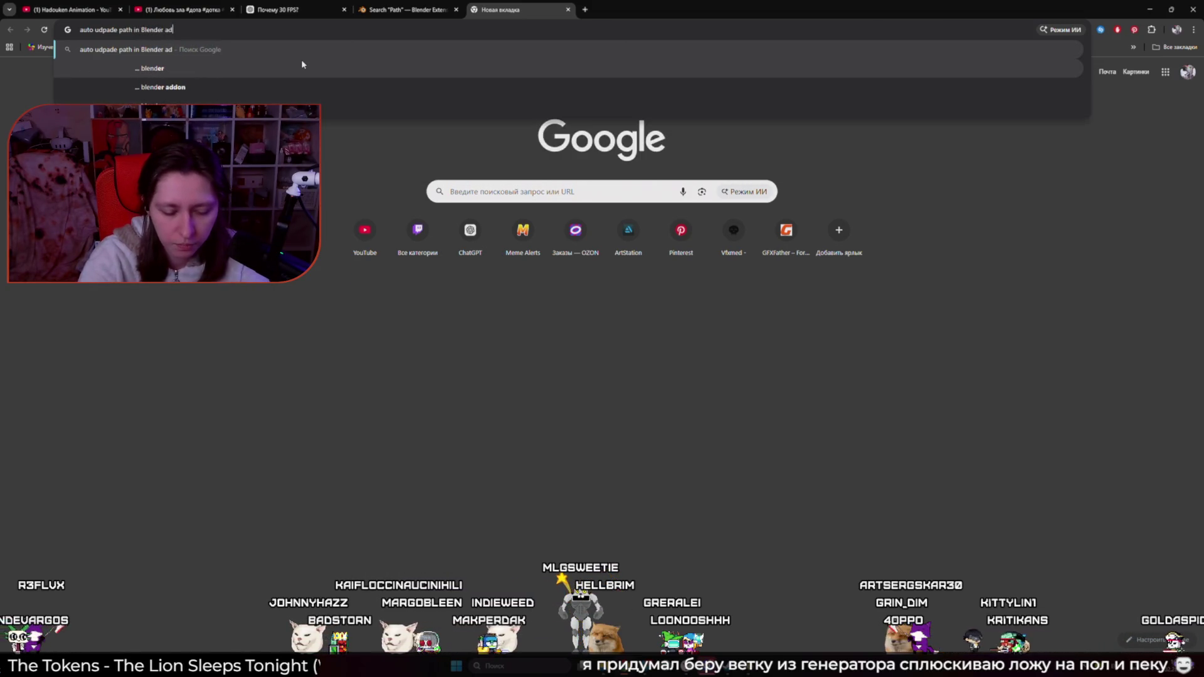
key("Return")
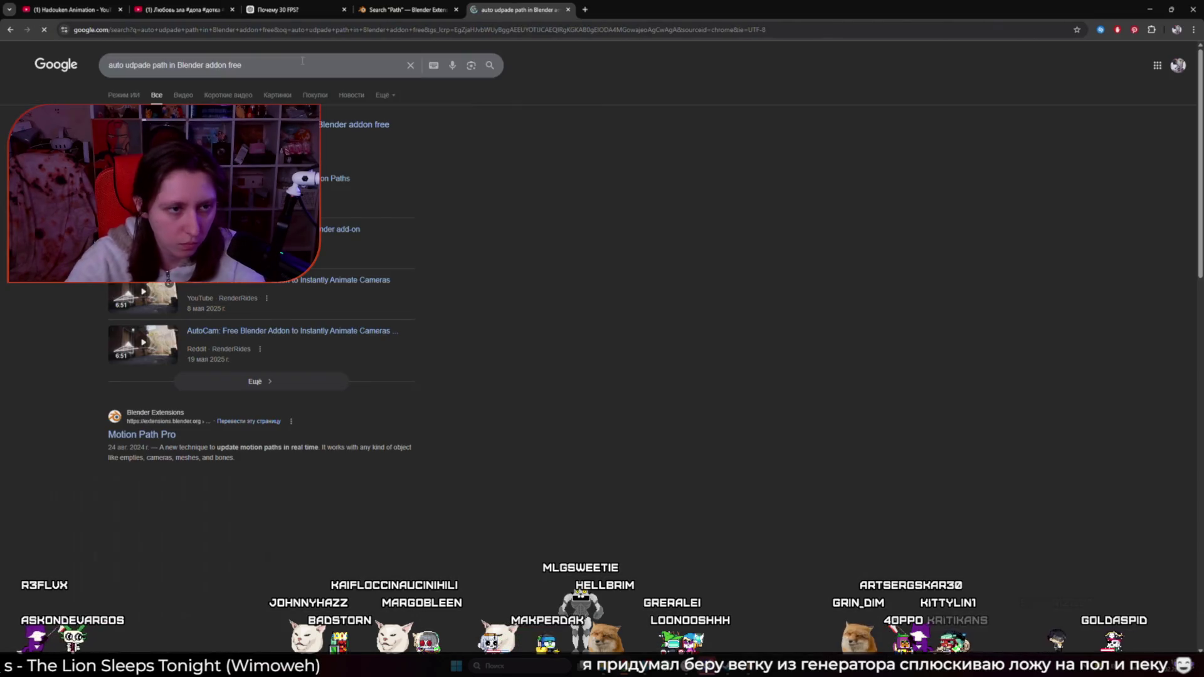
Step: Open the Motion Path Pro extension page, watch its preview video, and show it in English
middle_click(110, 434)
left_click(657, 9)
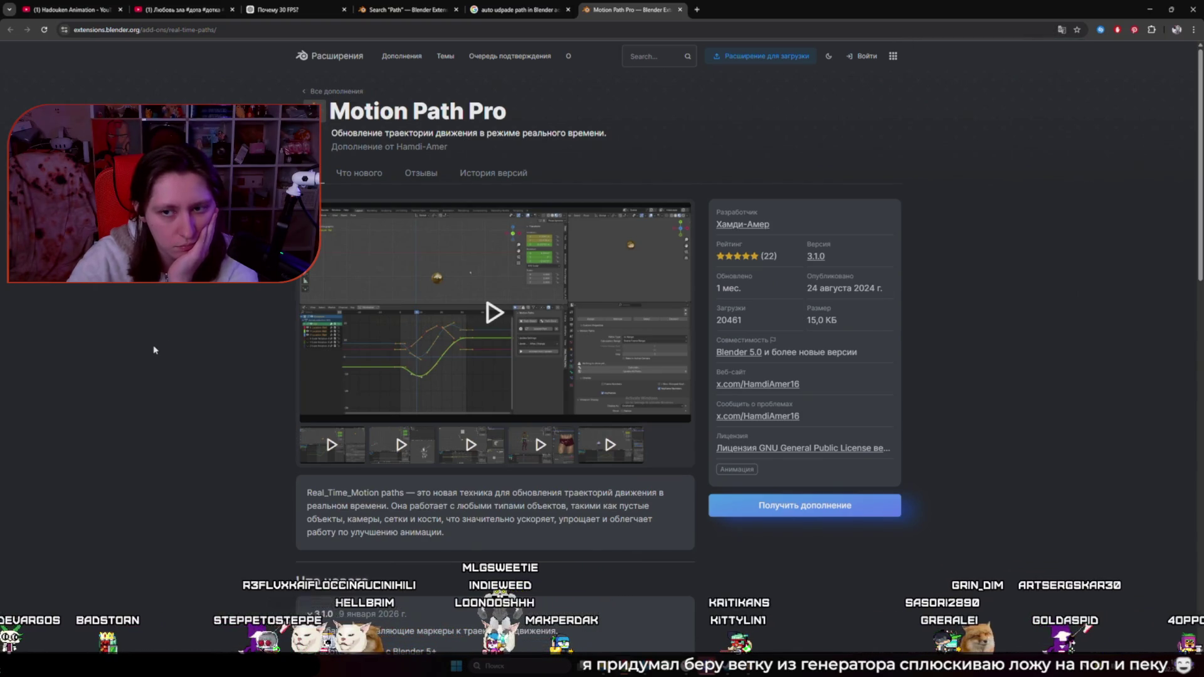
left_click(502, 314)
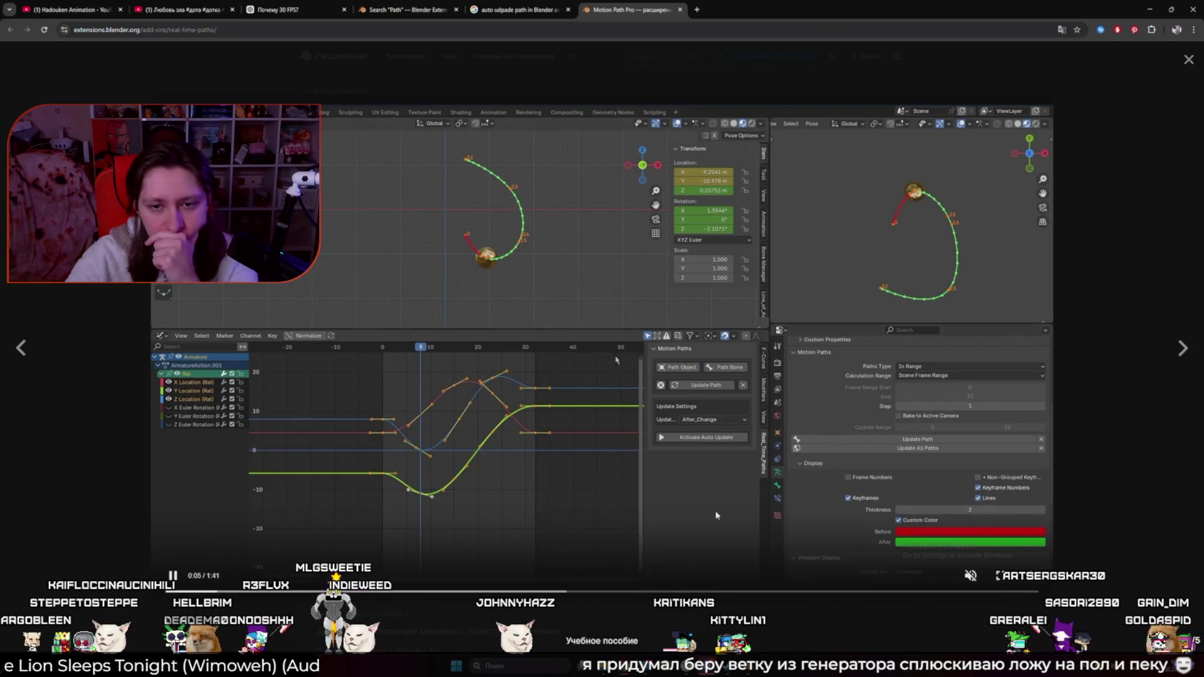
left_click(1129, 515)
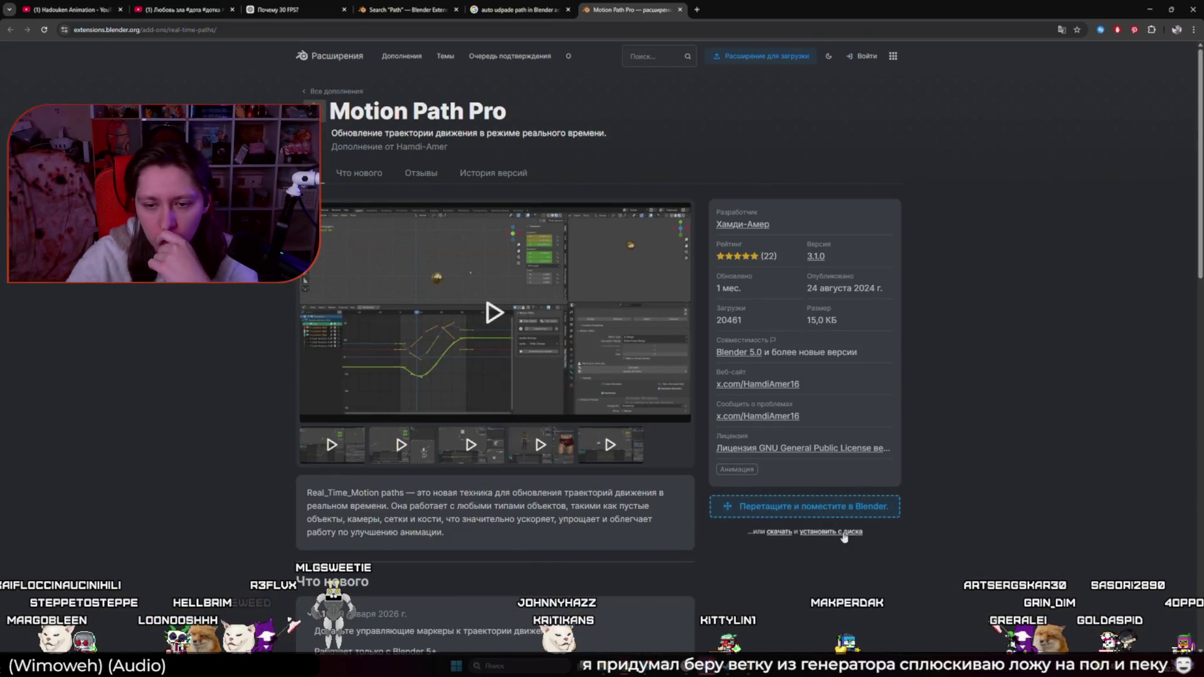
left_click(1060, 29)
left_click(947, 48)
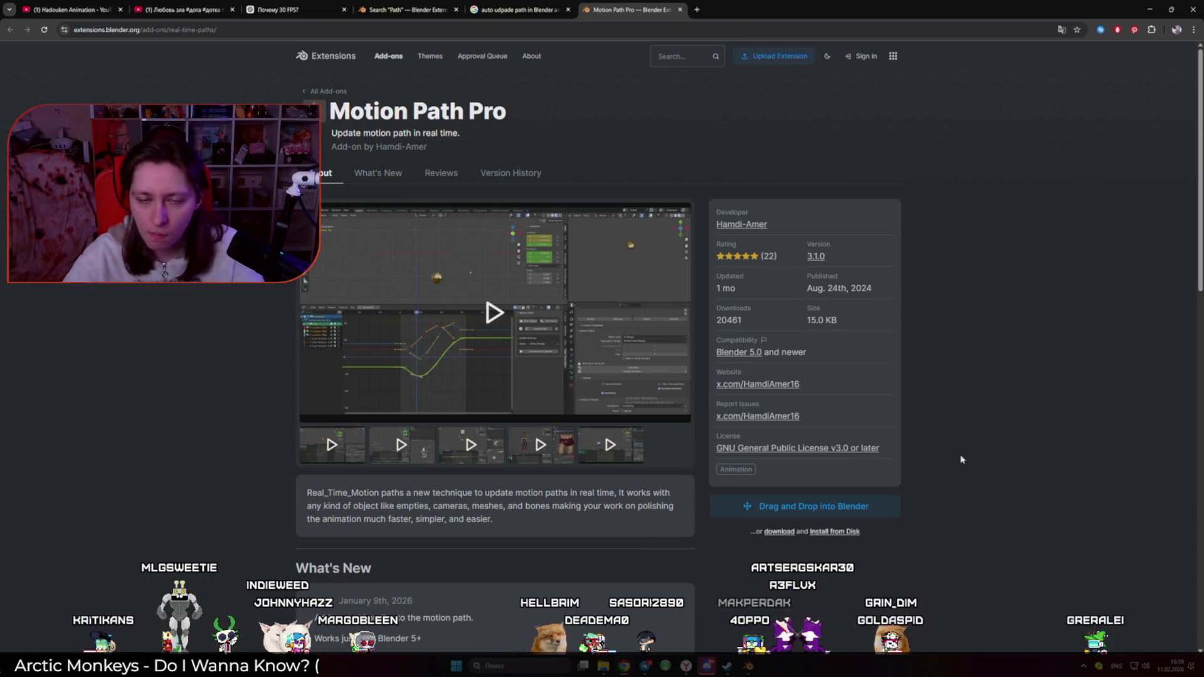
Step: Download the Motion Path Pro 3.1.0 zip from the drag-and-drop link, then return to Blender
left_click(865, 507)
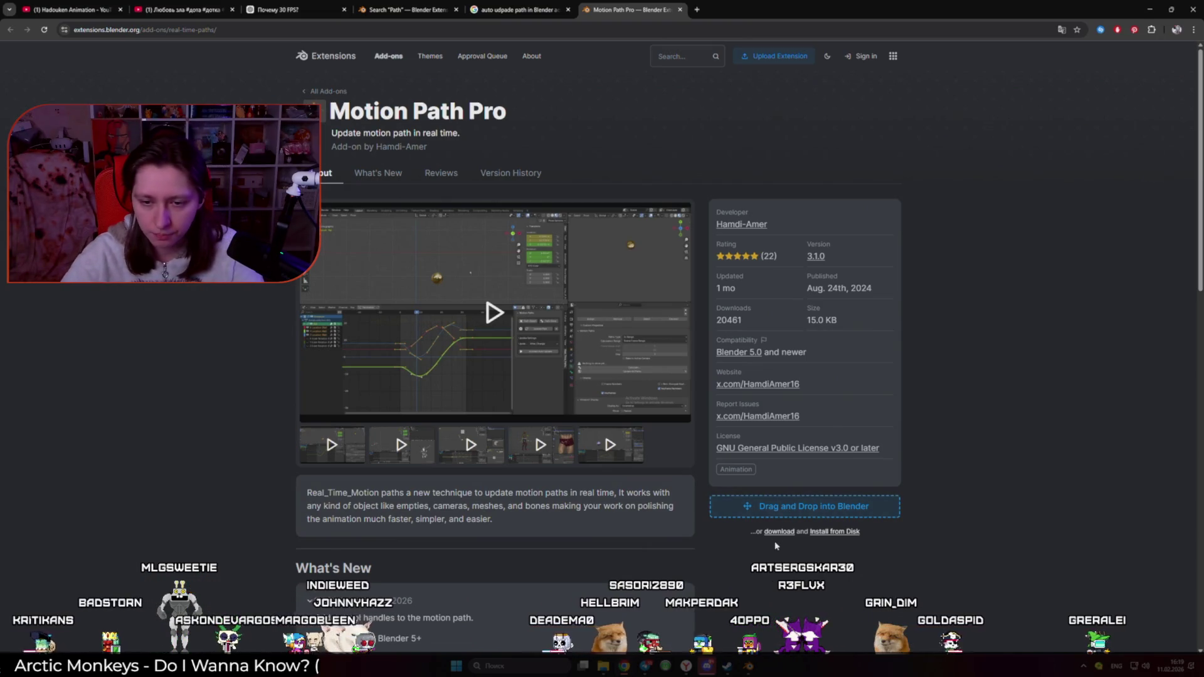
left_click(791, 532)
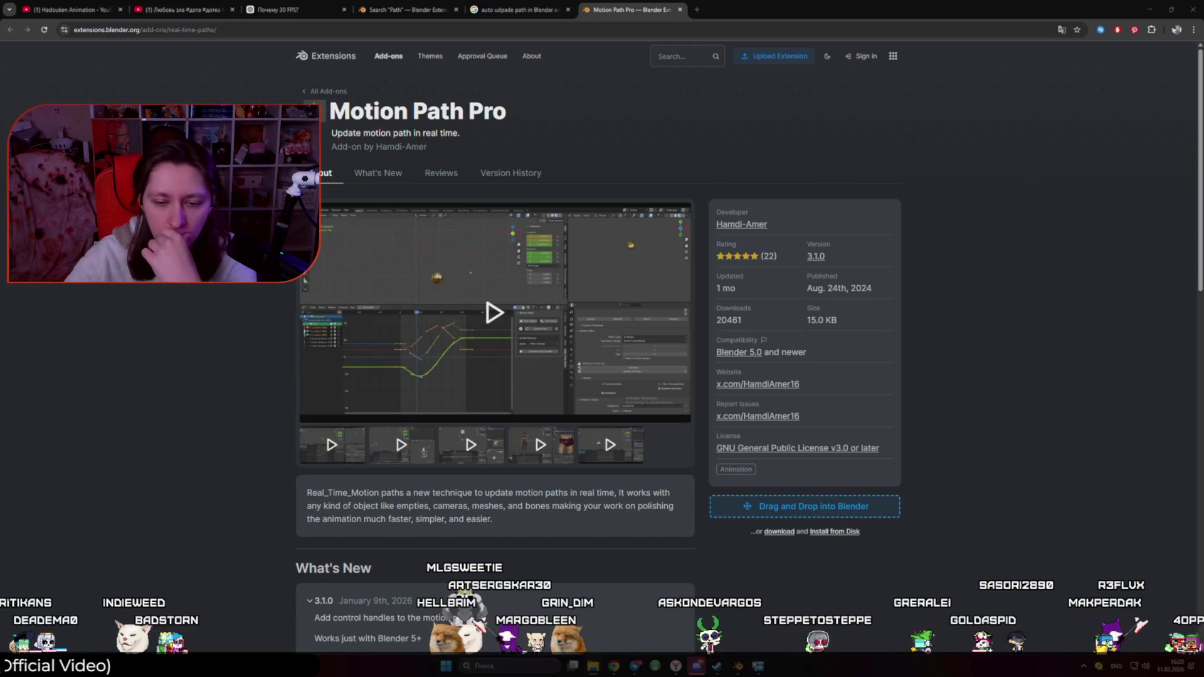
key("alt+Tab")
key("Left")
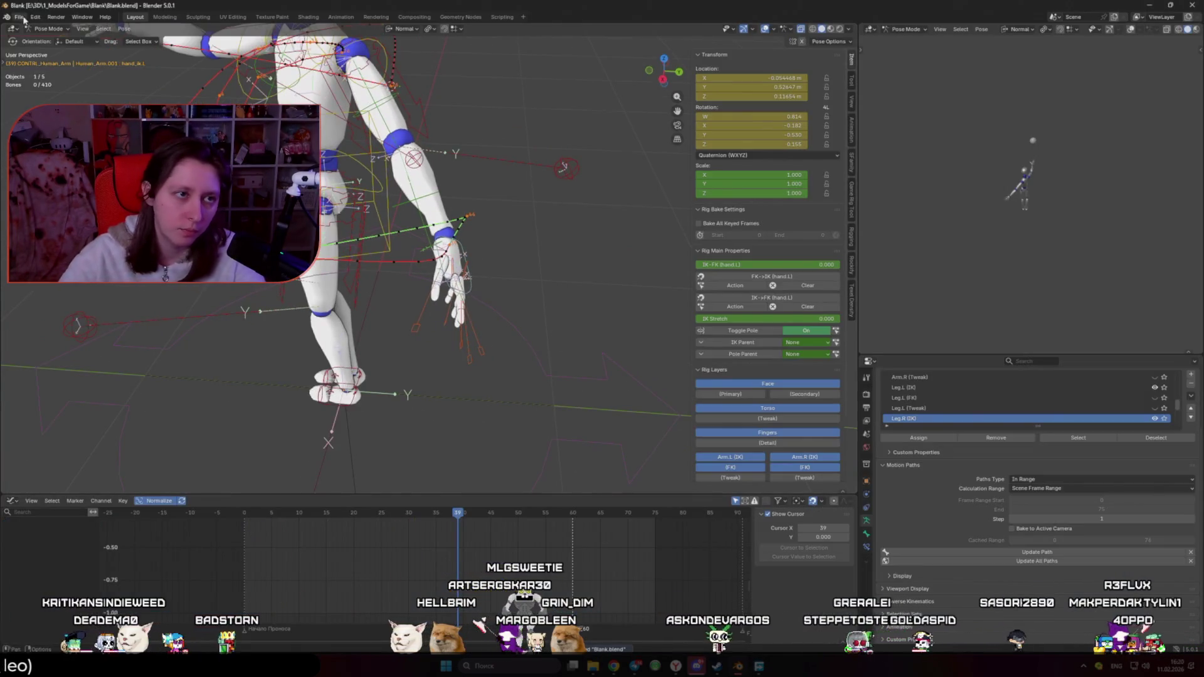
Step: Go to the Add-ons section of Blender's Preferences and show only enabled add-ons
left_click(23, 18)
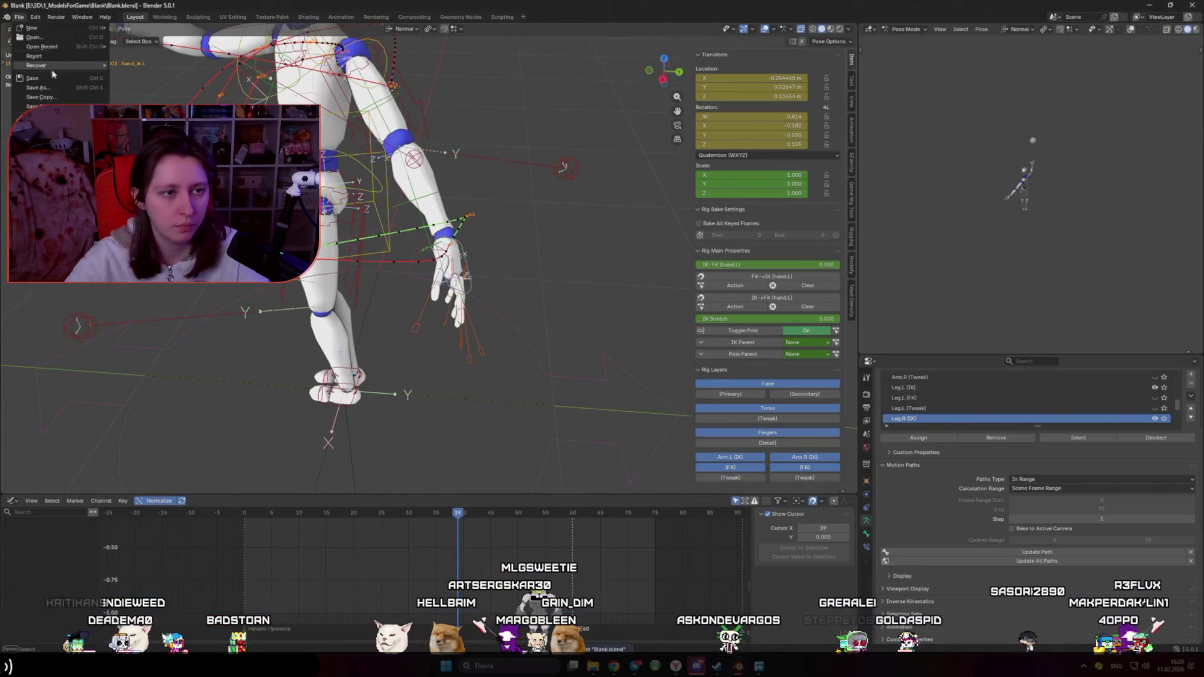
left_click(35, 17)
left_click(53, 105)
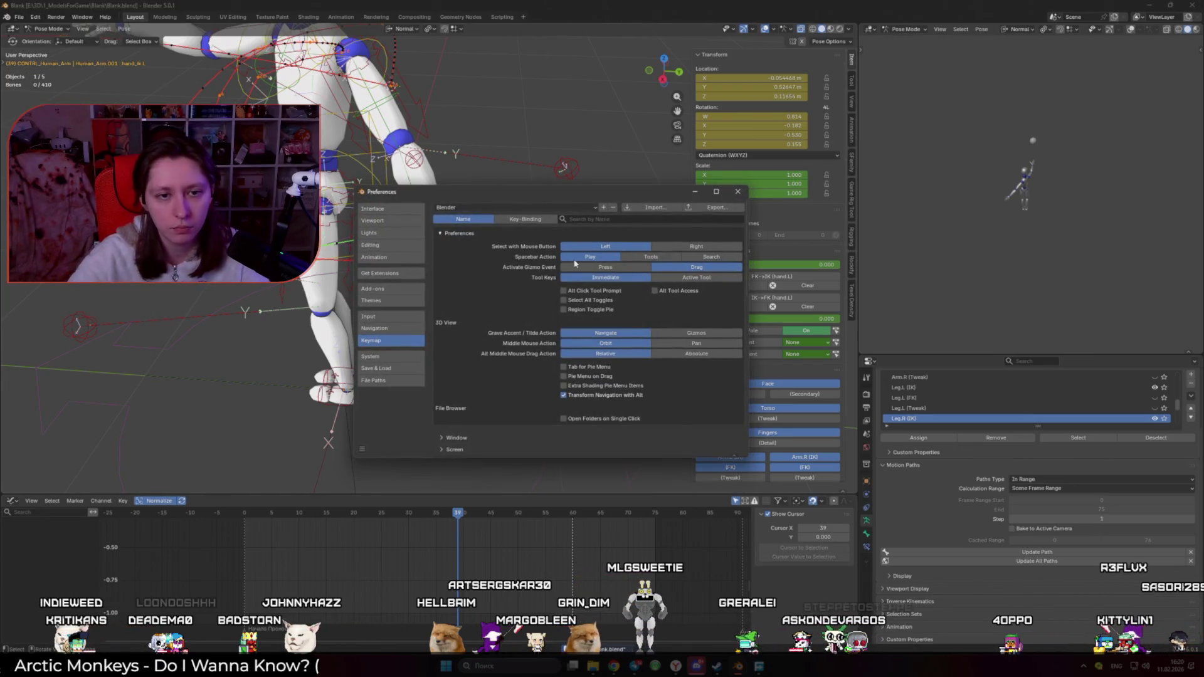
left_click(380, 288)
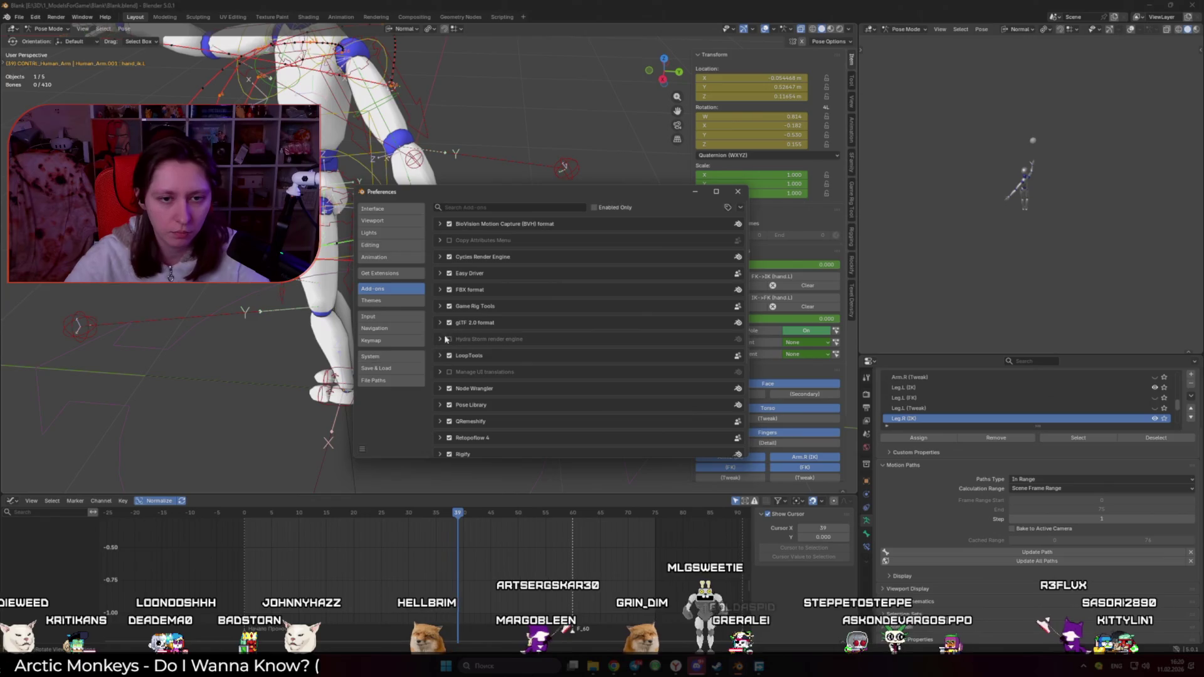
left_click(613, 208)
Step: Install add-on-real-time-paths-v3.1.0.zip from the AddonsBlender folder on drive E: via Install from Disk
left_click(741, 208)
left_click(696, 231)
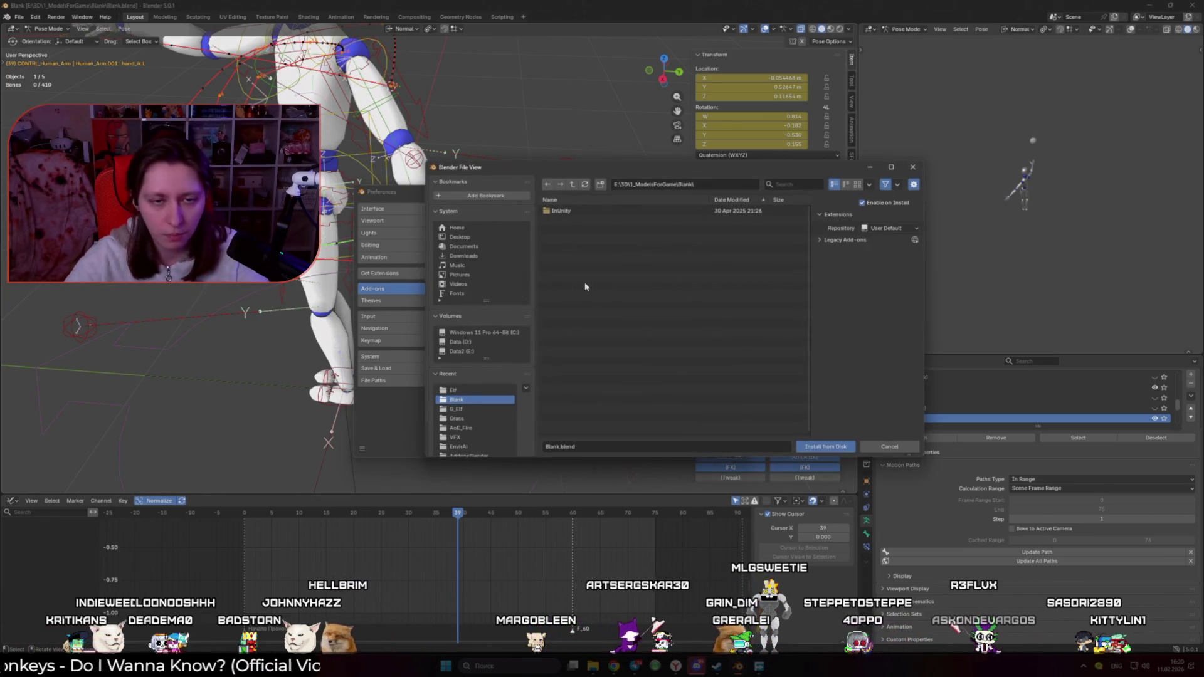
left_click(468, 353)
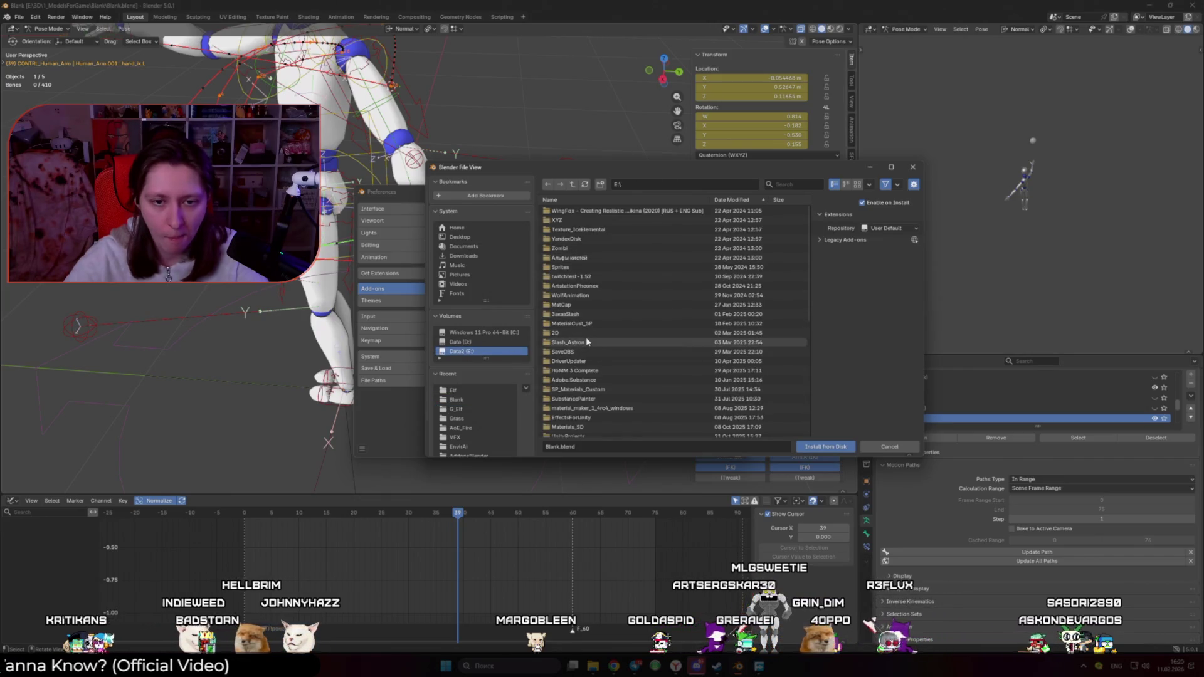
scroll(588, 351, "down", 8)
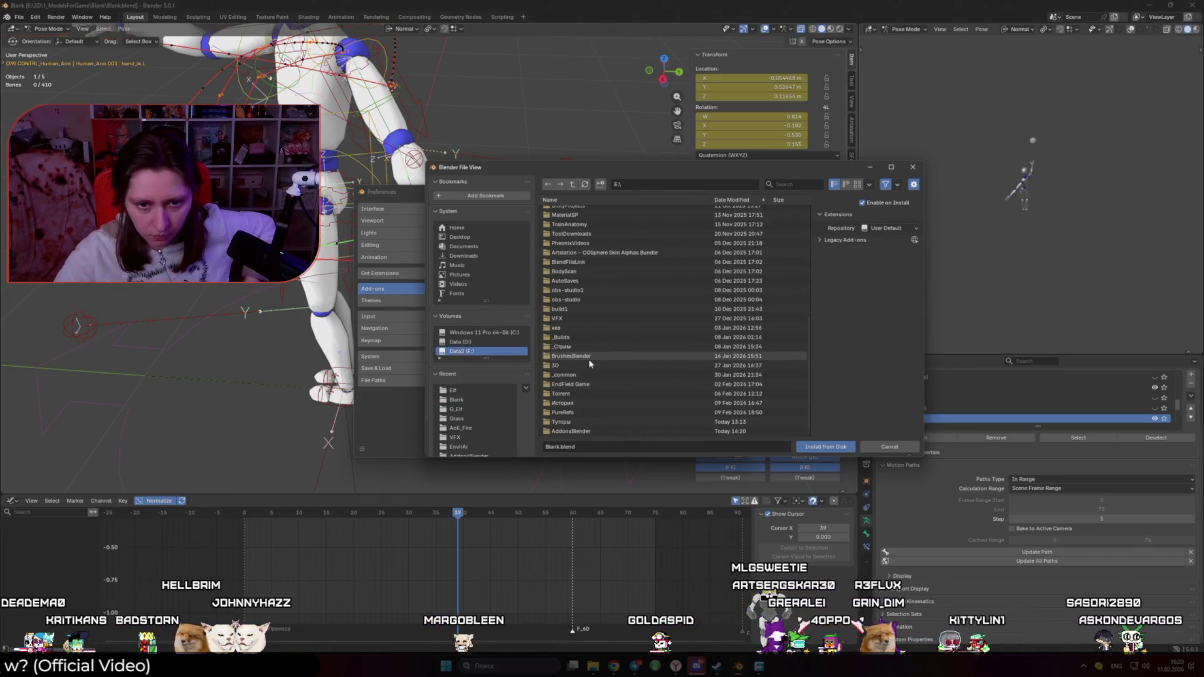
scroll(589, 376, "up", 6)
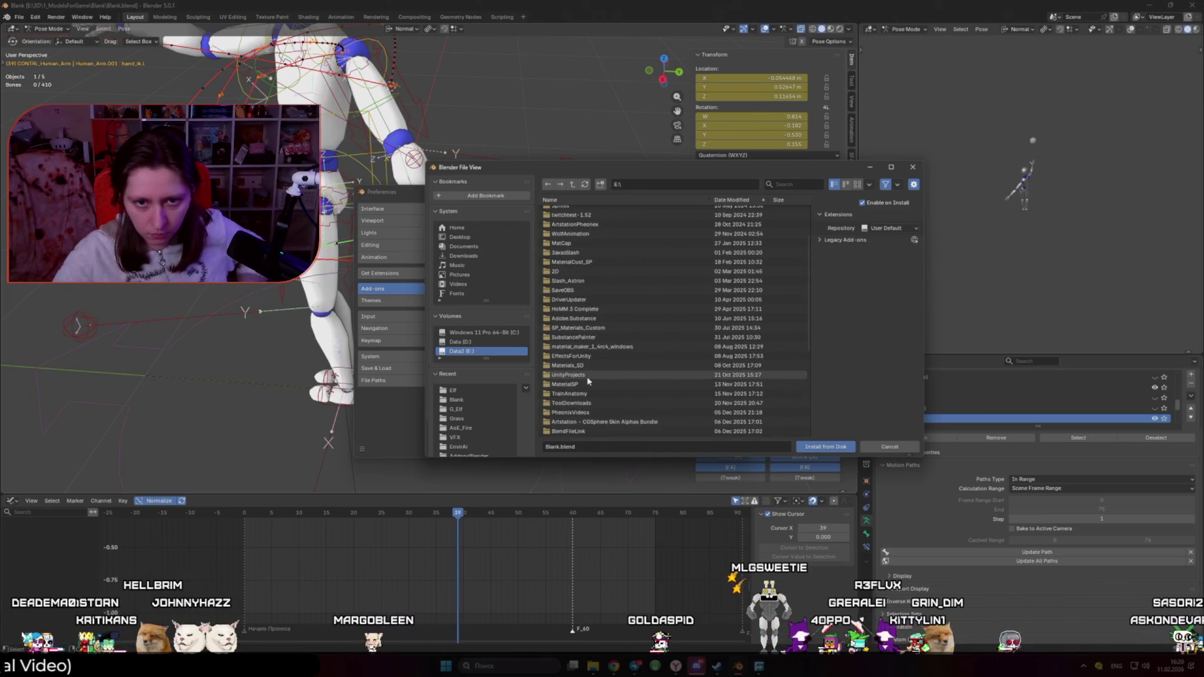
left_click(555, 201)
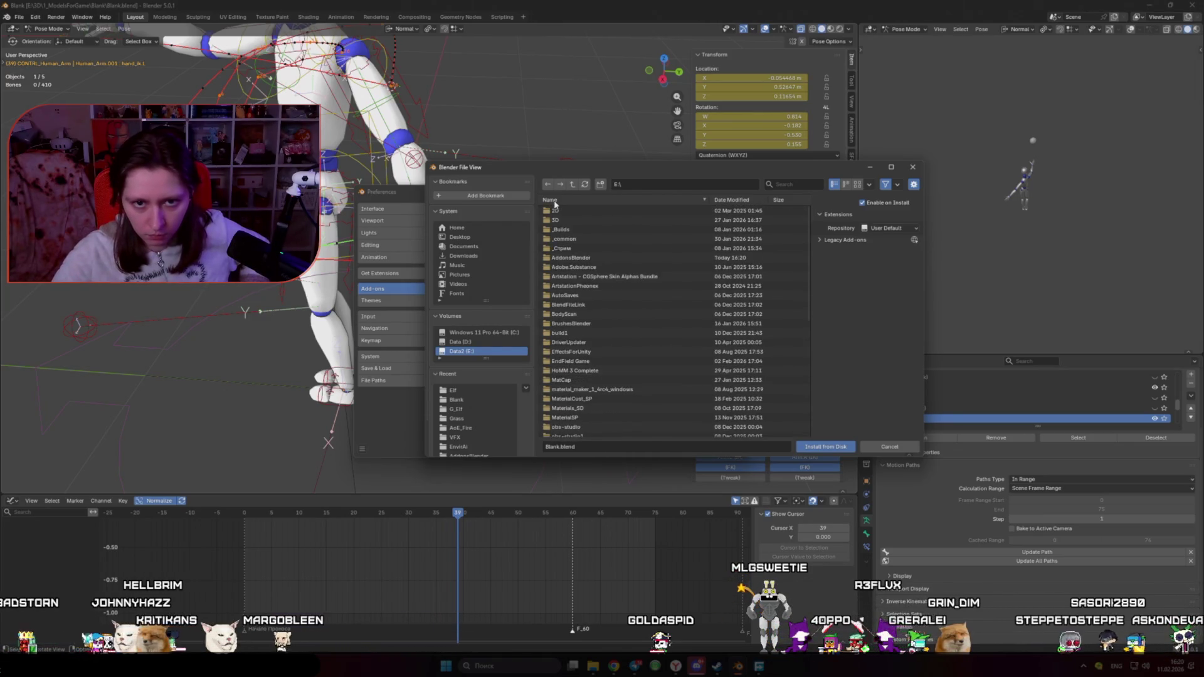
left_click(589, 257)
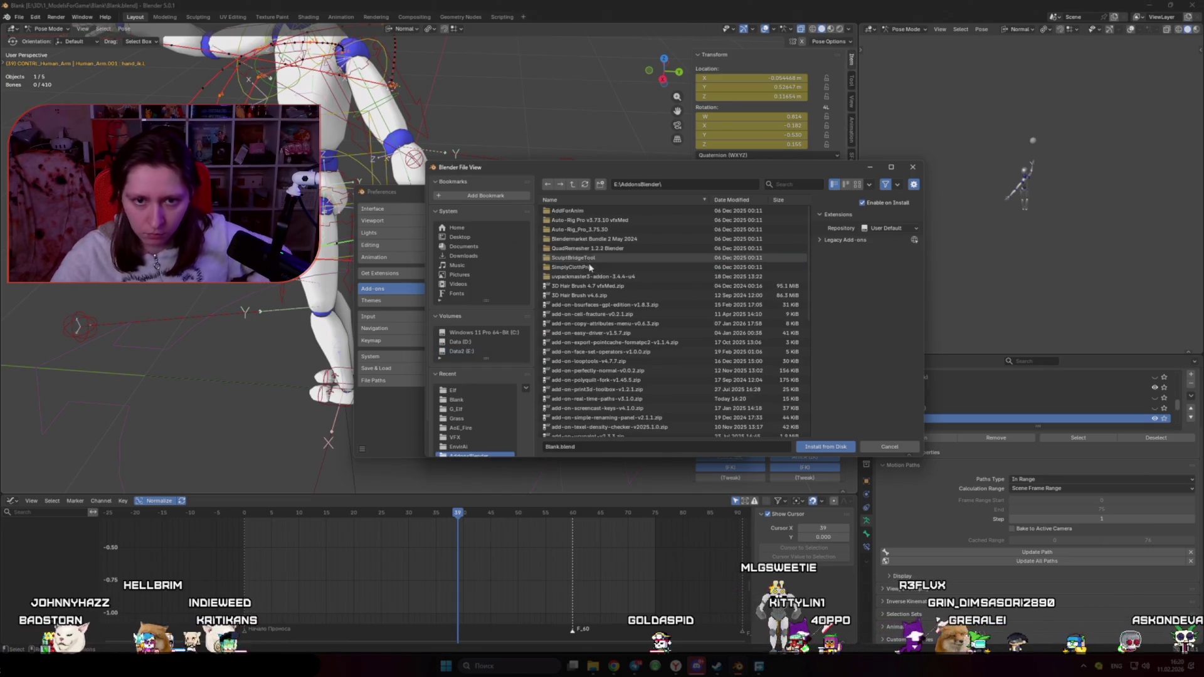
left_click(735, 200)
left_click(596, 286)
left_click(819, 448)
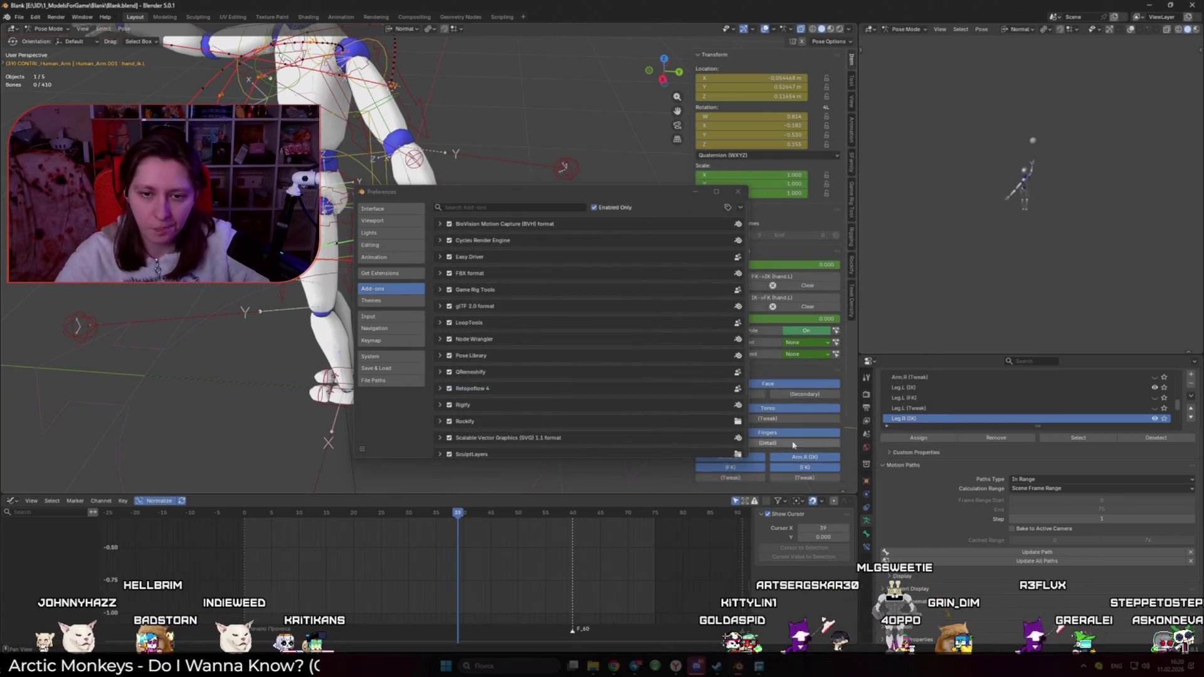
Step: Save the preferences and close the Preferences window
left_click(362, 449)
left_click(394, 419)
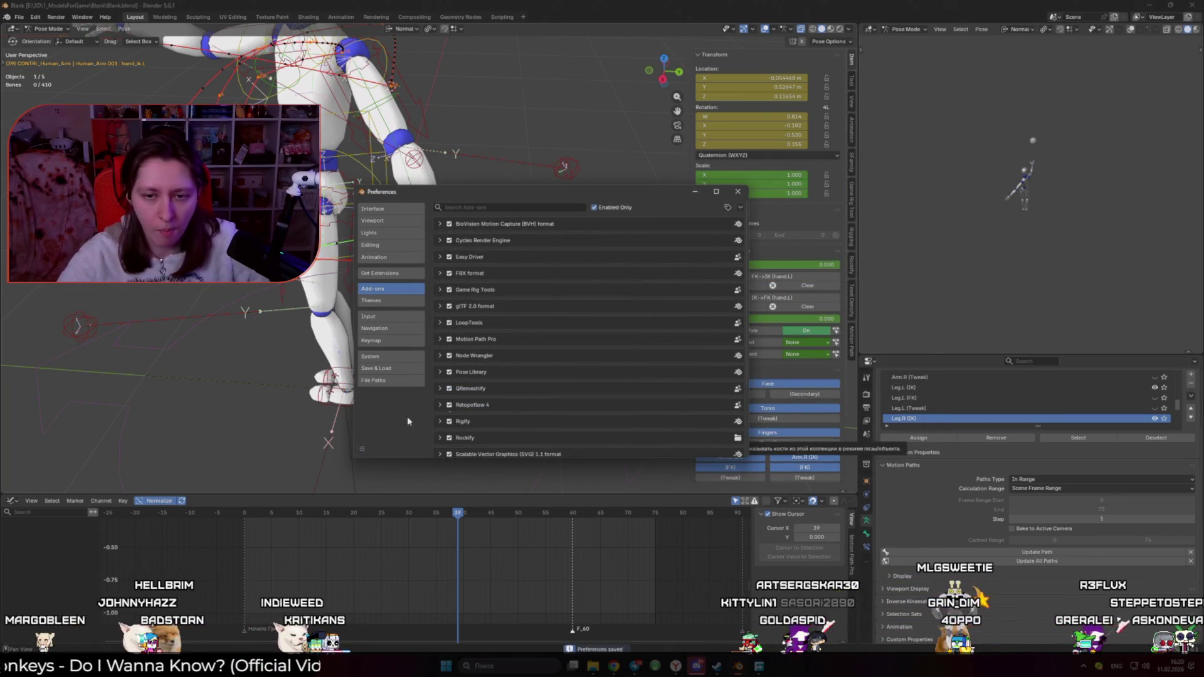
left_click(738, 192)
scroll(587, 289, "down", 3)
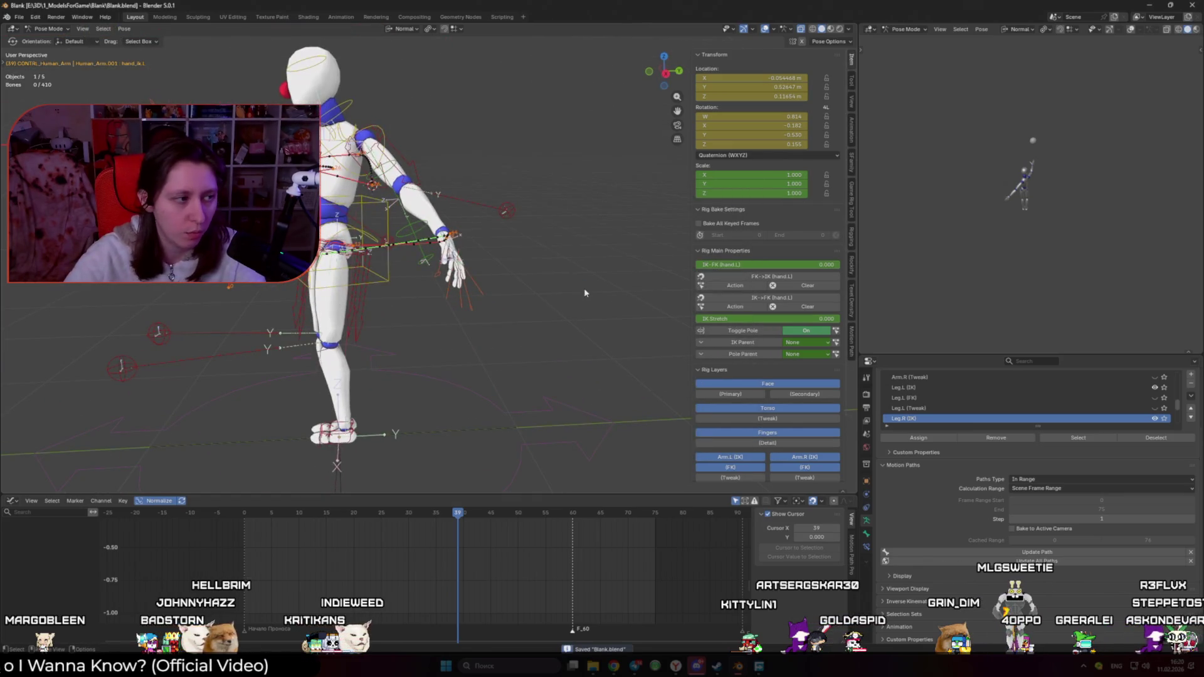
Step: Relaunch Blender from the Steam library
key("alt+Tab")
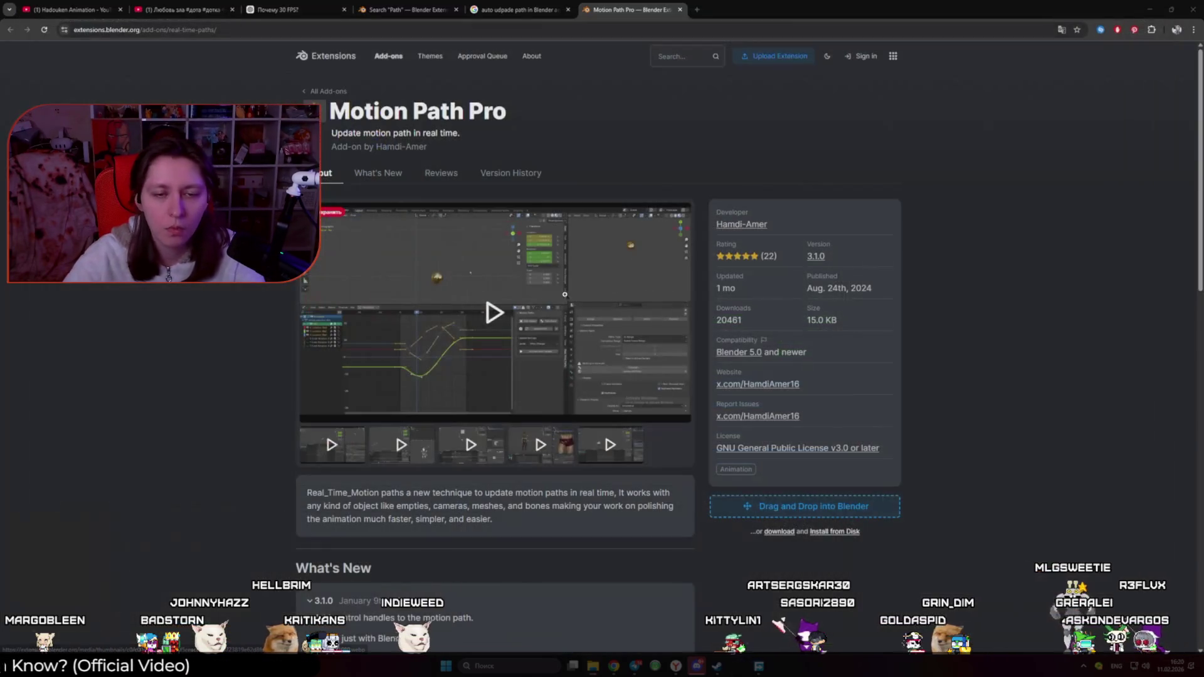
left_click(1150, 9)
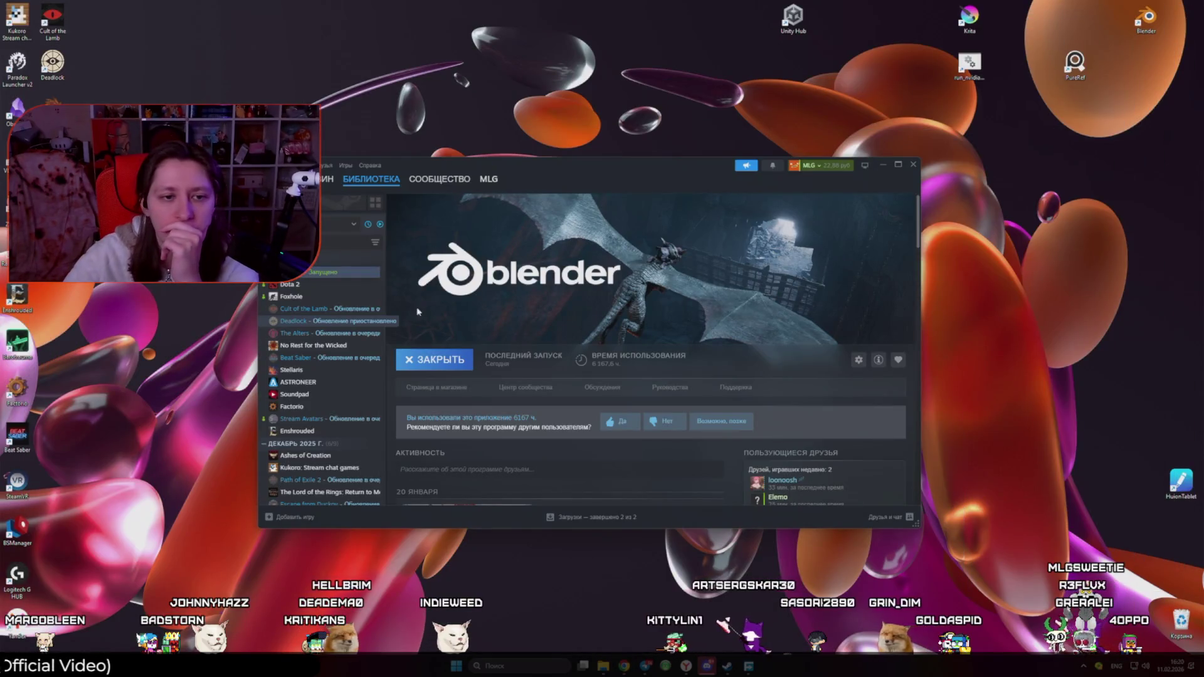
left_click(437, 358)
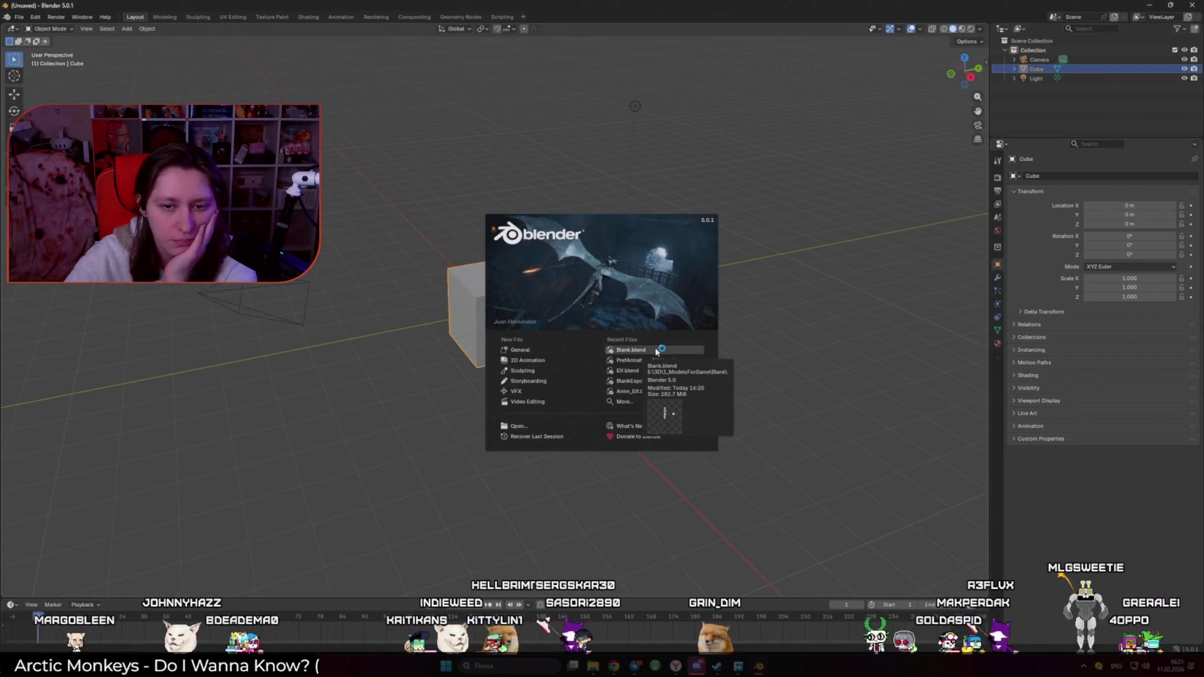
Step: Open Blank.blend from the splash screen and select the character's torso bone
left_click(630, 350)
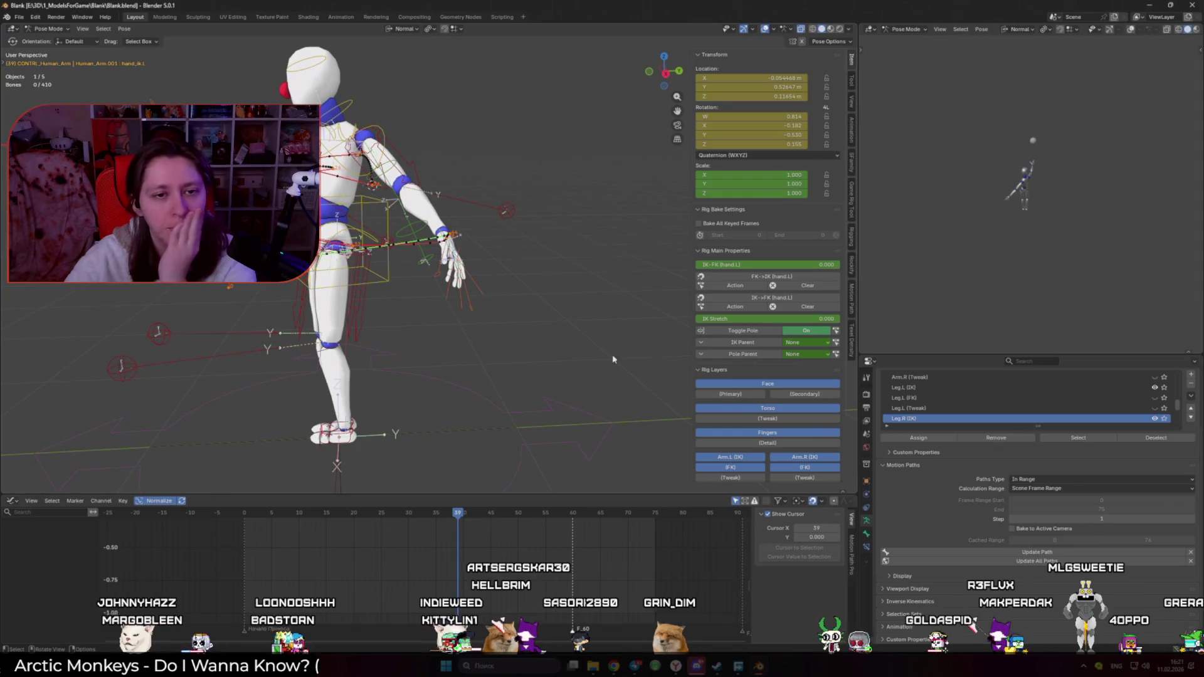
middle_click_drag(613, 359, 325, 403)
left_click(400, 279)
middle_click_drag(400, 279, 437, 344)
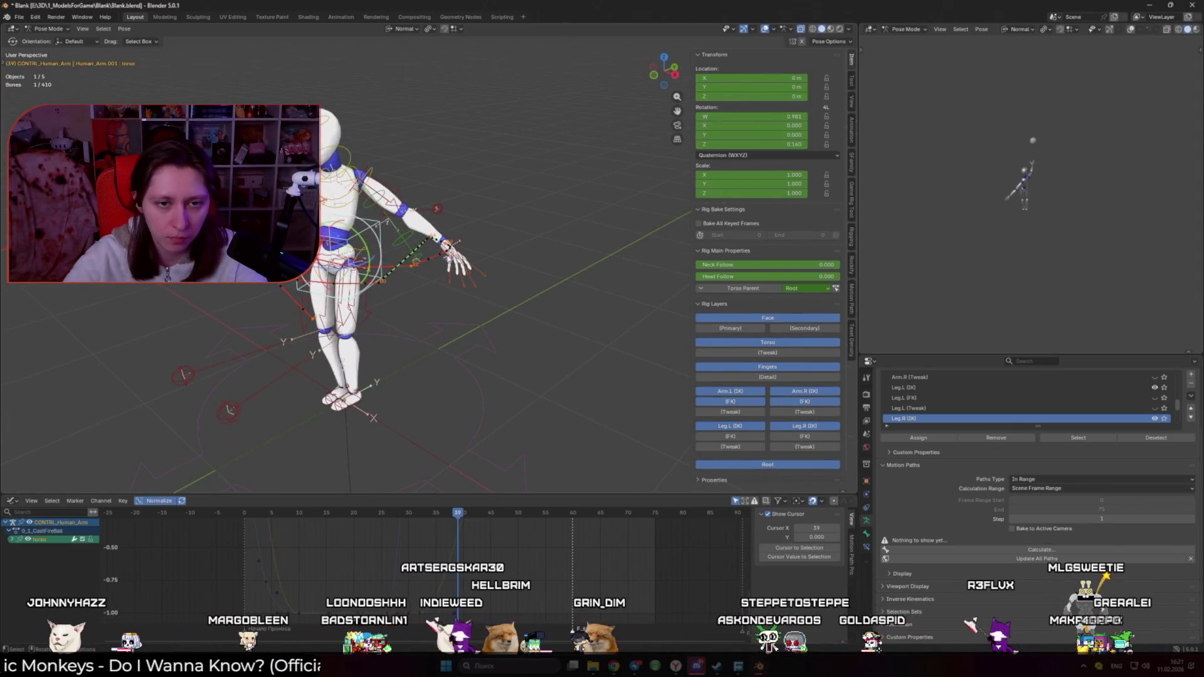
Step: Select the left hand IK bone and widen the Graph Editor sidebar's Motion Path Pro panel
scroll(439, 257, "up", 3)
left_click(461, 233)
left_click(852, 619)
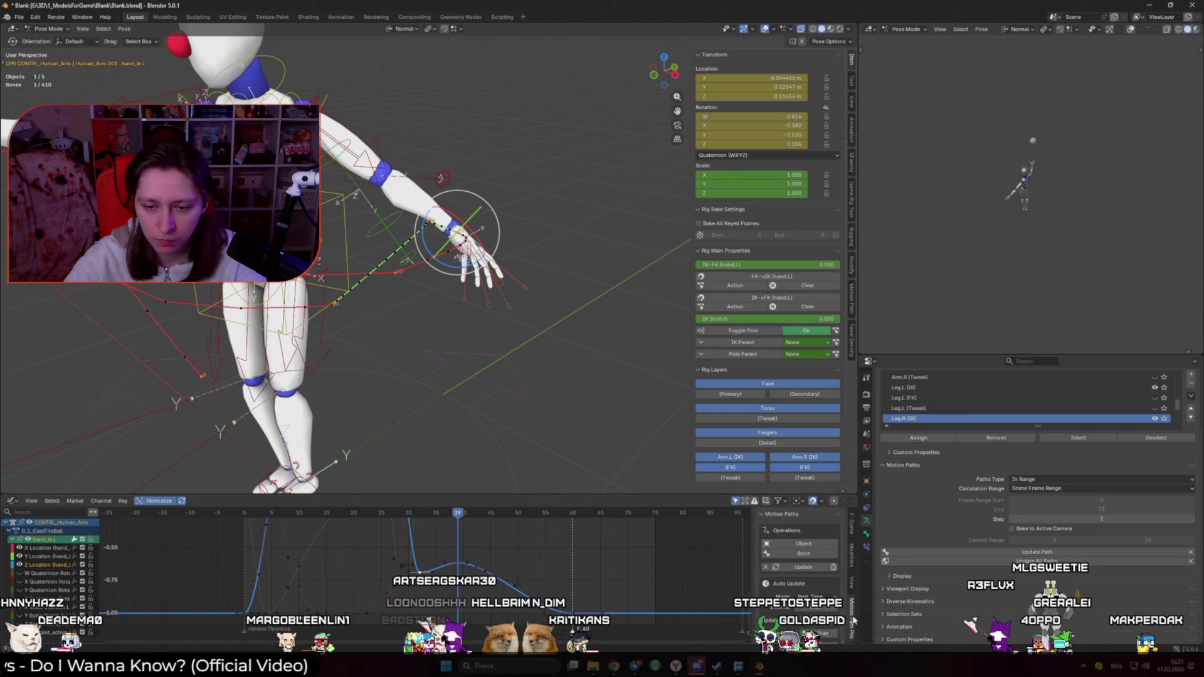
scroll(814, 583, "down", 1)
left_click_drag(751, 567, 690, 568)
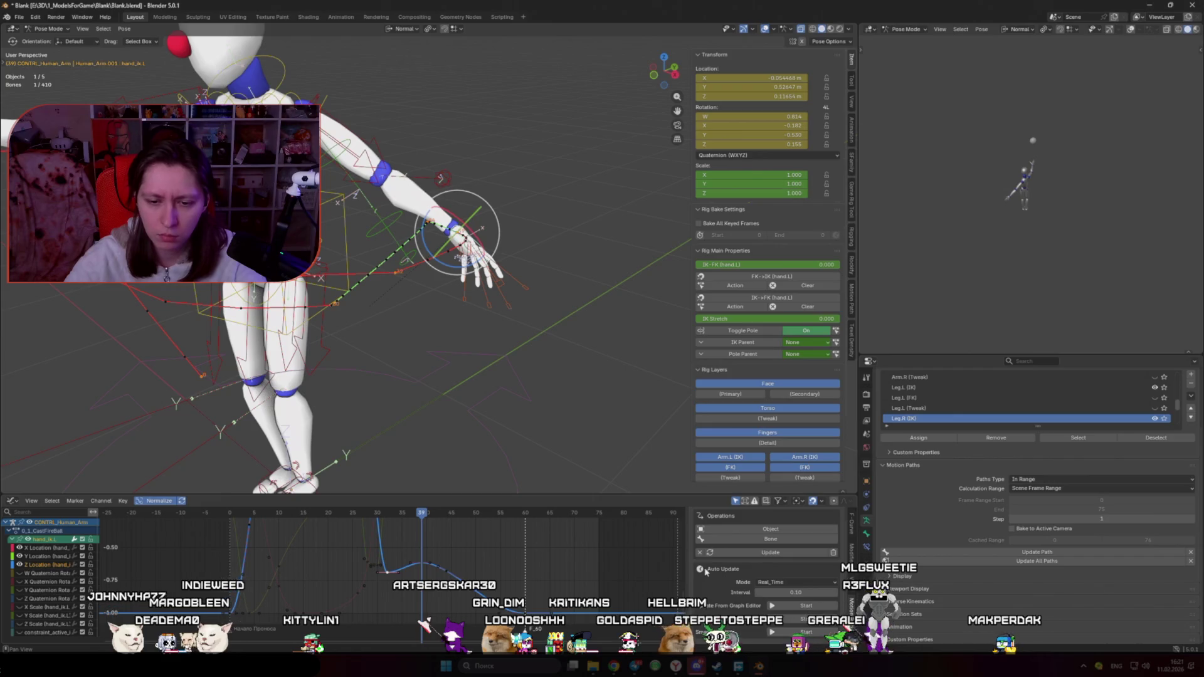
scroll(718, 571, "up", 1)
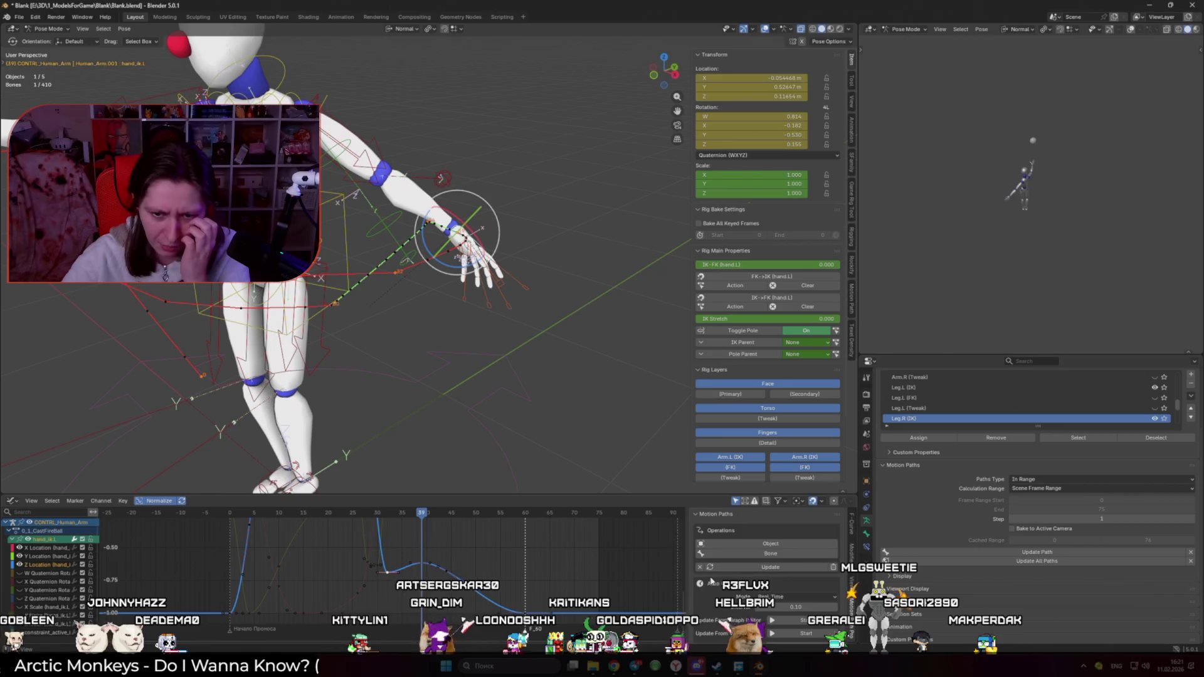
left_click(655, 614)
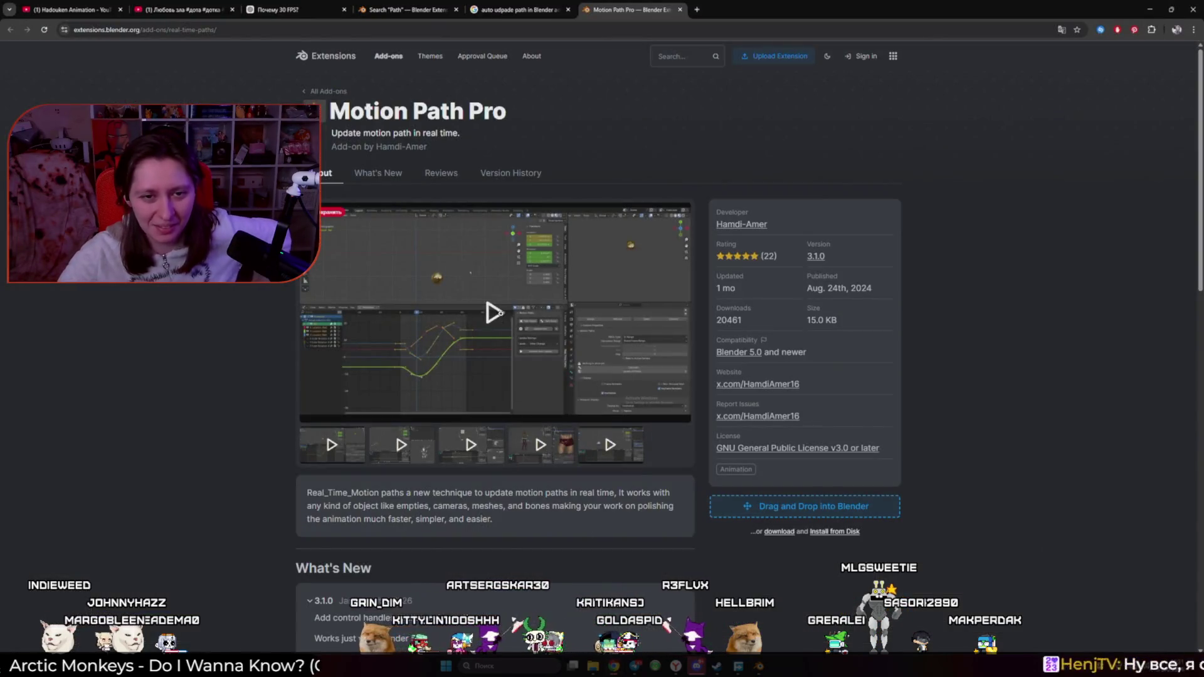
Step: Watch the Motion Path Pro demo video, pausing and stepping through it
left_click(641, 414)
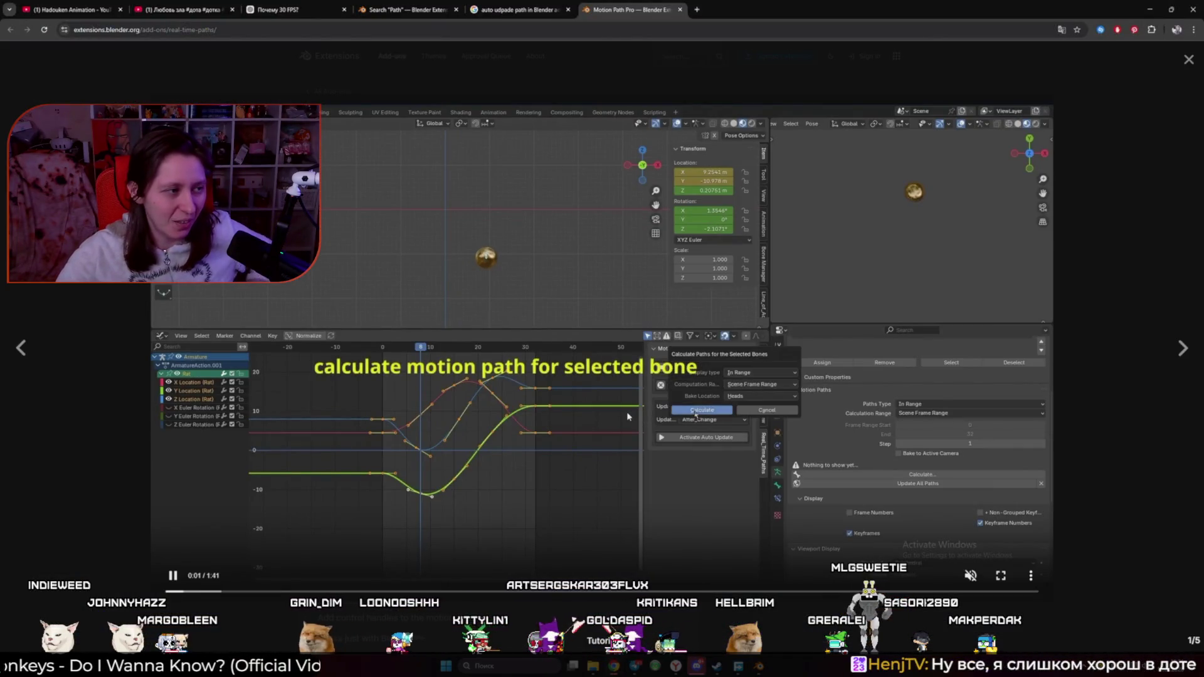
left_click(399, 484)
left_click(177, 593)
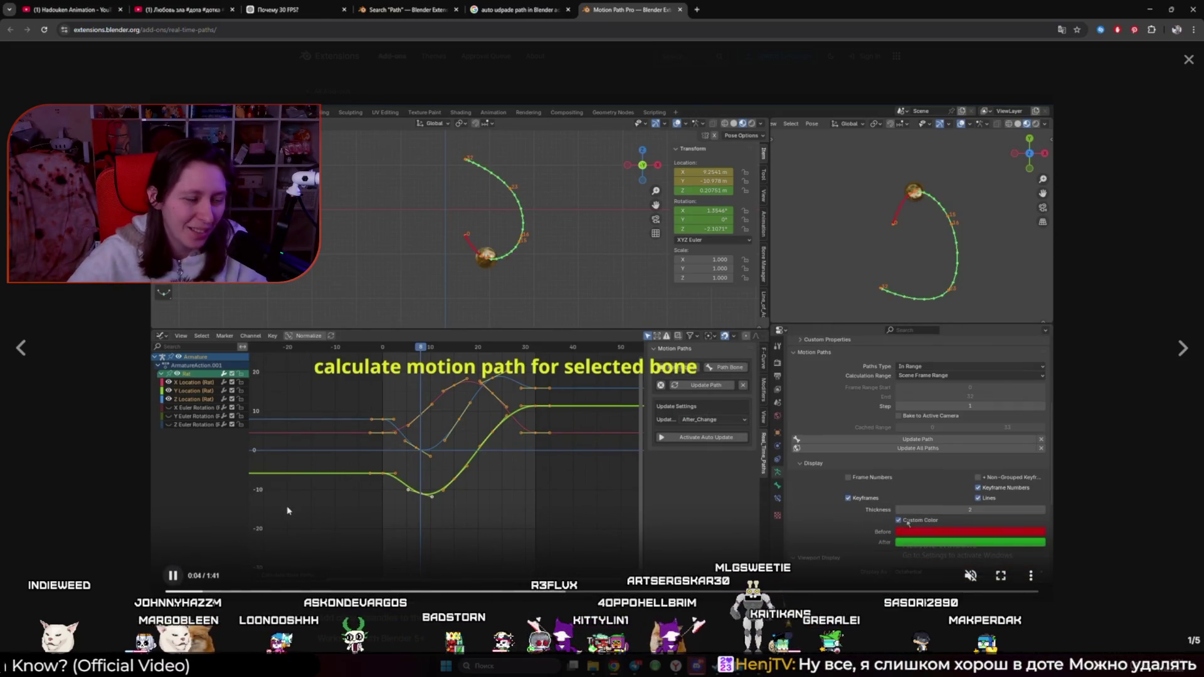
left_click(536, 416)
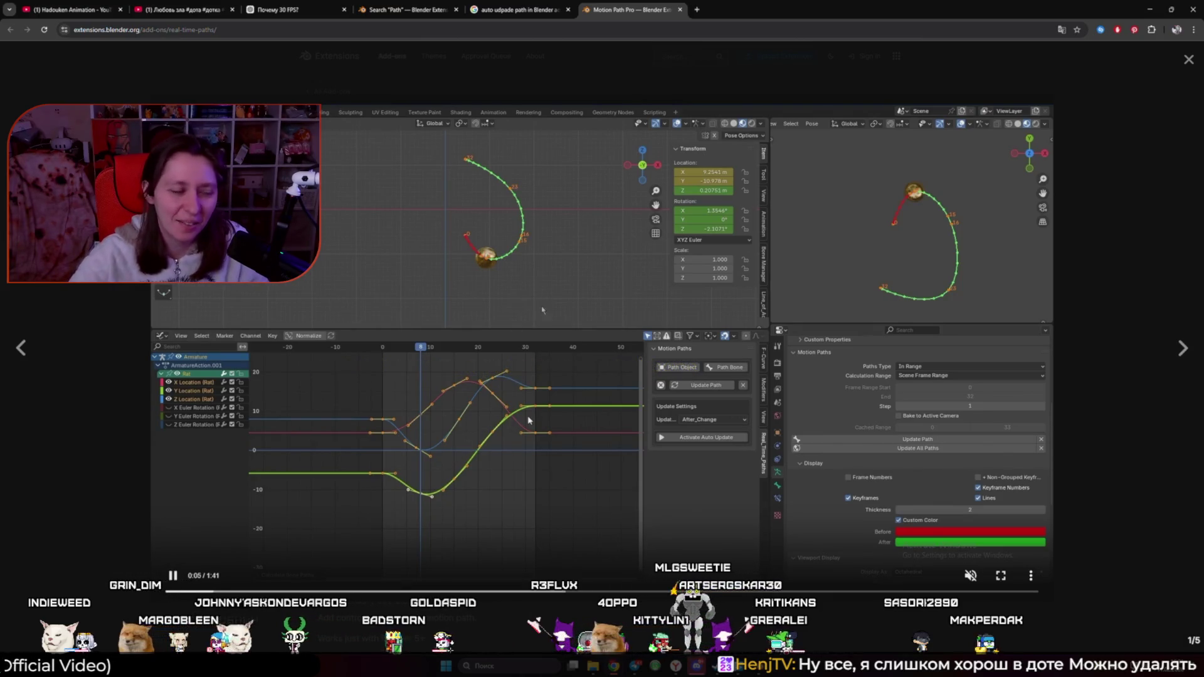
key("Right")
key("Right")
key("Right")
key("Right")
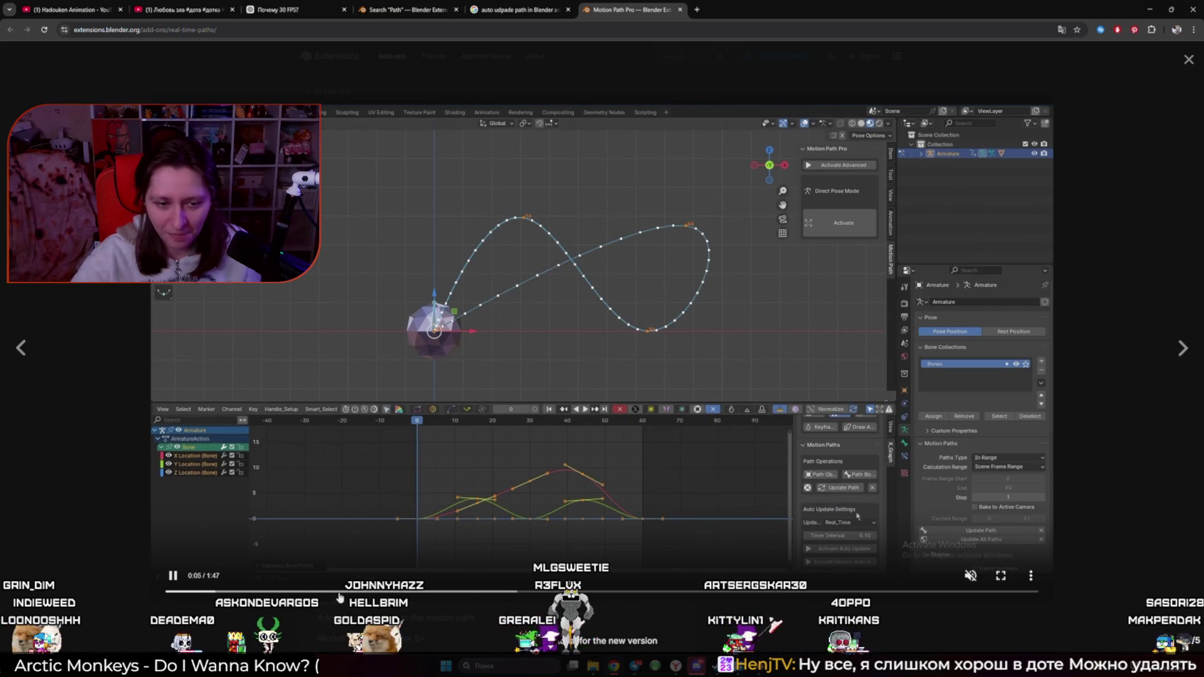
key("Right")
key("Right")
key("Right")
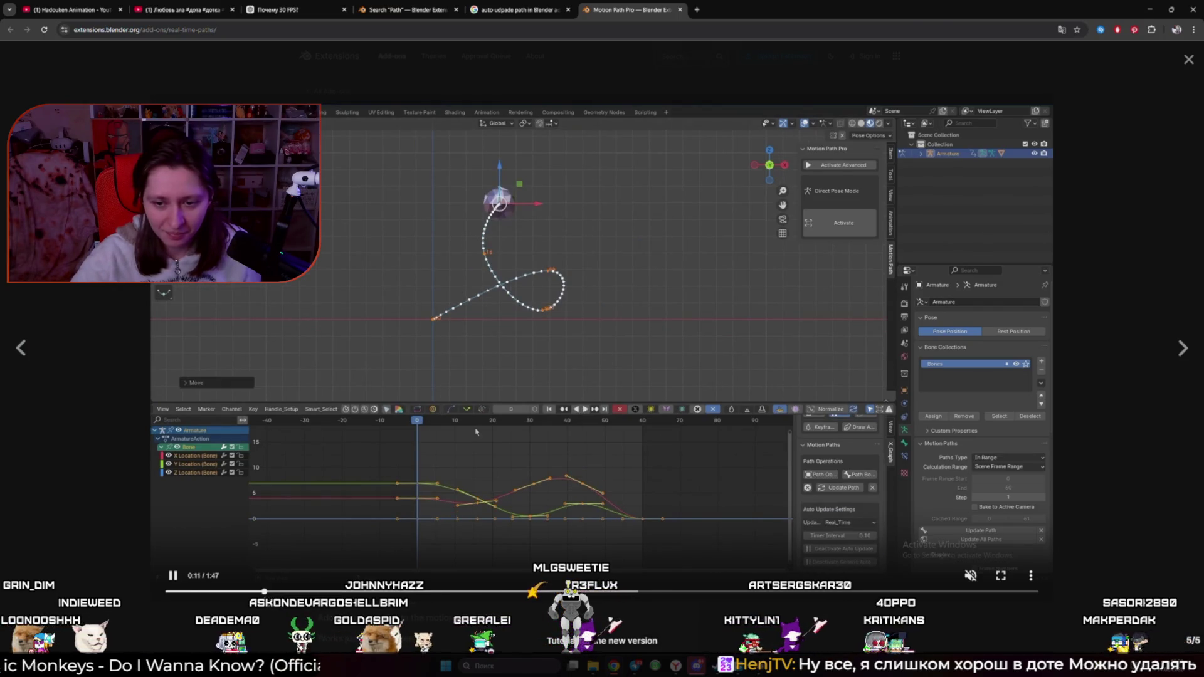
key("Left")
key("Left")
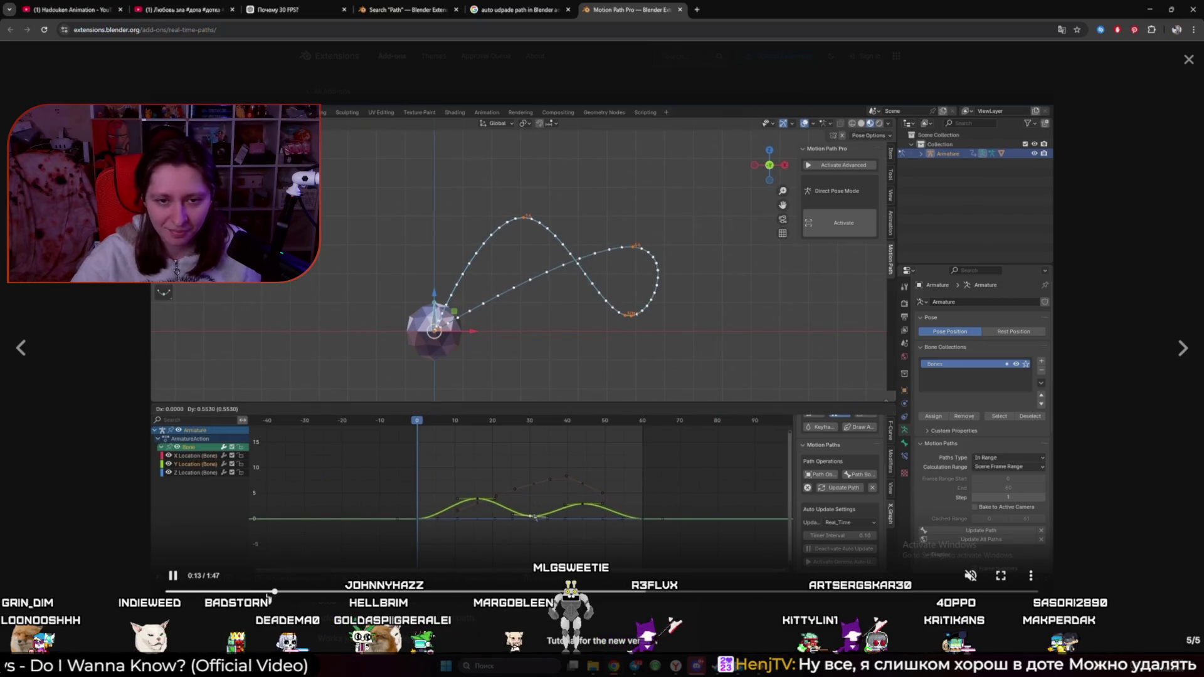
Step: Close the demo video, return to Blender and save the file
left_click(1077, 407)
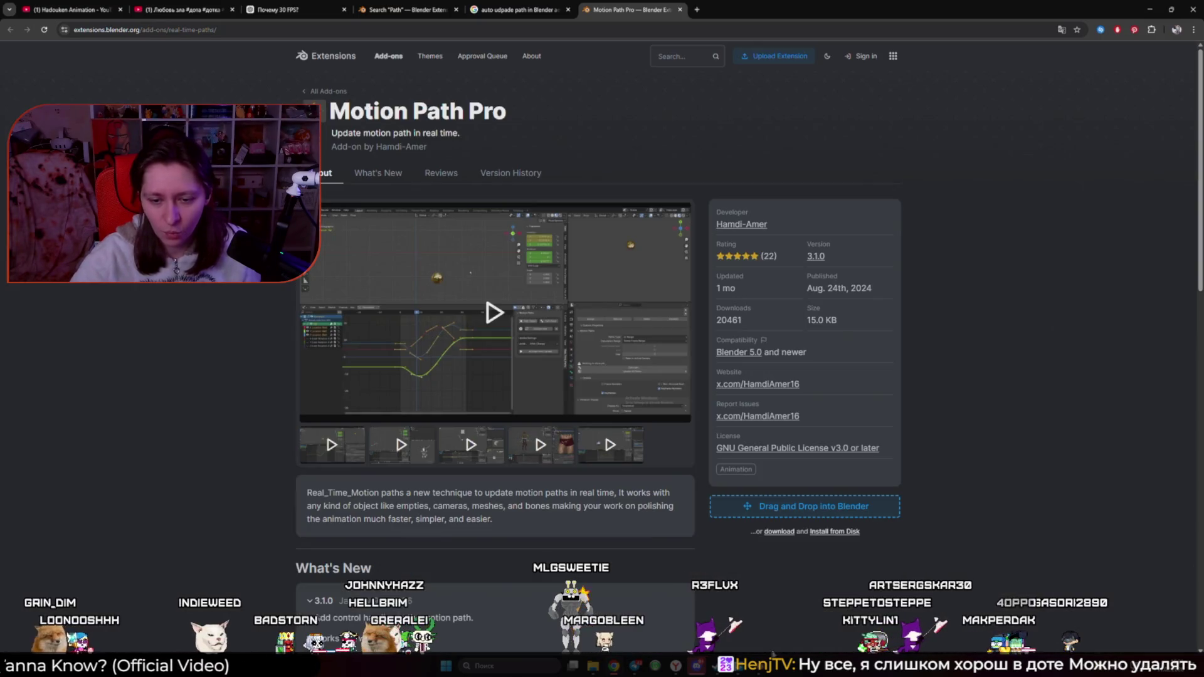
key("alt+Tab")
key("ctrl+s")
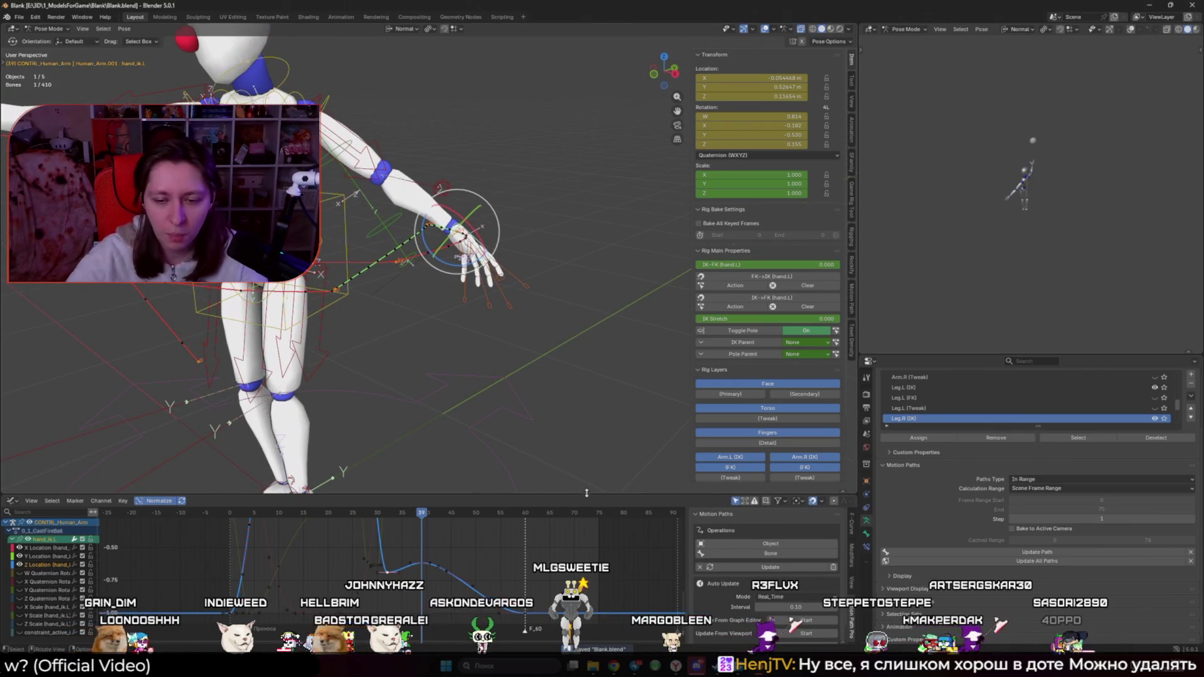
Step: Recalculate the hand's motion path and move the selected keyframe
left_click(734, 568)
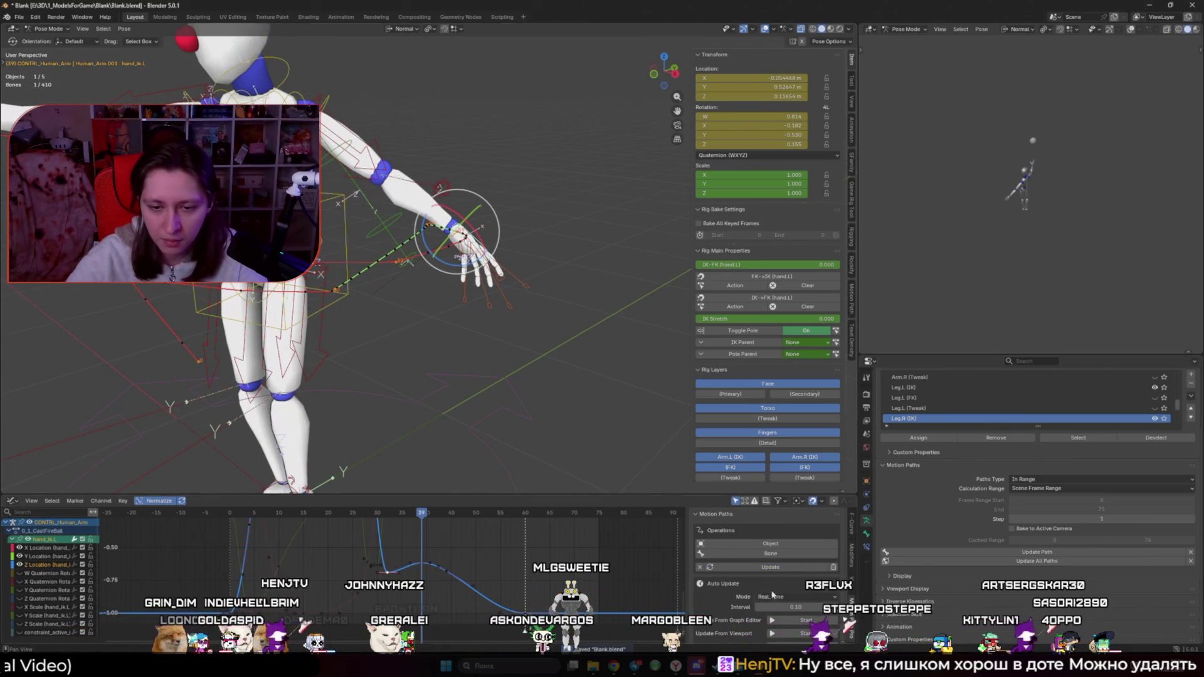
scroll(773, 603, "down", 1)
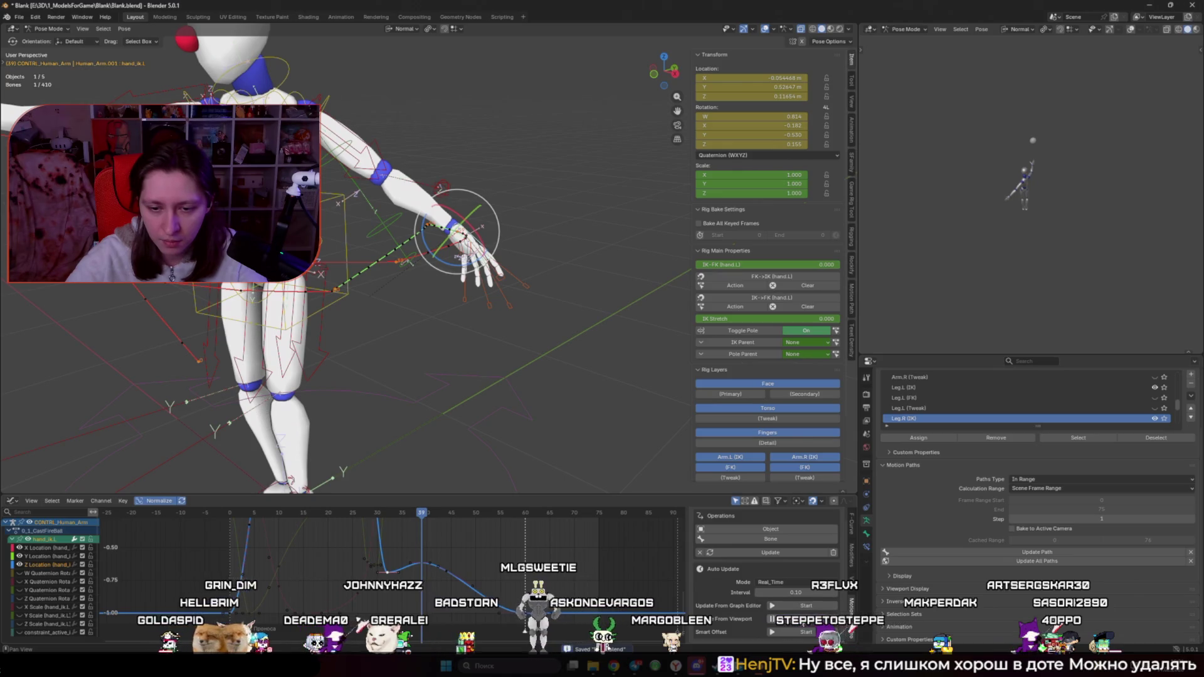
middle_click_drag(427, 411, 433, 527)
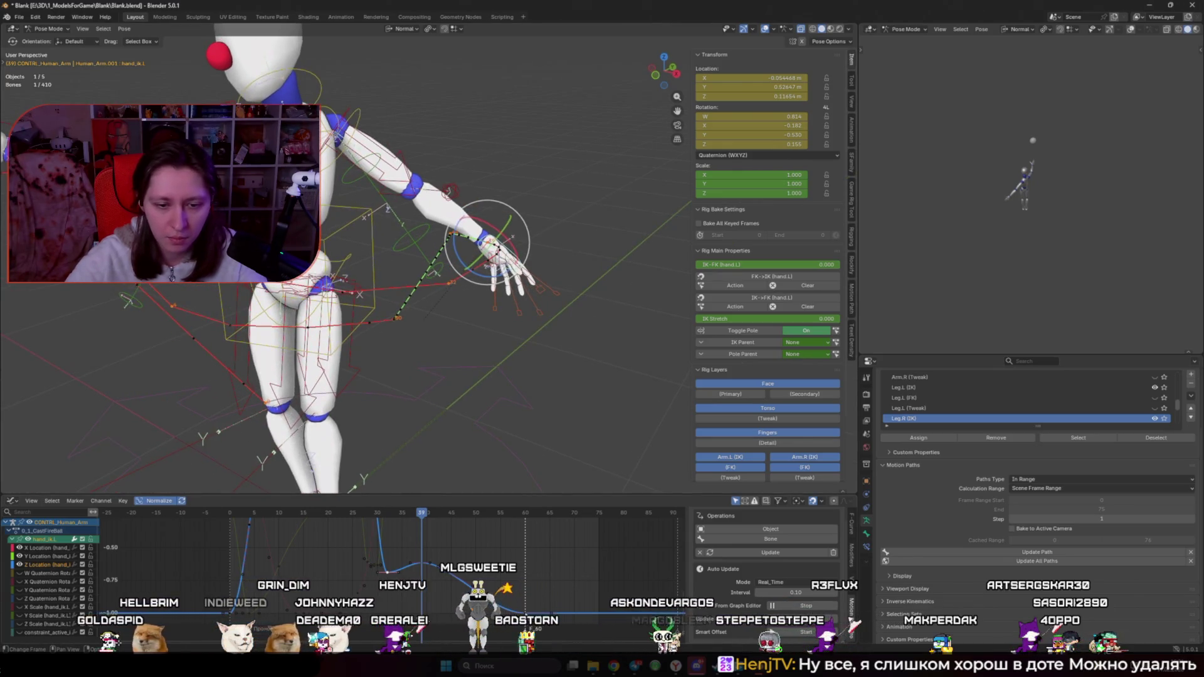
key("g")
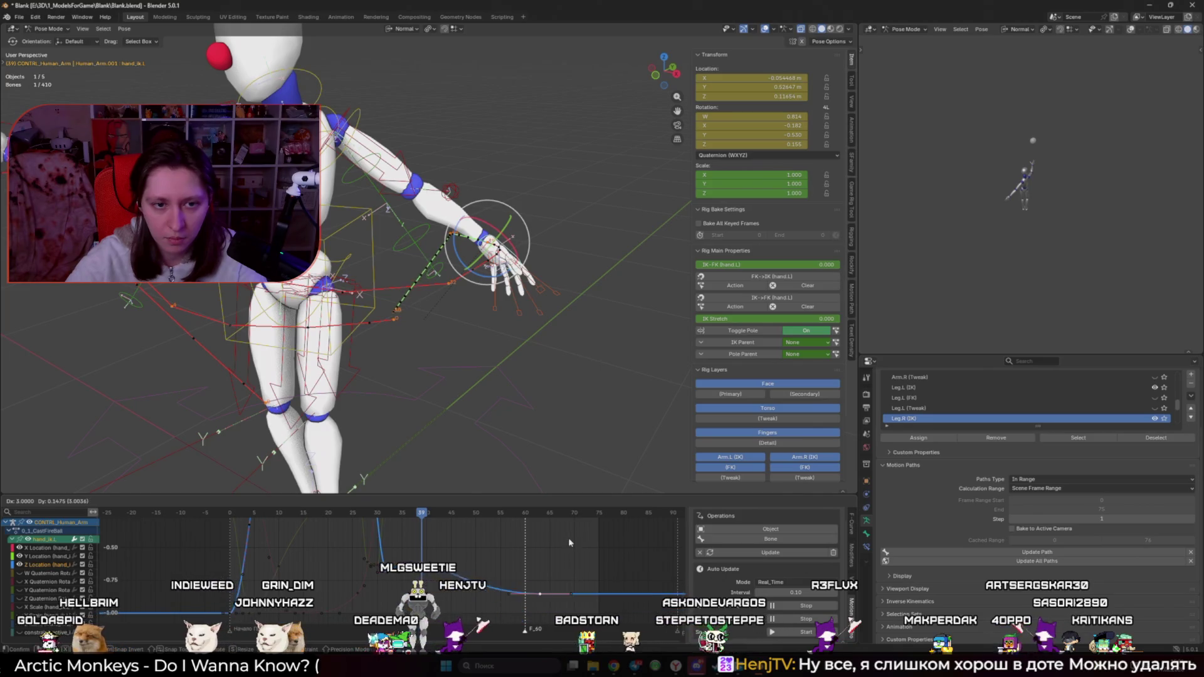
left_click(569, 542)
Step: Lower the hand_ik.L keyframe near frame 39 vertically and fit all curves in view
mouse_move(422, 513)
left_mouse_down()
mouse_move(433, 513)
mouse_move(407, 519)
mouse_move(421, 525)
left_mouse_up()
scroll(429, 552, "up", 2)
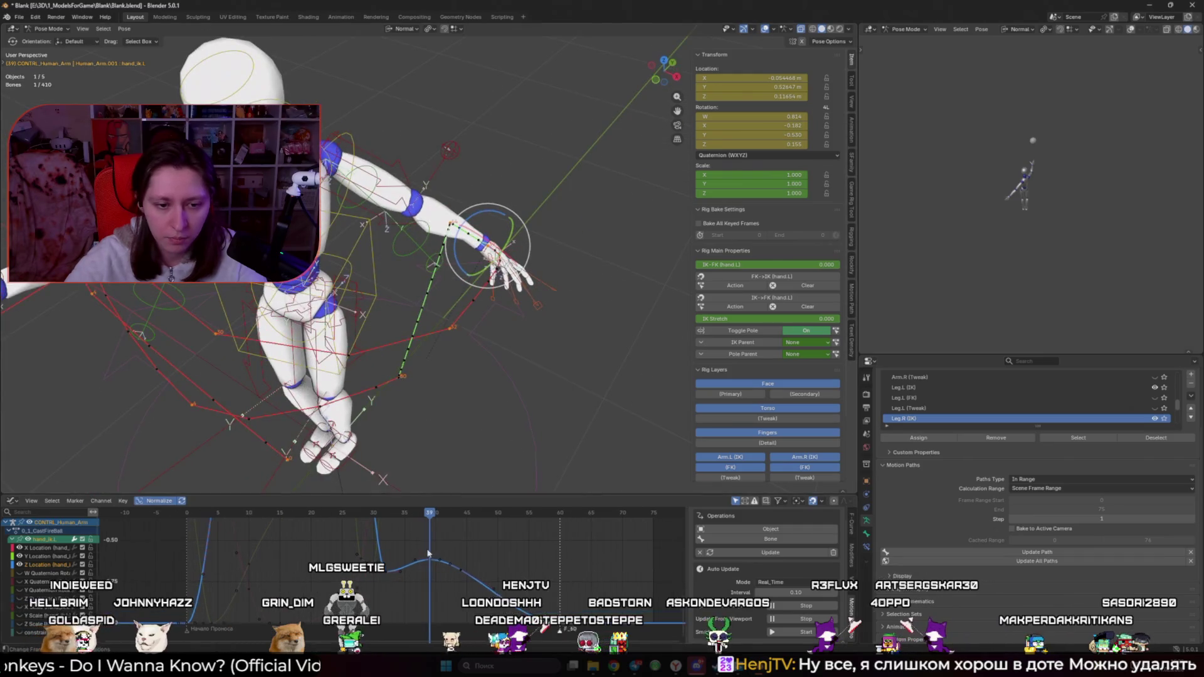
key("g")
key("y")
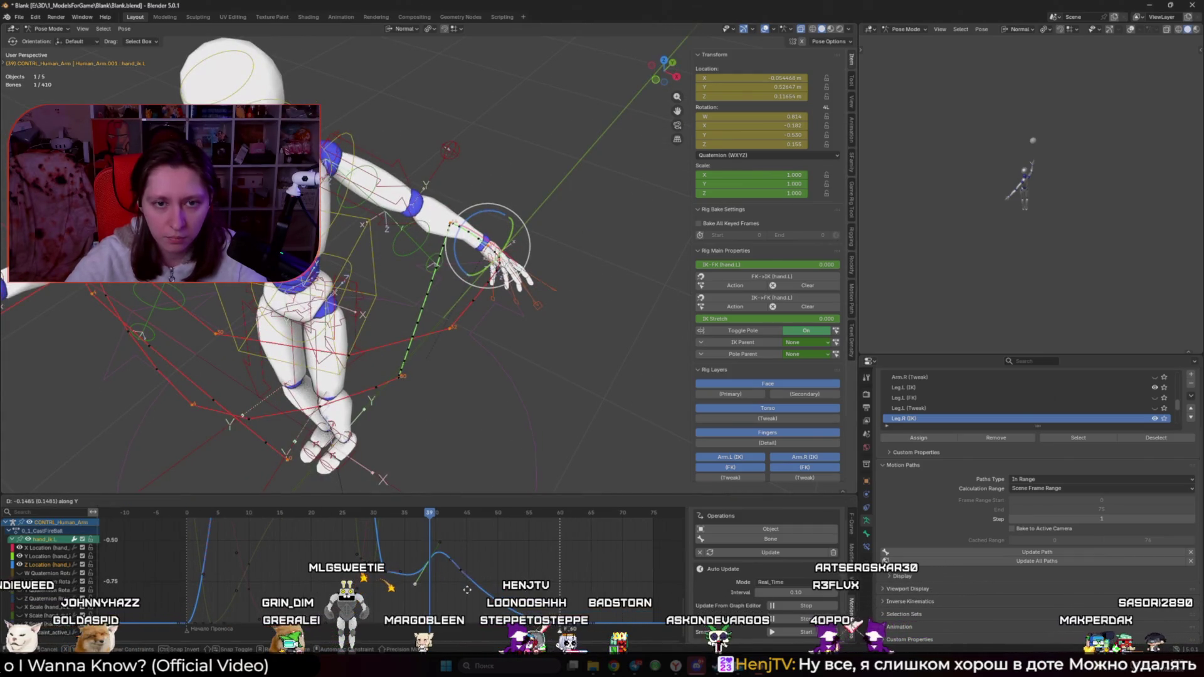
left_click(467, 589)
key("Home")
middle_click_drag(440, 506, 433, 601)
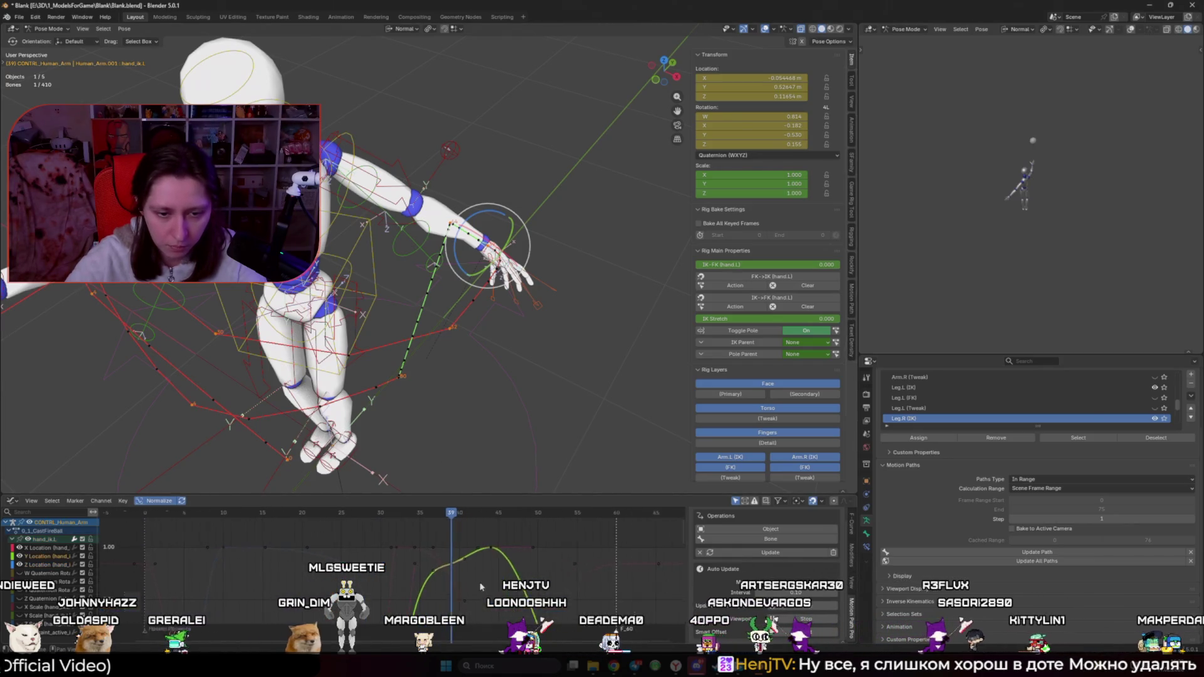
Step: Sharpen the green curve's peak by scaling and vertically moving its keys
key("r")
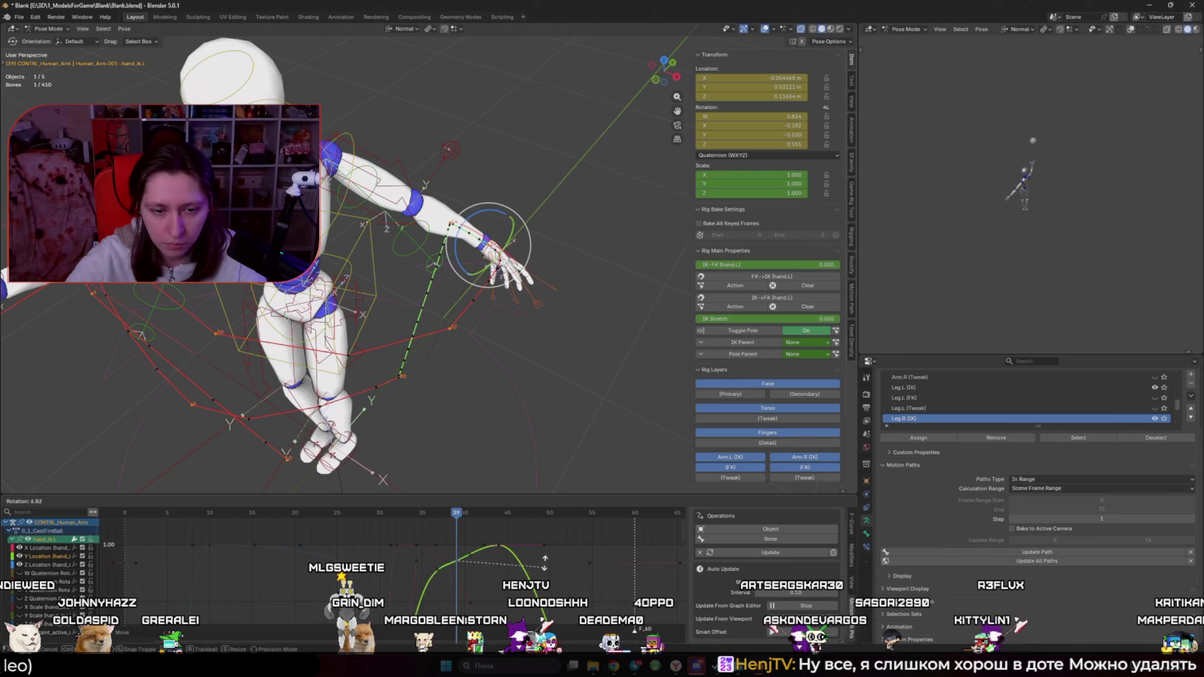
key("g")
key("y")
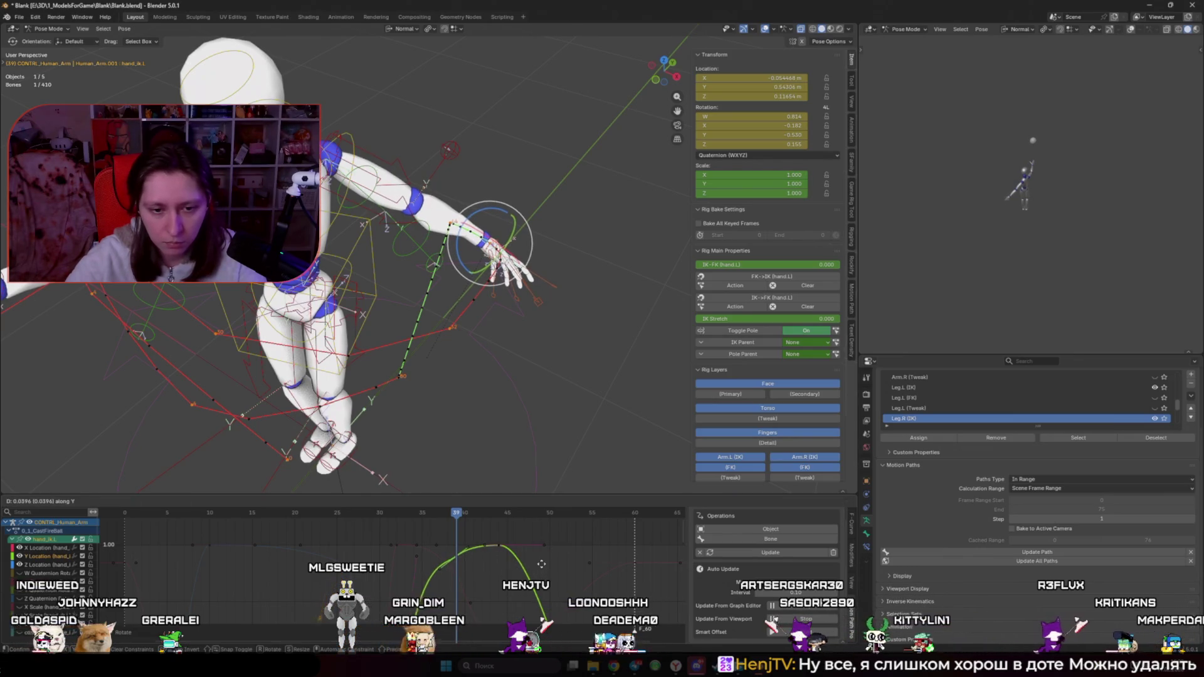
left_click(541, 564)
left_click(448, 563)
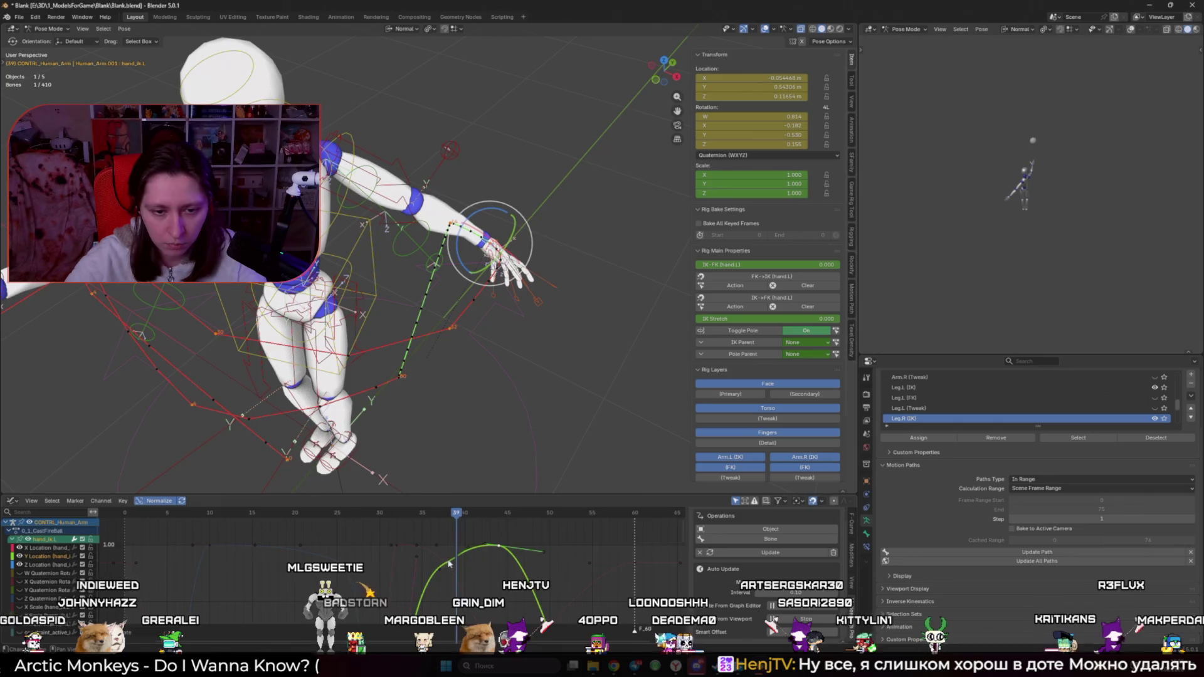
key("s")
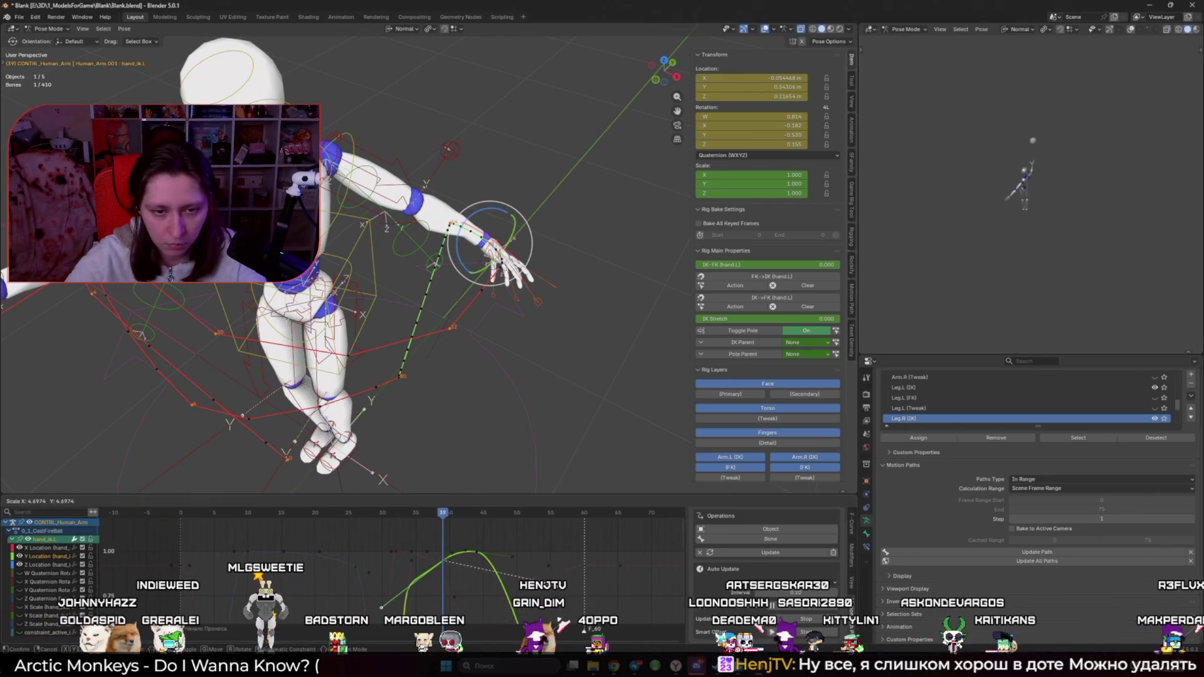
left_click(426, 574)
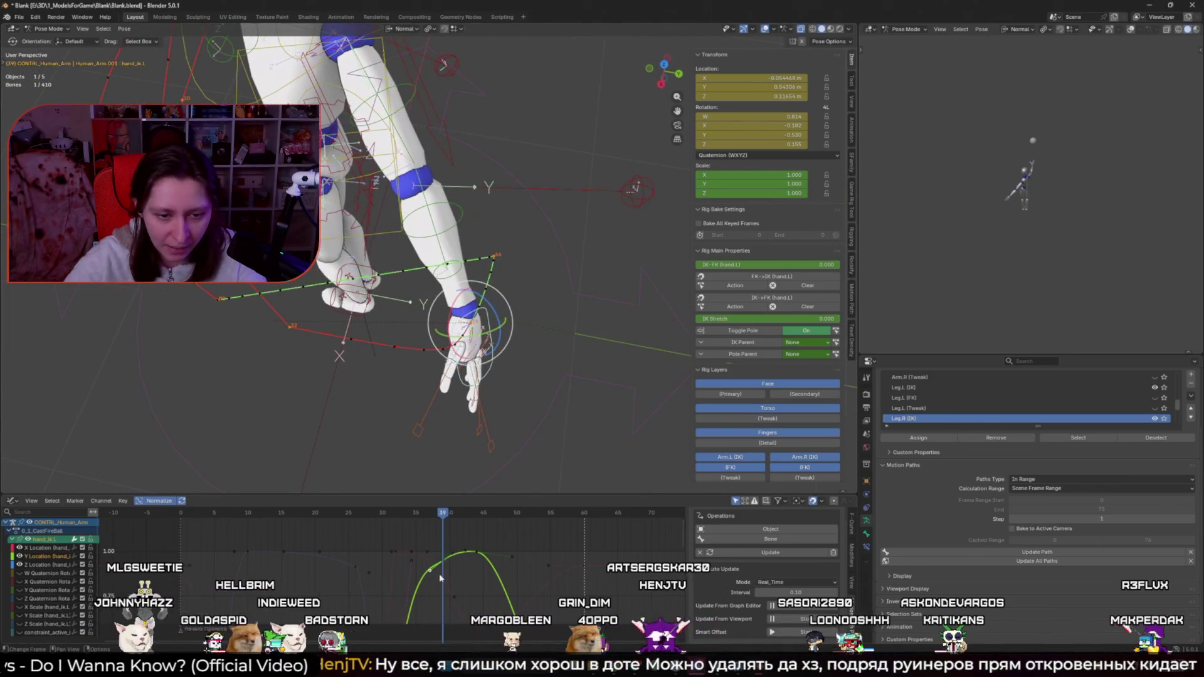
key("g")
key("y")
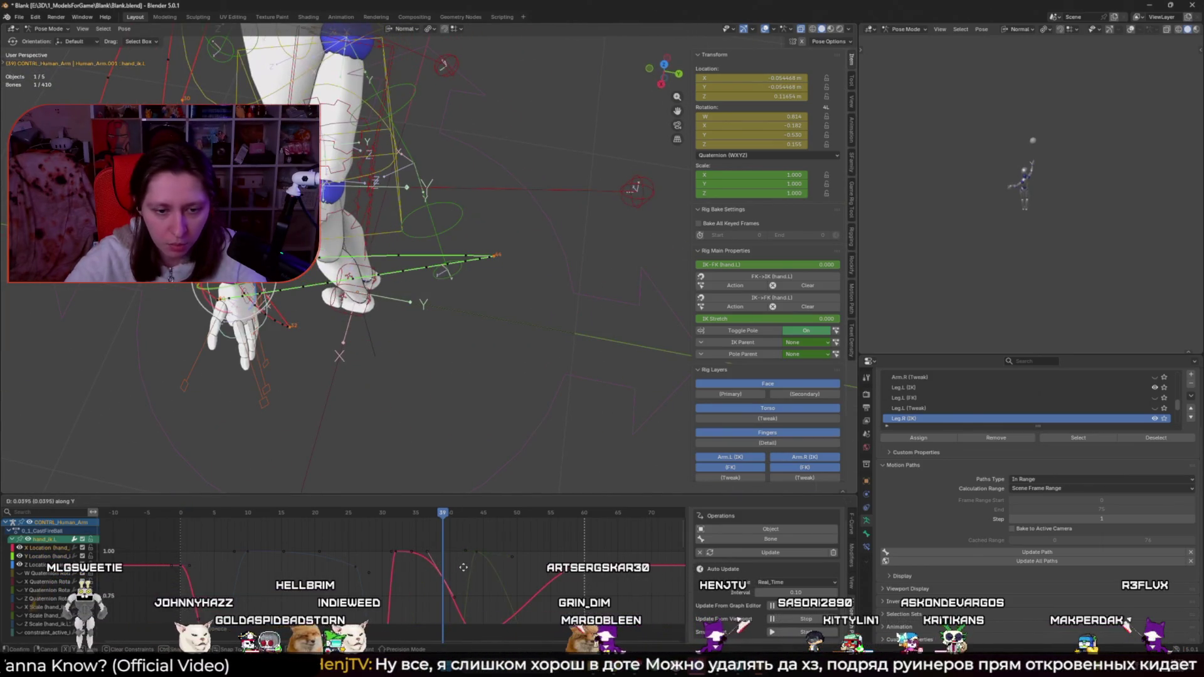
left_click(463, 567)
Step: Move the red location curve's key lower and later in time
left_click(443, 580)
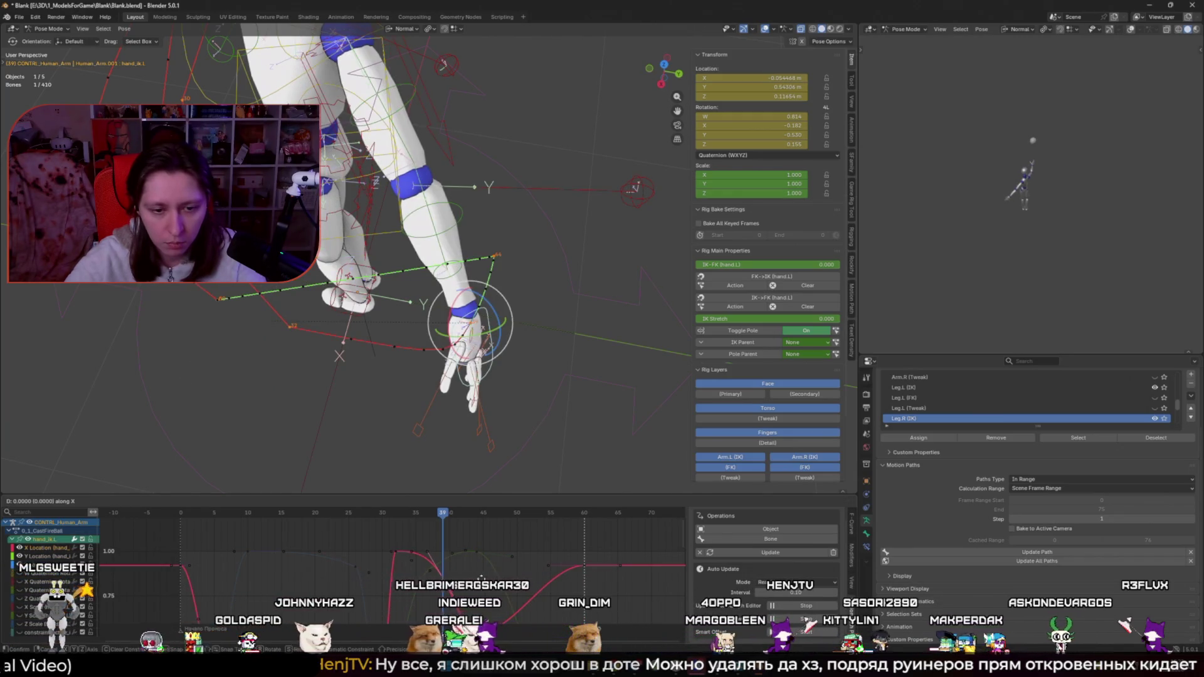
key("g")
key("y")
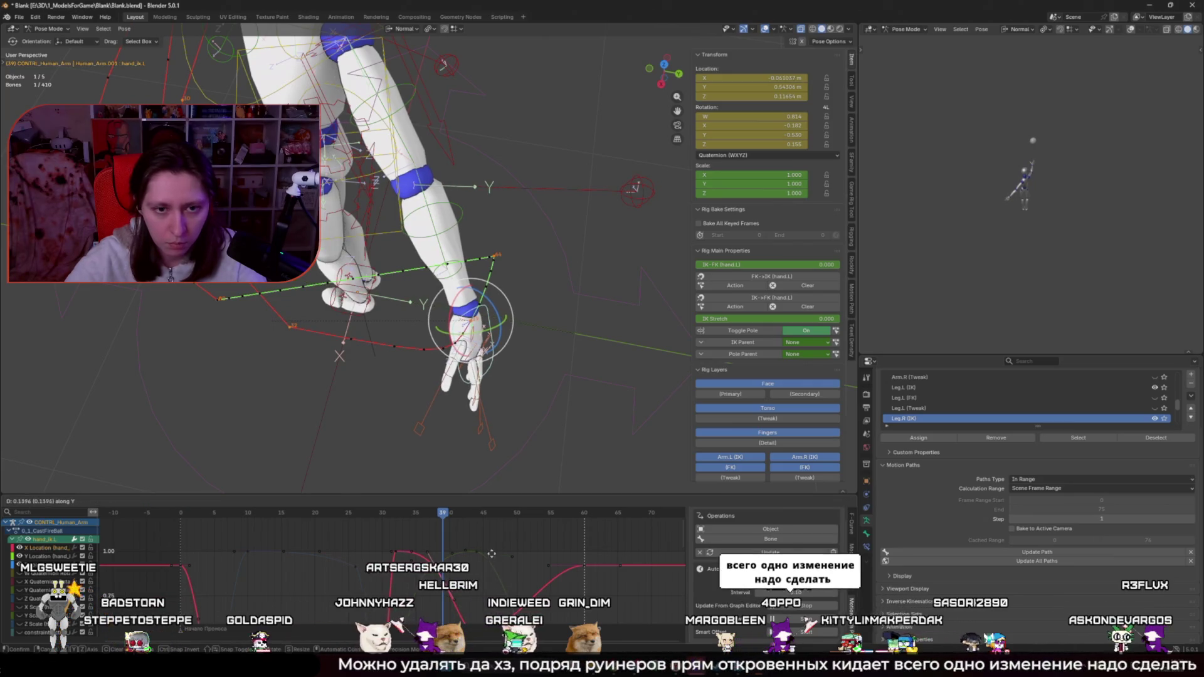
left_click(497, 580)
scroll(458, 419, "down", 3)
scroll(457, 418, "up", 3)
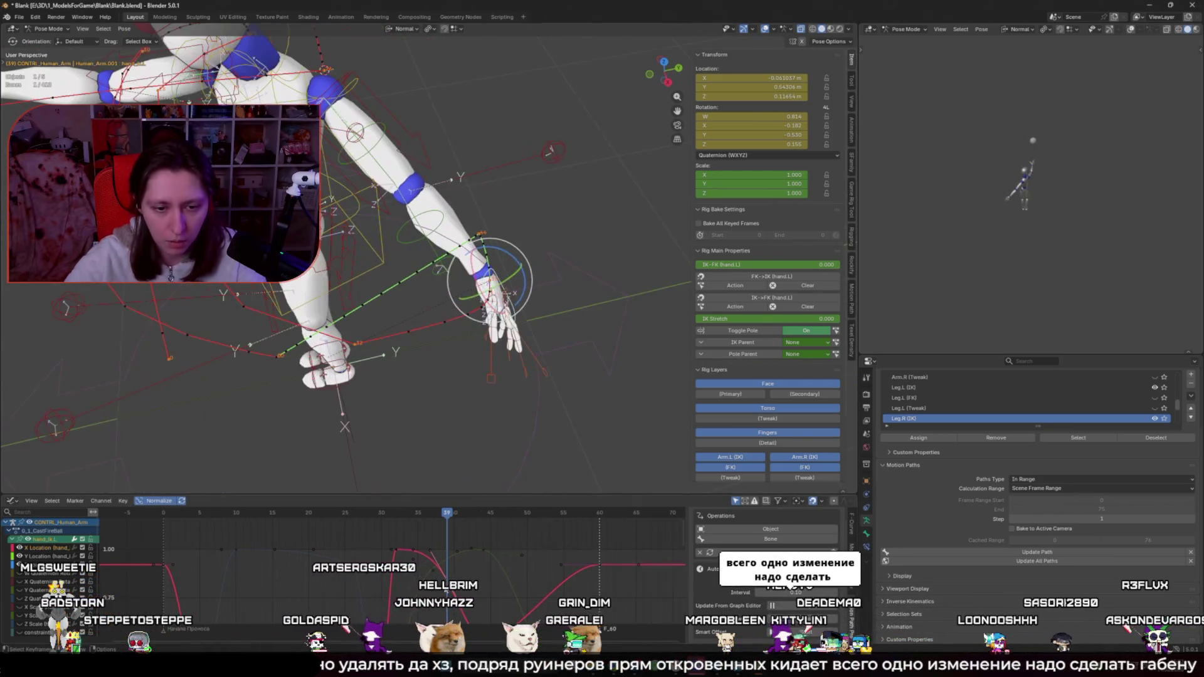
key("g")
left_click(536, 606)
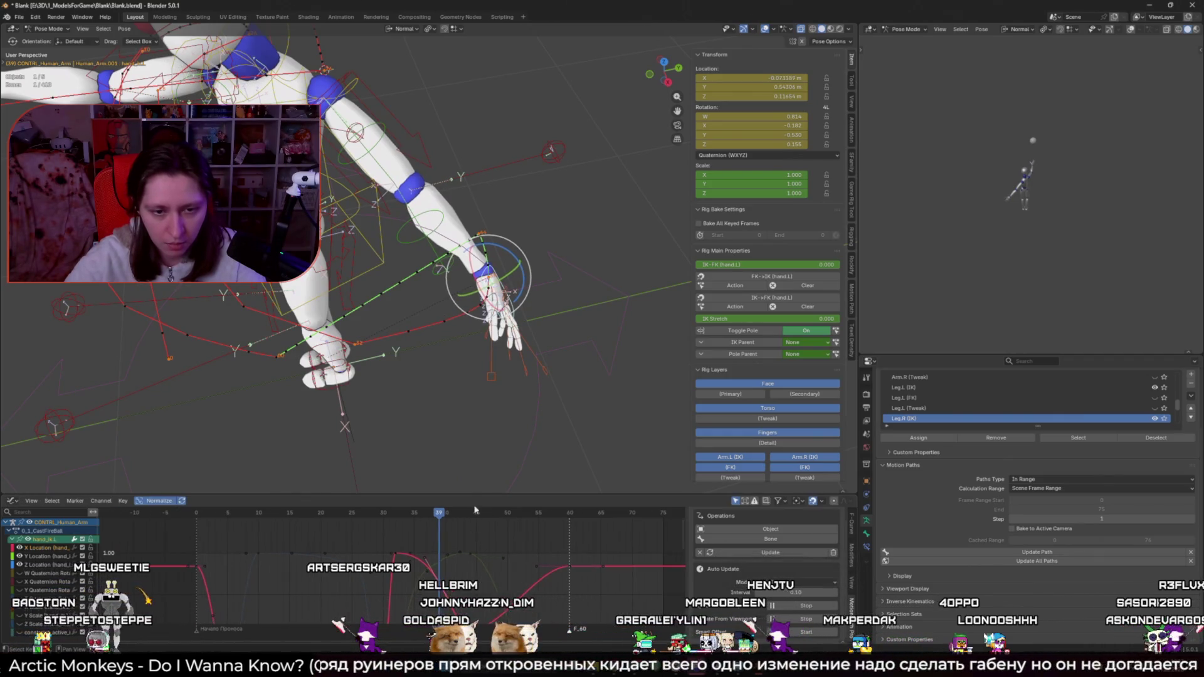
Step: Enlarge the graph area, toggle Update From Viewport, and adjust the red key's value
left_click_drag(452, 494, 451, 369)
key("Home")
left_click(771, 506)
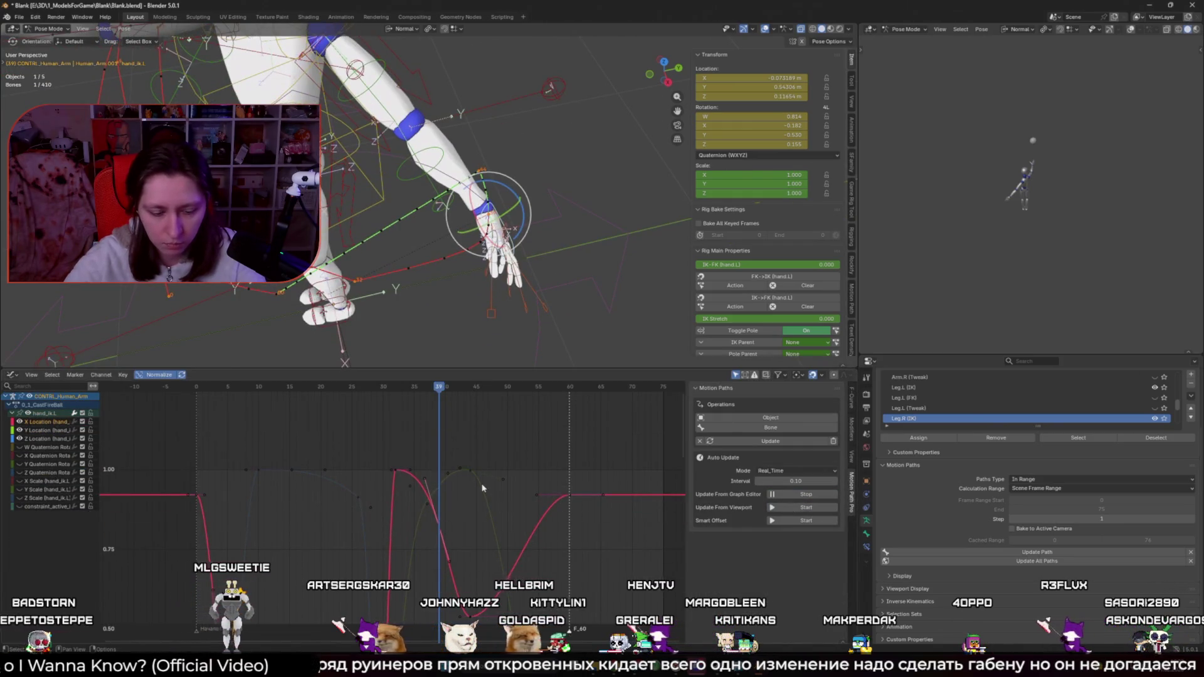
key("g")
key("y")
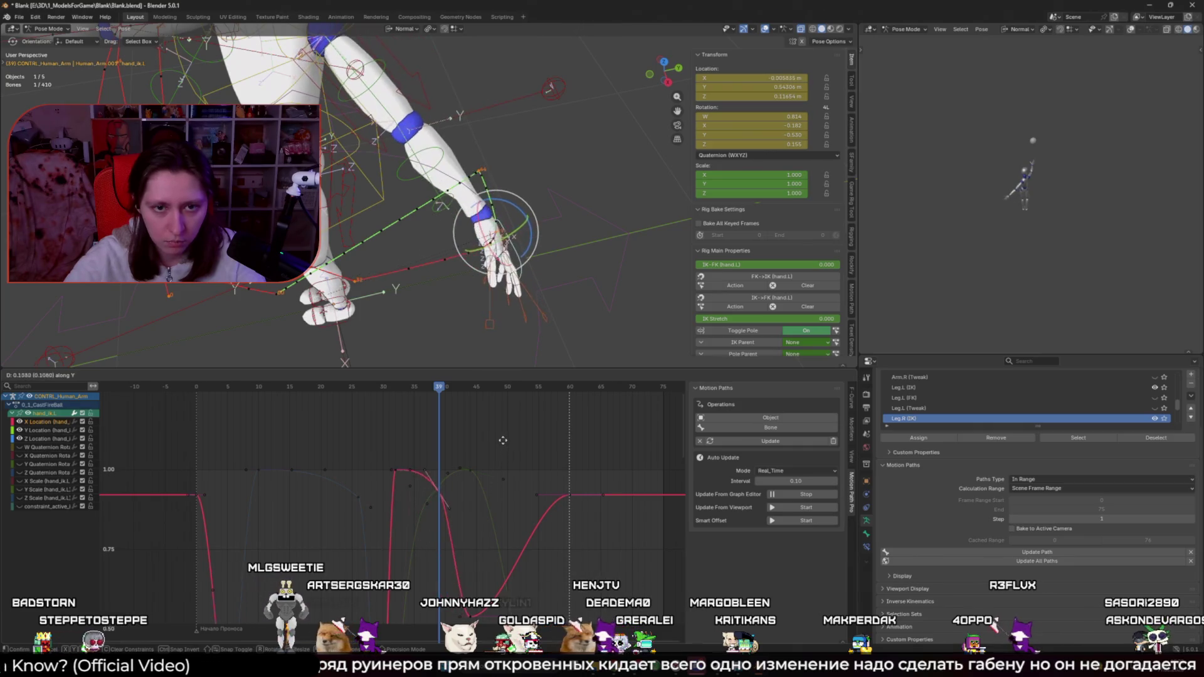
left_click(508, 515)
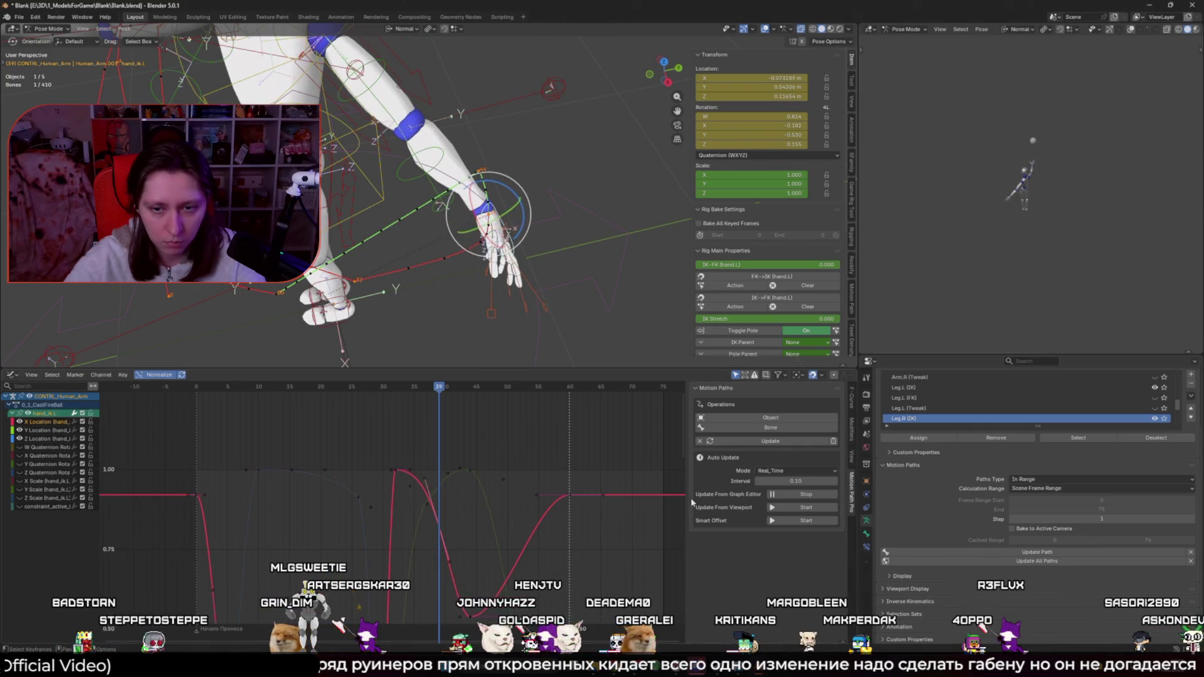
Step: Toggle Update From Graph Editor and raise the red curve's key value
left_click(792, 507)
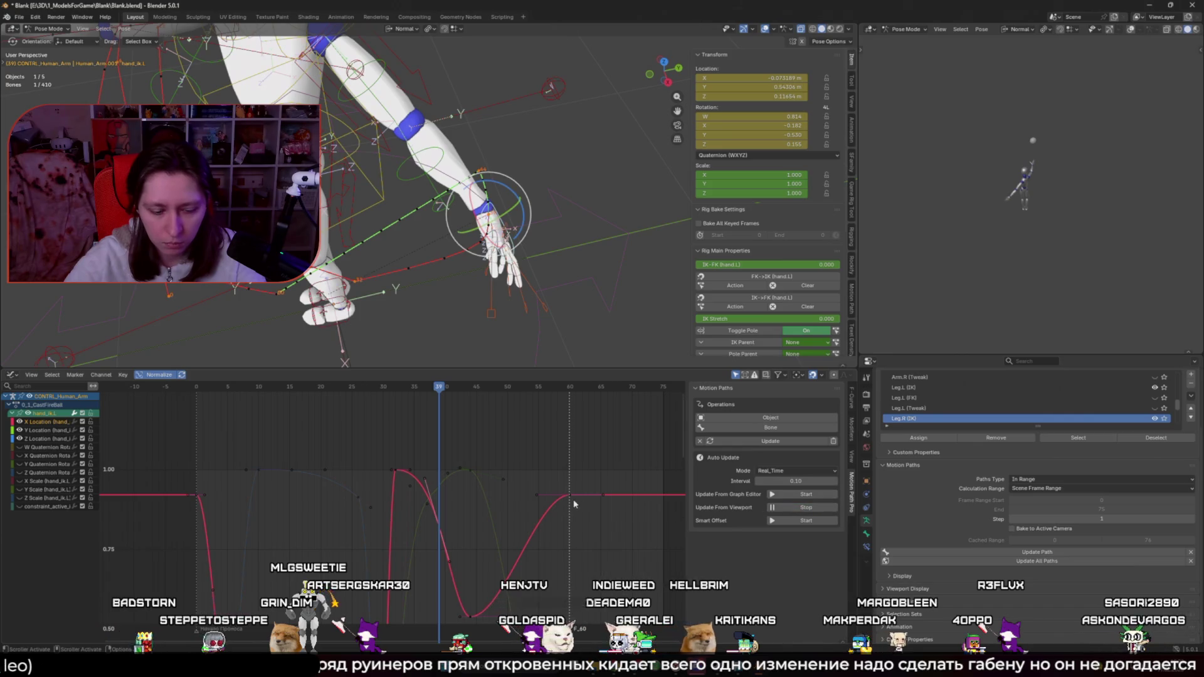
key("g")
key("y")
left_click(565, 454)
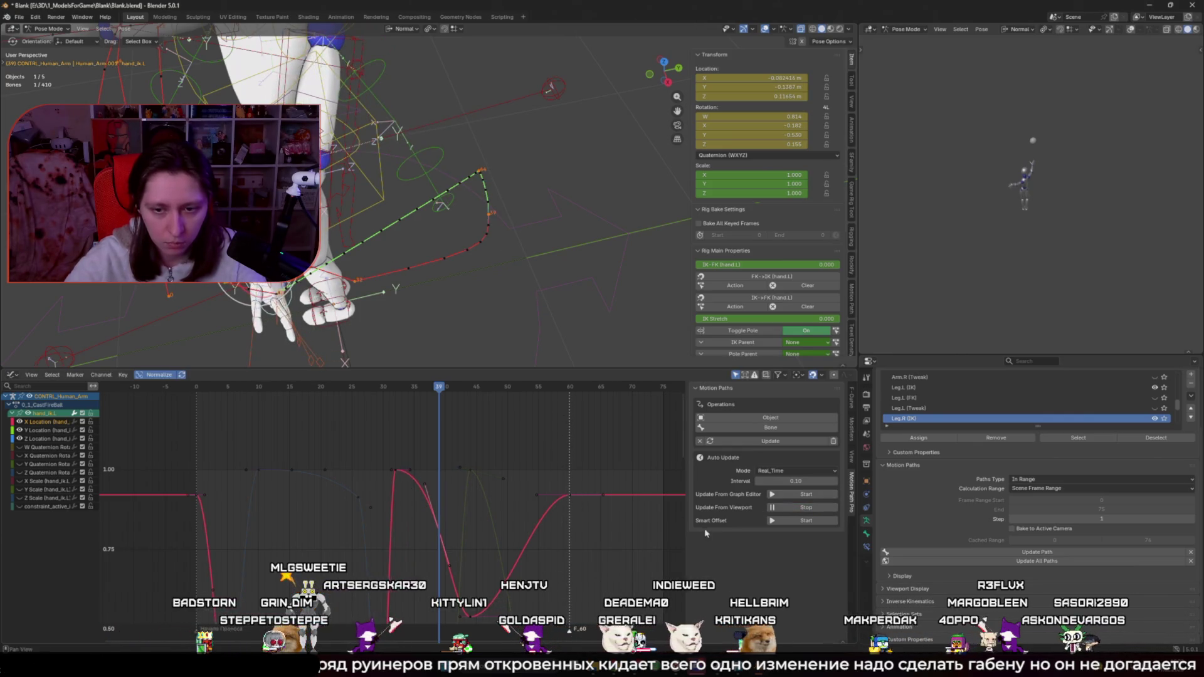
Step: Recenter the graph and reposition the selected keys in time and value
key("Home")
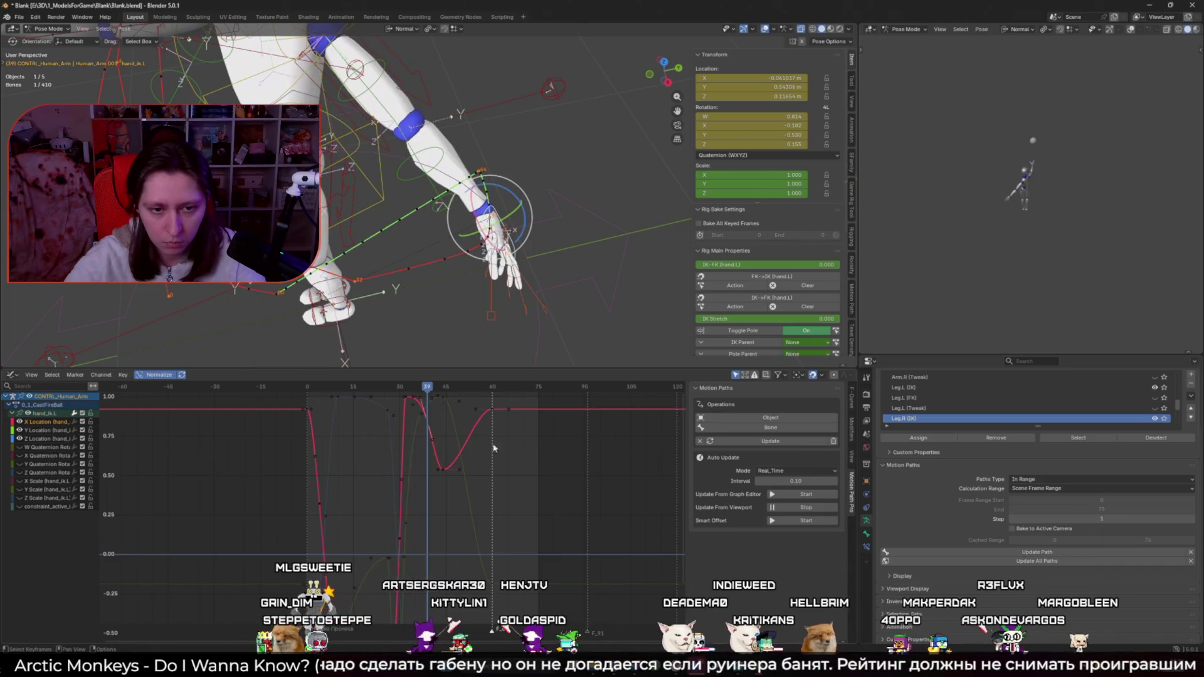
middle_click_drag(431, 422, 446, 480)
key("g")
left_click(488, 484)
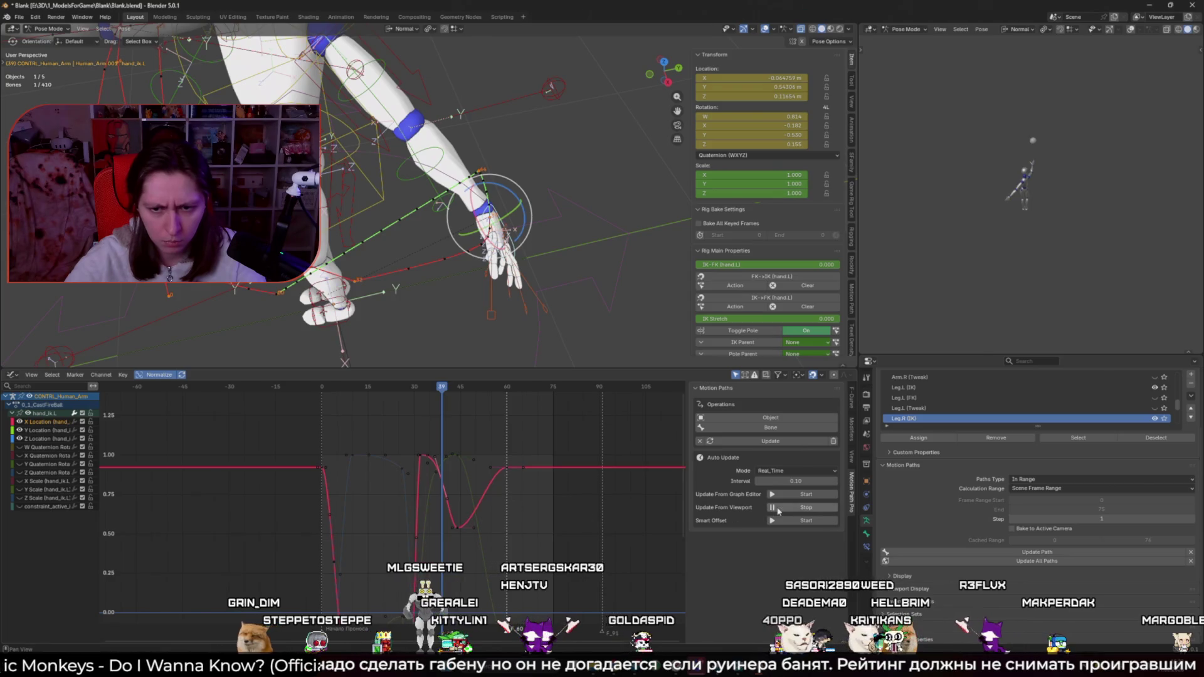
key("g")
key("y")
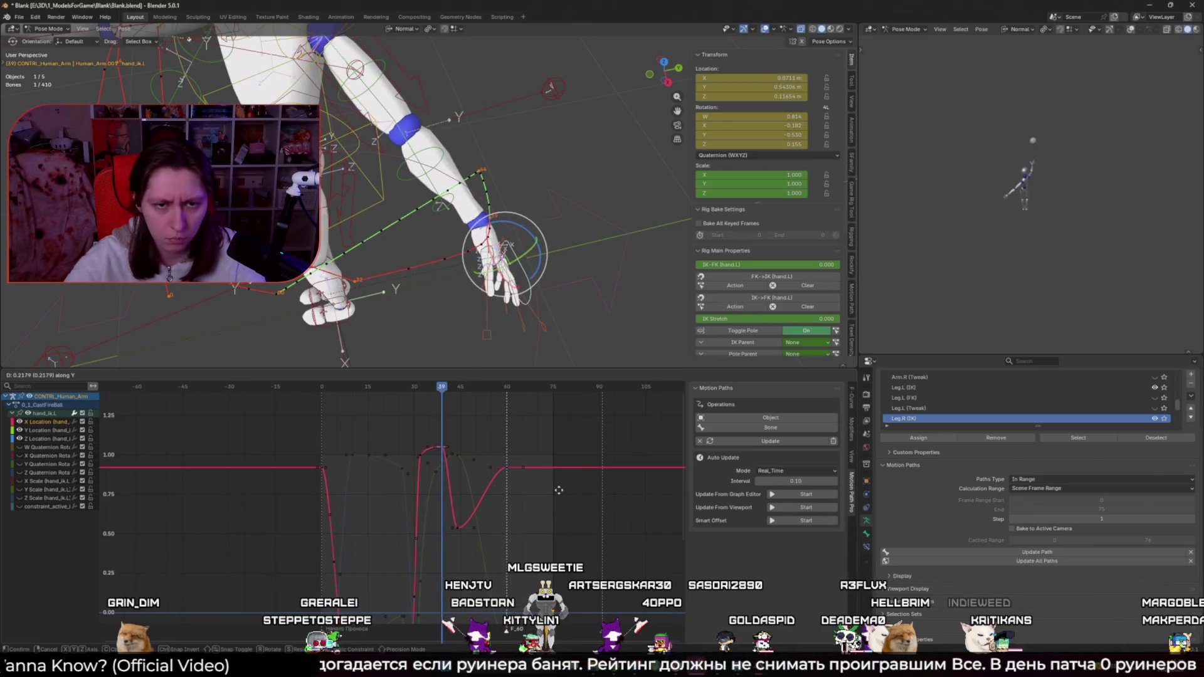
left_click(527, 491)
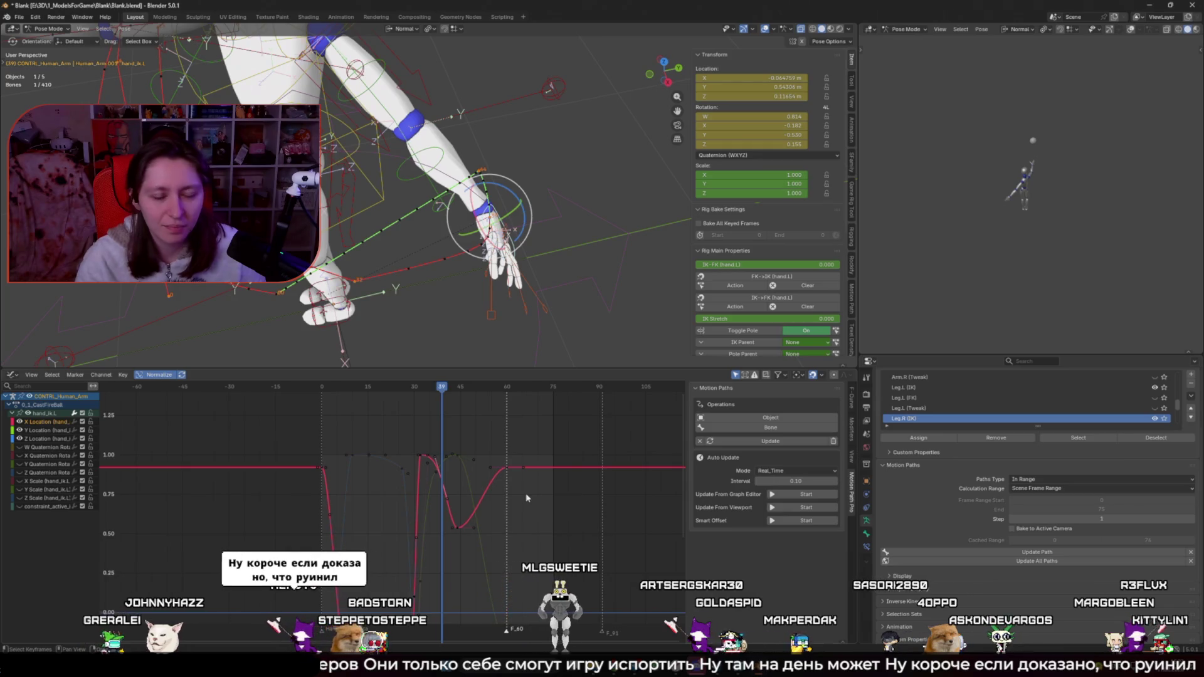
Step: Fit the curves, orbit around the arm and go back to frame 36
left_click(457, 483)
middle_click_drag(456, 483, 463, 474, "ctrl")
key("Home")
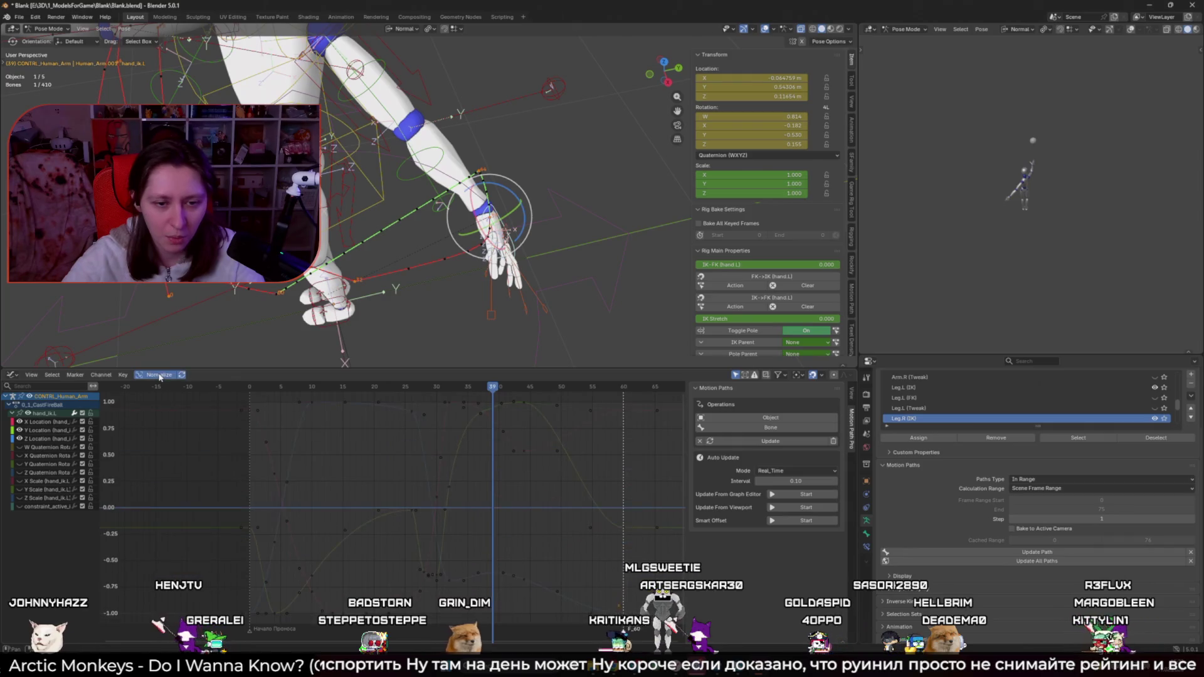
middle_click_drag(548, 452, 521, 476)
middle_click_drag(439, 188, 514, 170)
key("Left")
left_click_drag(460, 387, 447, 388)
Step: Select the hand's X Location curve and use the Move tool with Global orientation
left_click(448, 431)
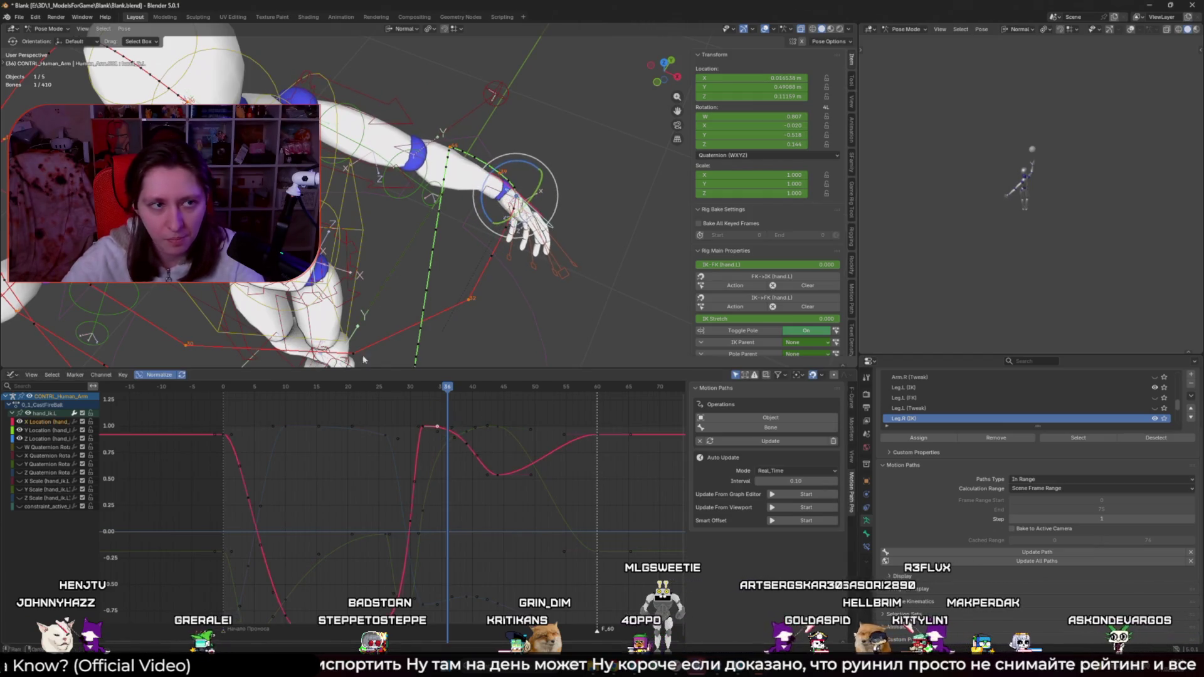
key("w")
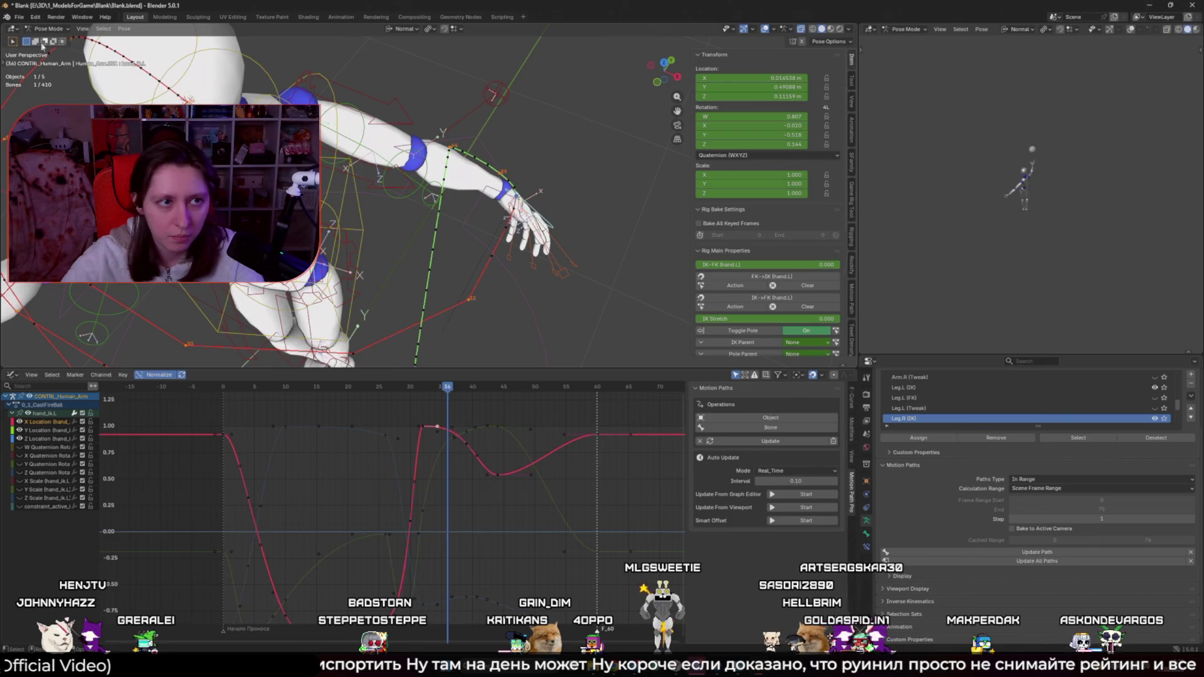
left_click(2, 58)
left_click(14, 94)
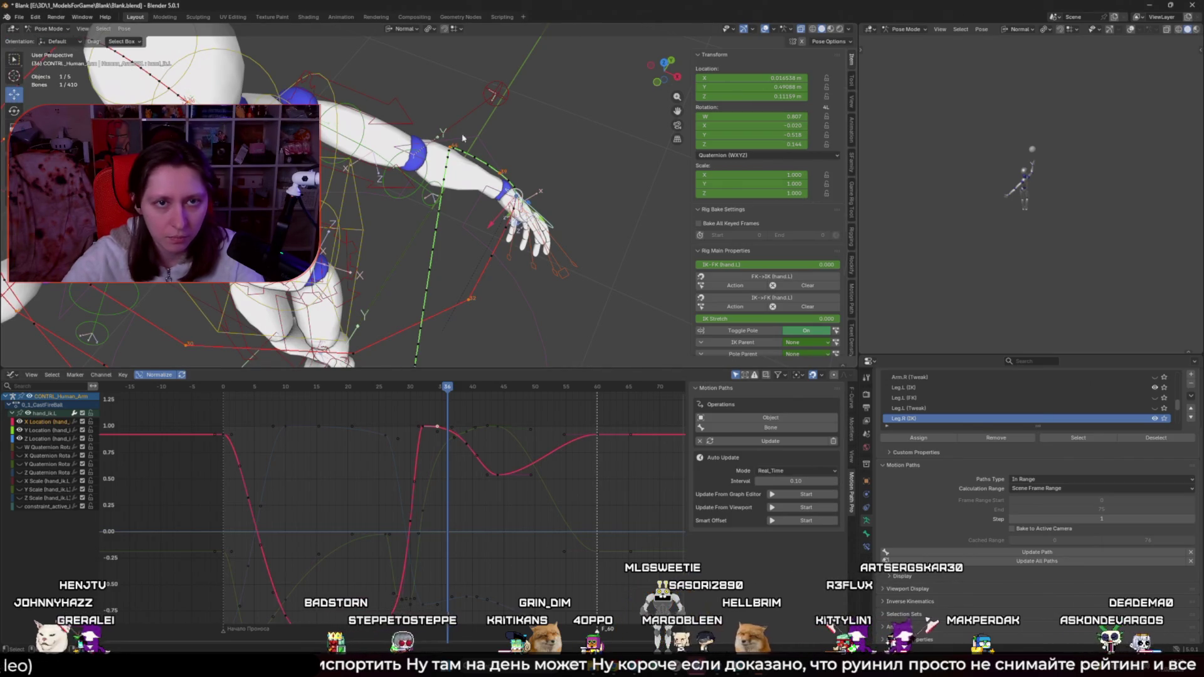
left_click(405, 29)
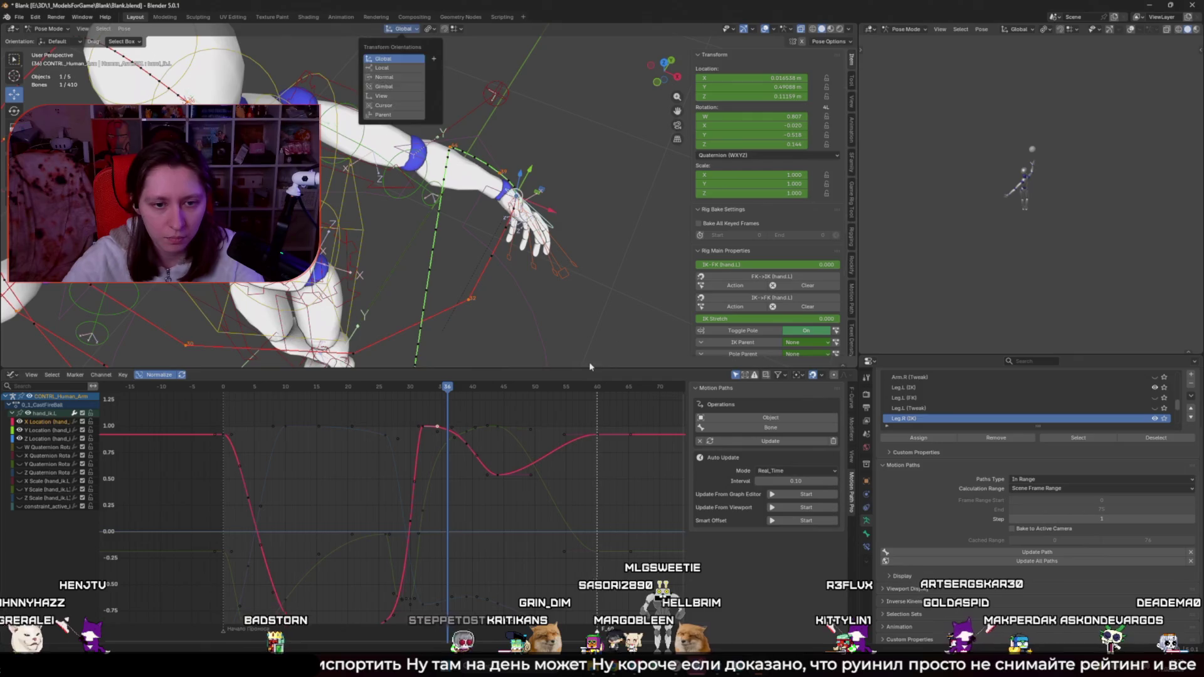
left_click(395, 44)
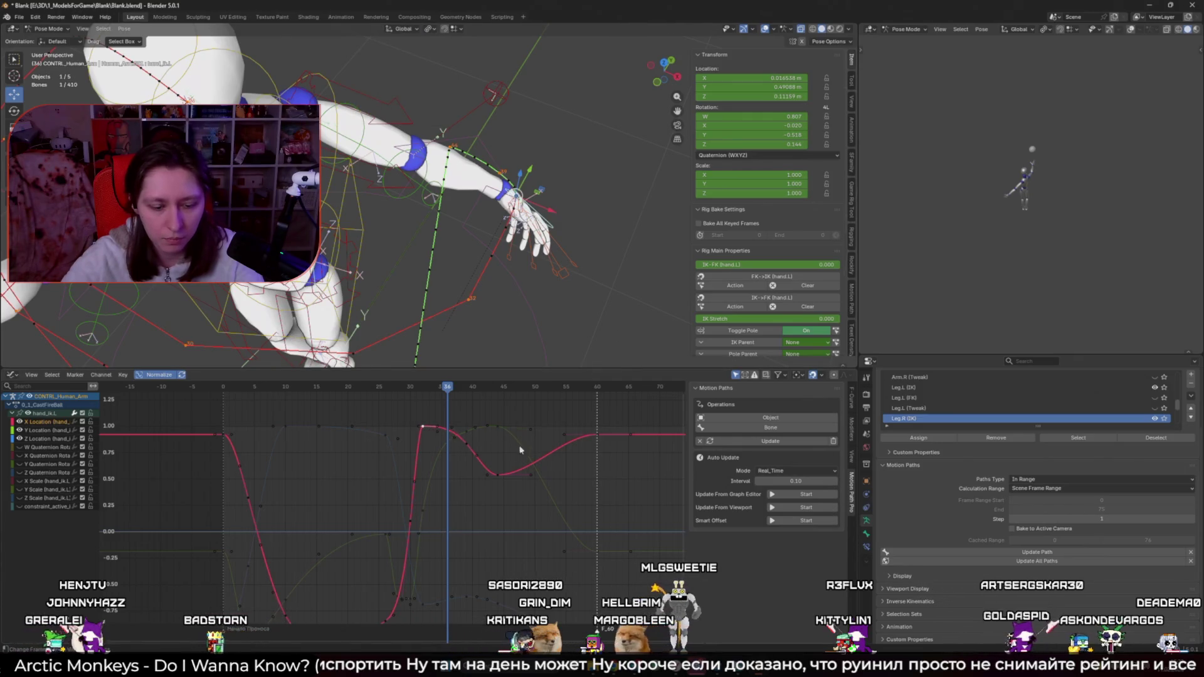
Step: Raise the X Location keyframe vertically and start live Update From Viewport path updating
key("r")
key("g")
key("y")
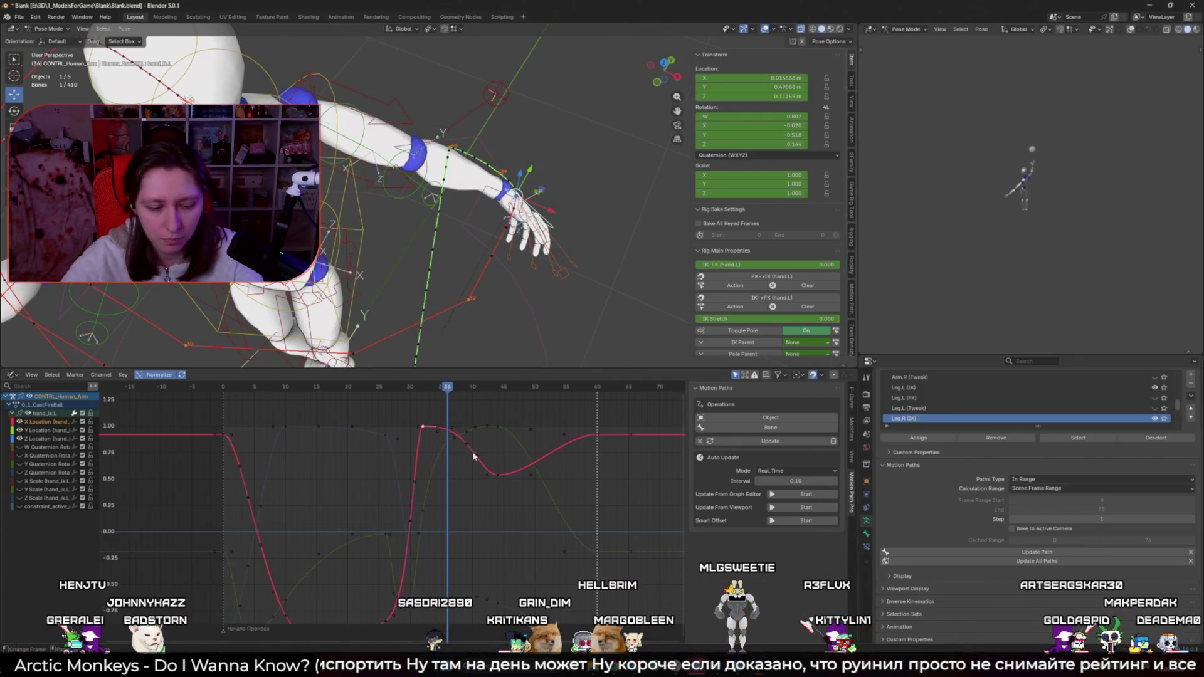
left_click(478, 457)
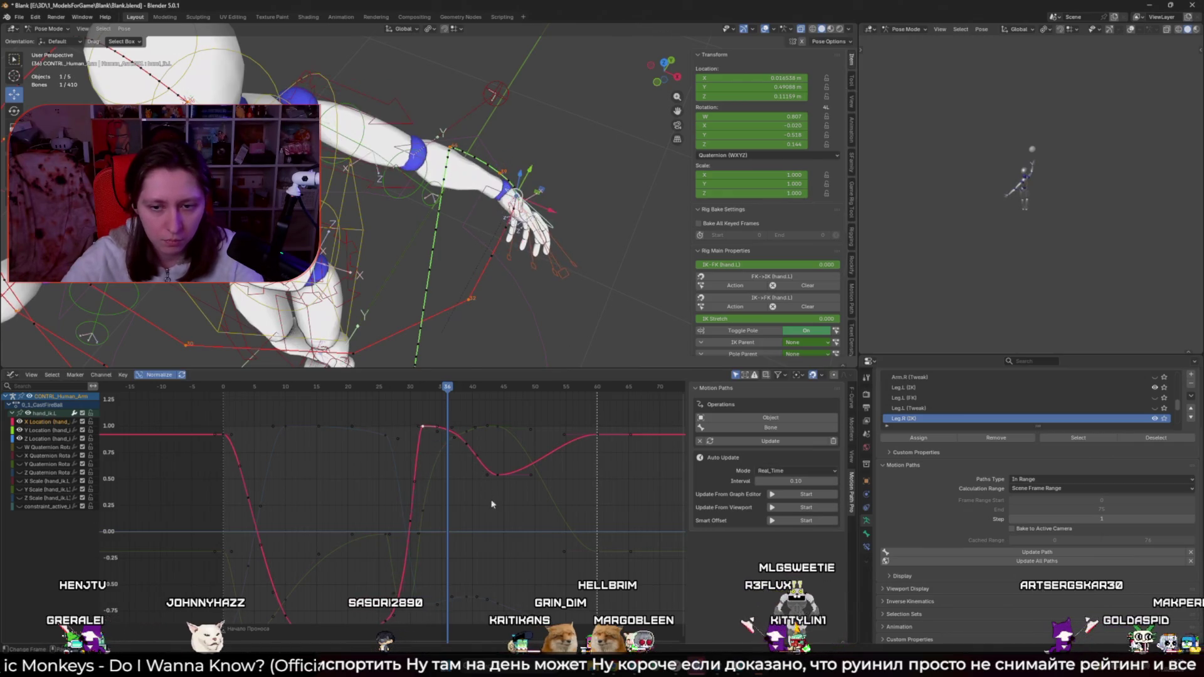
left_click(805, 507)
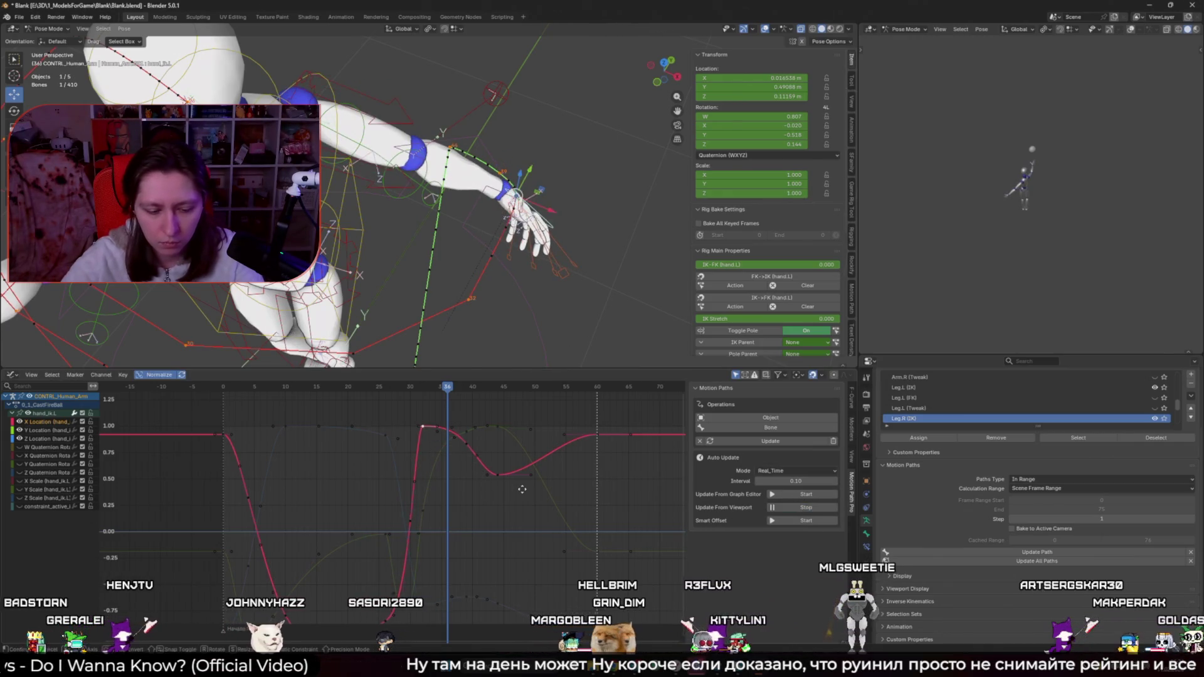
left_click(571, 423)
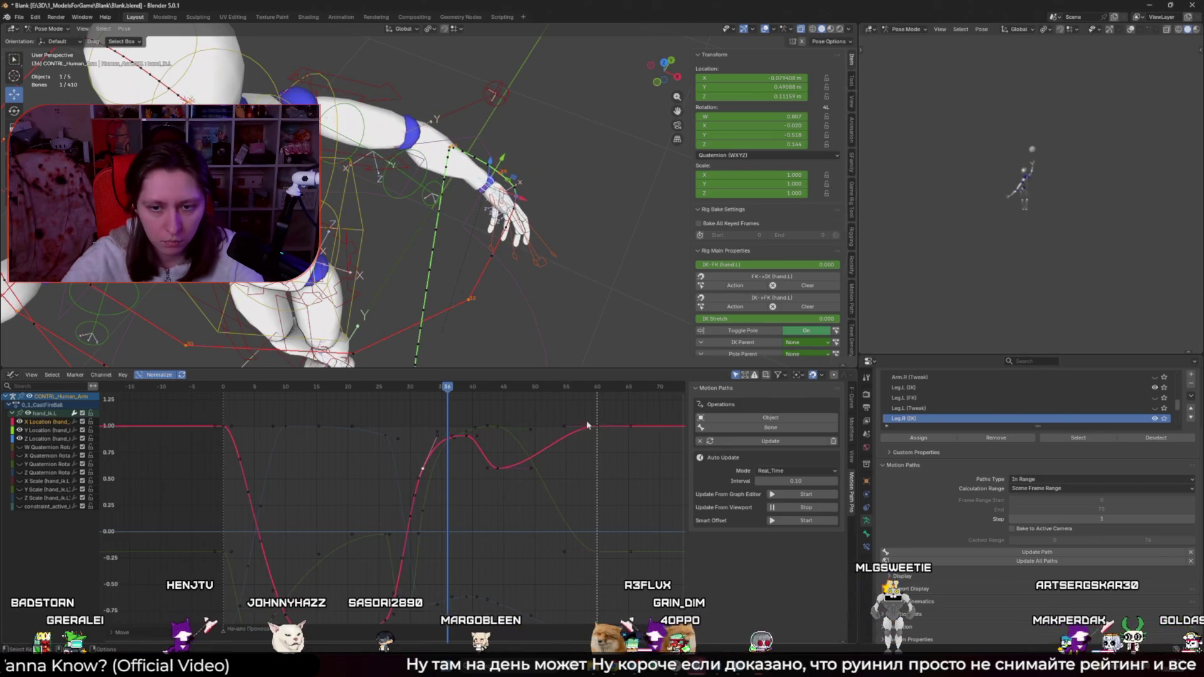
left_click(730, 445)
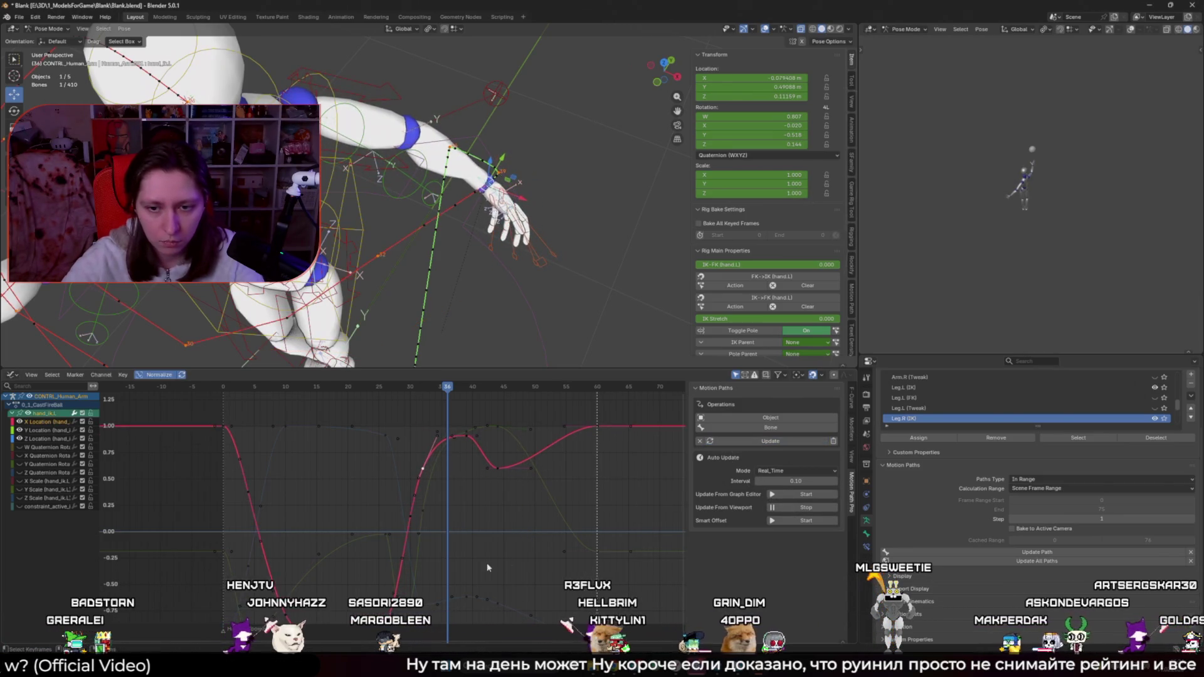
mouse_move(447, 386)
left_mouse_down()
mouse_move(424, 387)
mouse_move(466, 394)
left_mouse_up()
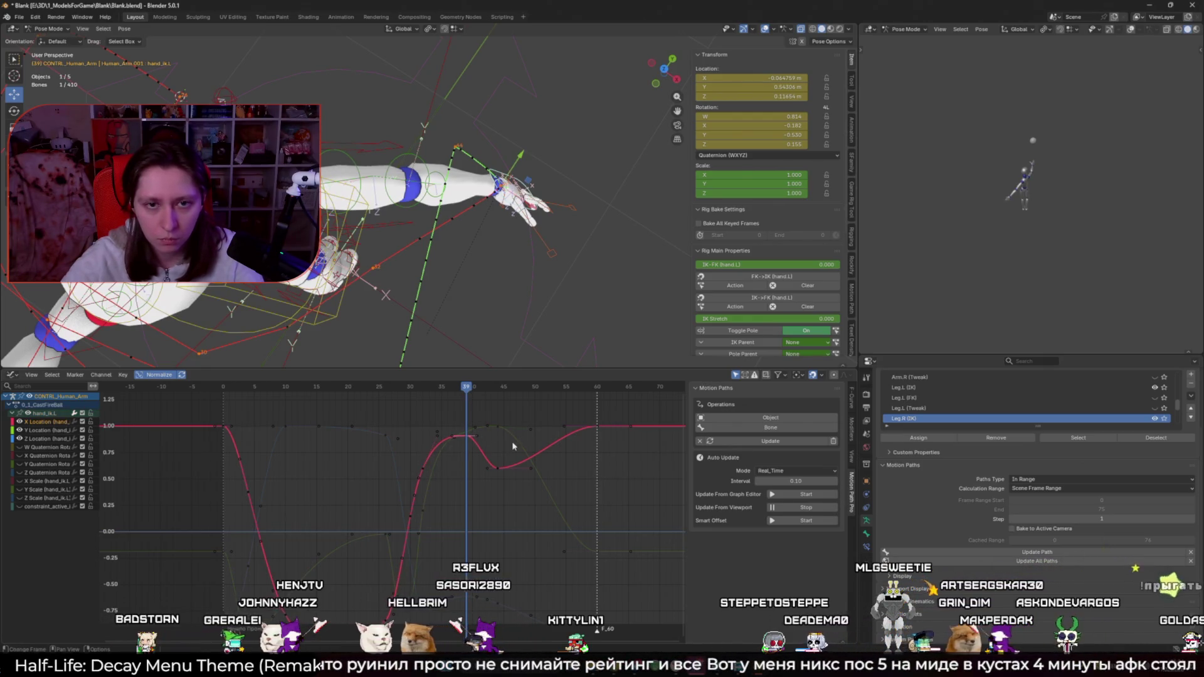
Step: Reshape the handle around the frame-39 X Location key and adjust its height
key("v")
left_click(731, 441)
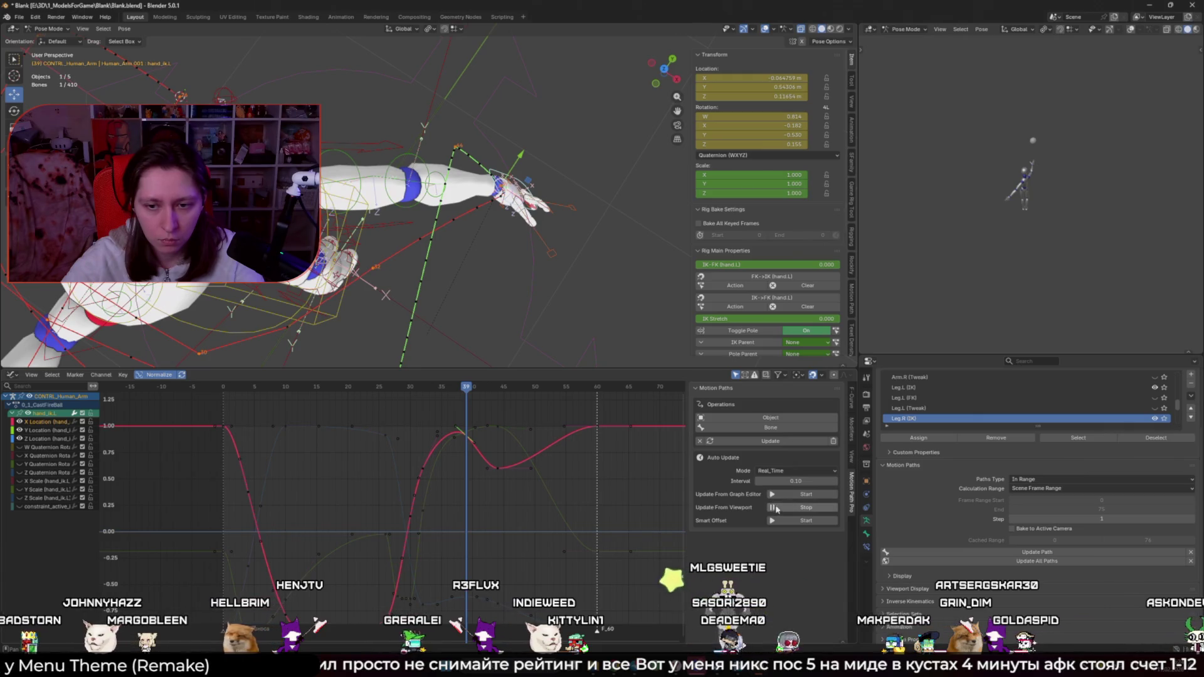
left_click(465, 438)
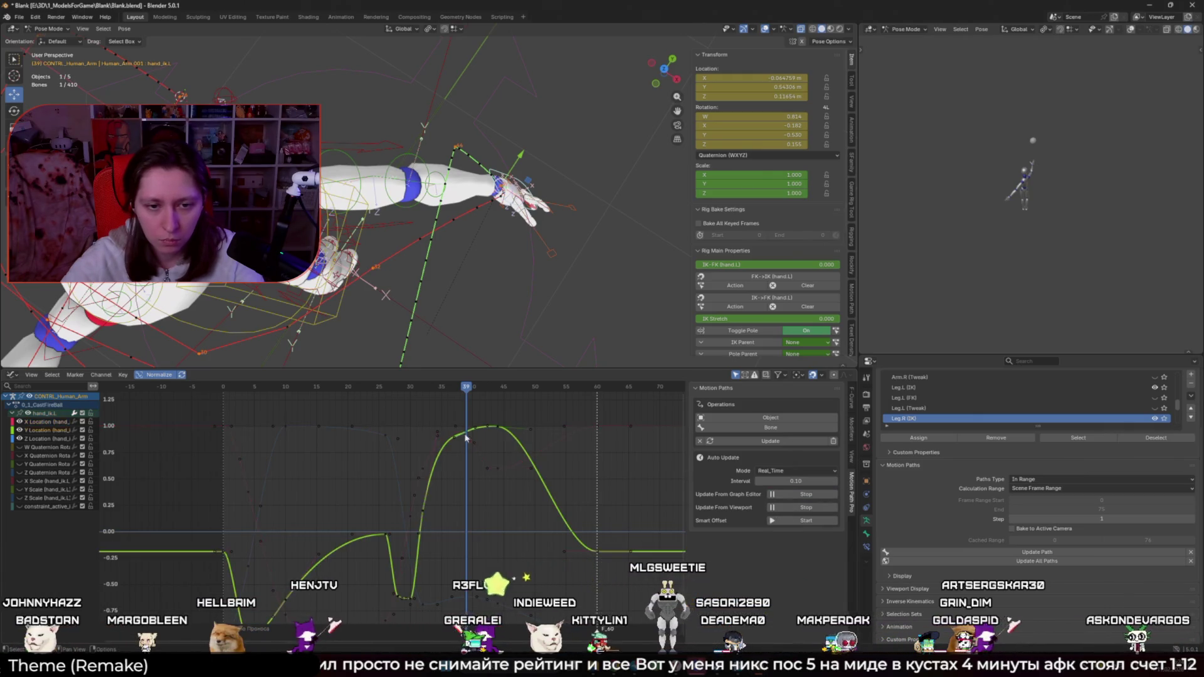
left_click(466, 439)
key("g")
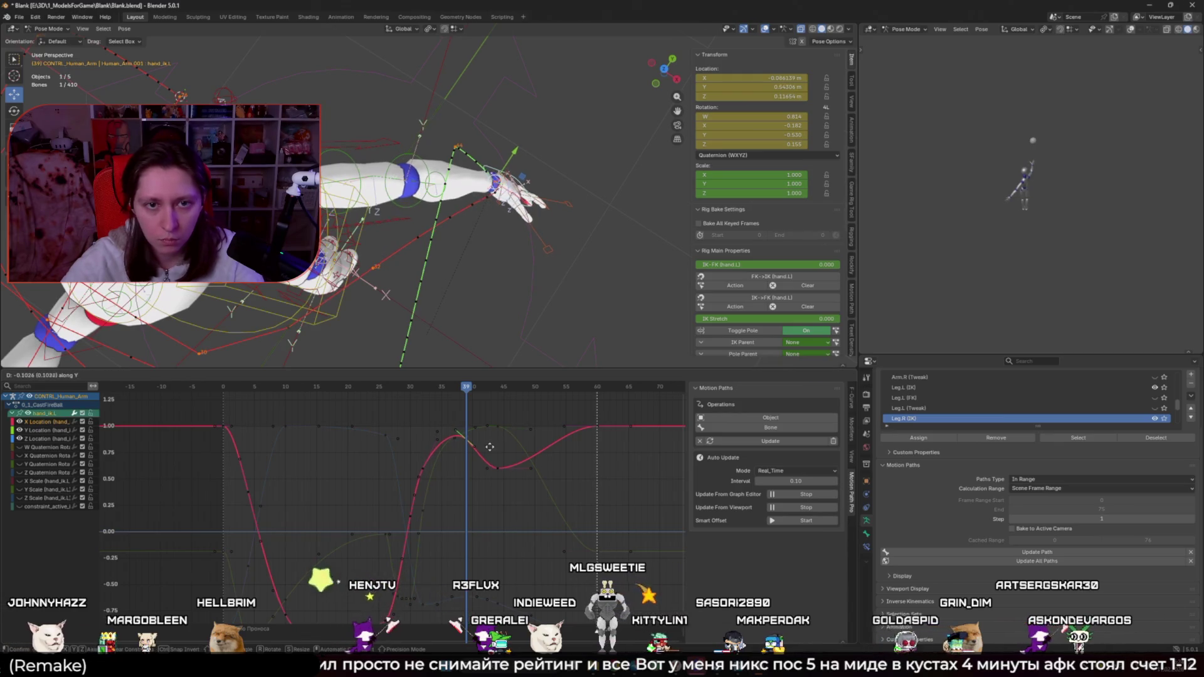
left_click(489, 447)
Step: Shift the green Y Location curve's peak key one frame earlier
left_click(457, 444)
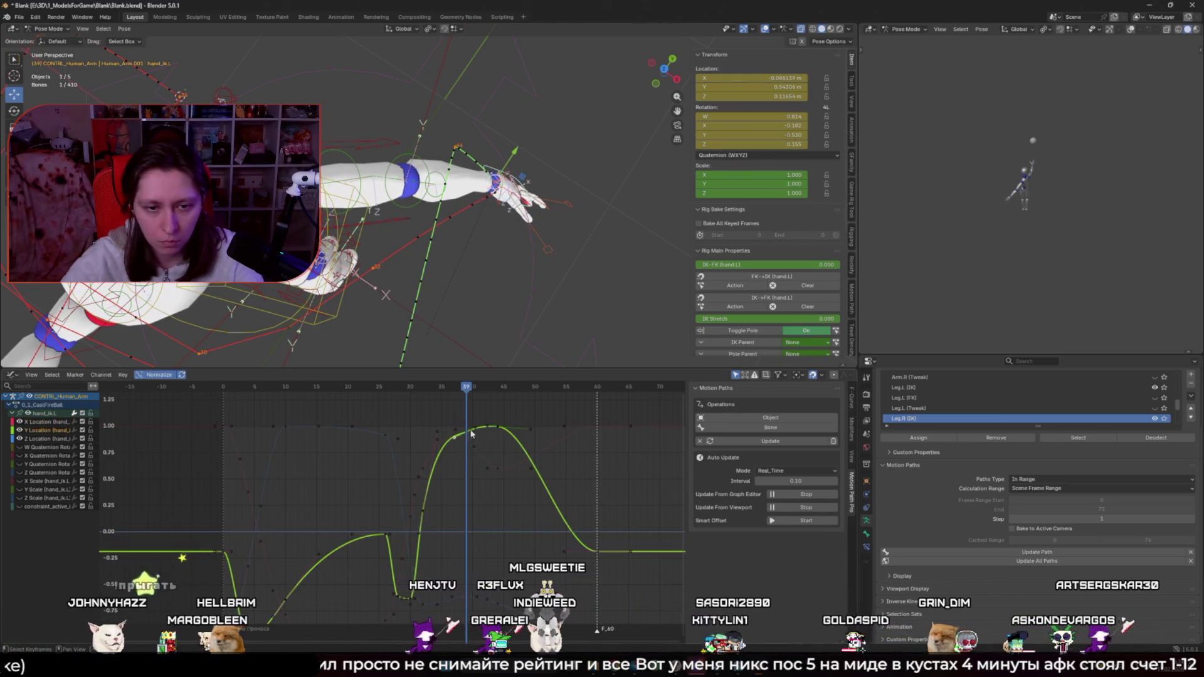
left_click(471, 440)
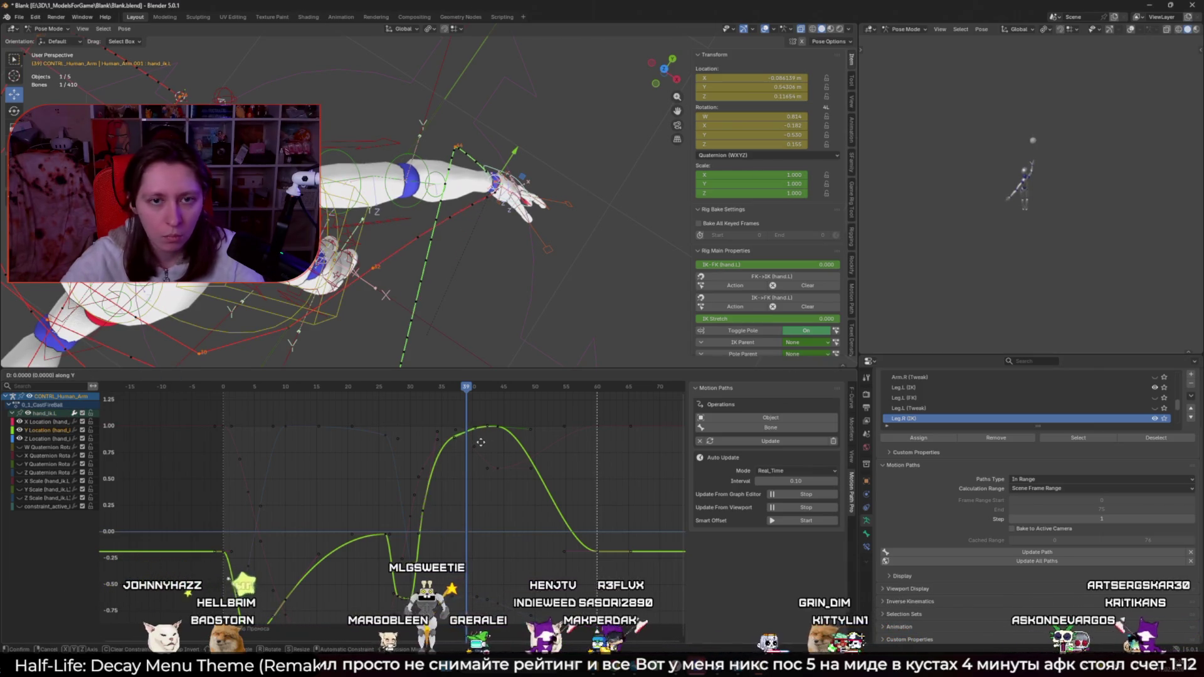
key("x")
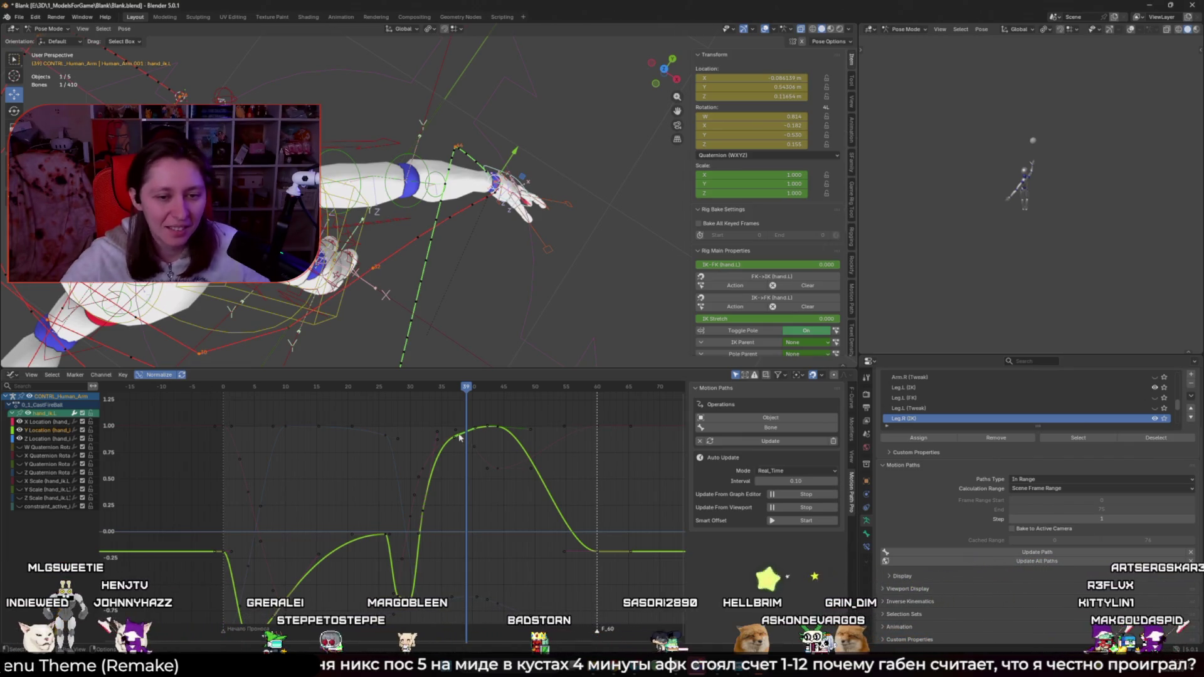
Step: Set all hand keyframes to Bezier interpolation and change their handle type
key("a")
right_click(439, 493)
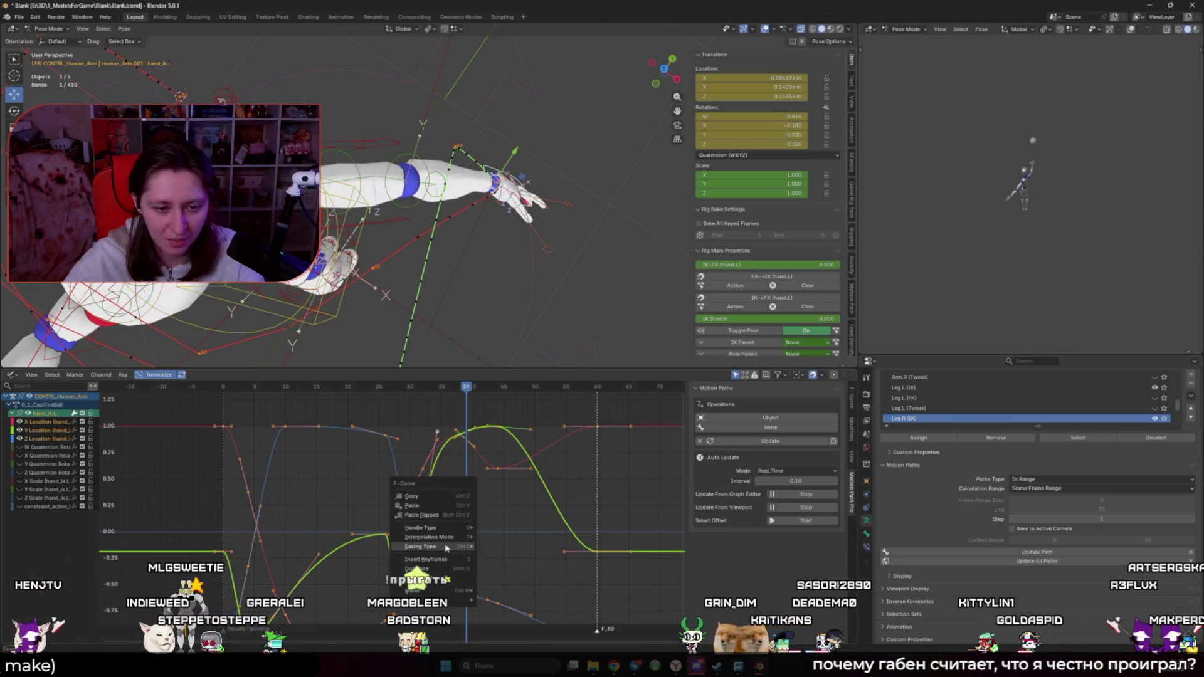
mouse_move(441, 542)
left_click(507, 575)
right_click(478, 489)
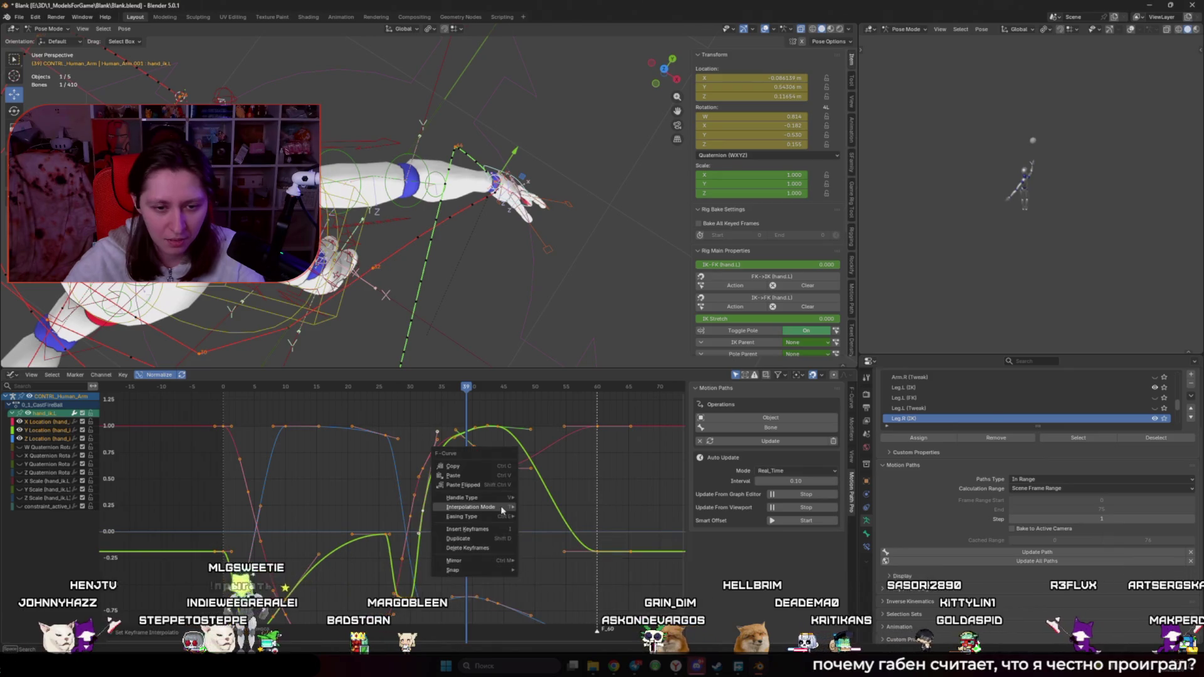
left_click(546, 544)
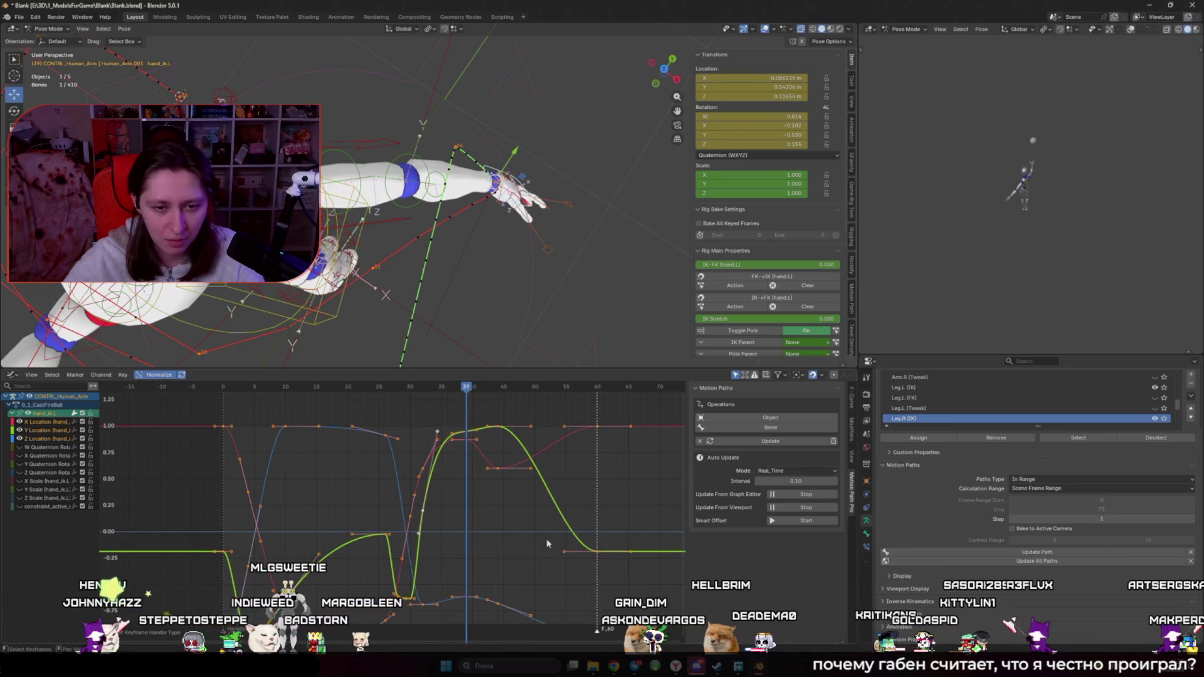
Step: Deselect the keys and scrub from frame 29 to 37 to review the path
left_click(588, 491)
middle_click_drag(489, 288, 438, 285)
left_click(406, 389)
left_click_drag(406, 392, 486, 395)
Step: Apply a new handle type to all keys, deselect the bones and play the animation
key("a")
right_click(527, 420)
mouse_move(533, 417)
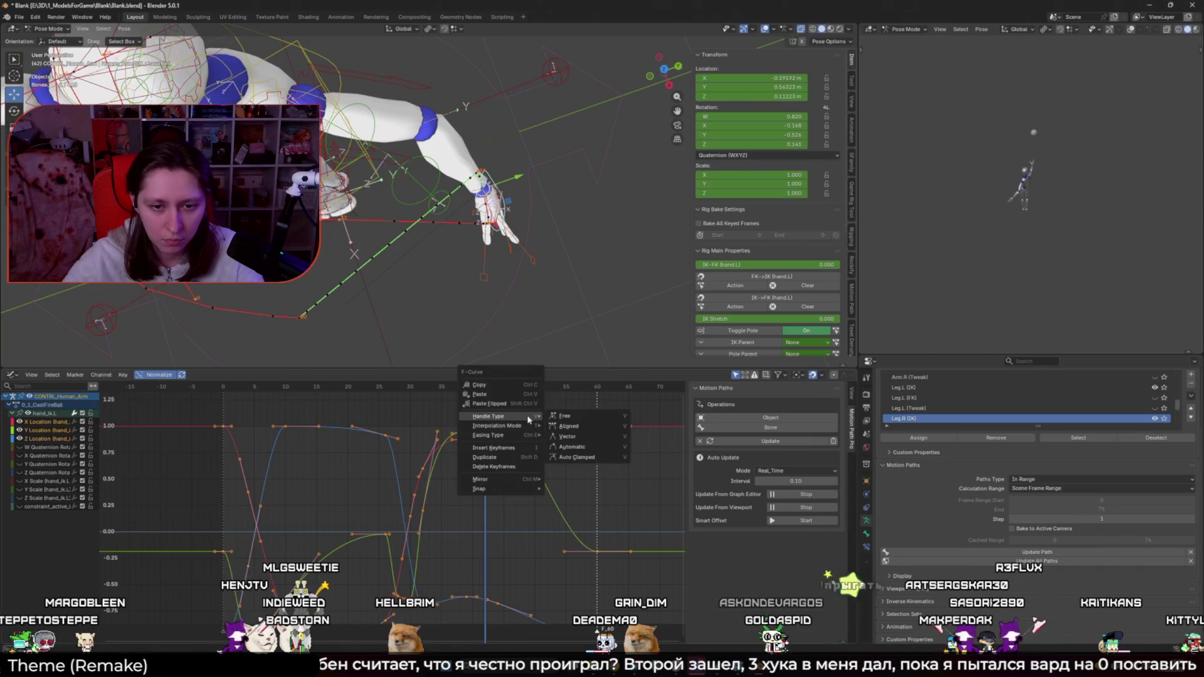
left_click(587, 450)
left_click(497, 358)
middle_click_drag(498, 358, 465, 296)
key("space")
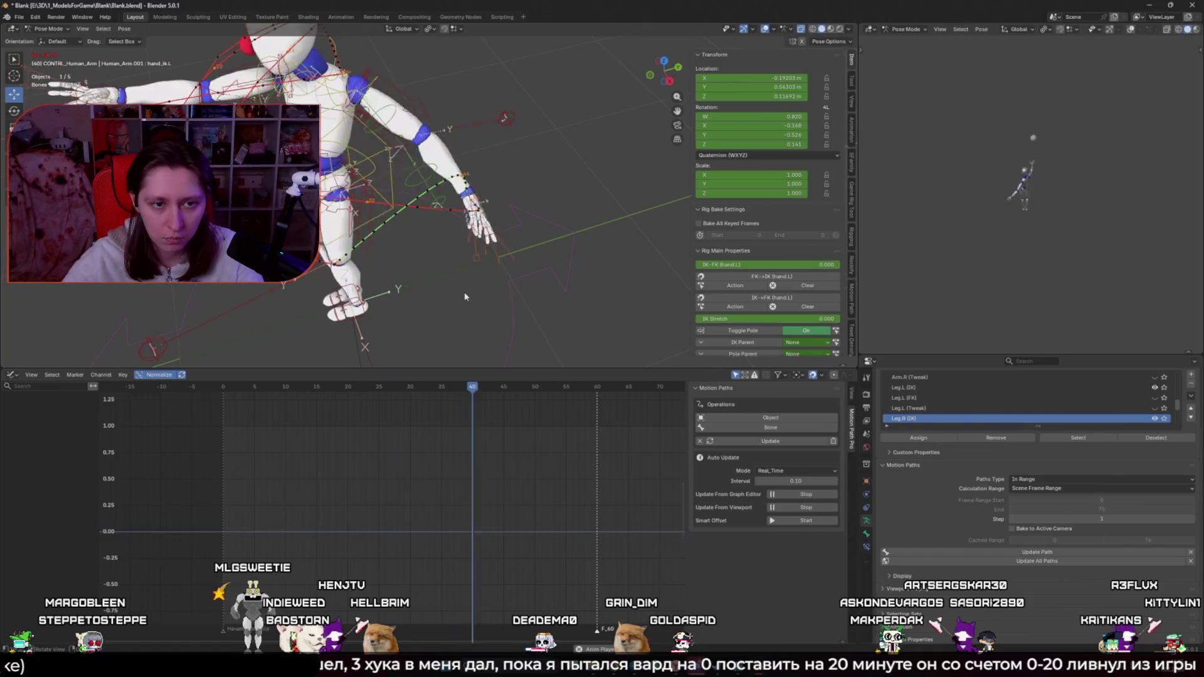
Step: Stop live motion-path updating from the viewport while scrubbing between frames 26 and 38
key("shift+alt+z")
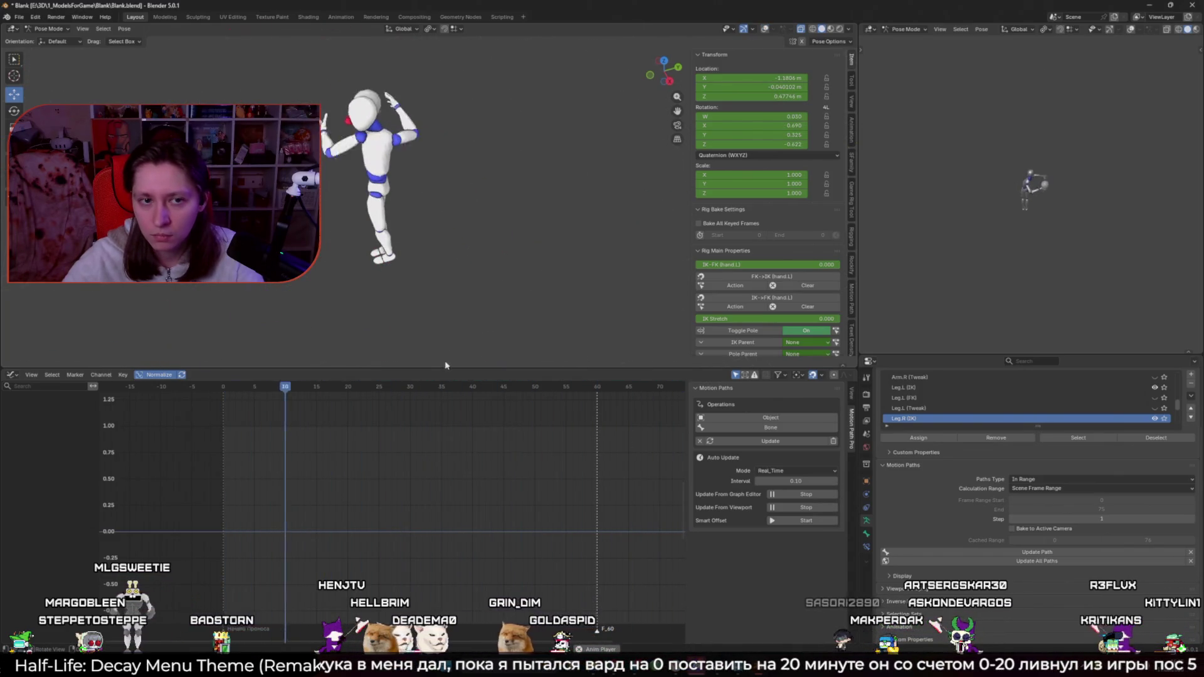
left_click_drag(406, 387, 407, 400)
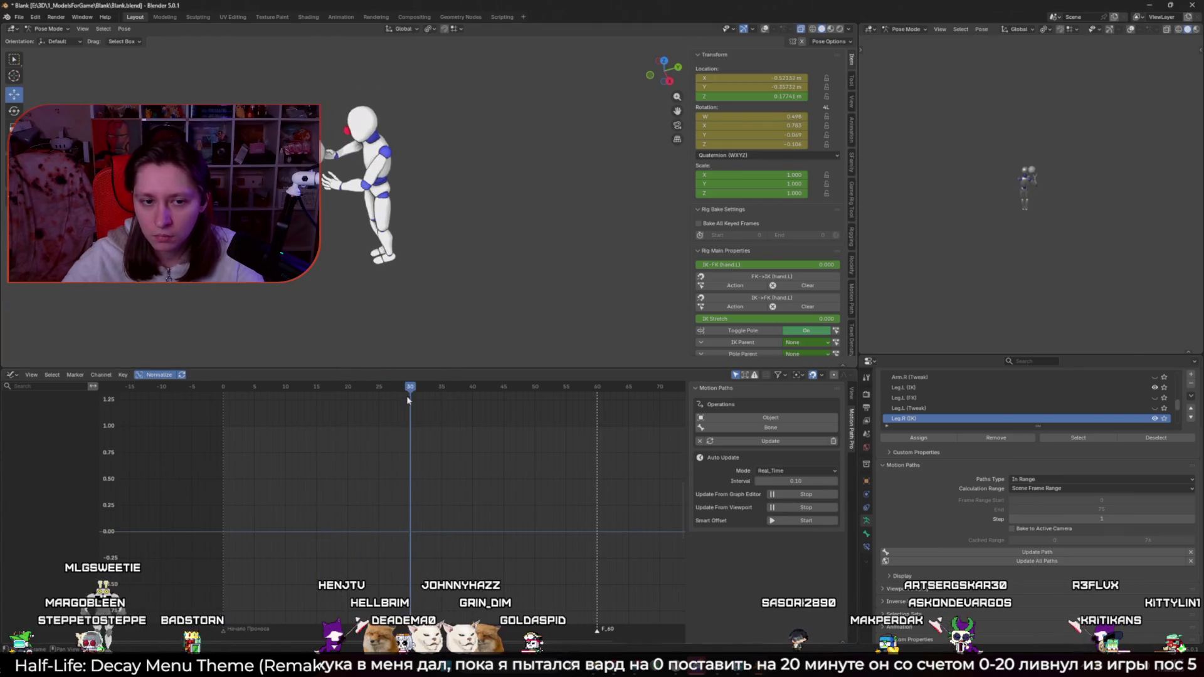
left_click(789, 510)
left_click_drag(333, 390, 386, 397)
mouse_move(405, 396)
left_mouse_down()
mouse_move(459, 397)
mouse_move(426, 398)
left_mouse_up()
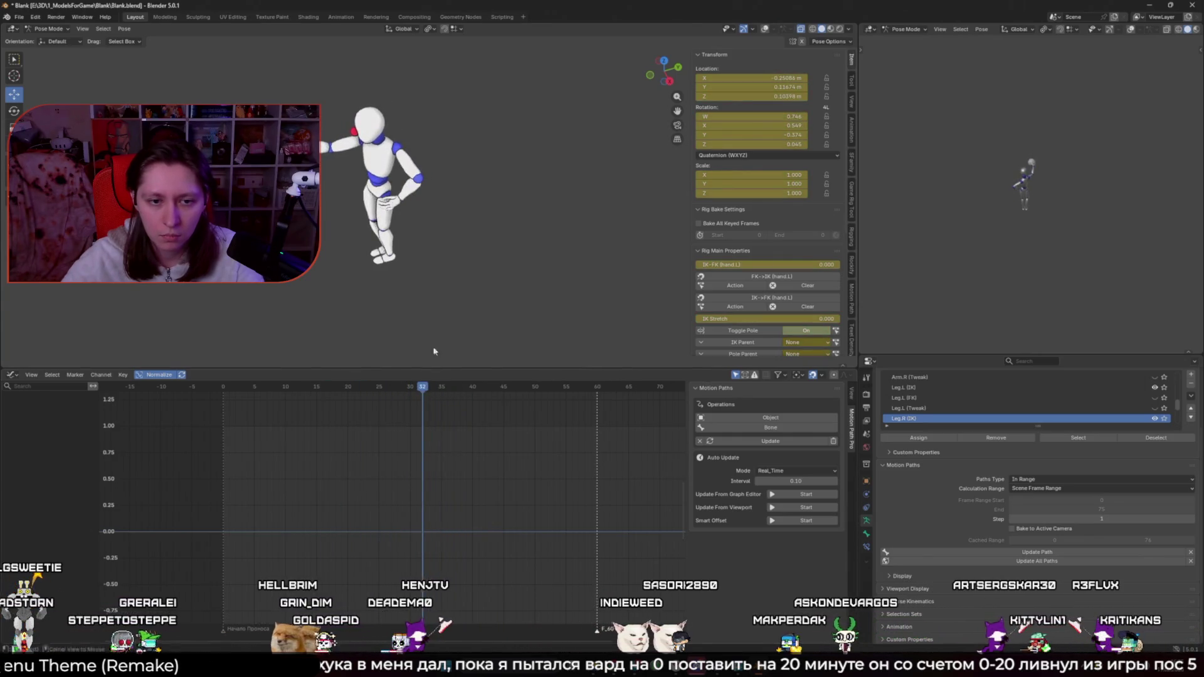
Step: Select upper_arm_ik_target.L and switch the lower editor to the Action Editor
key("shift+alt+z")
left_click(432, 222)
left_click(11, 374)
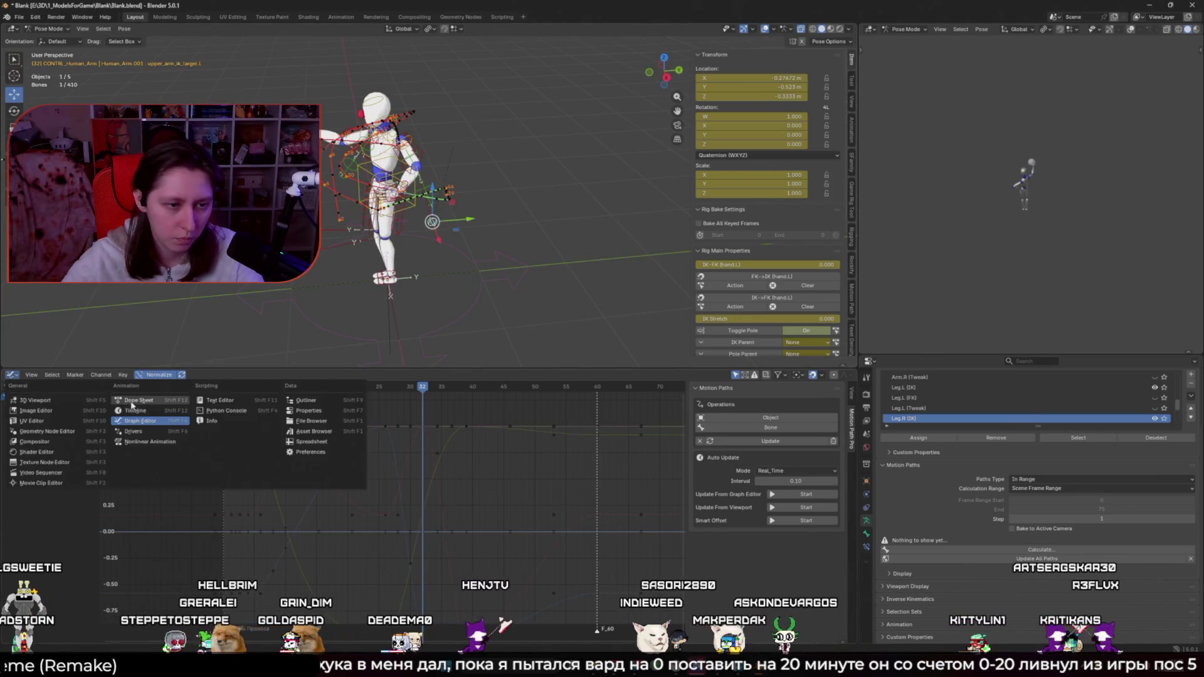
left_click(133, 400)
Step: Move the IK target right and down and keyframe the new pose at frame 32
key("shift+alt+z")
key("g")
left_click(491, 242)
key("i")
mouse_move(432, 387)
left_mouse_down()
mouse_move(268, 387)
mouse_move(591, 387)
mouse_move(375, 389)
mouse_move(541, 406)
left_mouse_up()
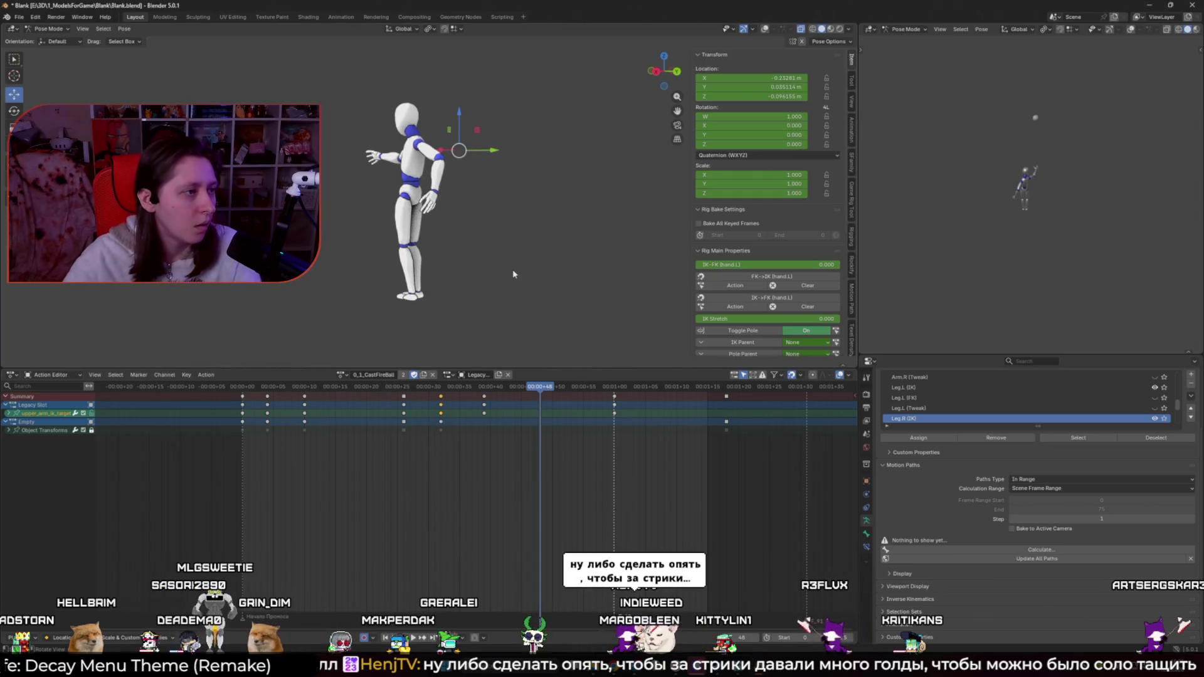
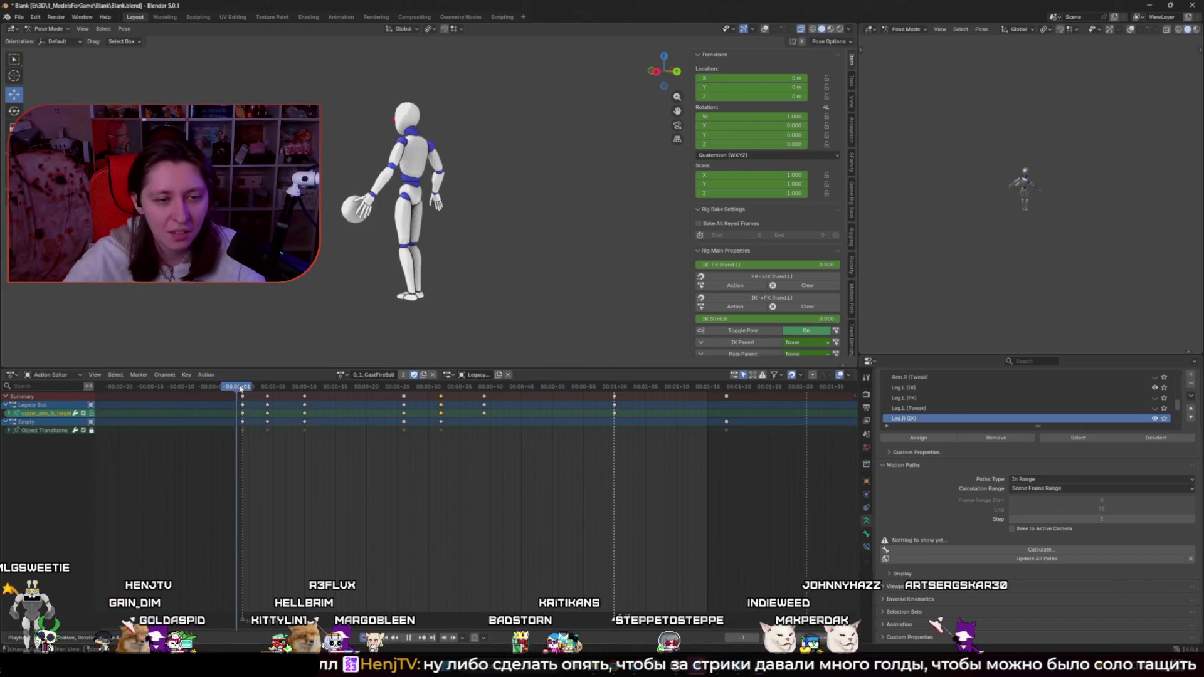
Step: Review the arm animation, playing it and scrubbing between frames 33 and 39
left_click_drag(279, 396, 447, 403)
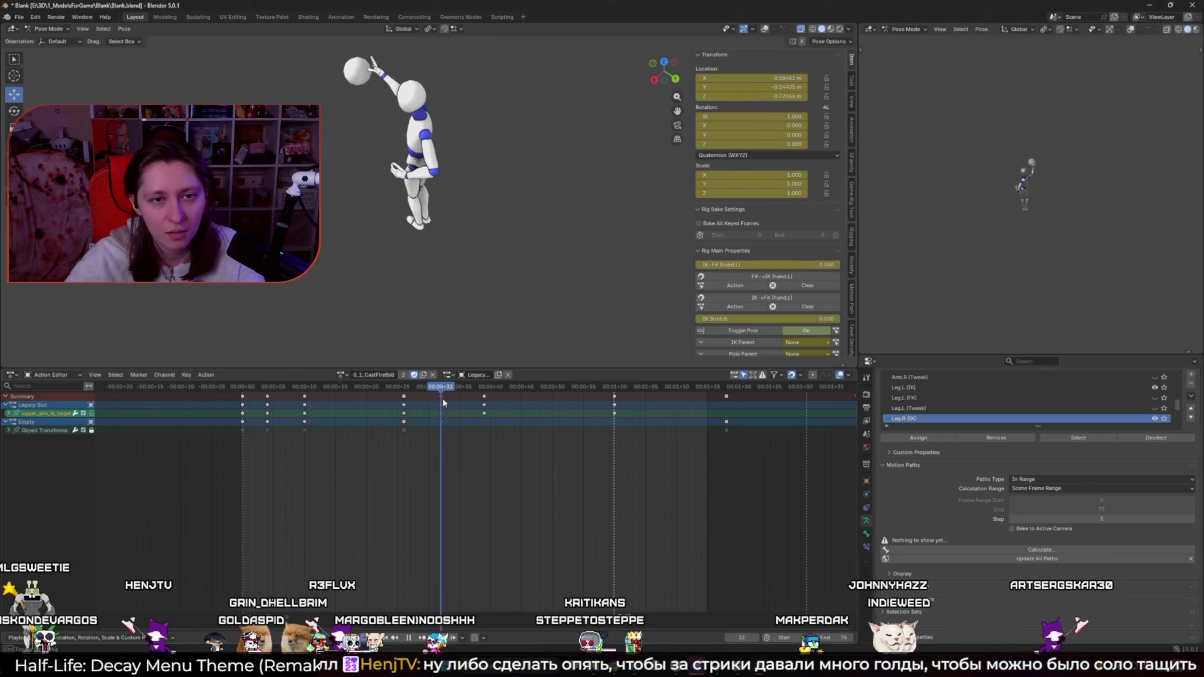
key("shift+alt+z")
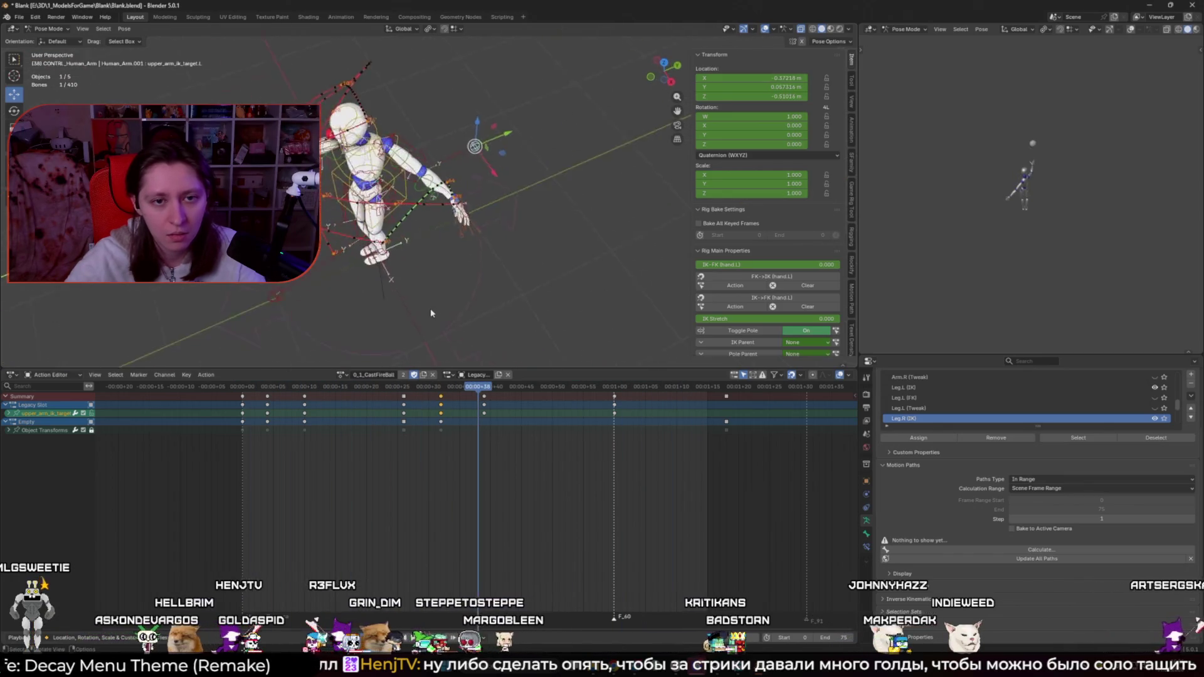
scroll(486, 283, "up", 4)
middle_click_drag(486, 284, 464, 295)
left_click(472, 393)
left_click_drag(471, 394, 485, 394)
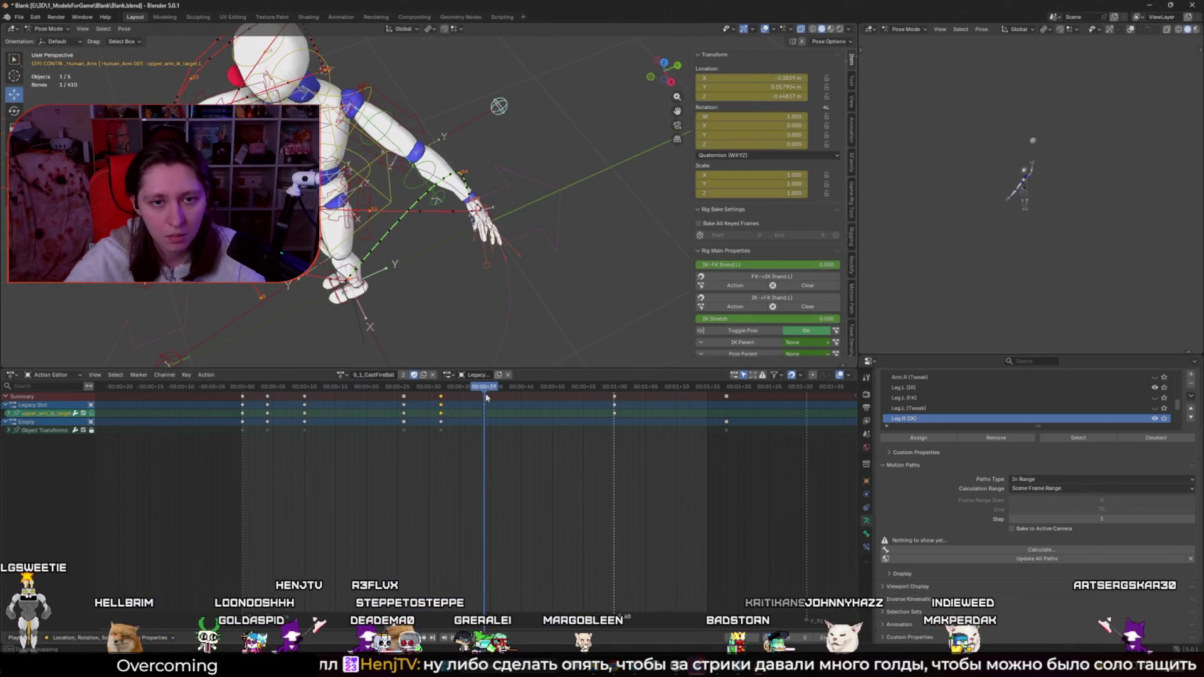
mouse_move(482, 257)
middle_mouse_down()
mouse_move(463, 265)
mouse_move(389, 188)
middle_mouse_up()
Step: Select the hand_ik.L control and show its curves in the Graph Editor with all keys selected
left_click(388, 188)
scroll(439, 213, "up", 5)
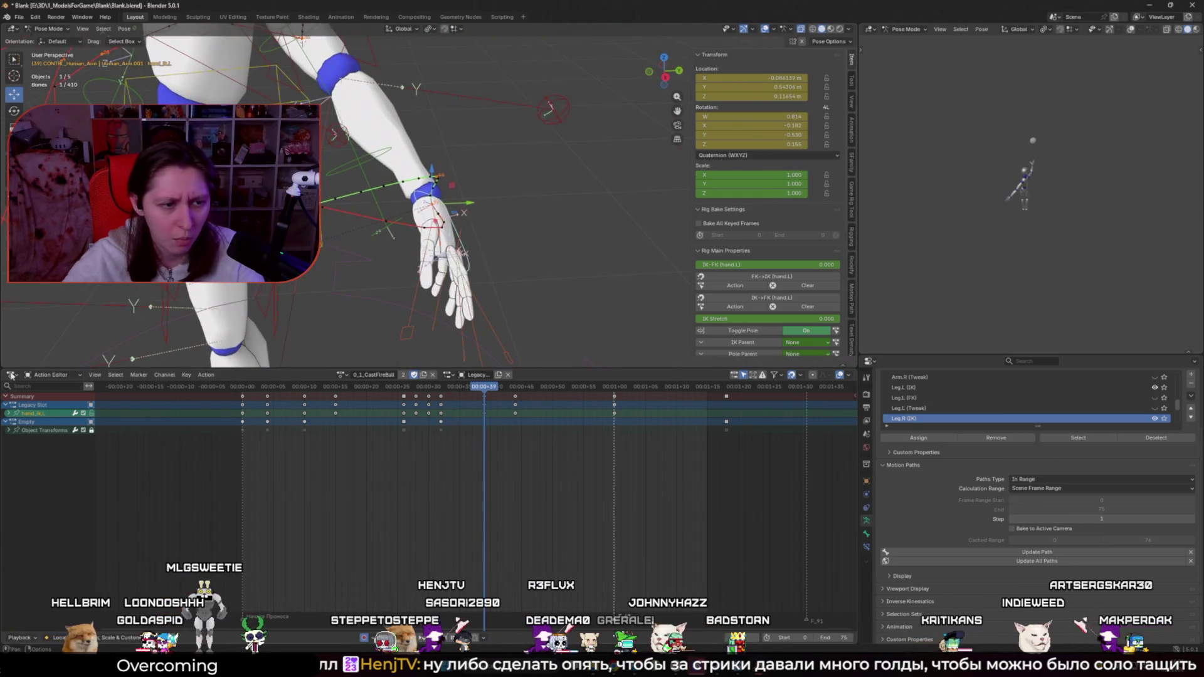
left_click(13, 375)
left_click(147, 422)
key("a")
right_click(495, 444)
Step: Give all hand IK keys Auto Clamped handles, then deselect them
mouse_move(498, 446)
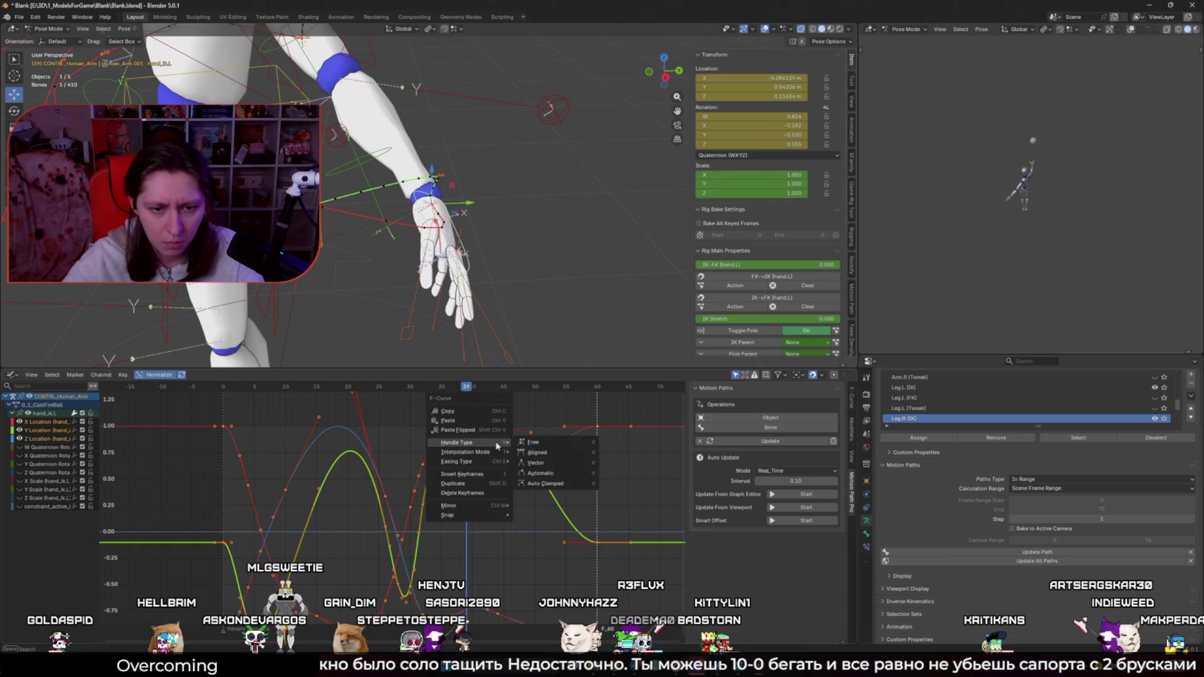
left_click(585, 483)
left_click(584, 487)
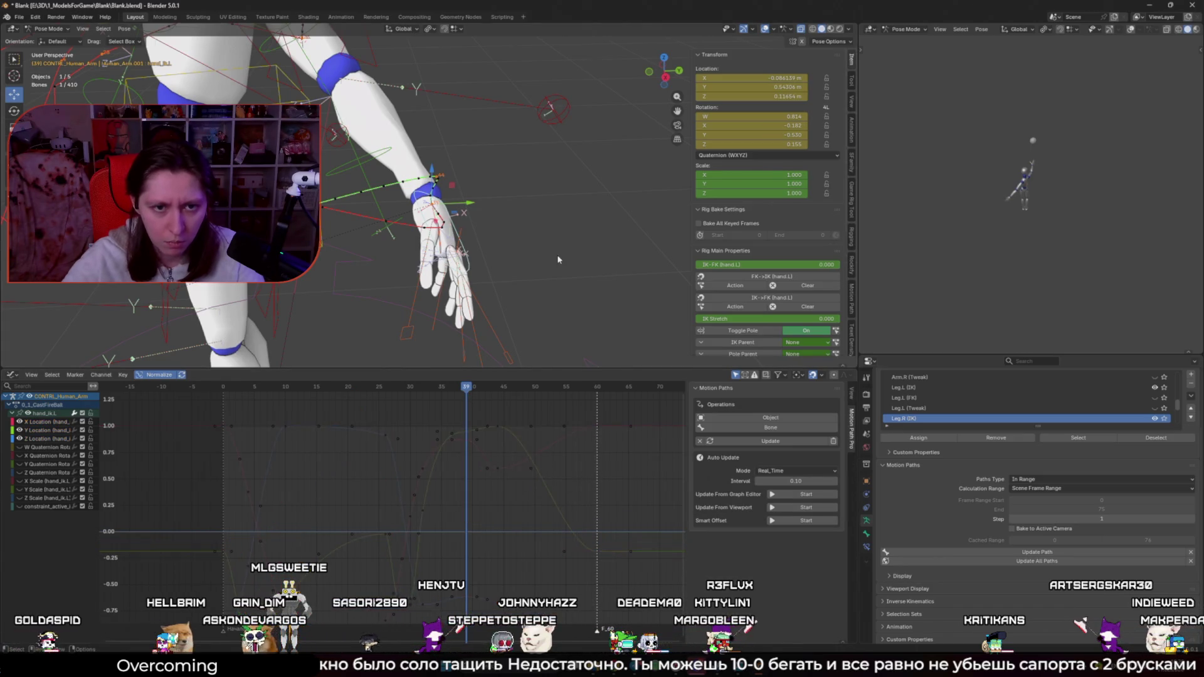
right_click(495, 248)
key("Escape")
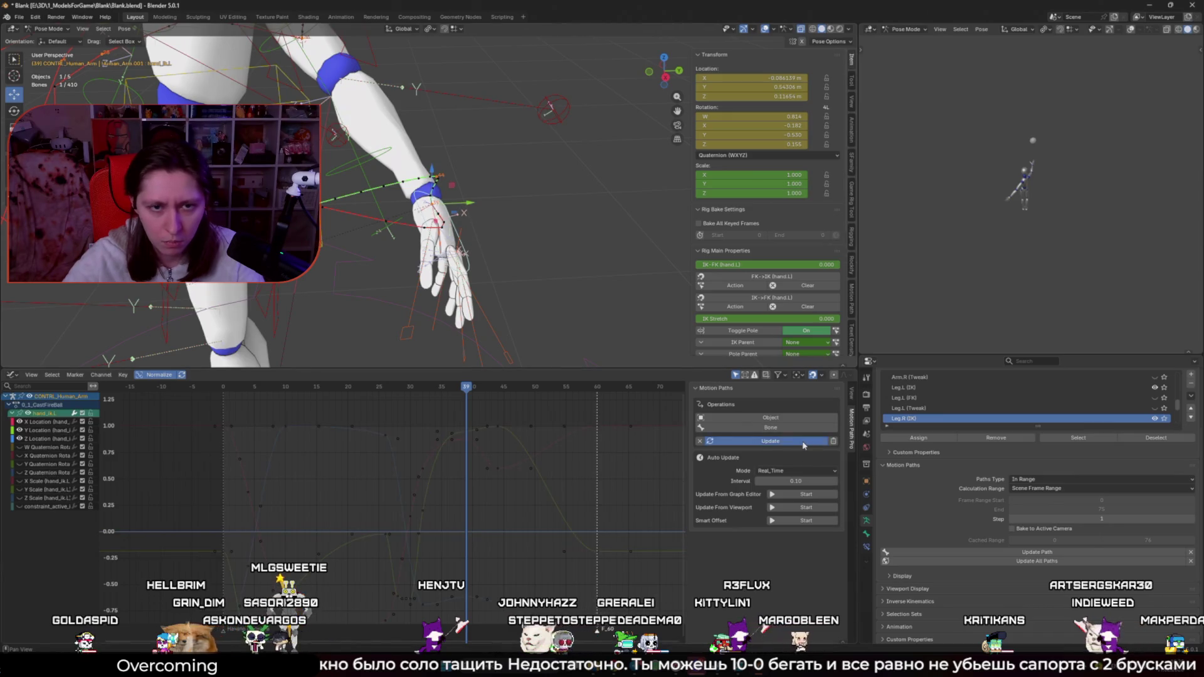
Step: At frame 34, scale and move an X Location key's handles to soften the peak near frame 35
left_click_drag(467, 390, 441, 392)
left_click(448, 444)
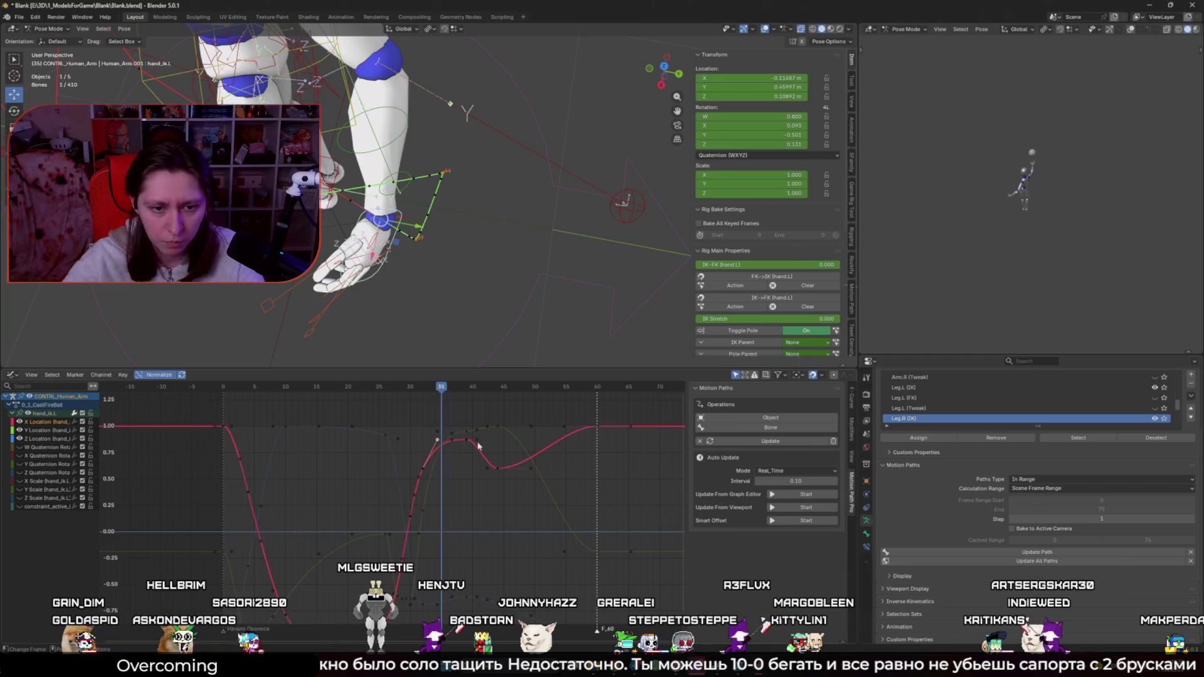
key("s")
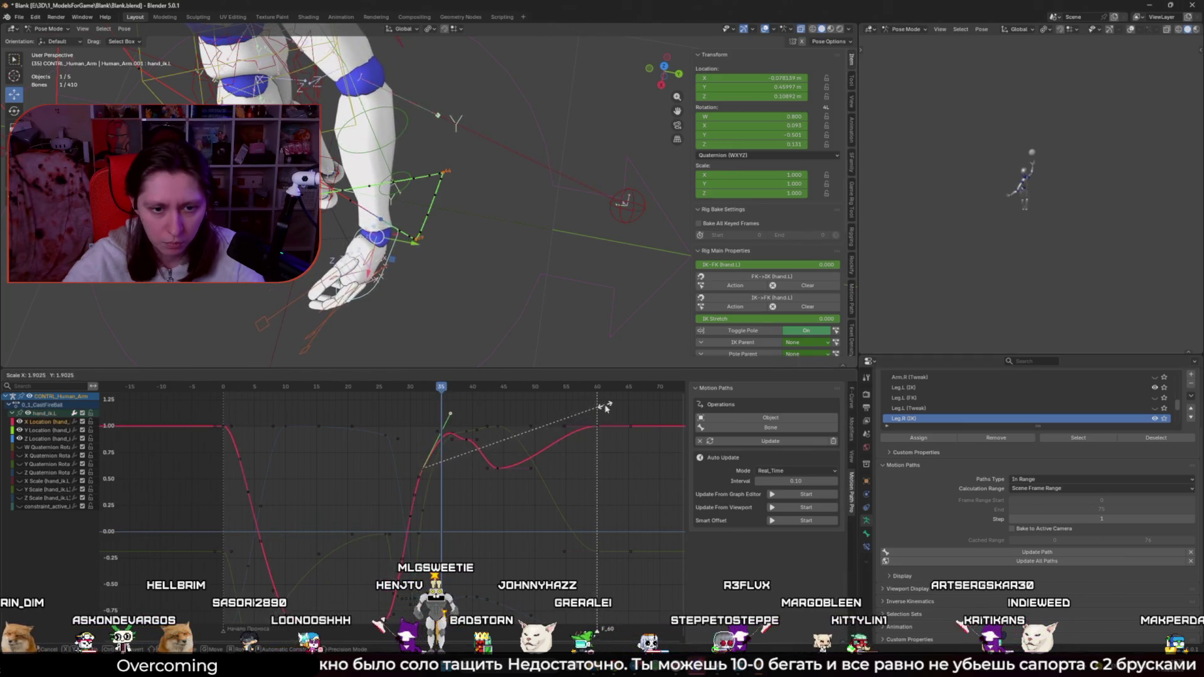
left_click(472, 441)
key("g")
left_click(472, 441)
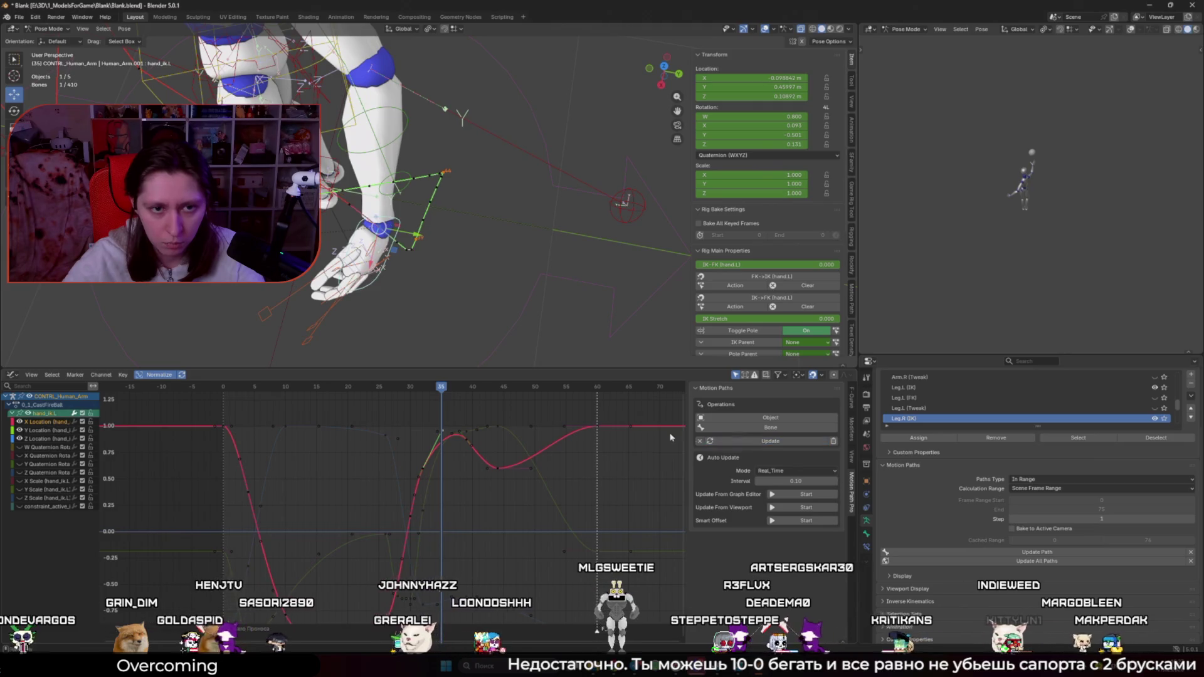
Step: Review frames 27–39, then set the selected X Location key's handles to Automatic
mouse_move(447, 389)
left_mouse_down()
mouse_move(393, 390)
mouse_move(446, 391)
mouse_move(441, 406)
left_mouse_up()
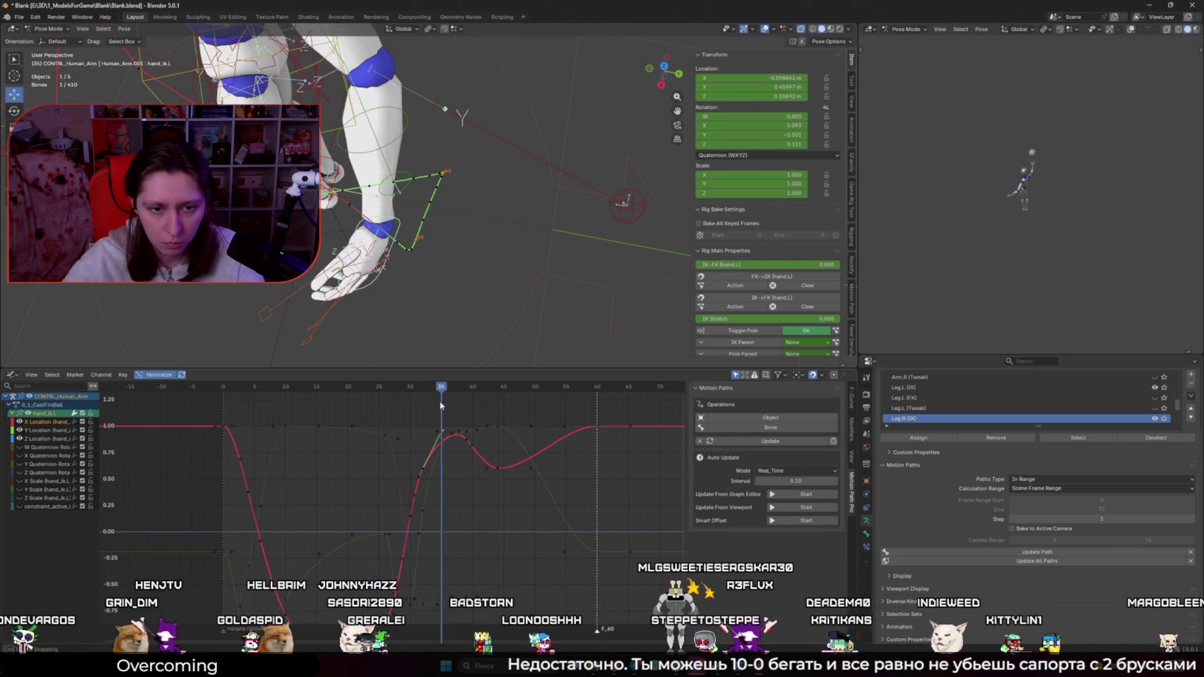
middle_click_drag(401, 263, 316, 222)
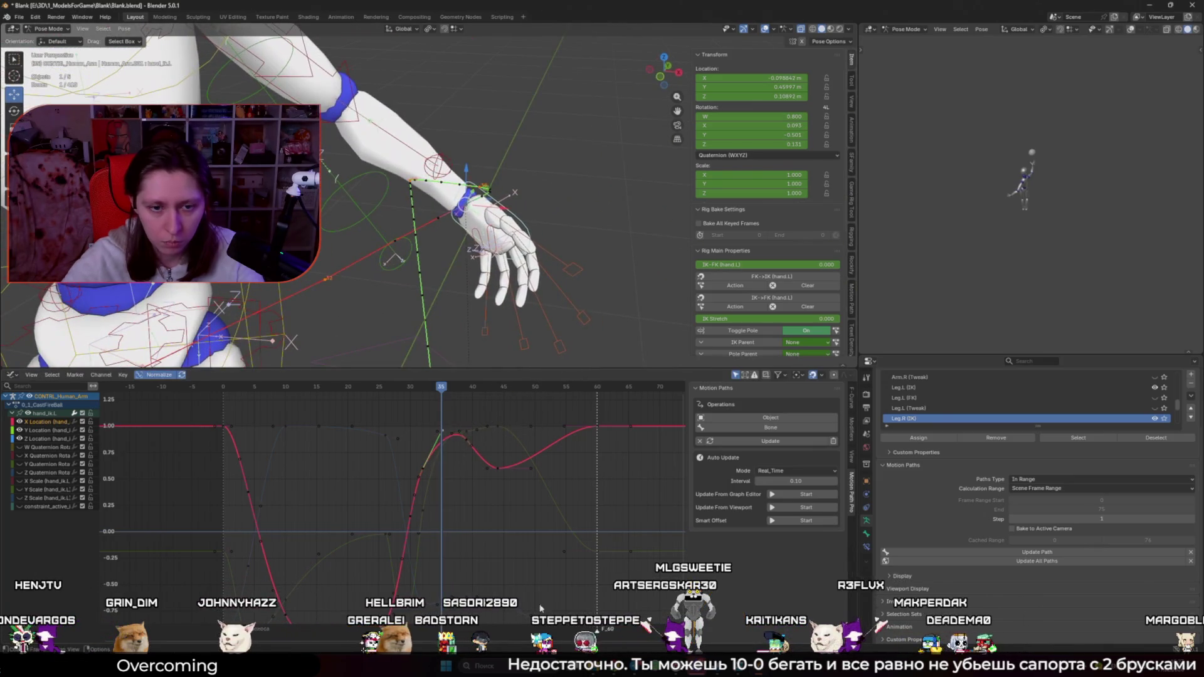
left_click_drag(443, 388, 466, 395)
middle_click_drag(506, 454, 521, 468)
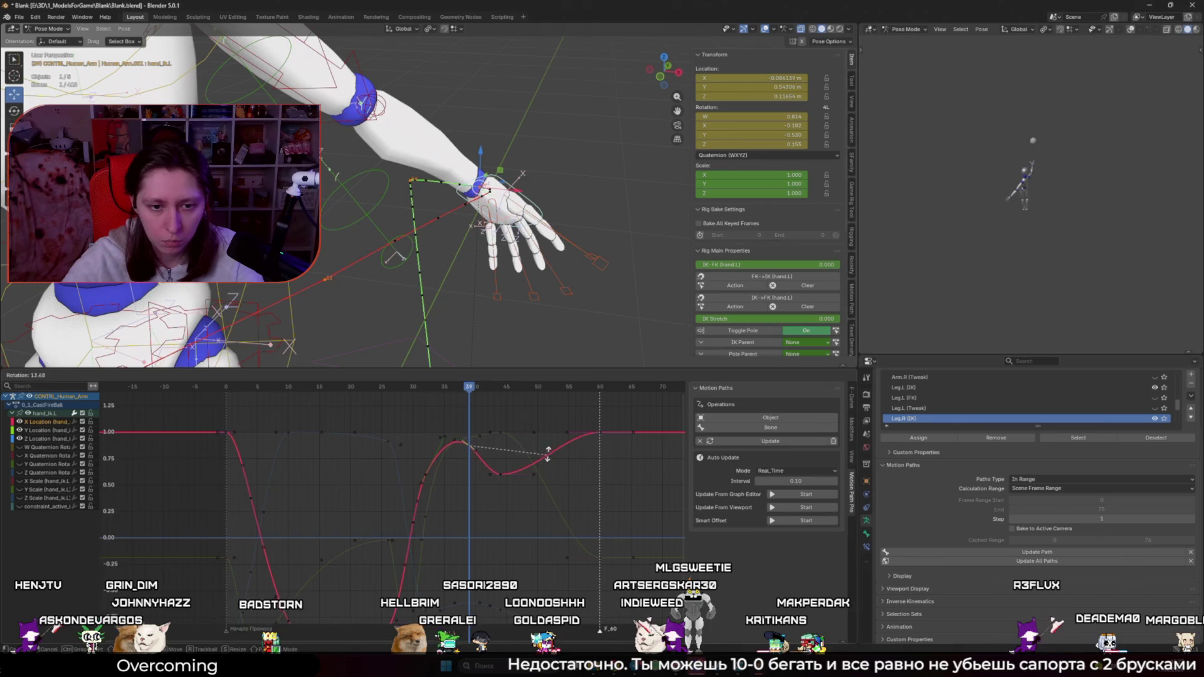
key("r")
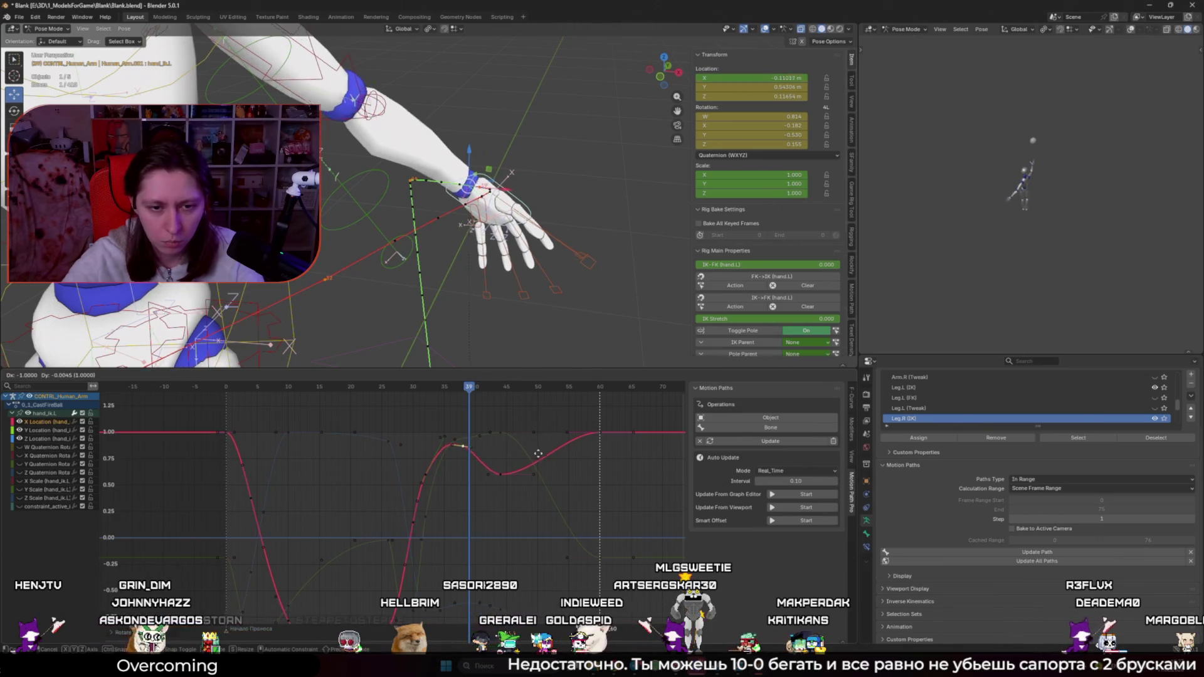
right_click(538, 453)
right_click(537, 453)
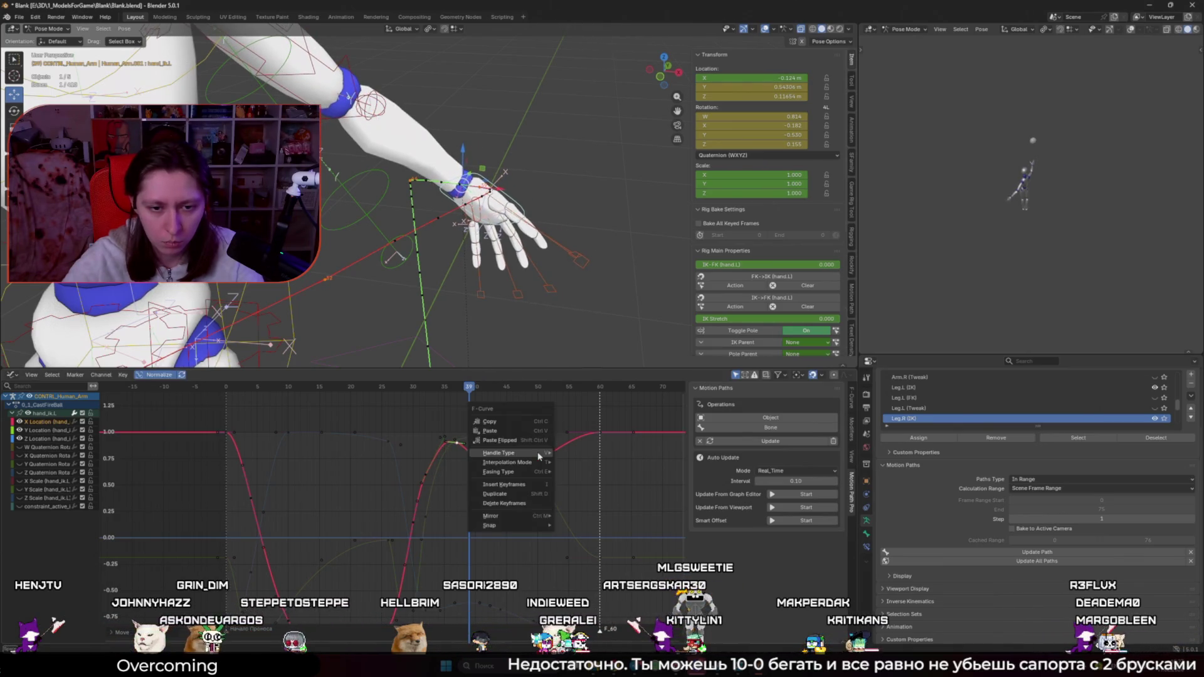
mouse_move(538, 455)
left_click(594, 487)
Step: Apply a new handle type to smooth the curve near frame 33 and review frames 34–41
key("r")
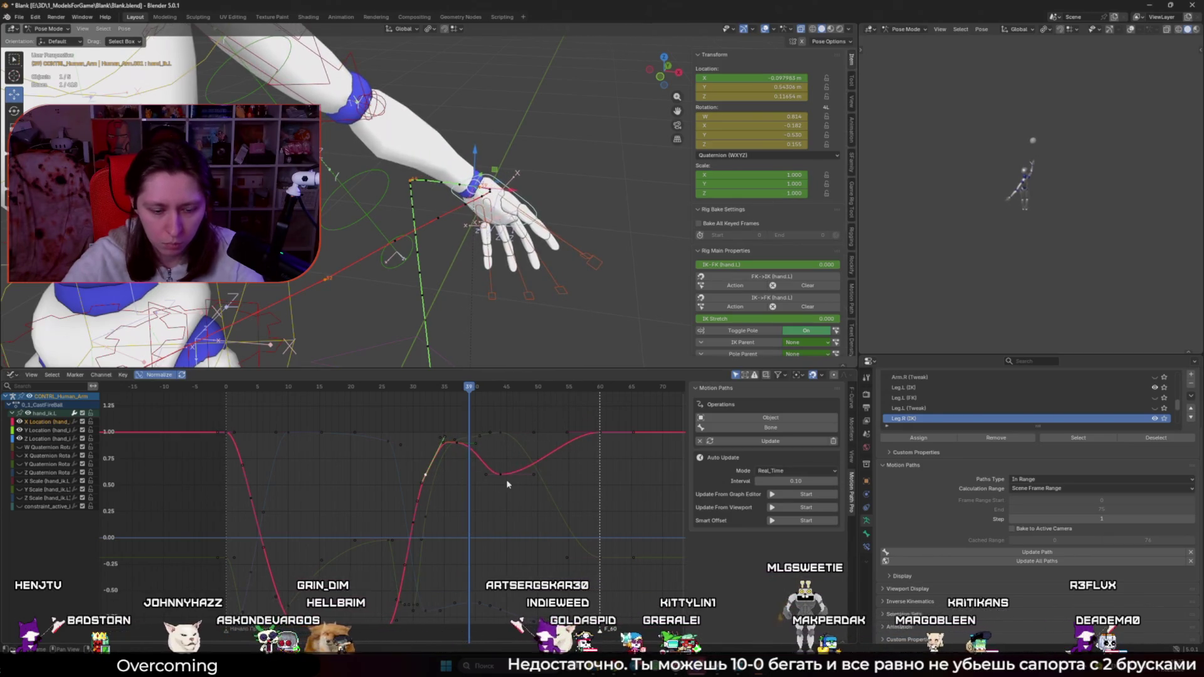
key("v")
left_click(479, 493)
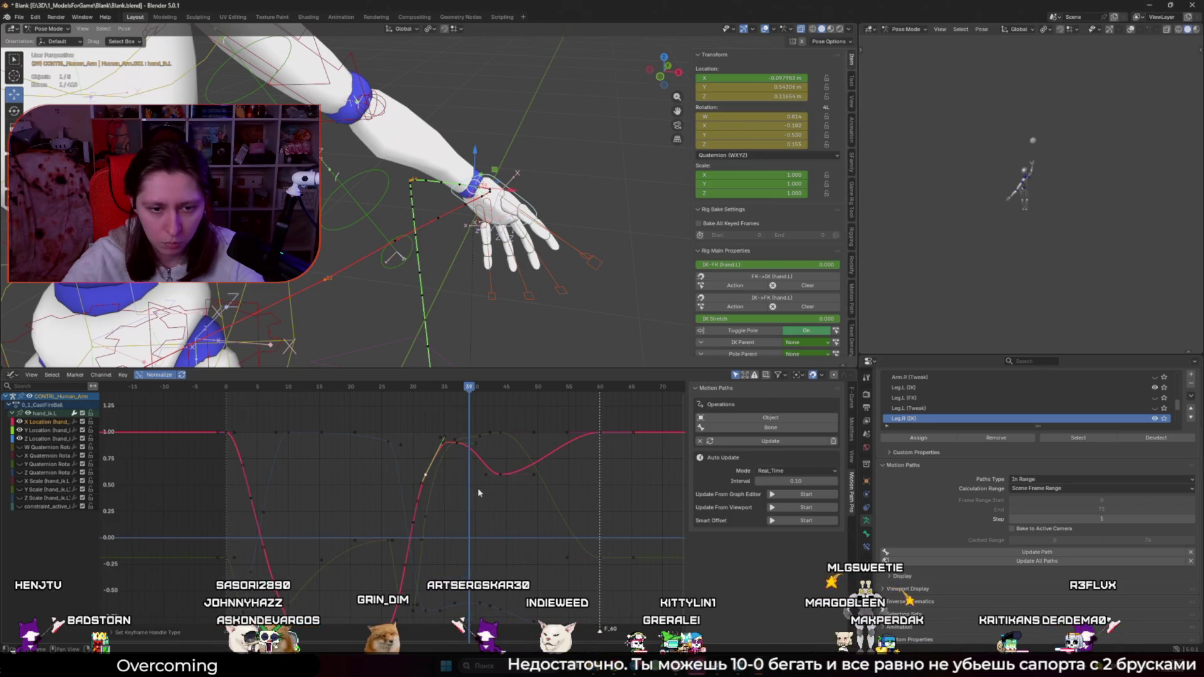
key("v")
left_click(502, 530)
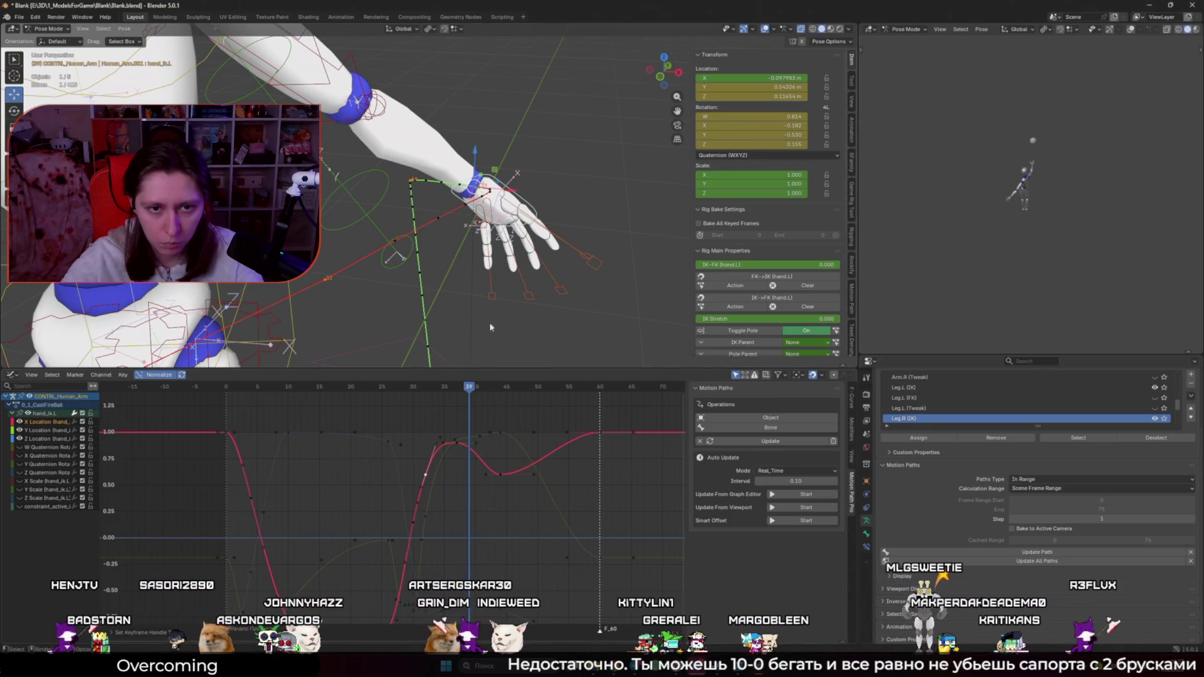
left_click(438, 387)
mouse_move(422, 386)
left_mouse_down()
mouse_move(436, 386)
mouse_move(408, 387)
mouse_move(469, 394)
left_mouse_up()
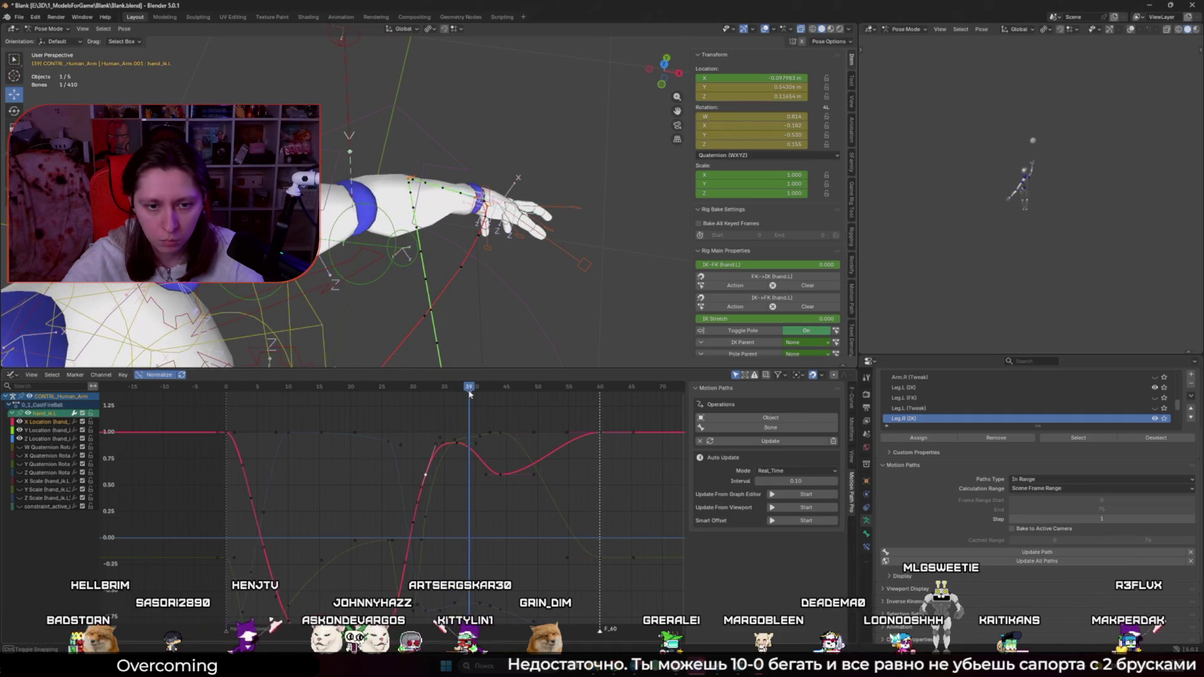
left_click(471, 440)
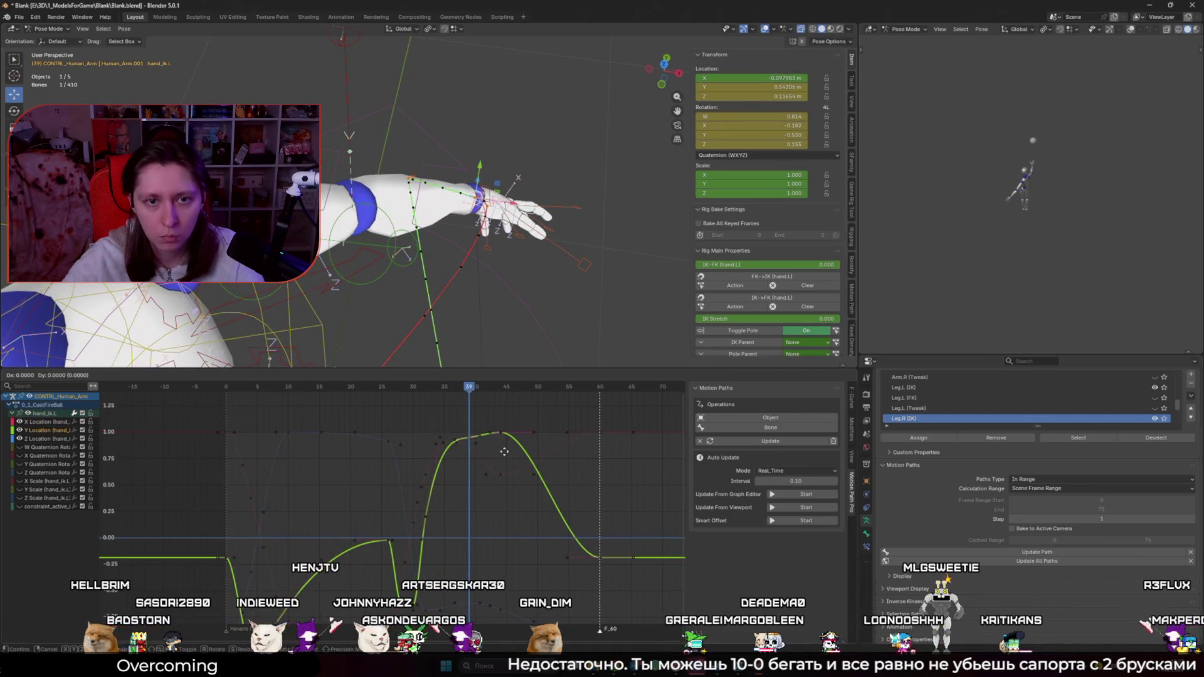
Step: Raise the Y Location key at frame 39 and slide it along the time axis
key("g")
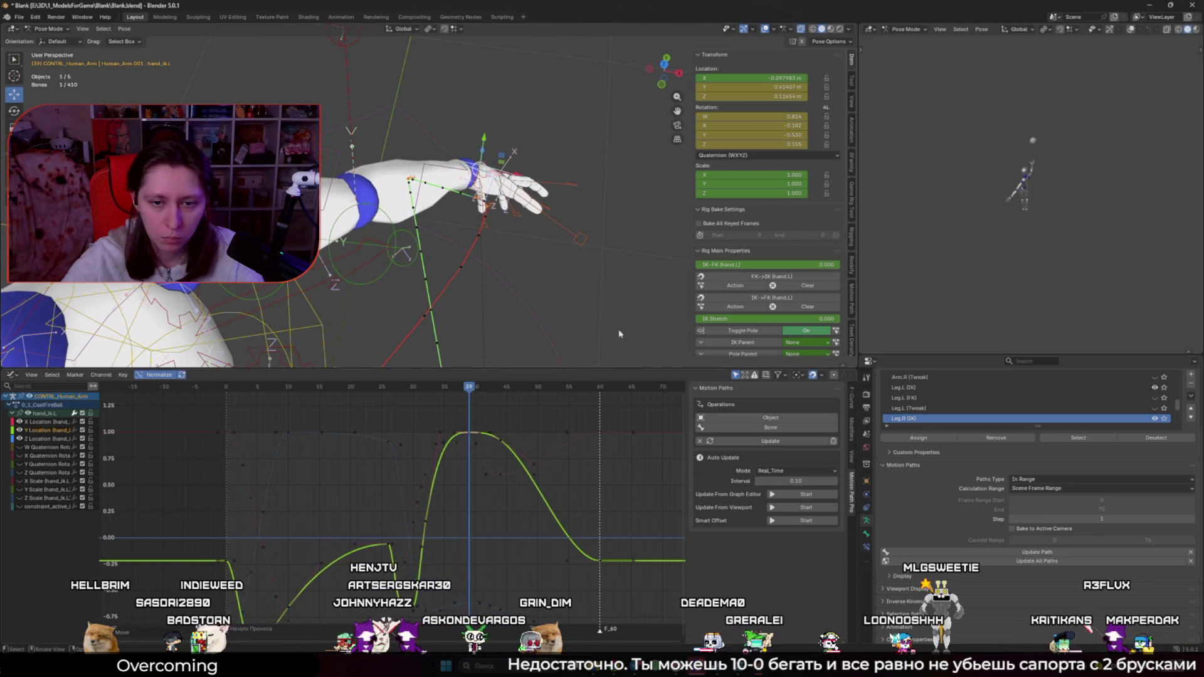
left_click(606, 323)
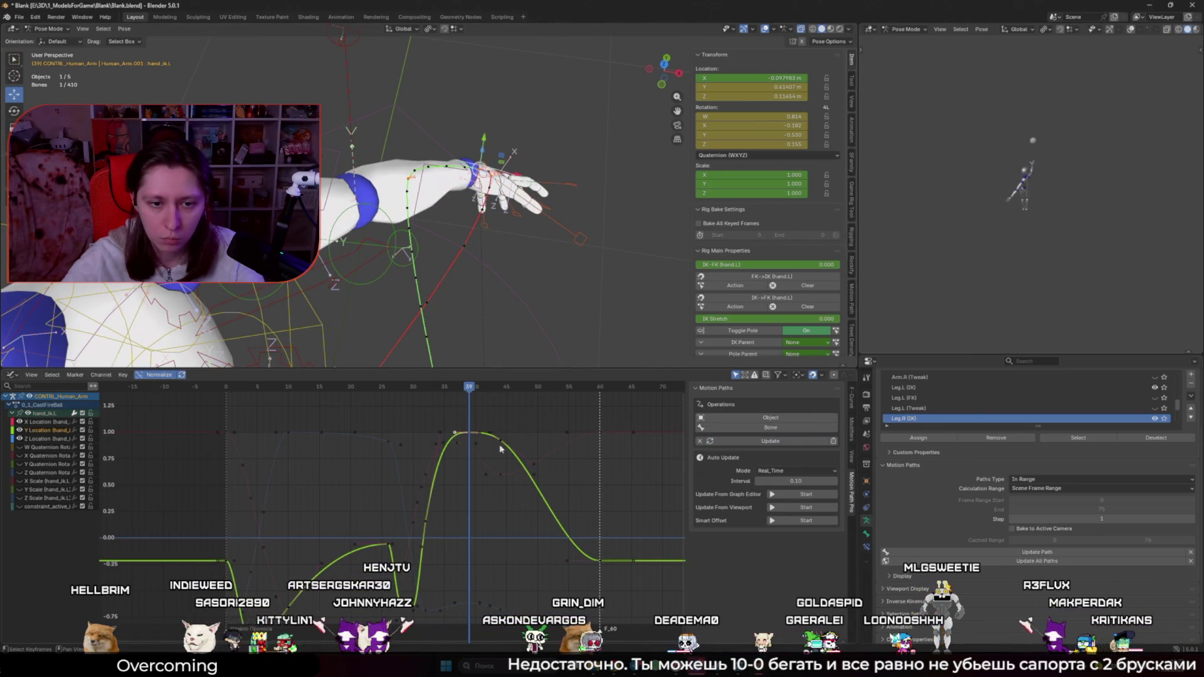
key("g")
key("x")
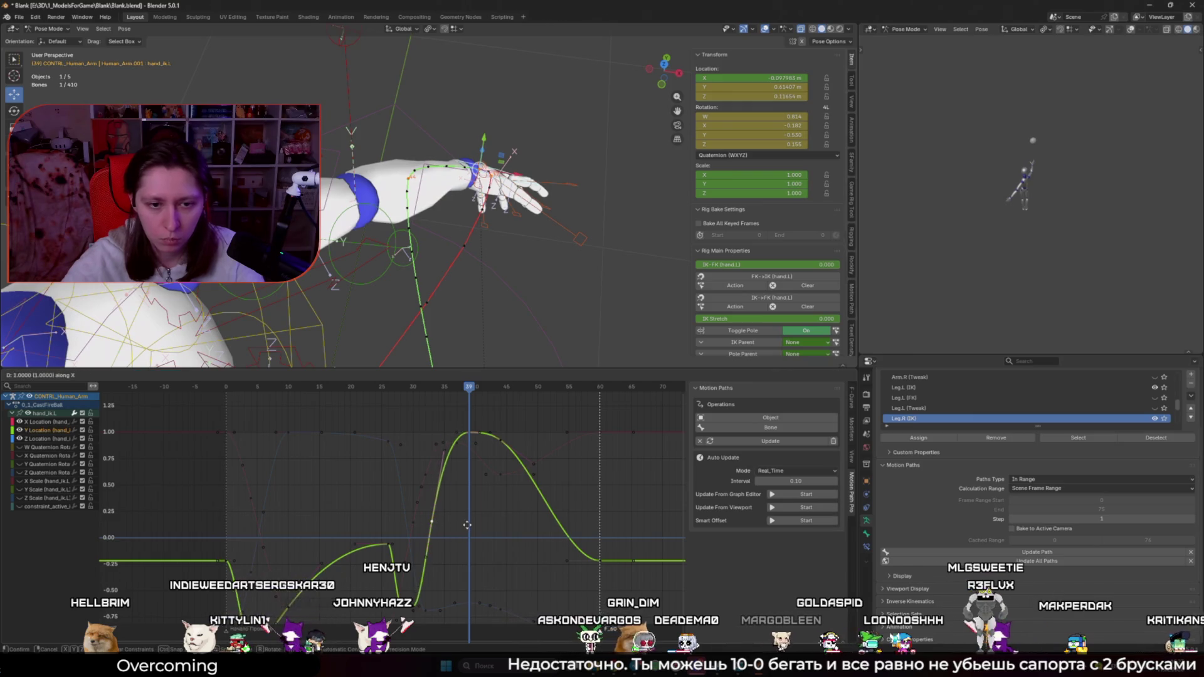
left_click(467, 529)
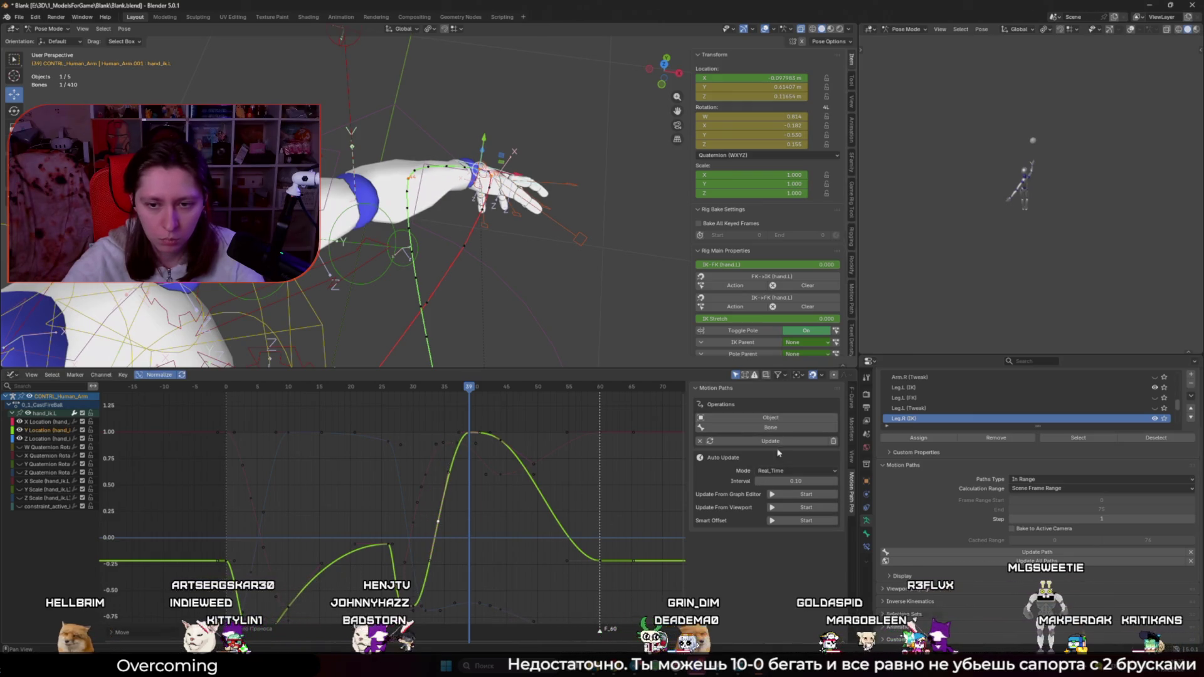
Step: Preview the changes around frame 40, cancelling the pending handle rotation and key move
key("space")
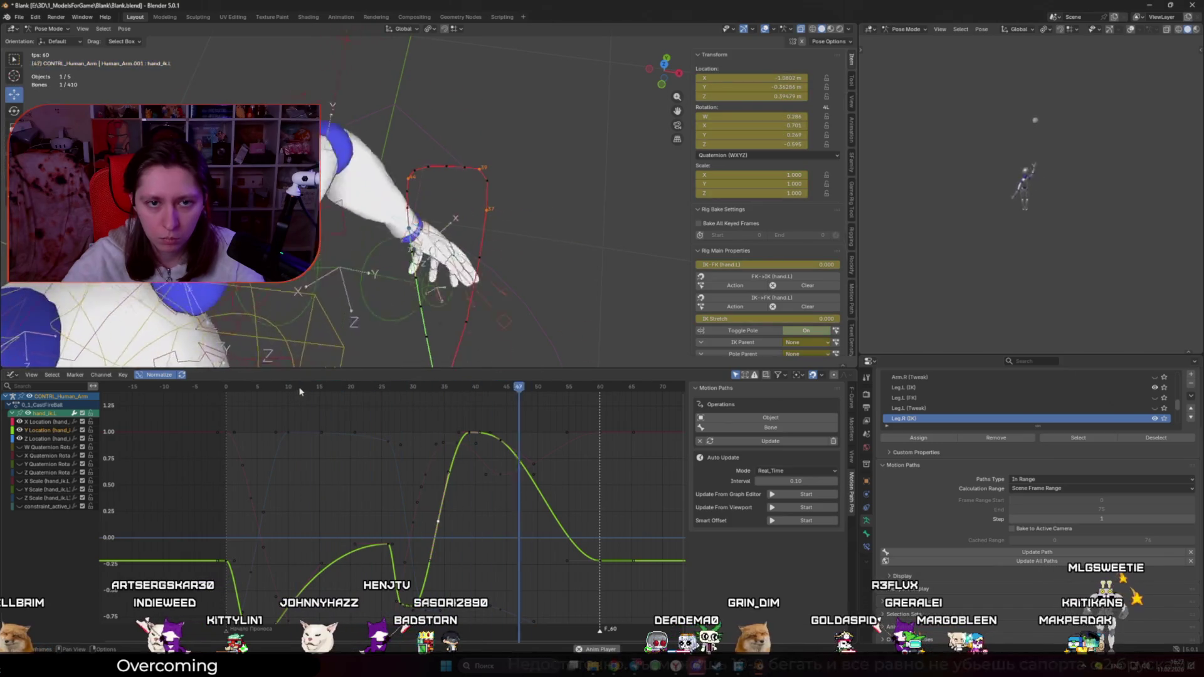
key("space")
middle_click_drag(413, 235, 372, 215)
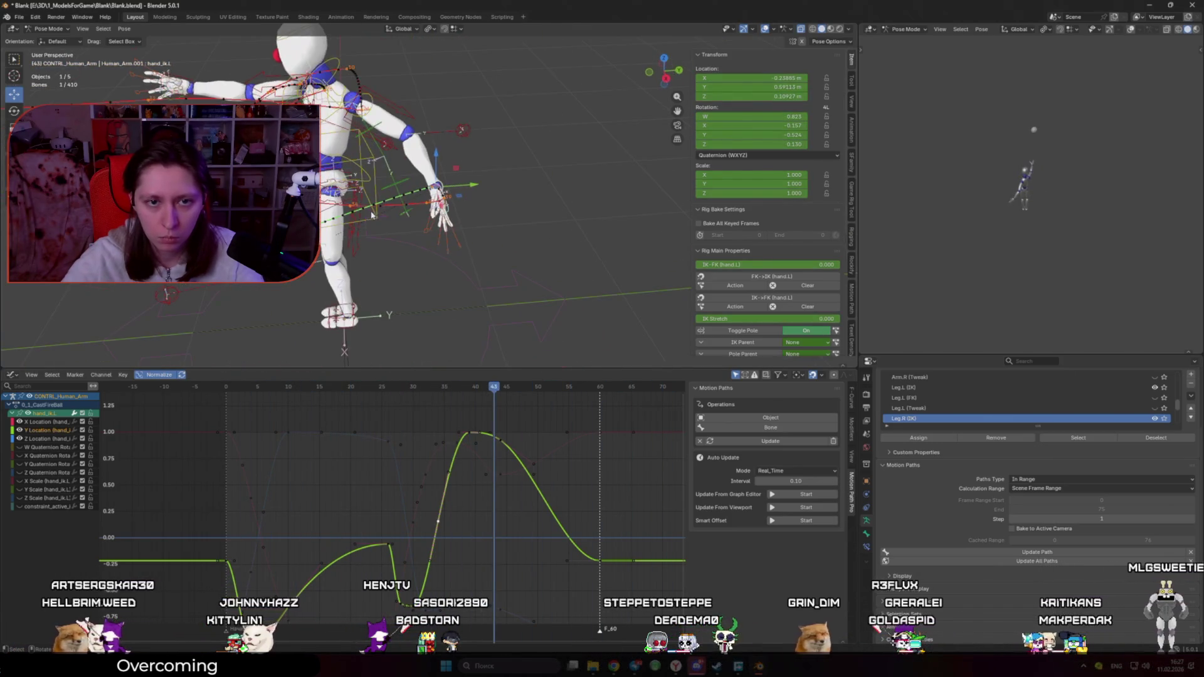
mouse_move(494, 386)
left_mouse_down()
mouse_move(462, 392)
mouse_move(483, 400)
left_mouse_up()
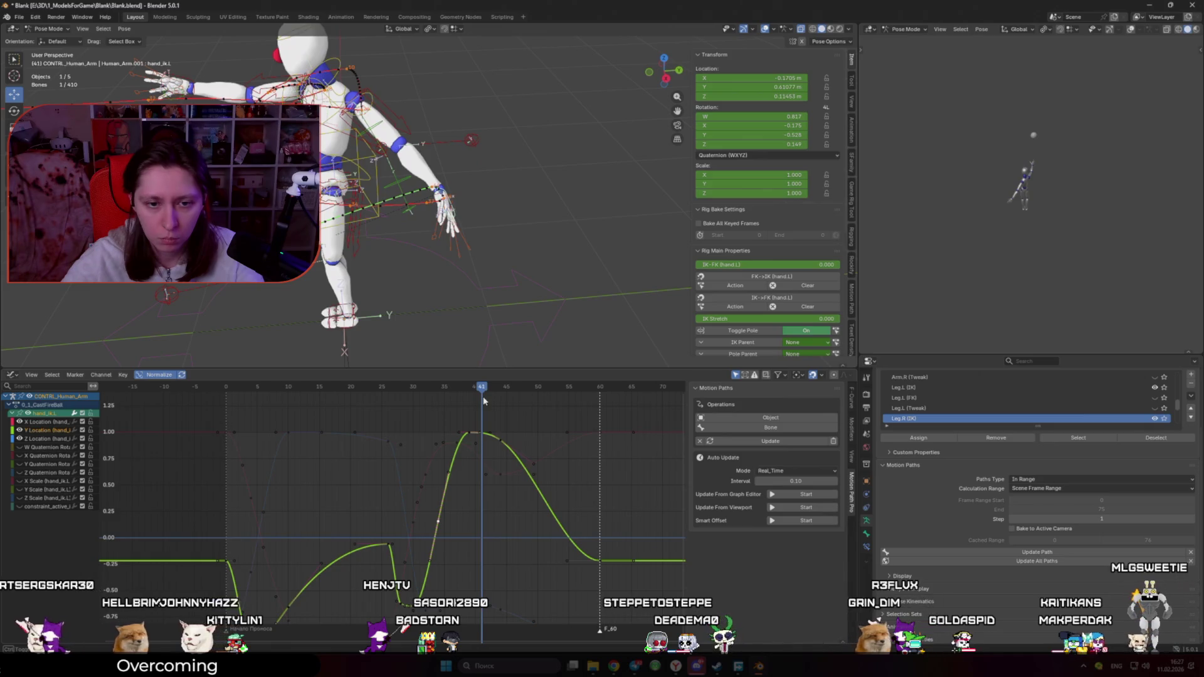
key("r")
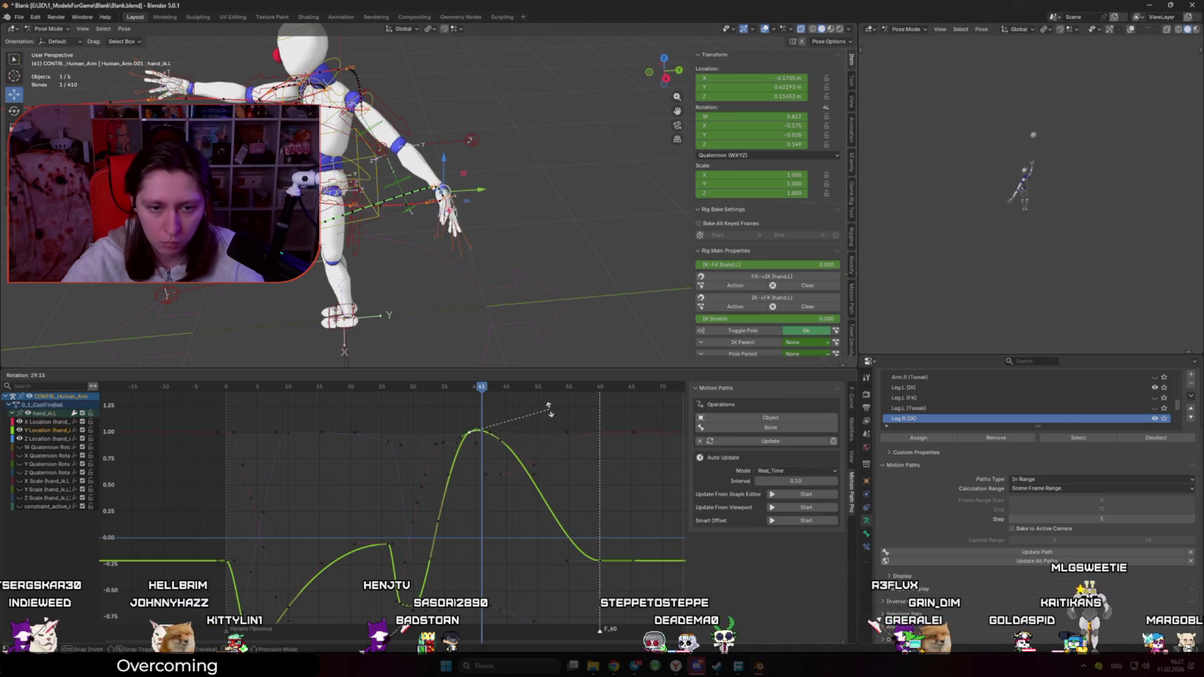
key("Escape")
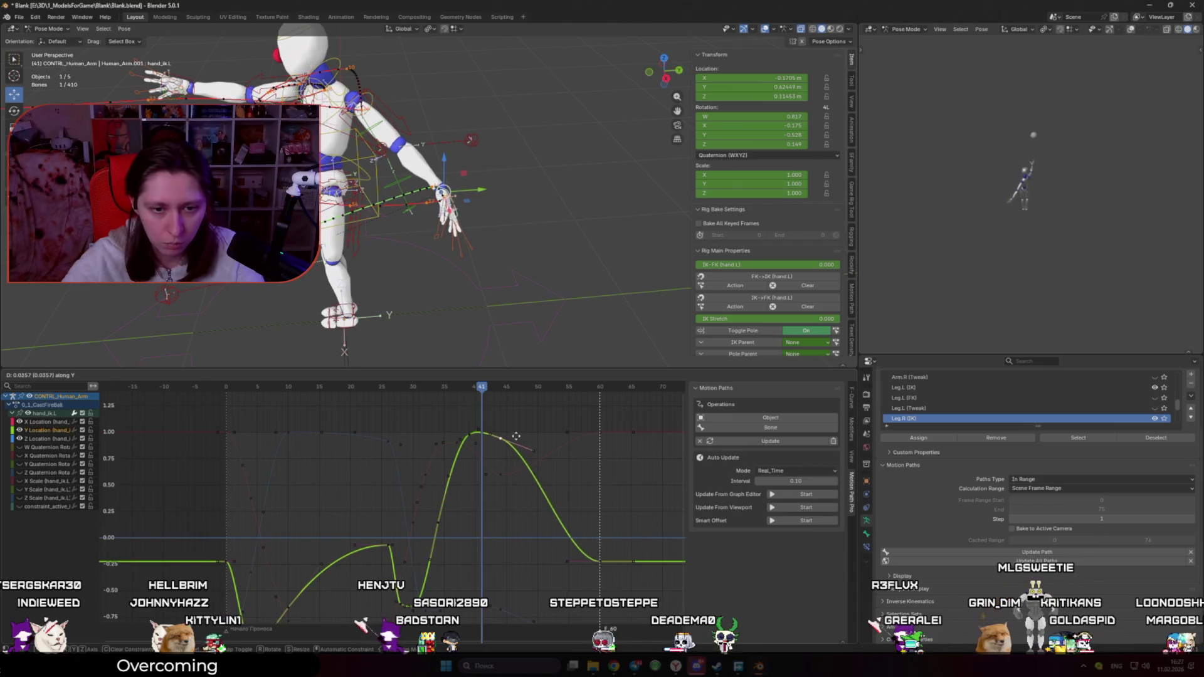
key("Escape")
Step: Fit all curves in the graph, replay the animation and step to frame 41
key("Home")
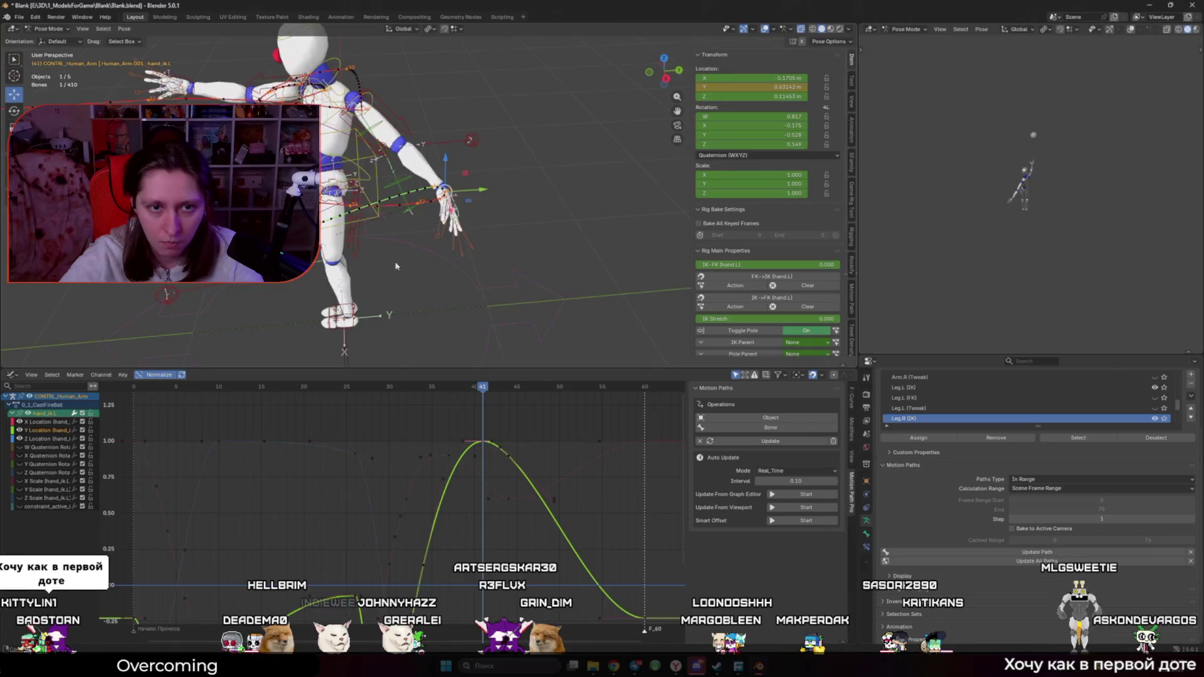
key("space")
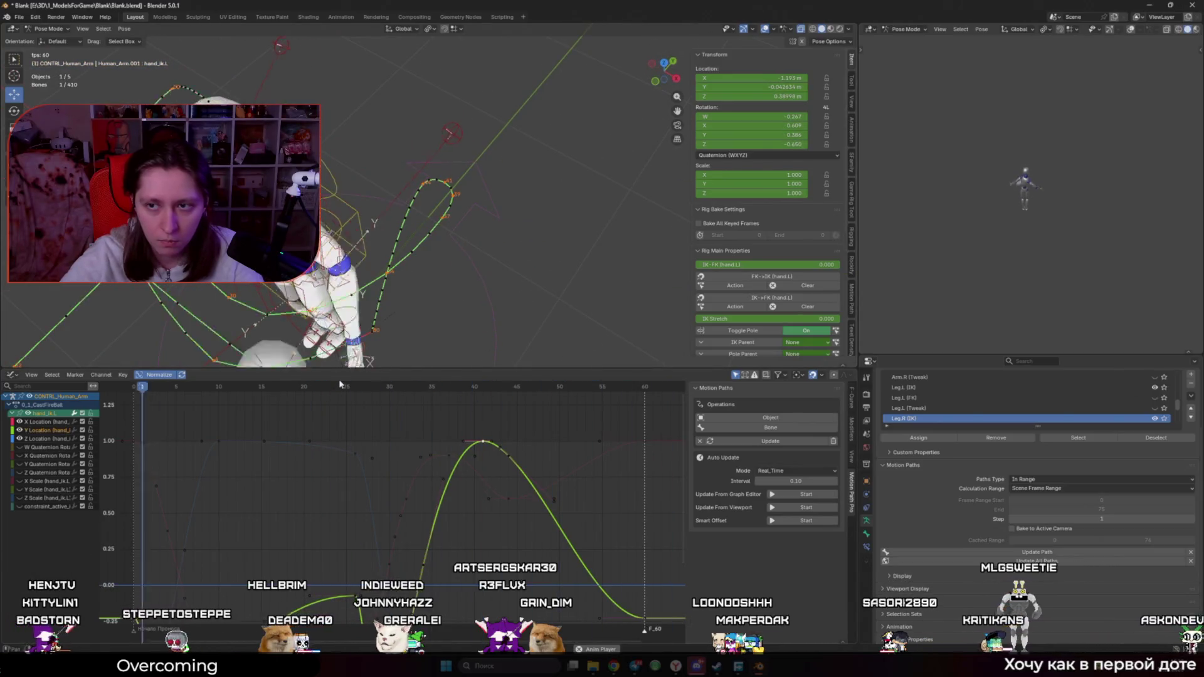
key("space")
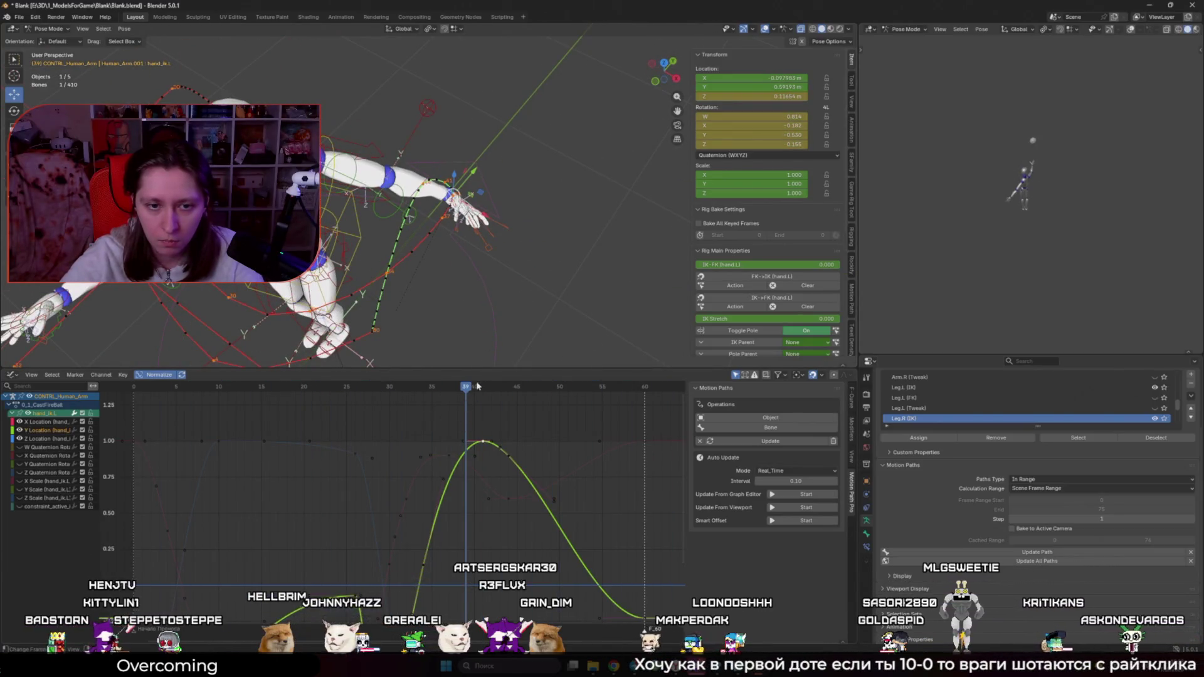
left_click_drag(476, 386, 482, 390)
mouse_move(468, 285)
middle_mouse_down()
mouse_move(489, 269)
mouse_move(506, 285)
middle_mouse_up()
Step: Rotate the hand IK control about the global Z axis and replay the cast
key("r")
key("z")
key("x")
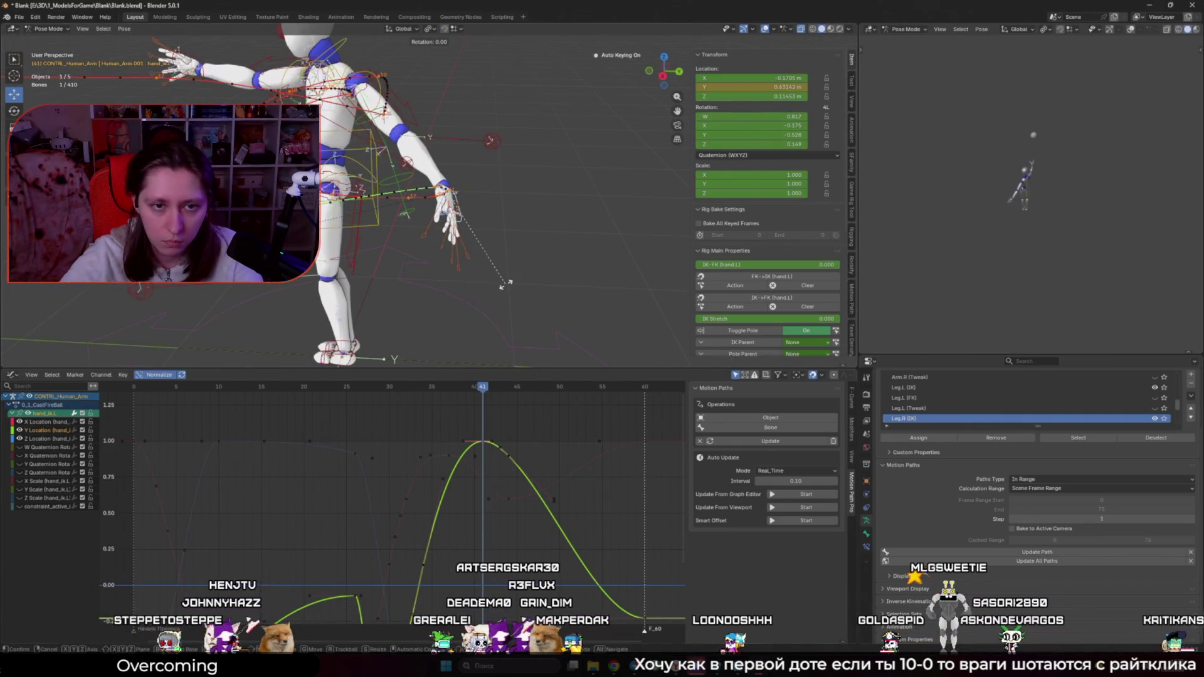
right_click(545, 229)
right_click(543, 207)
key("Escape")
key("r")
key("z")
left_click(600, 227)
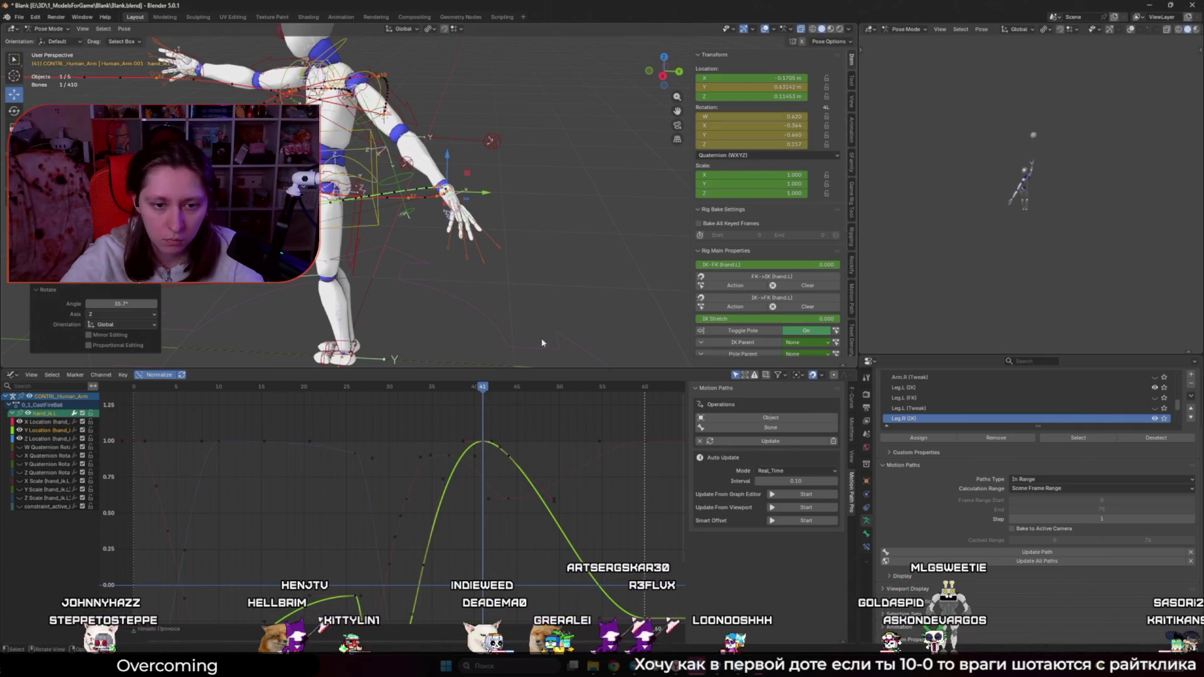
key("space")
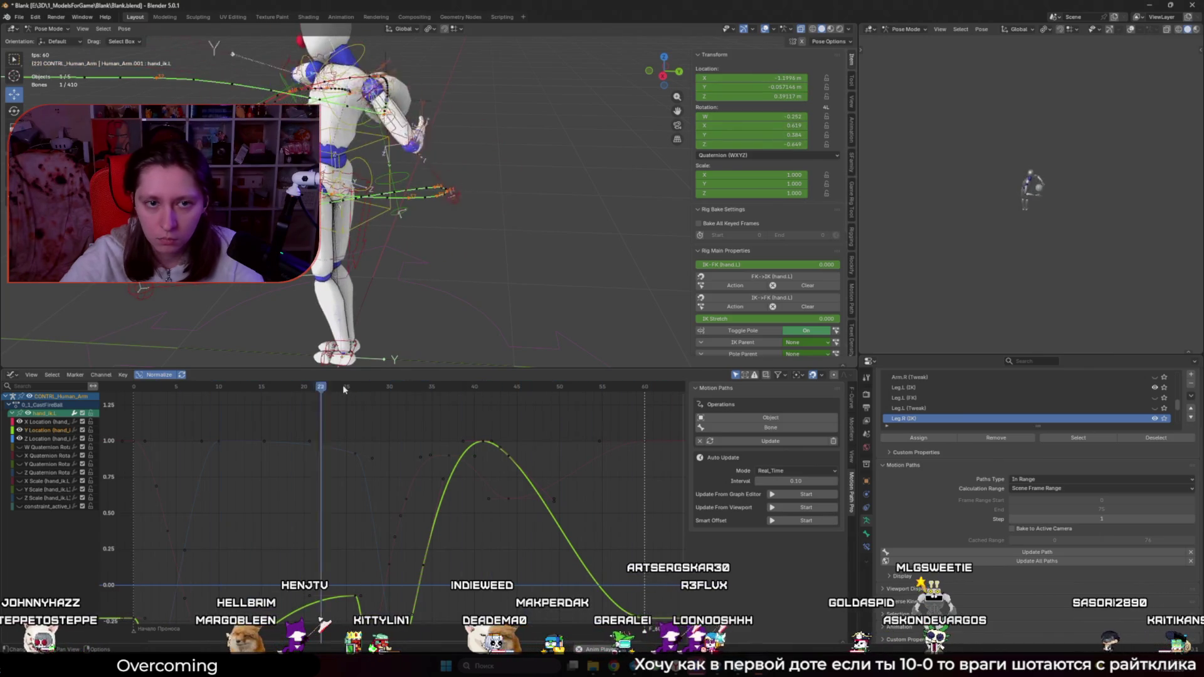
Step: Stop at frame 42 and check the mesh without rig overlays across frames 37–41
key("space")
middle_click_drag(376, 295, 330, 285)
key("shift+alt+z")
mouse_move(489, 387)
left_mouse_down()
mouse_move(444, 386)
mouse_move(520, 403)
left_mouse_up()
key("shift+alt+z")
Step: Select the upper_arm_ik_target.L control, replay the cast and step to frame 40
left_click(480, 128)
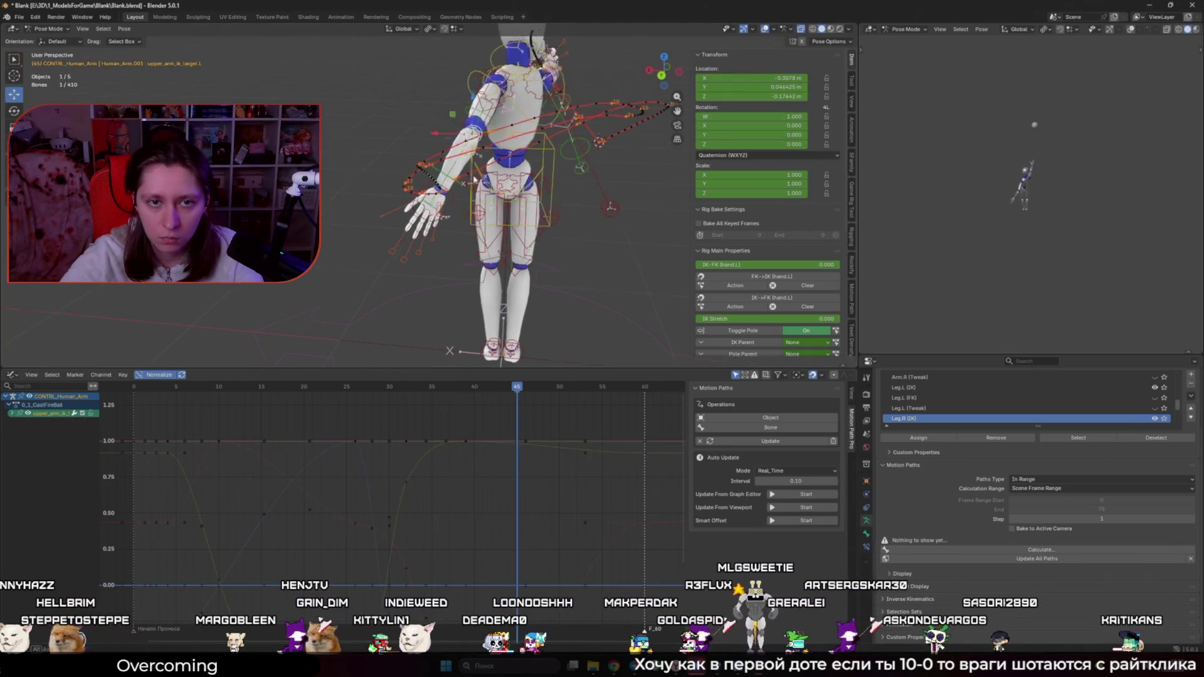
key("space")
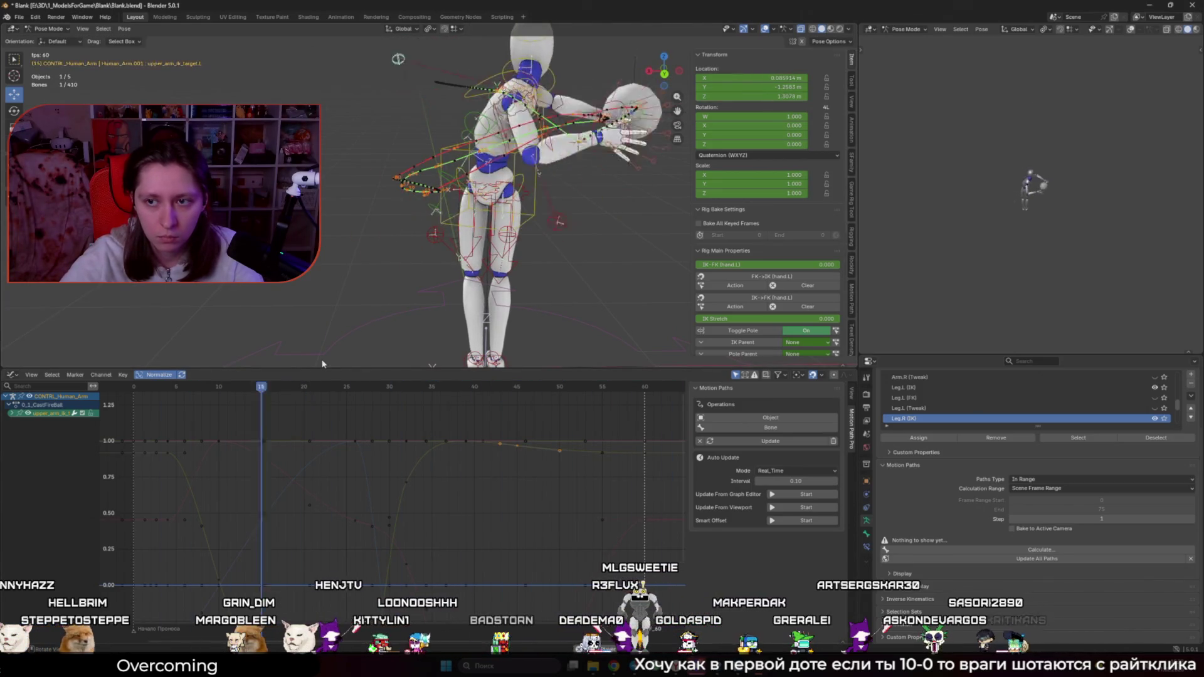
key("space")
mouse_move(423, 380)
left_mouse_down()
mouse_move(551, 387)
mouse_move(469, 404)
mouse_move(493, 407)
left_mouse_up()
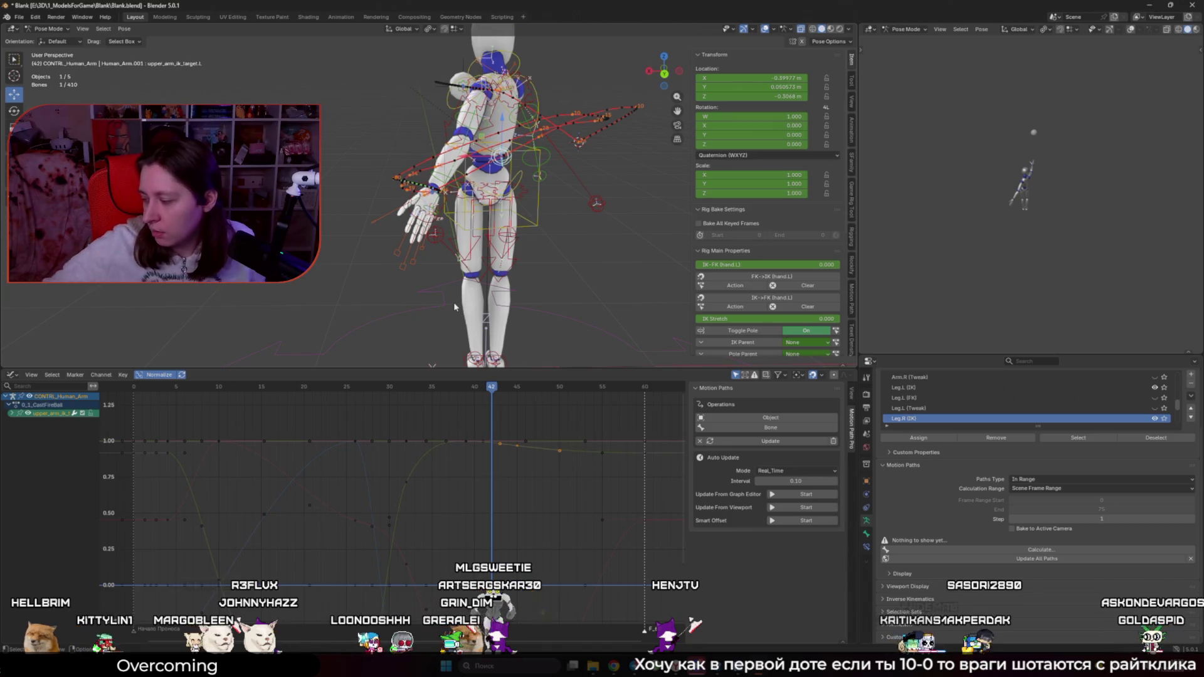
Step: Replay the cast from the start, stopping at frame 42, and step to frame 43
left_click(141, 385)
key("space")
middle_click_drag(439, 238, 486, 266)
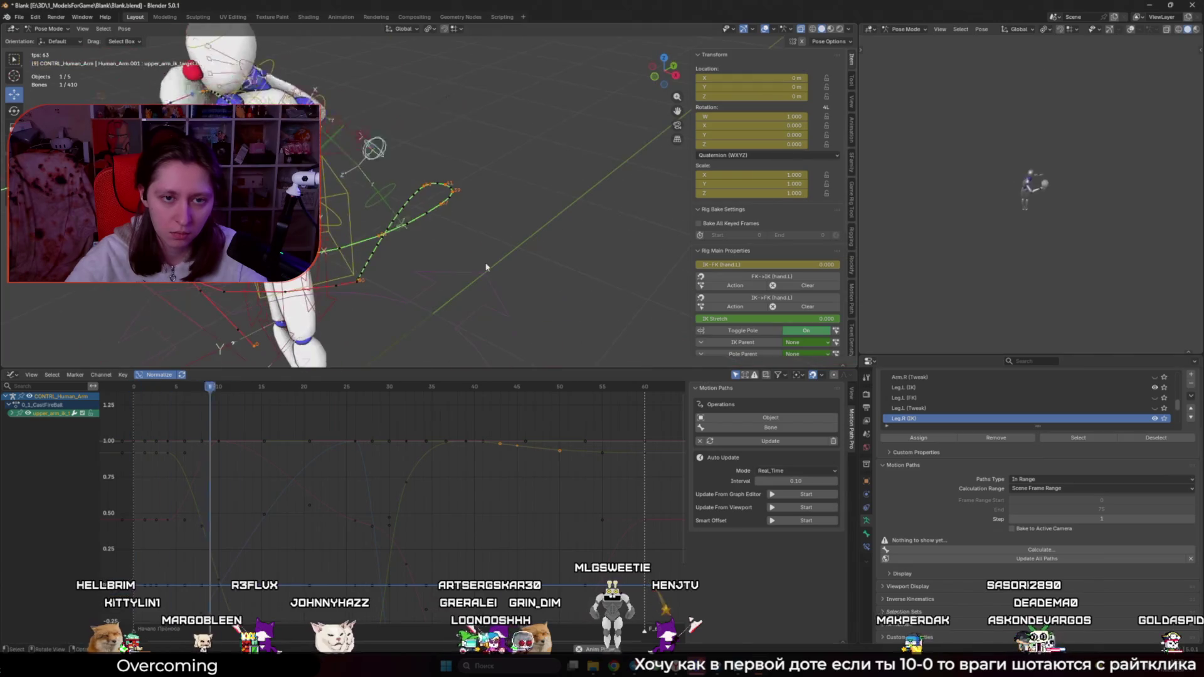
key("space")
mouse_move(130, 387)
left_mouse_down()
mouse_move(520, 408)
mouse_move(457, 420)
mouse_move(508, 427)
left_mouse_up()
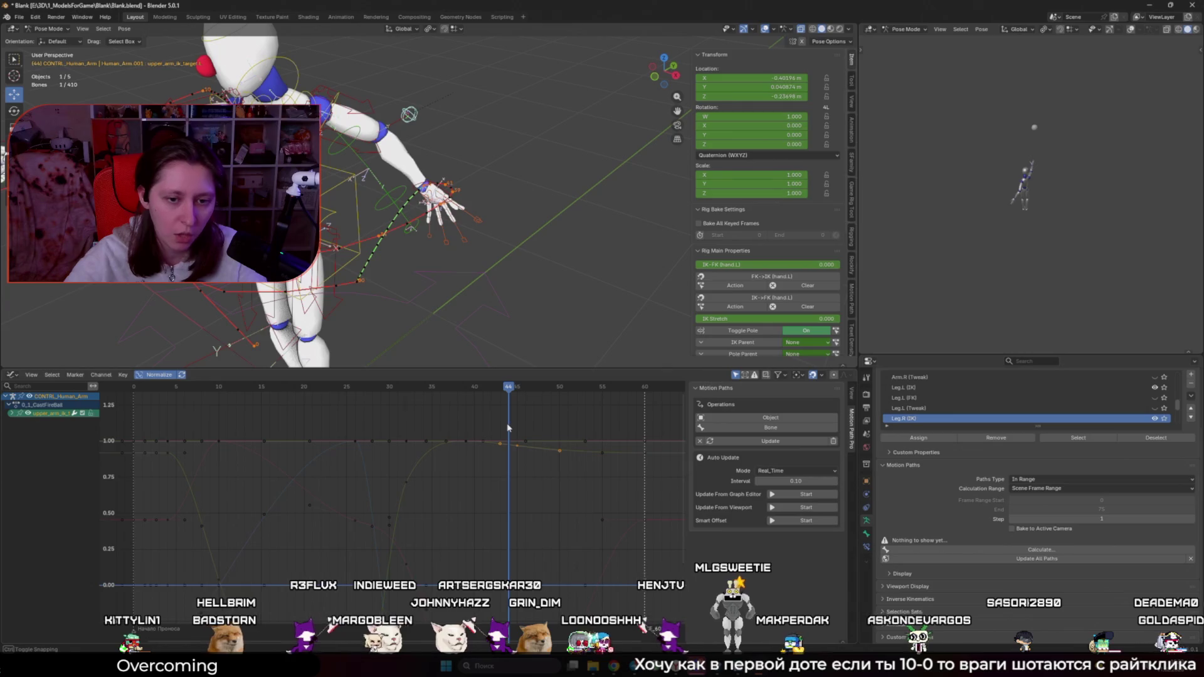
mouse_move(452, 353)
middle_mouse_down()
mouse_move(411, 307)
mouse_move(464, 238)
middle_mouse_up()
Step: Select hand_ik.L and lower its selected Y Location key slightly
left_click(439, 188)
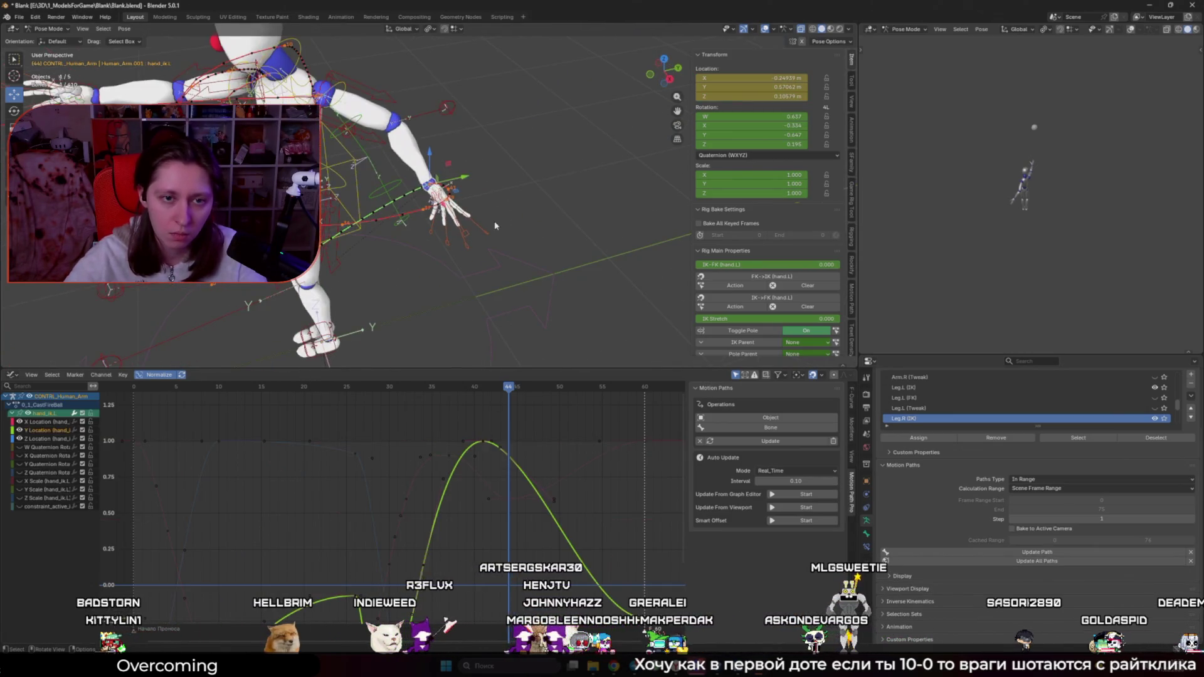
key("g")
key("y")
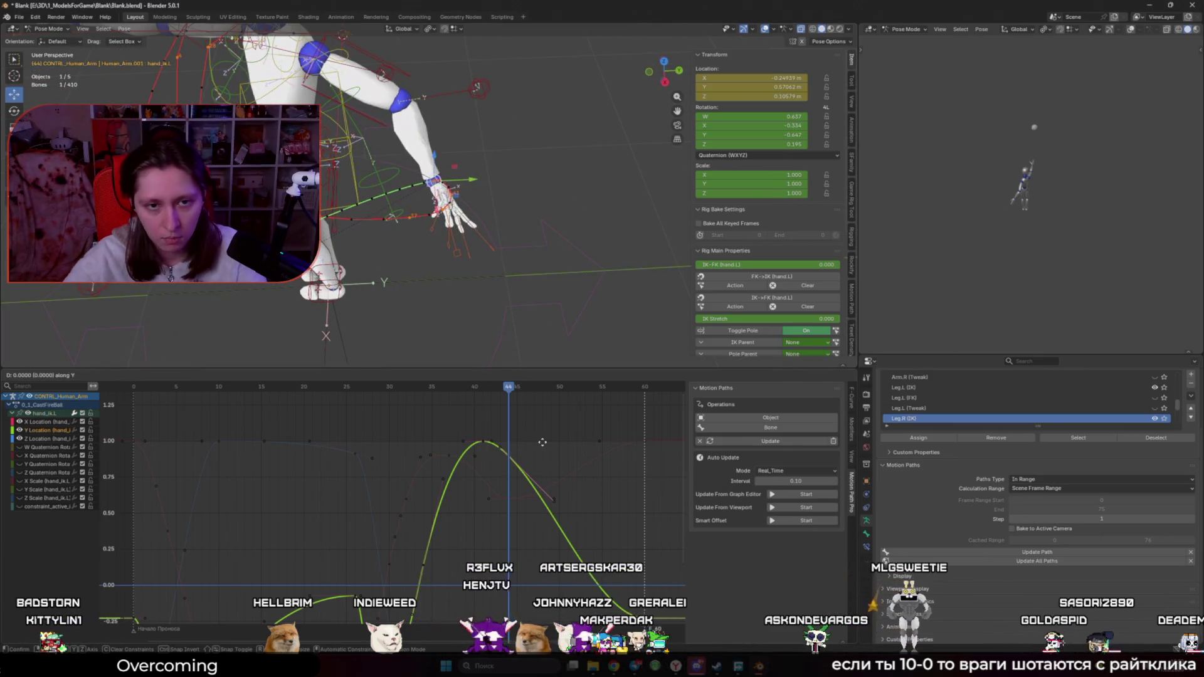
key("Escape")
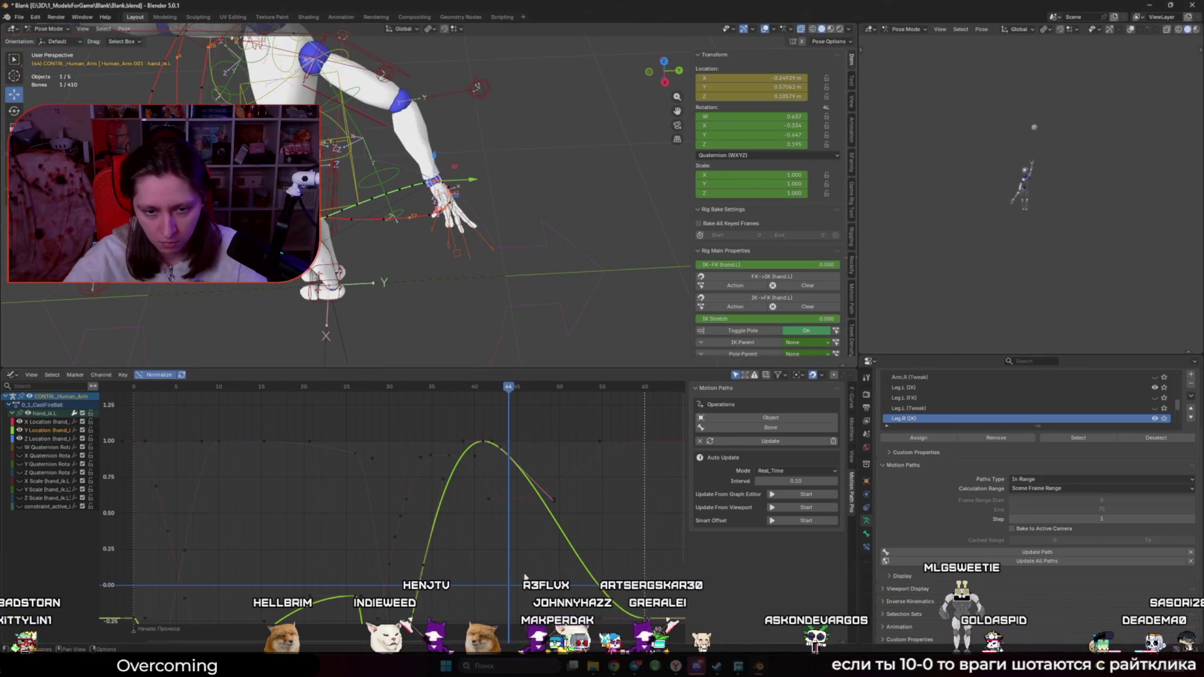
key("g")
key("y")
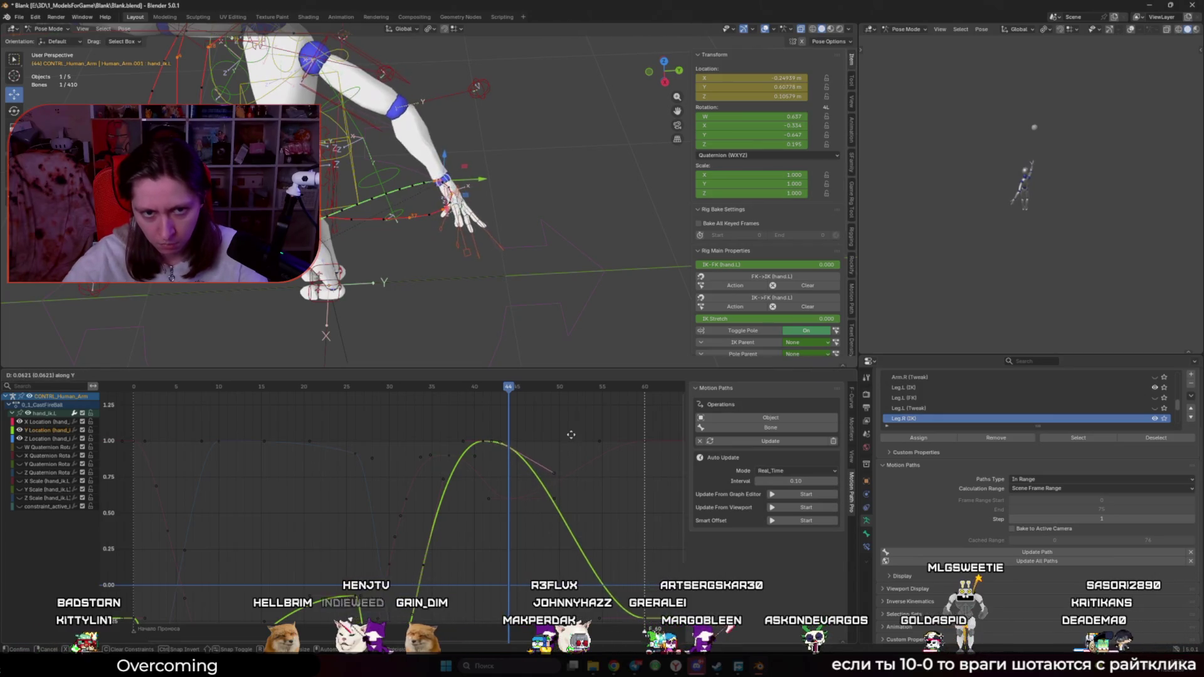
left_click(544, 559)
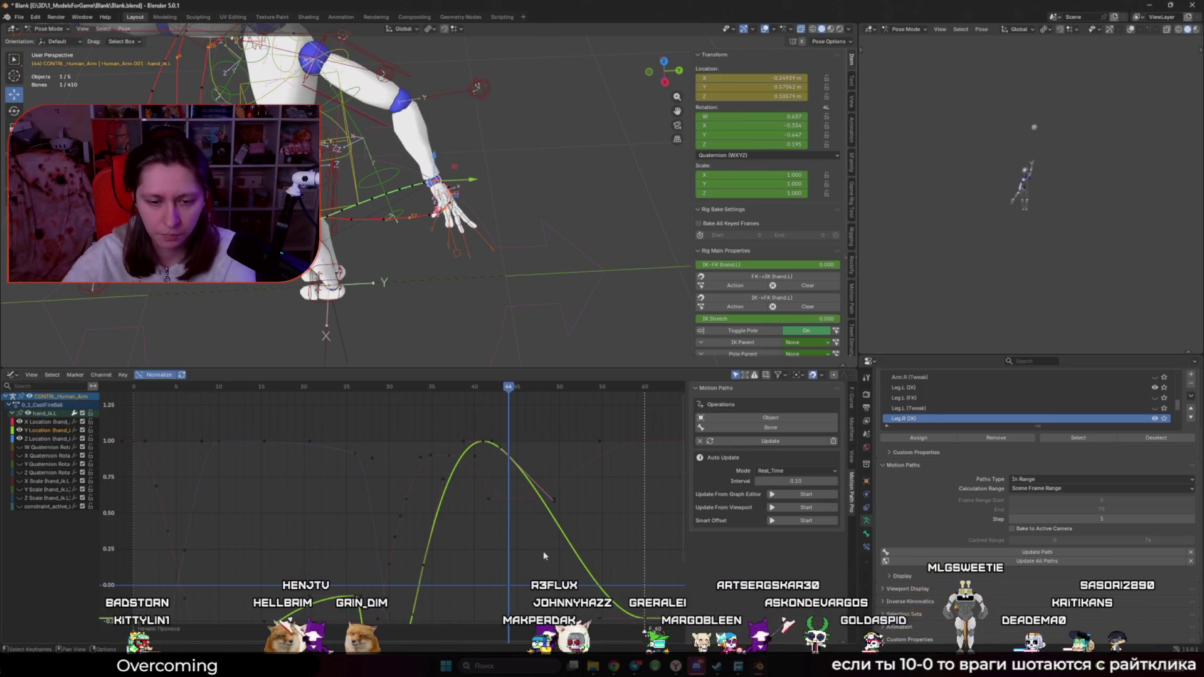
Step: Shift the selected keys 9 frames earlier and scrub the cast to check timing
key("ctrl+z")
scroll(556, 562, "down", 2)
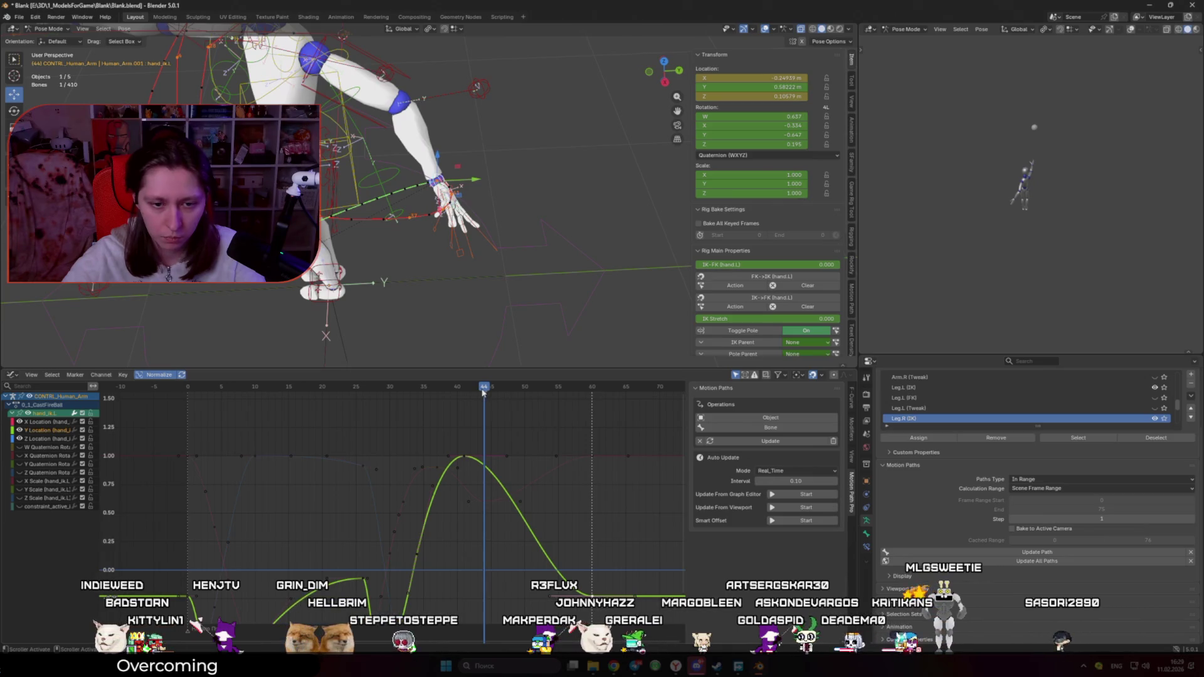
key("x")
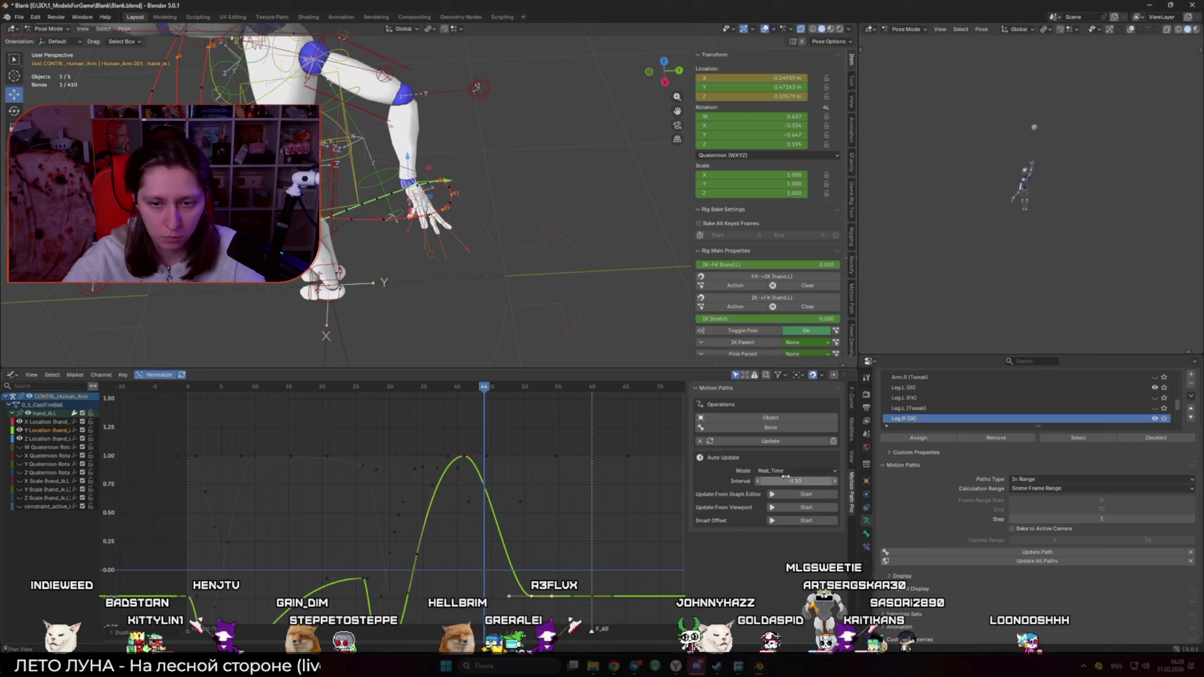
mouse_move(484, 391)
left_mouse_down()
mouse_move(303, 389)
mouse_move(511, 389)
mouse_move(201, 388)
mouse_move(471, 389)
mouse_move(395, 389)
mouse_move(508, 405)
mouse_move(479, 400)
mouse_move(484, 386)
left_mouse_up()
mouse_move(483, 263)
middle_mouse_down()
mouse_move(452, 207)
mouse_move(495, 169)
mouse_move(489, 147)
middle_mouse_up()
Step: Move the upper arm IK target to a new position and review frames 16–45 without overlays
left_click(488, 141)
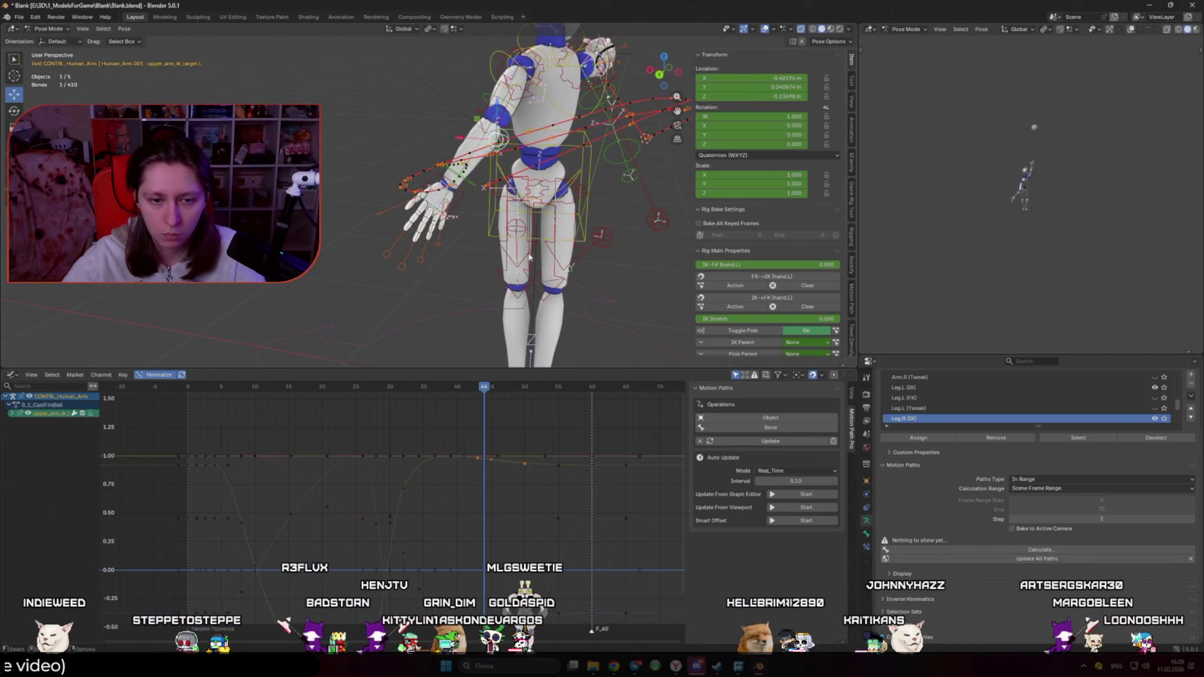
key("g")
left_click(520, 293)
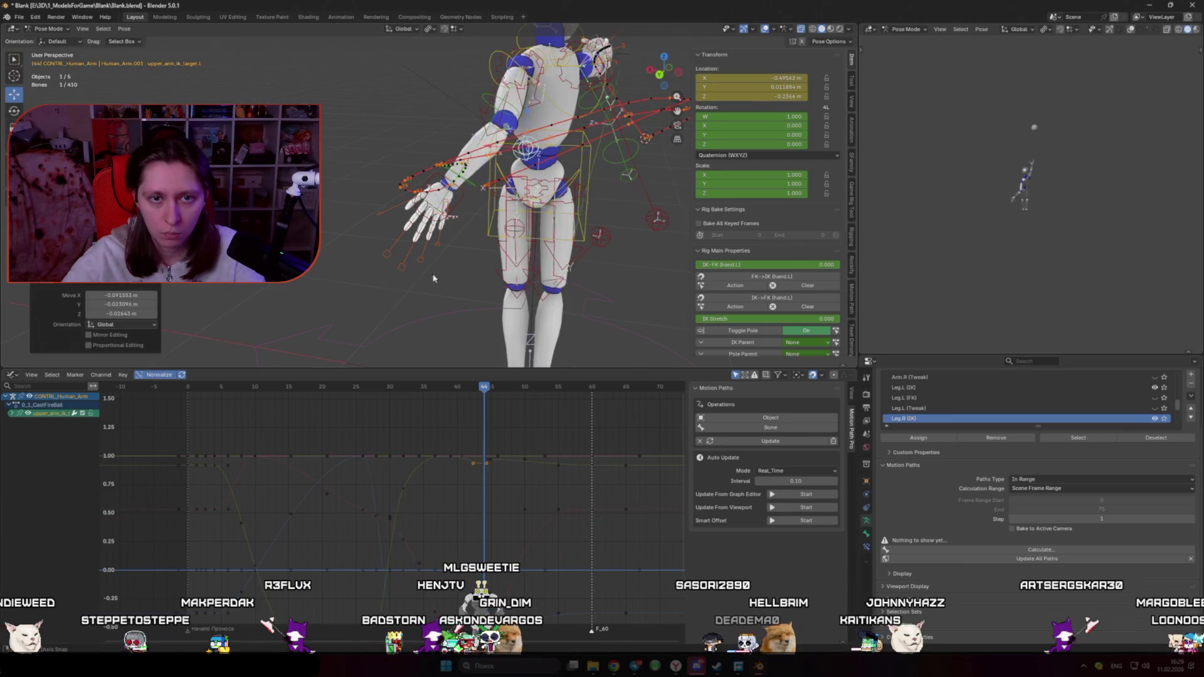
key("shift+alt+z")
mouse_move(485, 387)
left_mouse_down()
mouse_move(403, 386)
mouse_move(604, 387)
mouse_move(294, 386)
left_mouse_up()
left_click_drag(388, 388, 565, 386)
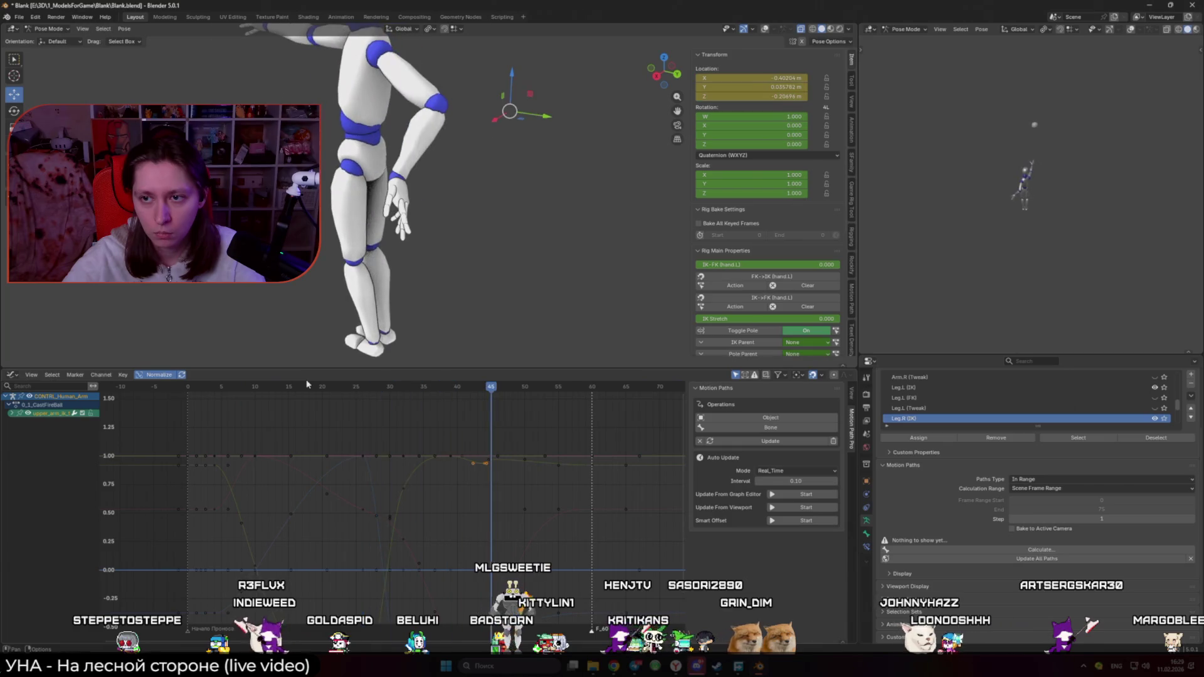
left_click_drag(308, 389, 480, 413)
Step: Restore the overlays, select hand_ik.L to show its curves and step to frame 51
key("shift+alt+z")
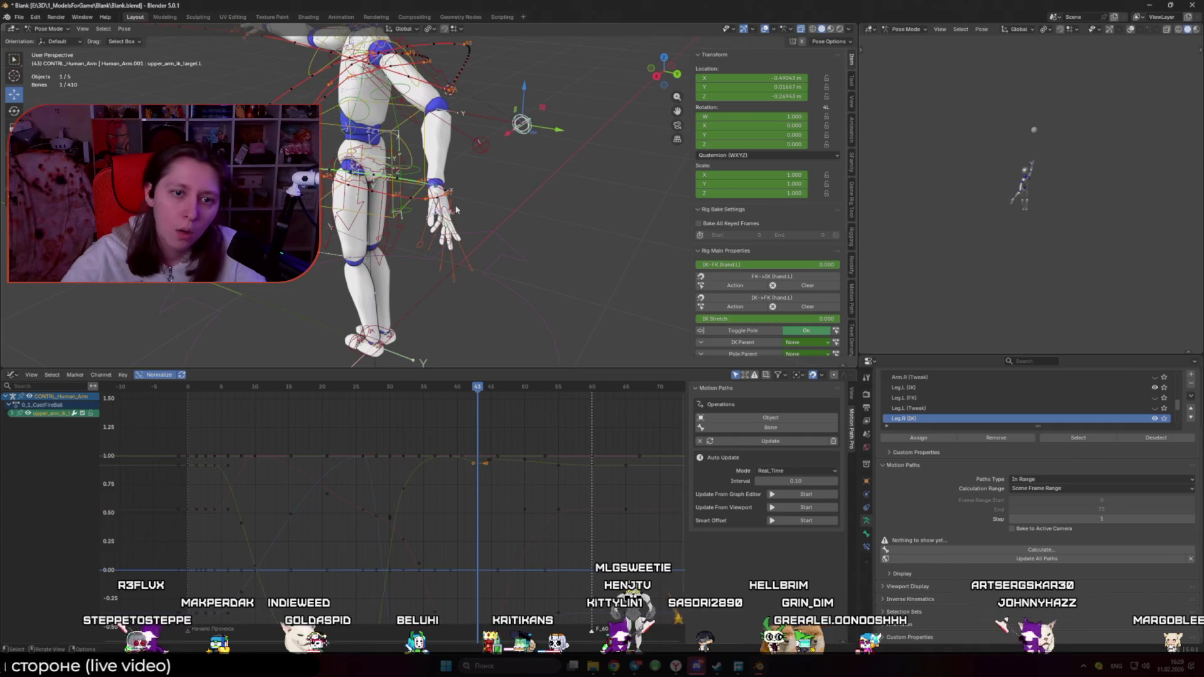
left_click(445, 225)
left_click(498, 395)
left_click_drag(499, 396, 528, 405)
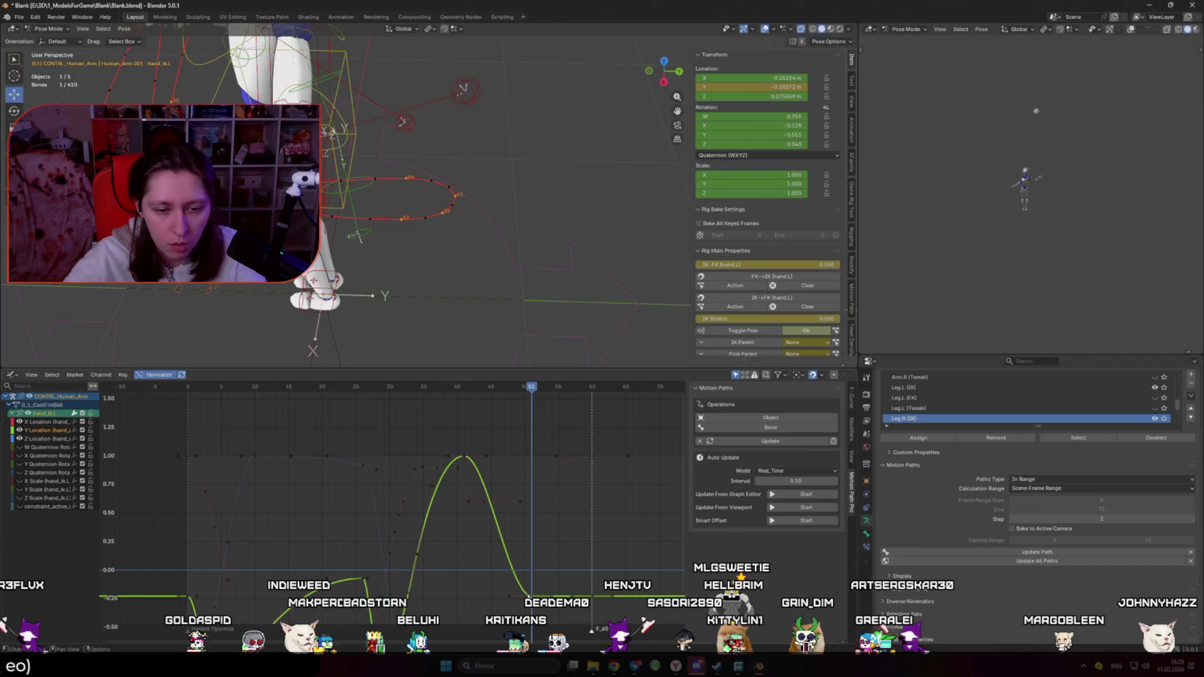
Step: Shift the Y Location curve's peak key 4 frames later, abandoning a height change
key("g")
key("y")
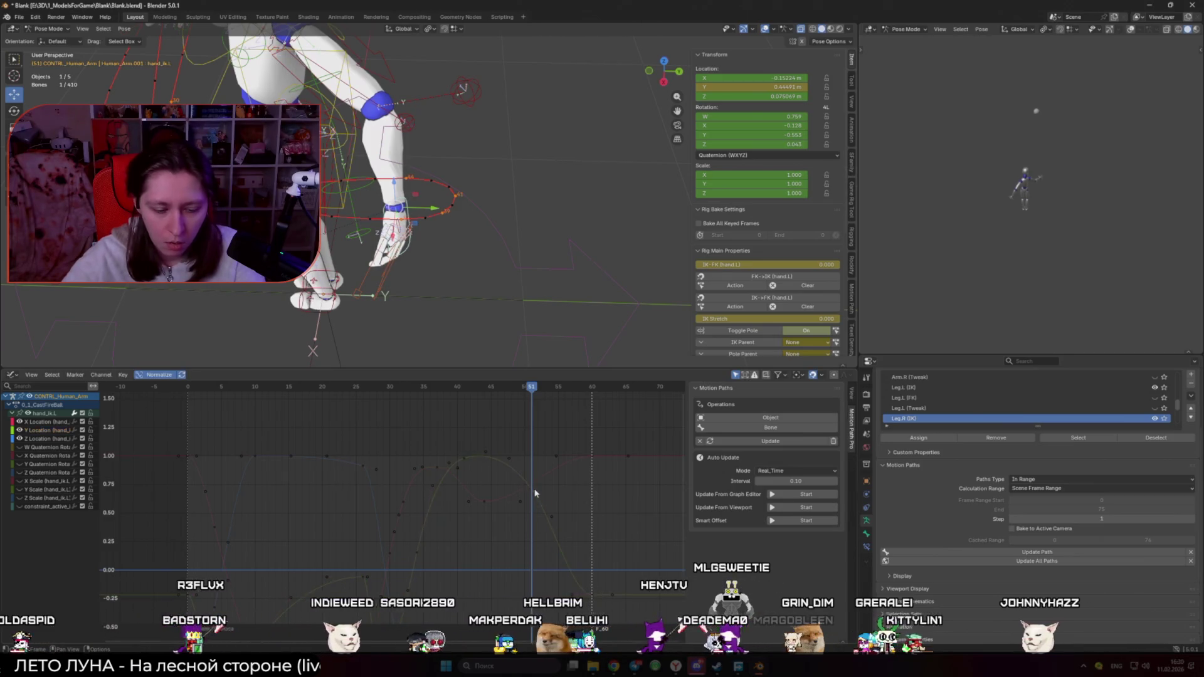
key("y")
right_click(550, 484)
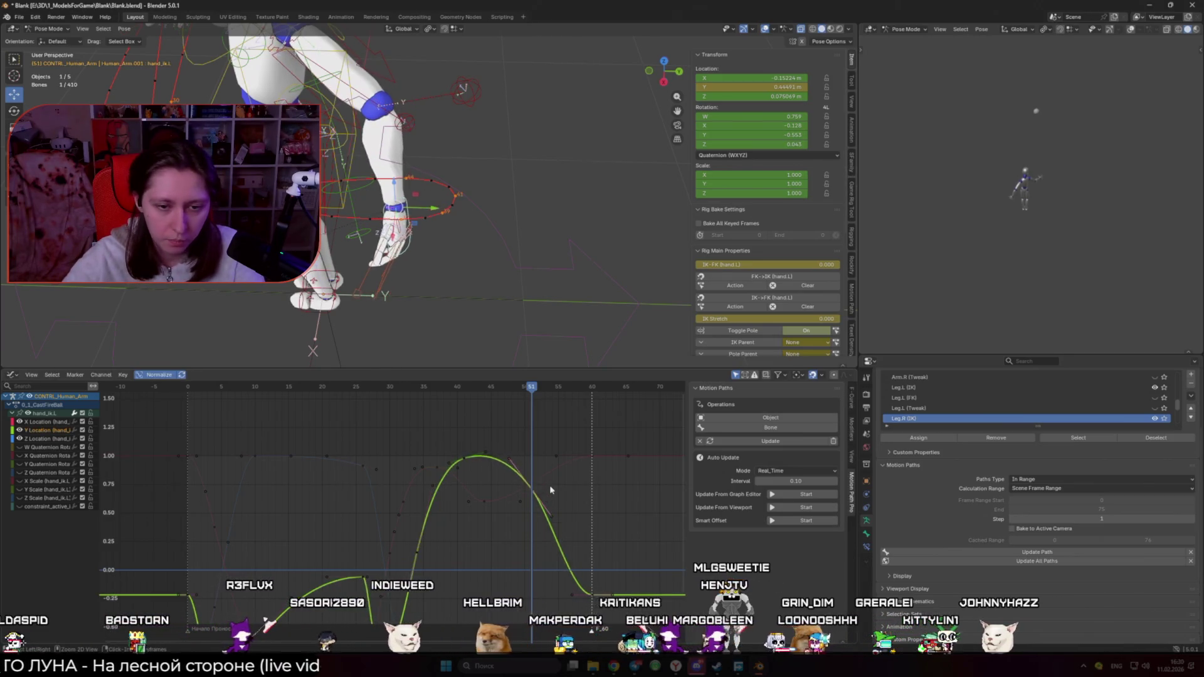
left_click(464, 457)
key("g")
key("x")
key("g")
key("x")
left_click(500, 471)
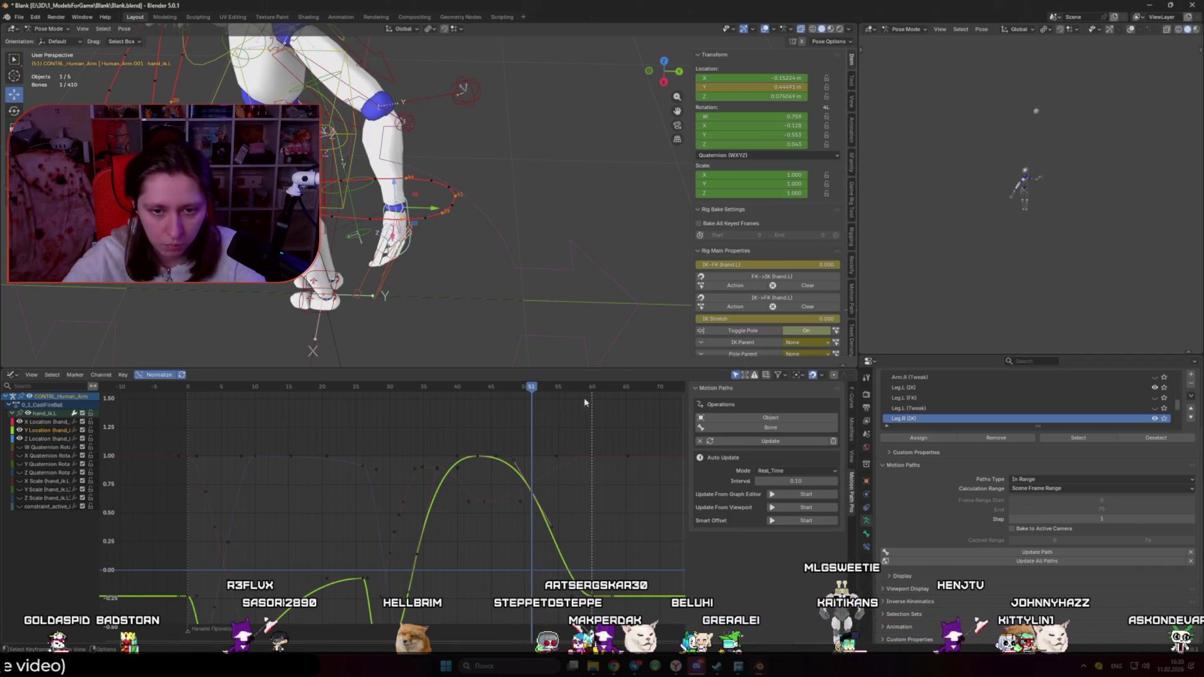
Step: Play the animation to frame 48 and step back to frame 47
key("space")
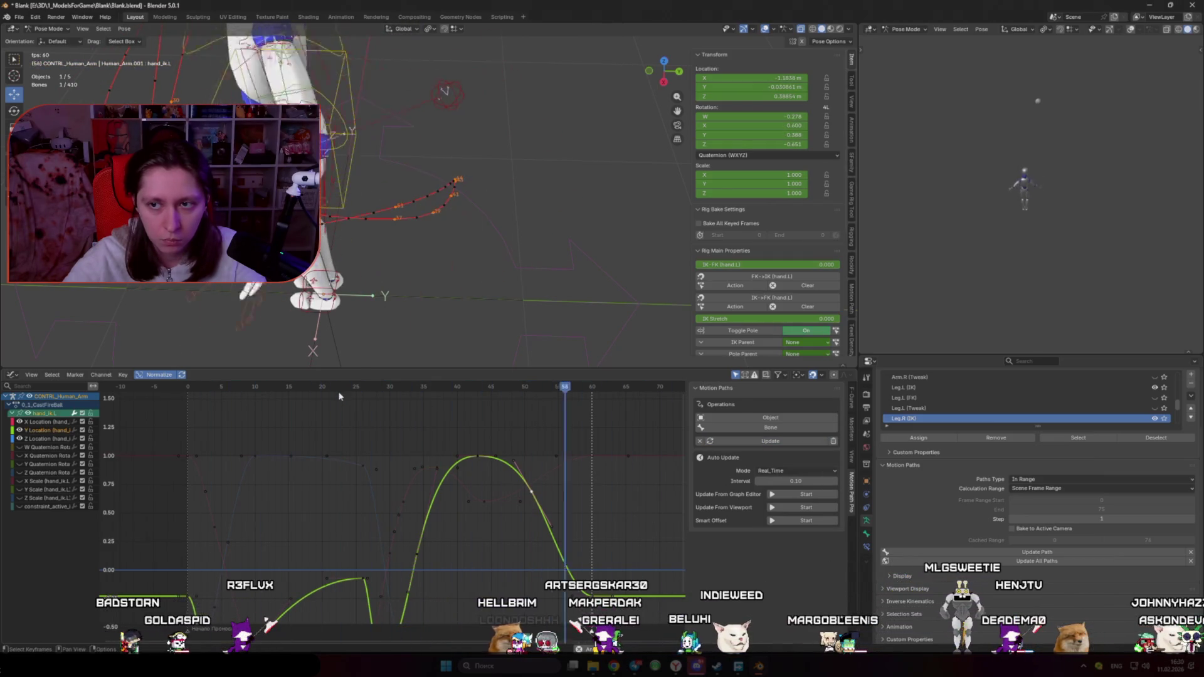
key("space")
mouse_move(360, 389)
left_mouse_down()
mouse_move(503, 423)
mouse_move(572, 424)
mouse_move(530, 427)
left_mouse_up()
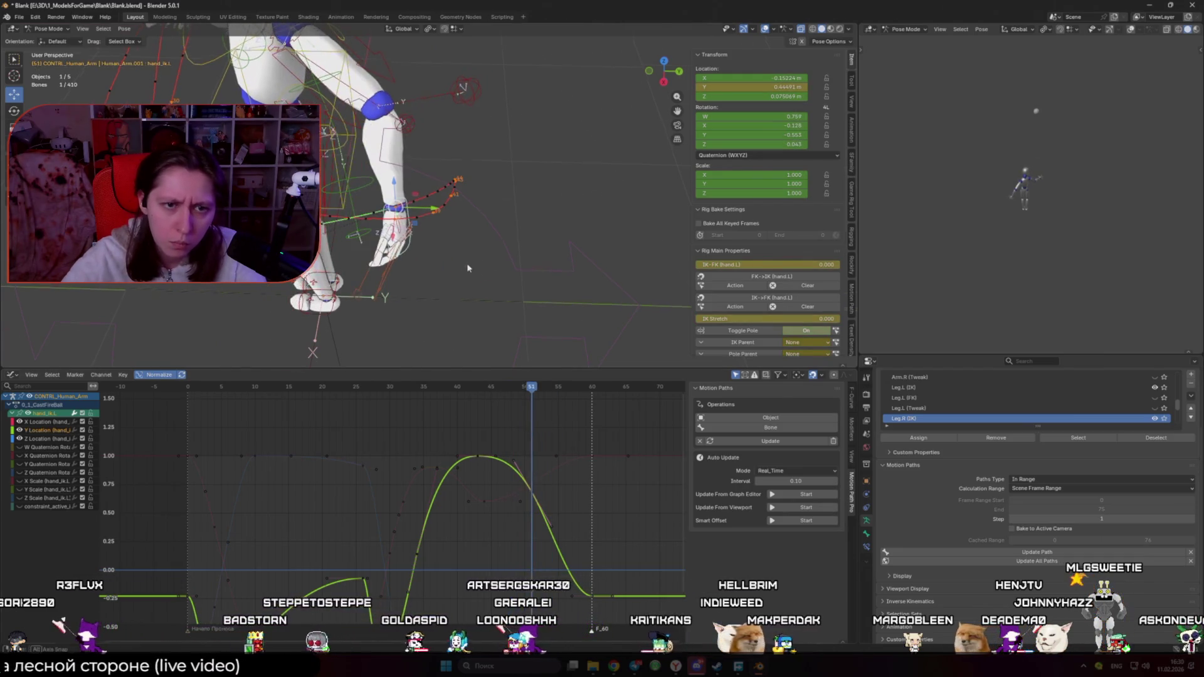
Step: Rotate hand_ik.L 33.5° about its local Z axis
middle_click_drag(467, 262, 484, 243)
key("r")
key("z")
key("x")
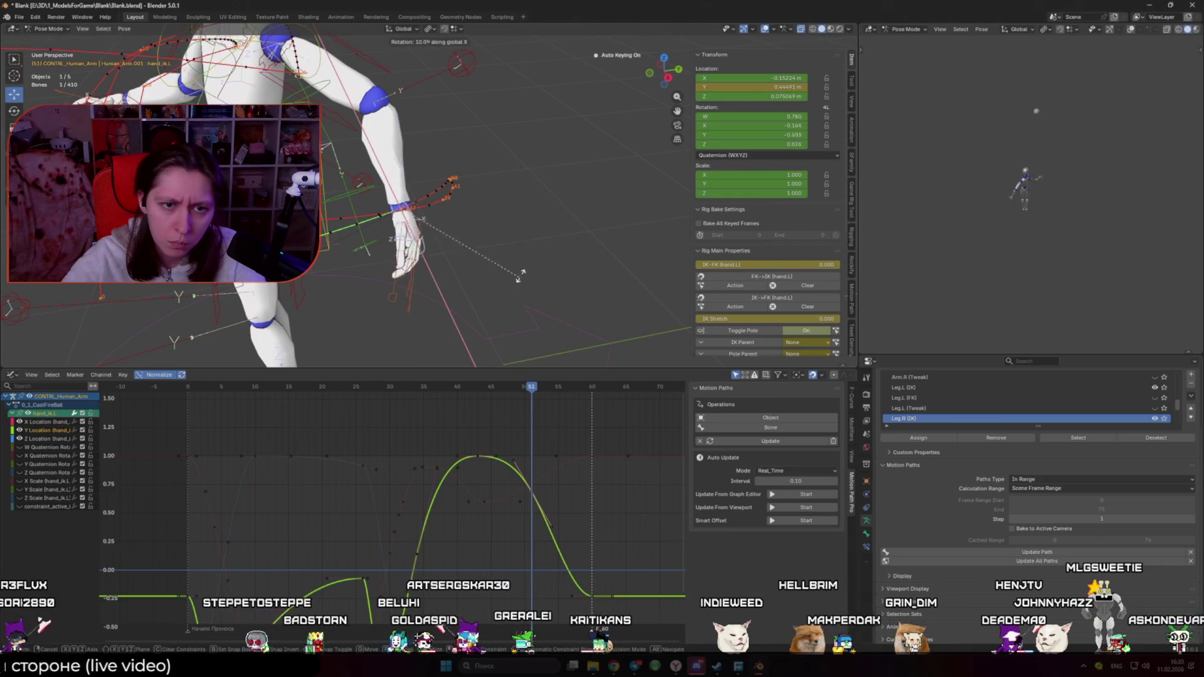
key("z")
key("z")
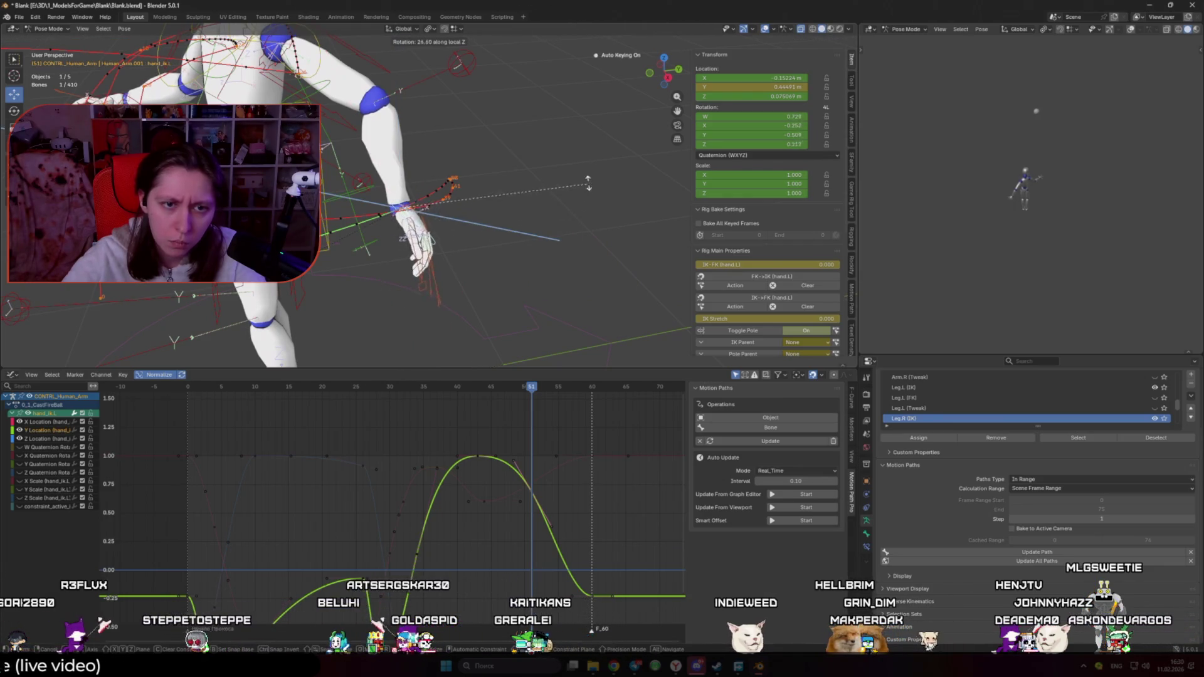
left_click(450, 223)
Step: Try Normal transform orientation, revert to Global, and rotate the hand about Z again
middle_click_drag(450, 223, 433, 188)
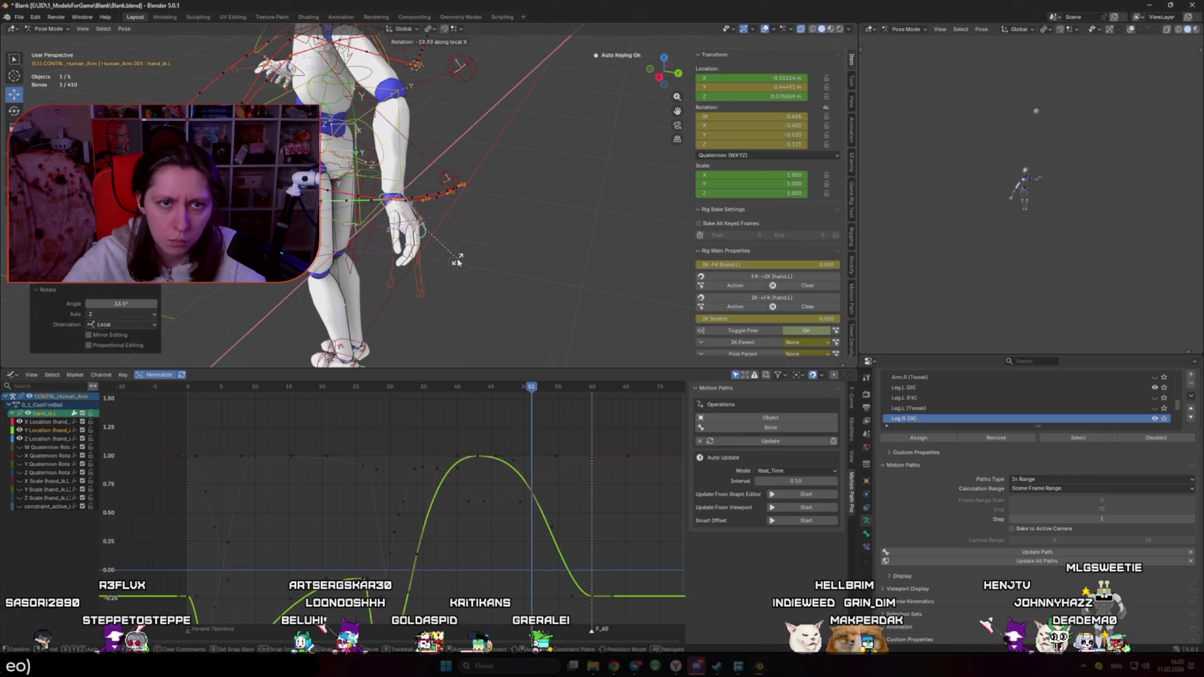
left_click(400, 29)
left_click(405, 81)
scroll(509, 254, "up", 3)
key("r")
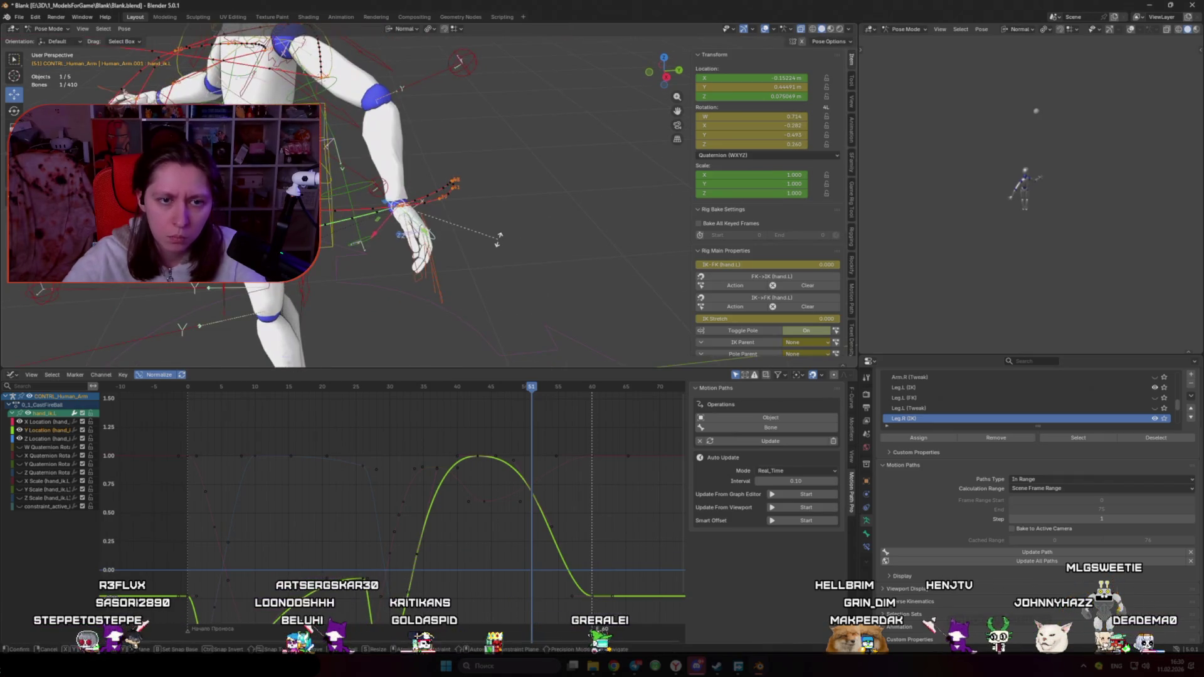
left_click(407, 28)
left_click(405, 60)
key("r")
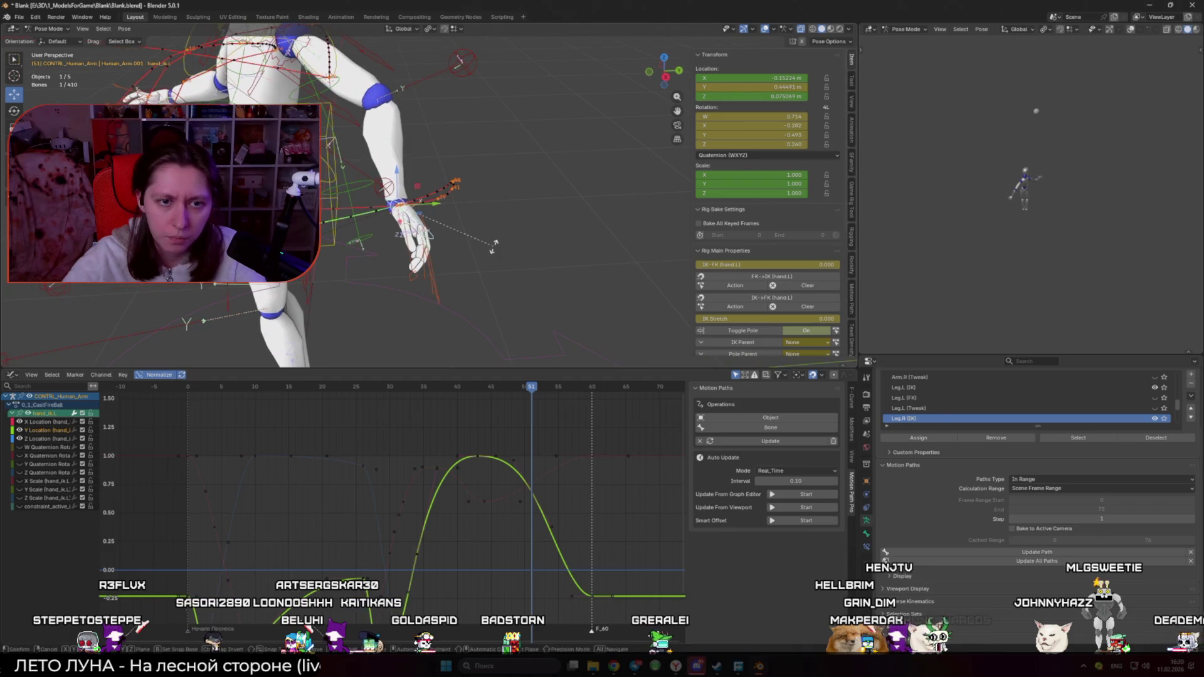
key("z")
key("z")
left_click(494, 249)
Step: Move the arm's IK target bone upper_arm_ik_target.L to a new position
mouse_move(494, 249)
middle_mouse_down()
mouse_move(403, 242)
mouse_move(484, 246)
middle_mouse_up()
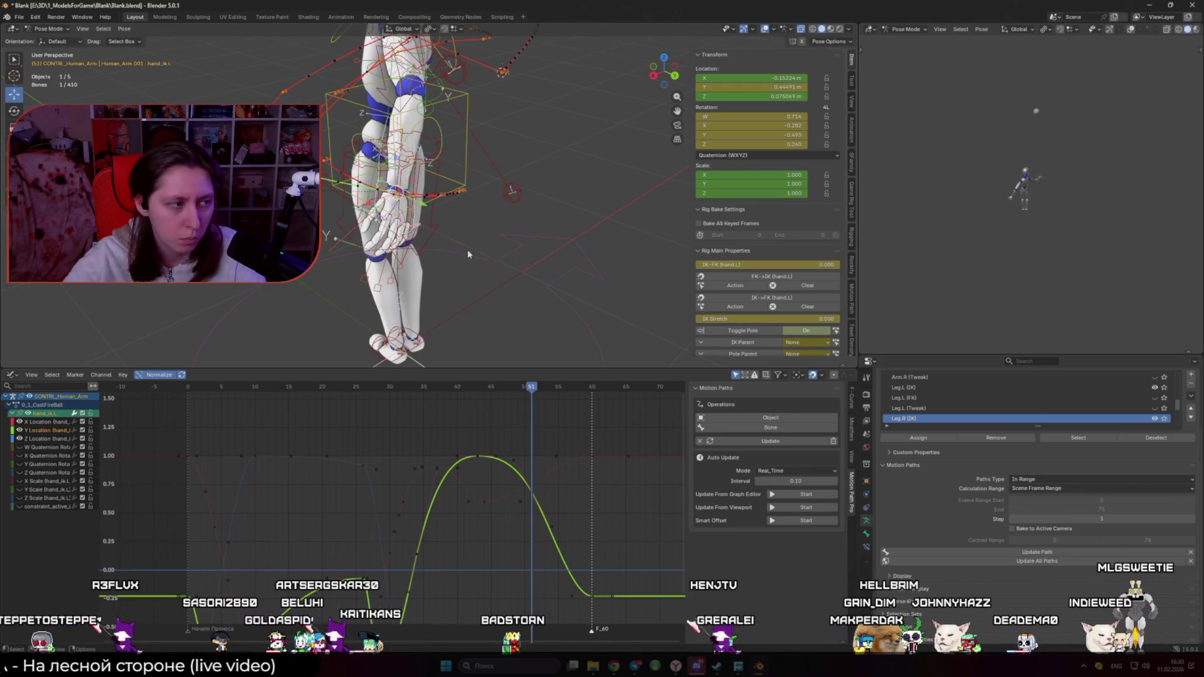
scroll(527, 250, "up", 5)
mouse_move(552, 252)
middle_mouse_down()
mouse_move(575, 255)
mouse_move(542, 245)
mouse_move(469, 166)
middle_mouse_up()
left_click(484, 134)
key("g")
left_click(497, 366)
Step: Play the cast, then clear the bone motion paths from Quick Favorites
key("space")
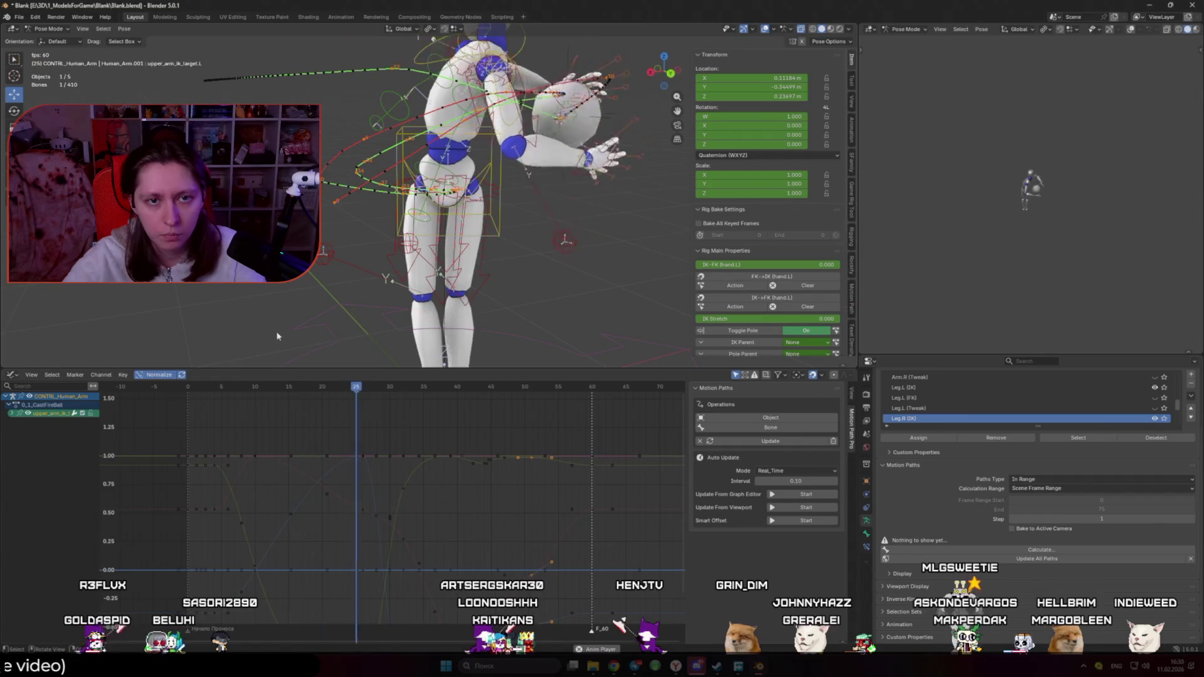
middle_click_drag(477, 314, 450, 289)
key("q")
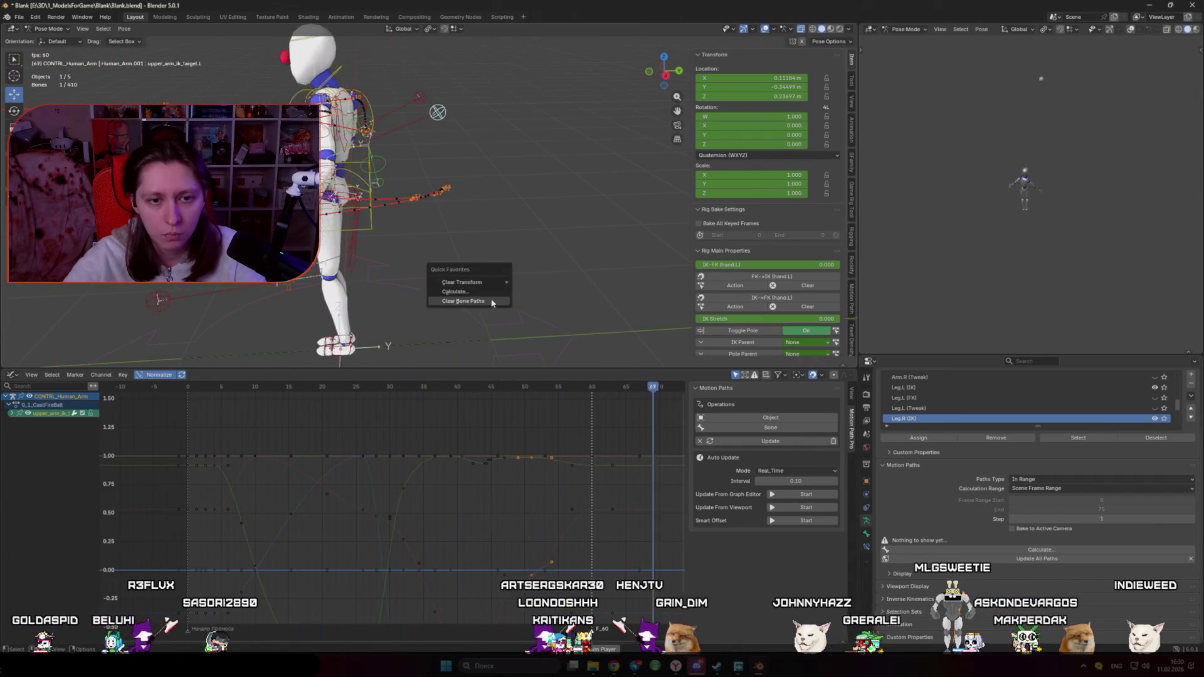
left_click(491, 304)
Step: Check frames 34–51 with overlays hidden, then restore overlays and reselect hand_ik.L
key("shift+alt+z")
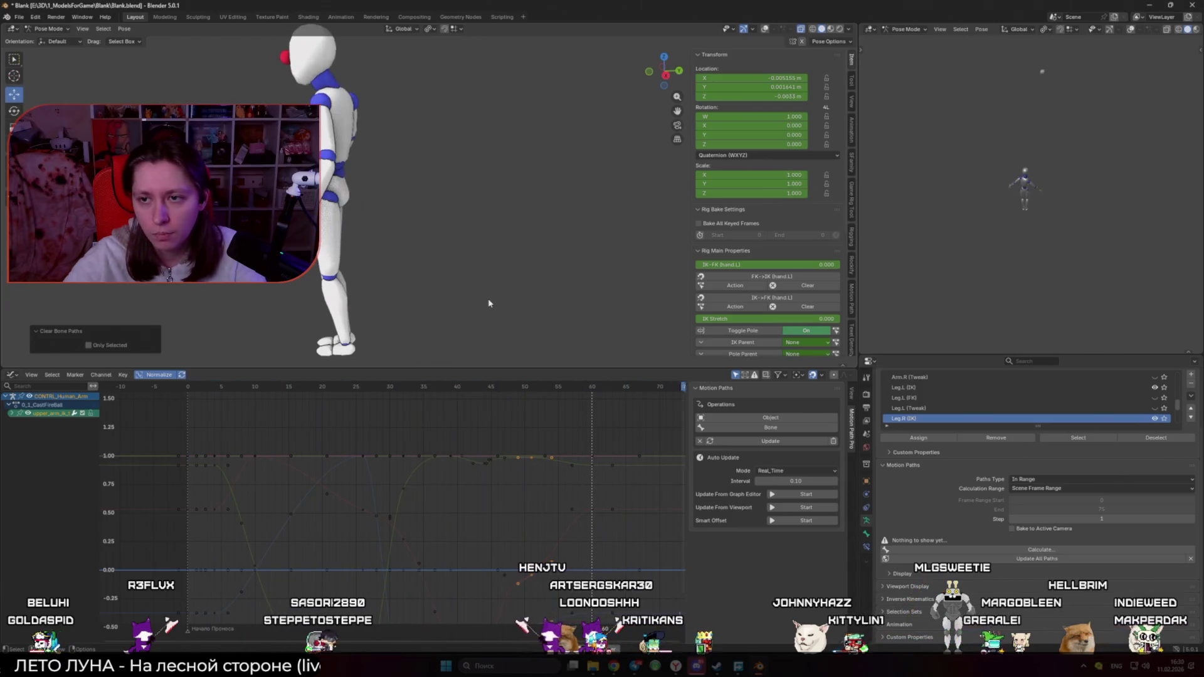
left_click_drag(416, 387, 530, 390)
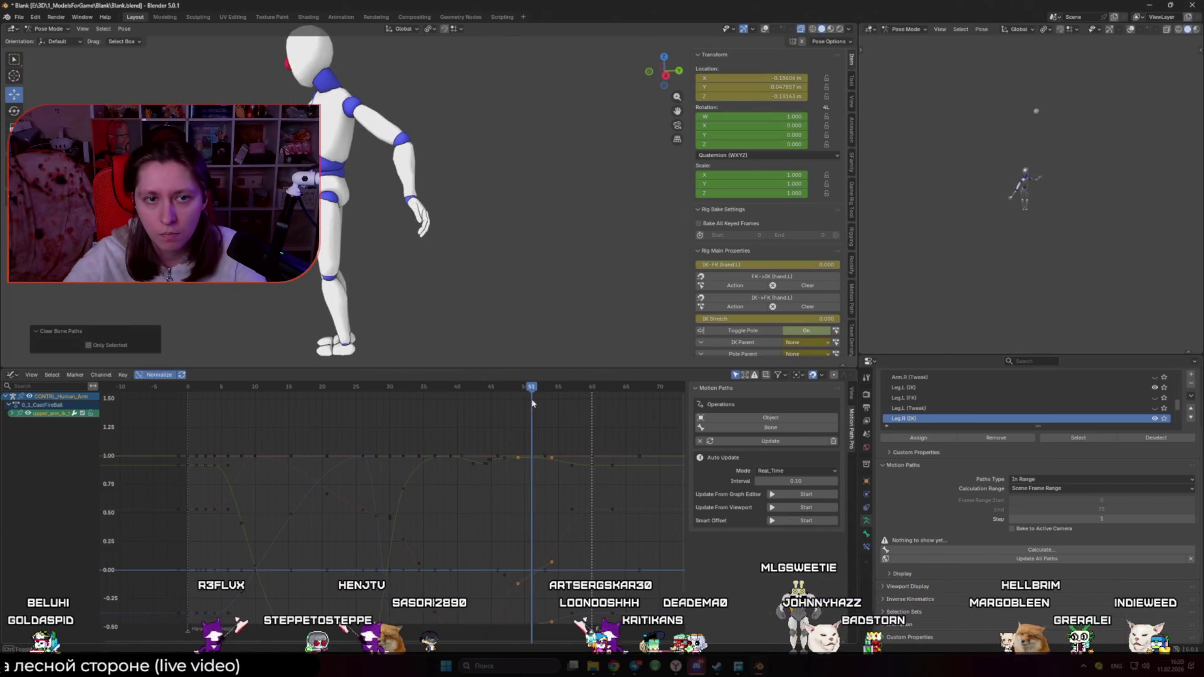
key("shift+alt+z")
middle_click_drag(458, 276, 477, 282)
left_click(439, 204)
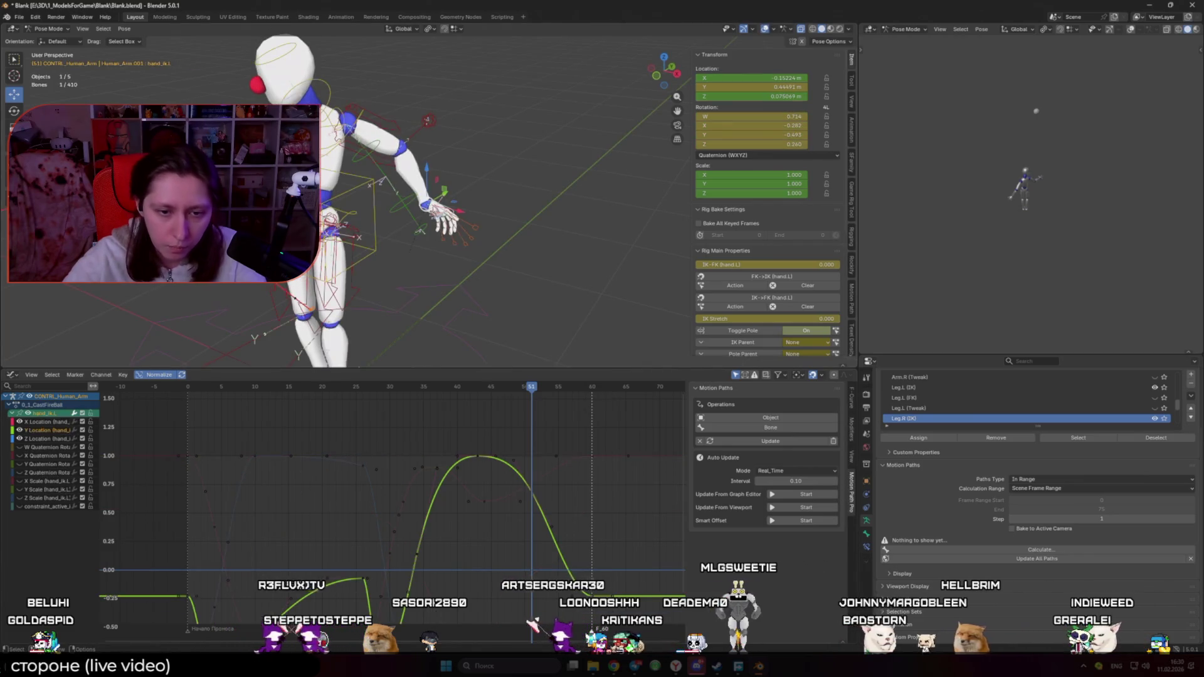
Step: Slide the selected Z Location key along time only in the Graph Editor
scroll(539, 521, "down", 2)
left_click(528, 563)
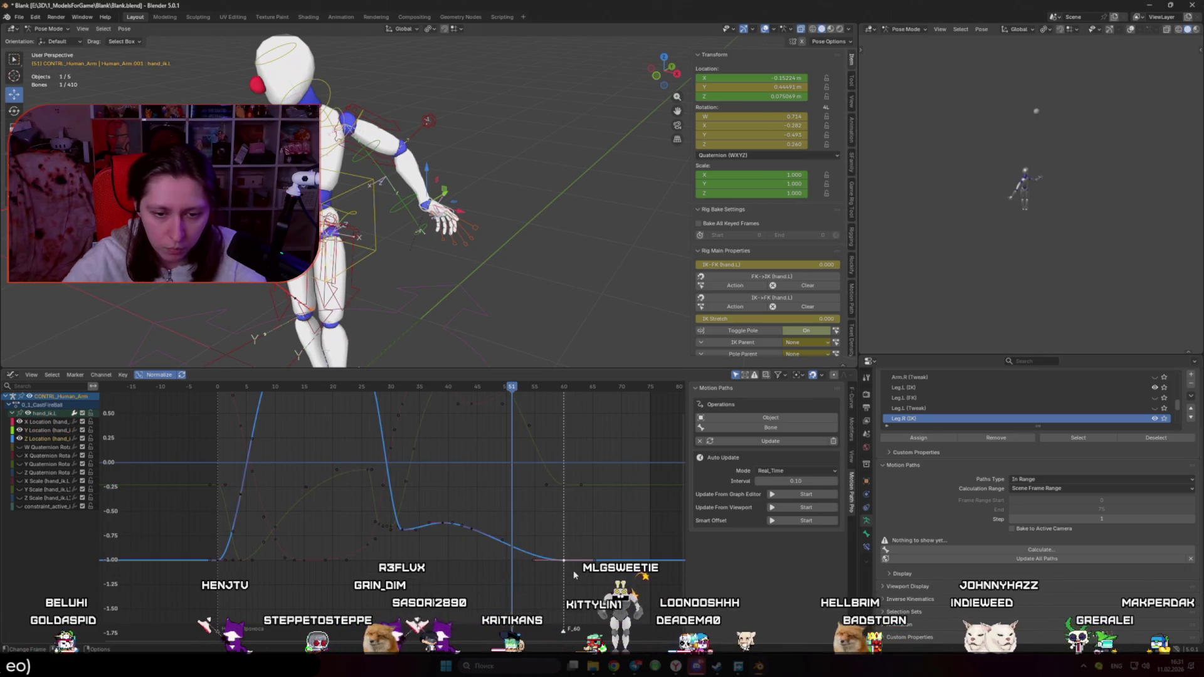
key("g")
key("x")
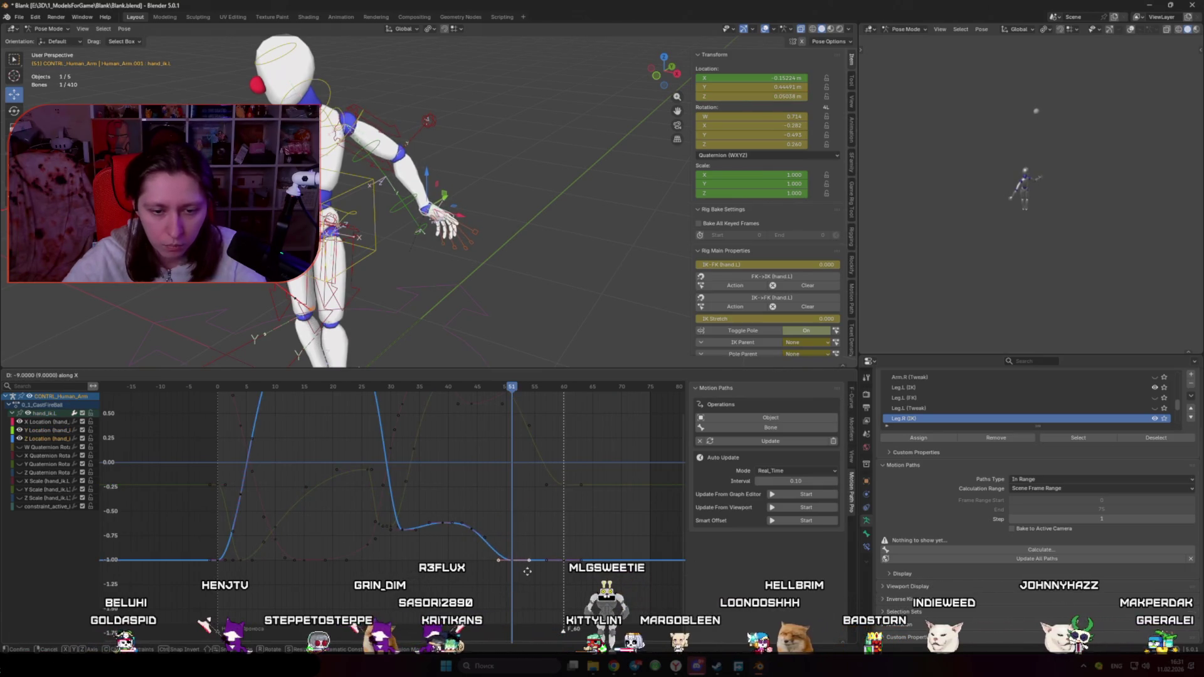
left_click(553, 546)
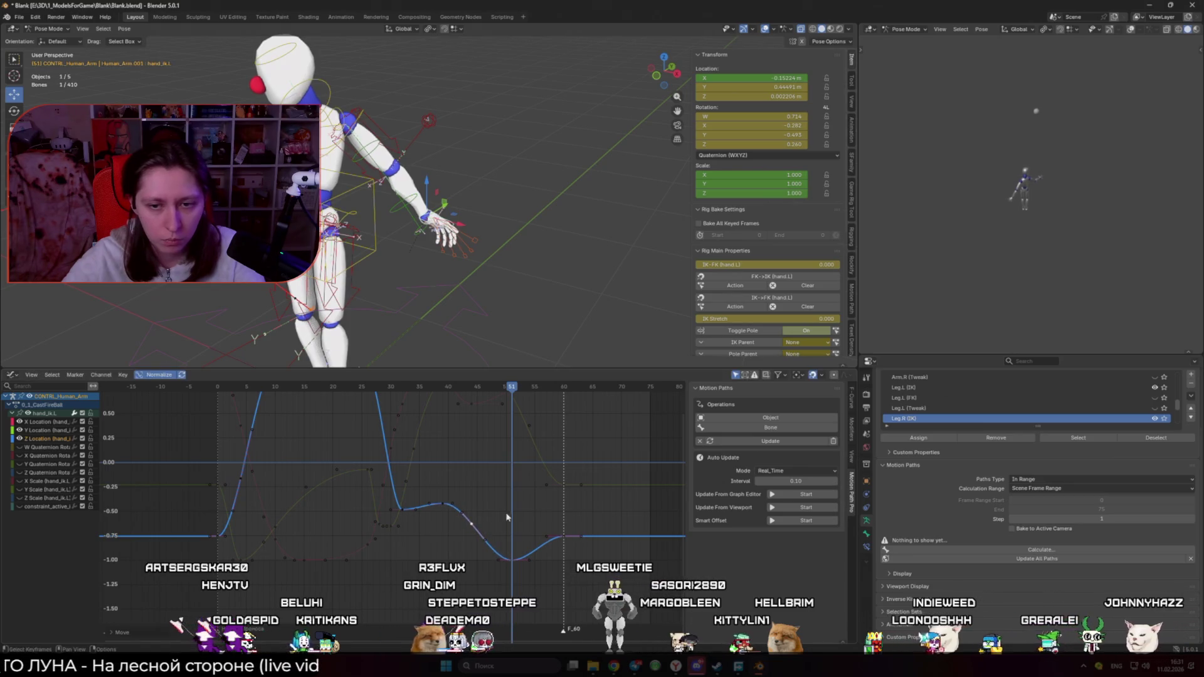
Step: Clear old bone paths, calculate a fresh hand motion path, and preview frames 42–52
left_click(507, 266)
mouse_move(507, 266)
middle_mouse_down()
mouse_move(538, 313)
mouse_move(499, 310)
middle_mouse_up()
left_click(480, 300)
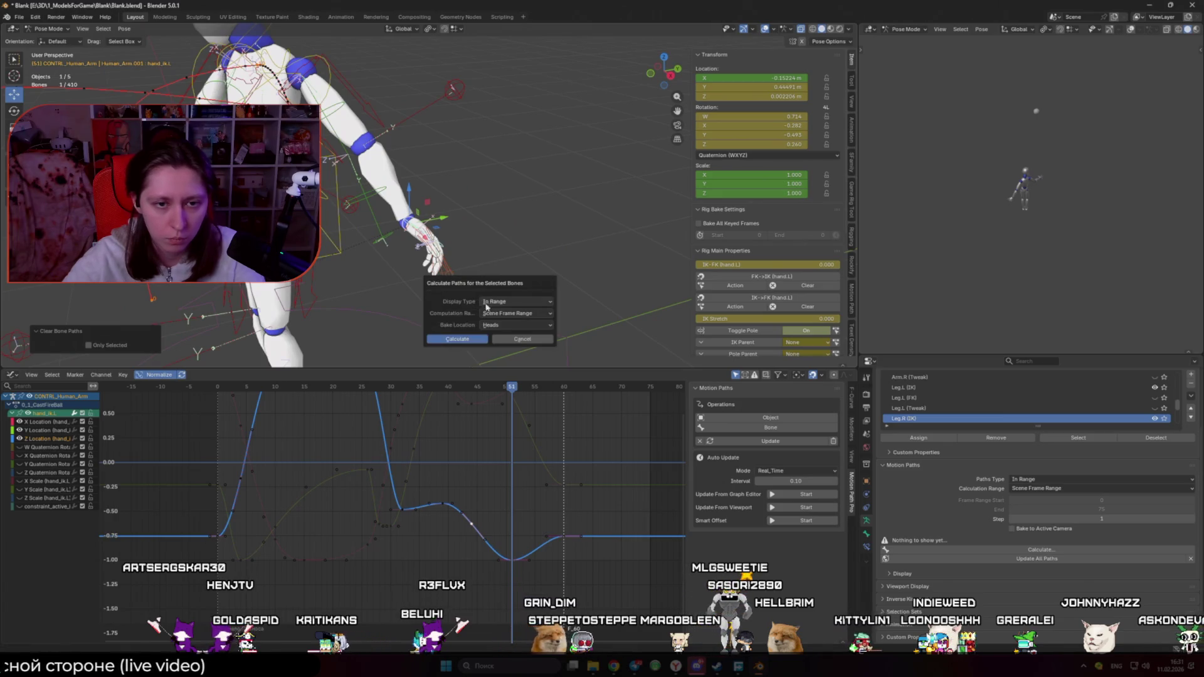
left_click(474, 341)
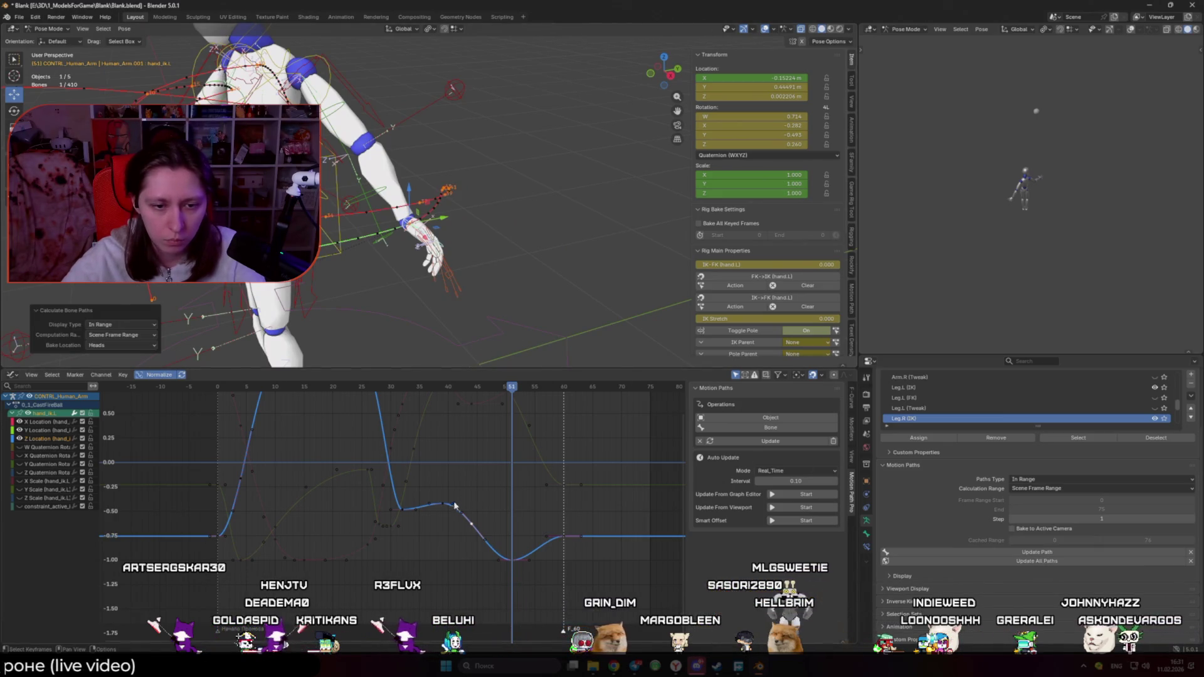
mouse_move(462, 386)
left_mouse_down()
mouse_move(514, 392)
mouse_move(517, 407)
left_mouse_up()
key("space")
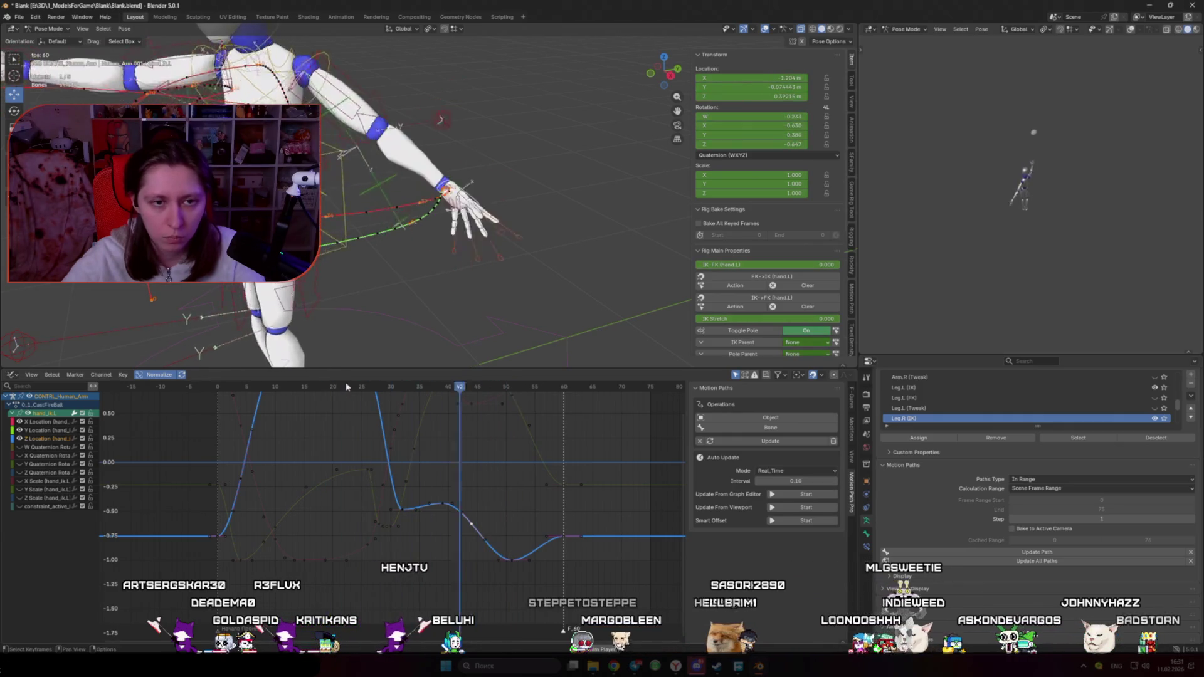
key("shift+alt+z")
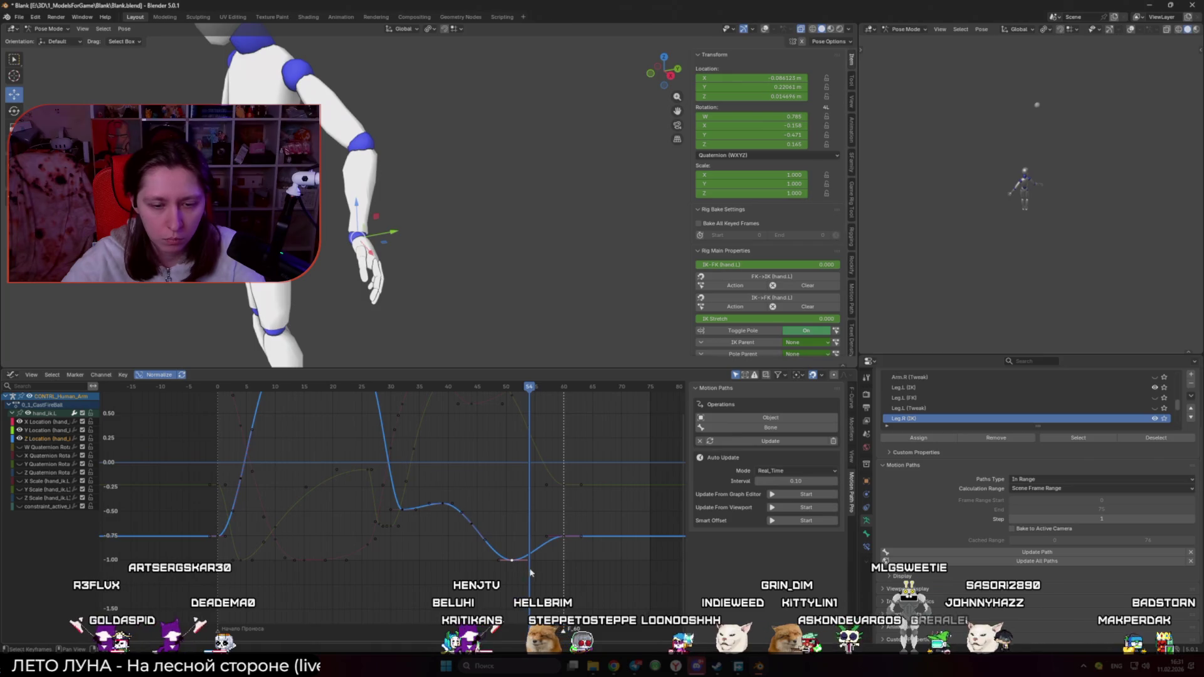
Step: Cancel a time-only move and instead change the selected Z curve keys' values
key("g")
key("x")
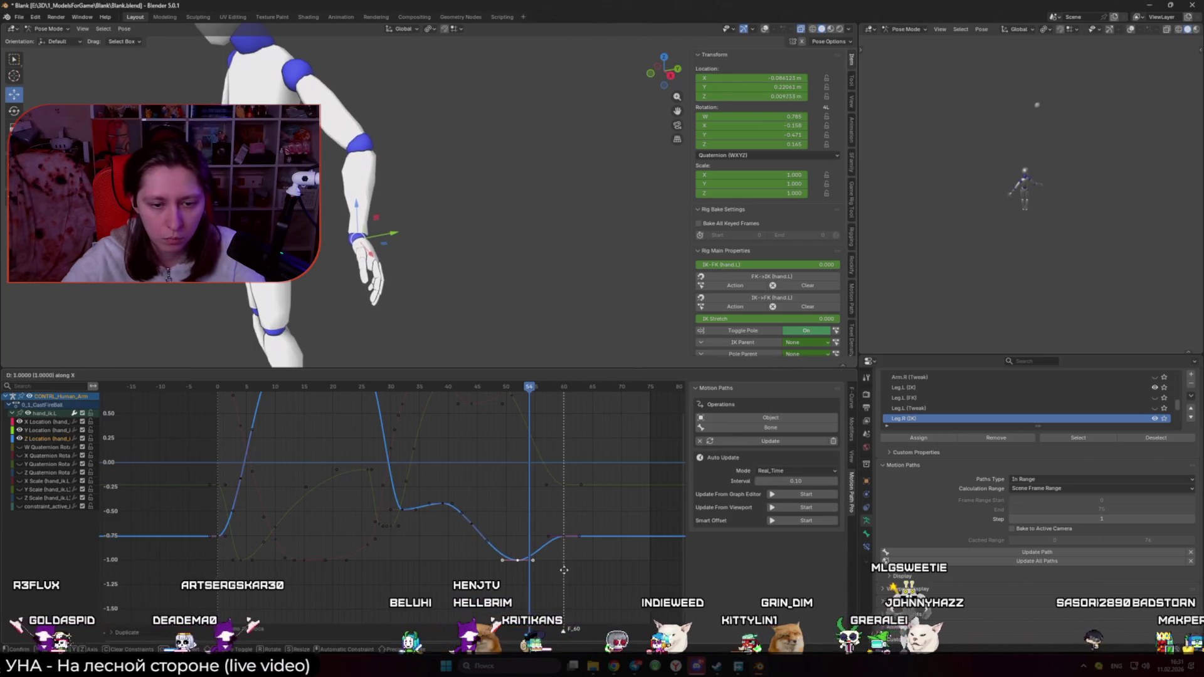
mouse_move(597, 568)
key("Escape")
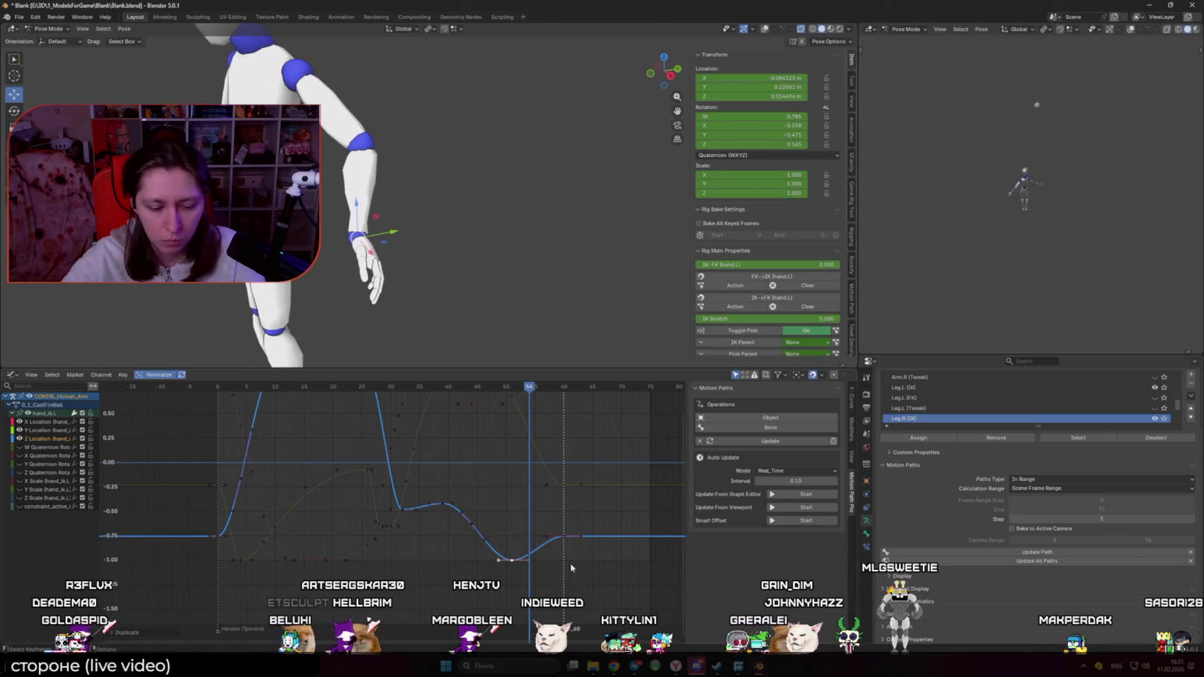
key("g")
left_click(492, 424)
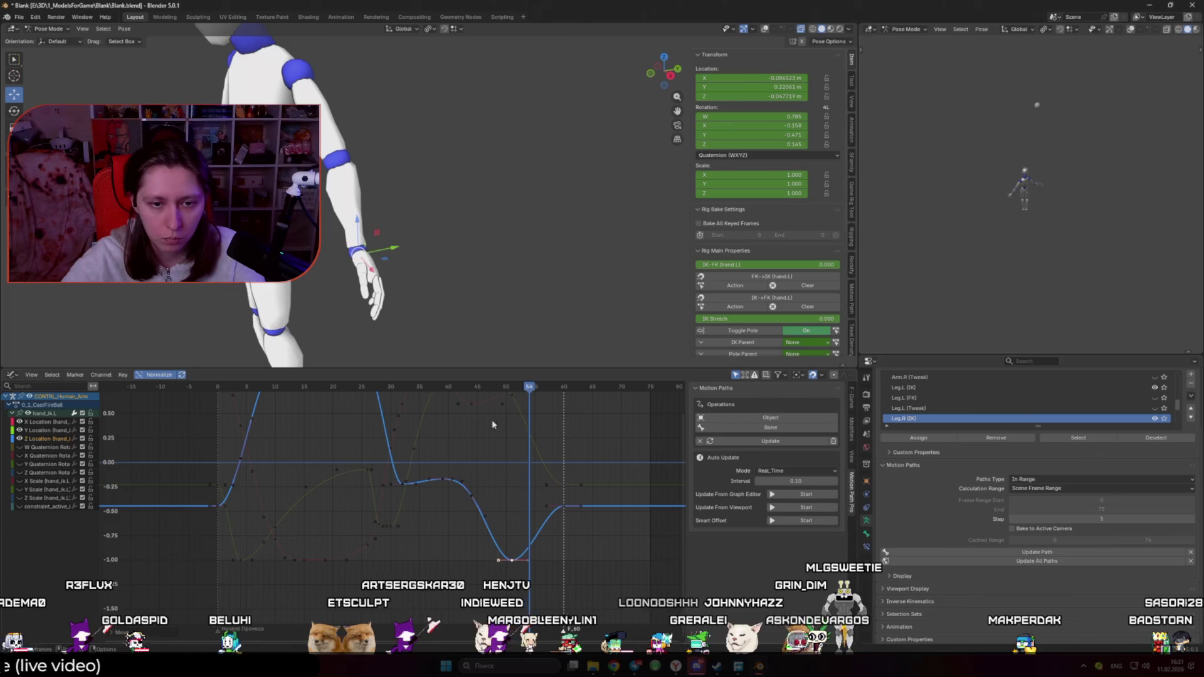
Step: Select the frame-60 key and set the pivot point to Individual Centers
left_click_drag(455, 380, 548, 419)
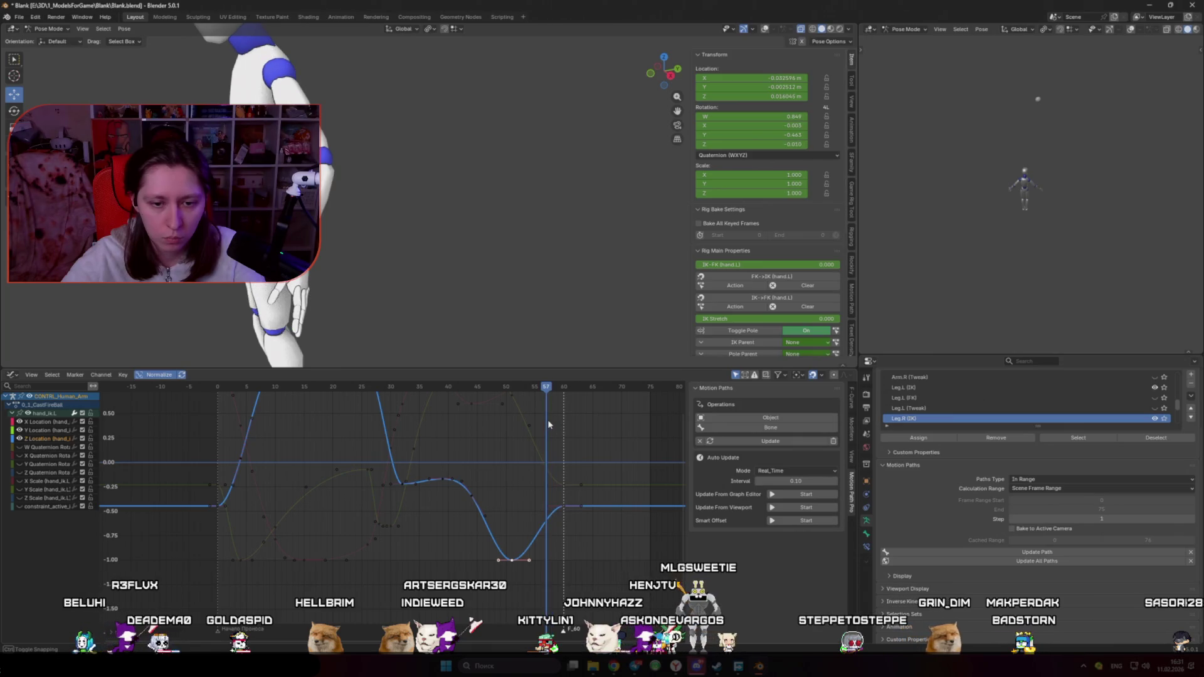
left_click(565, 507)
key("s")
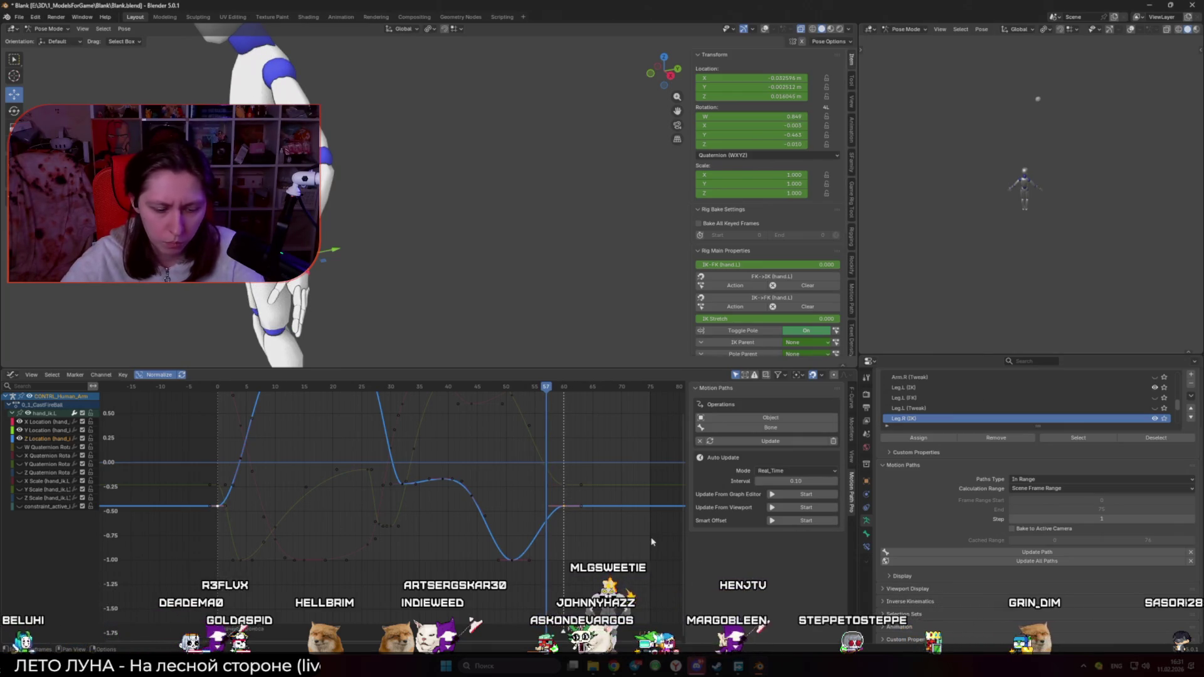
key("Escape")
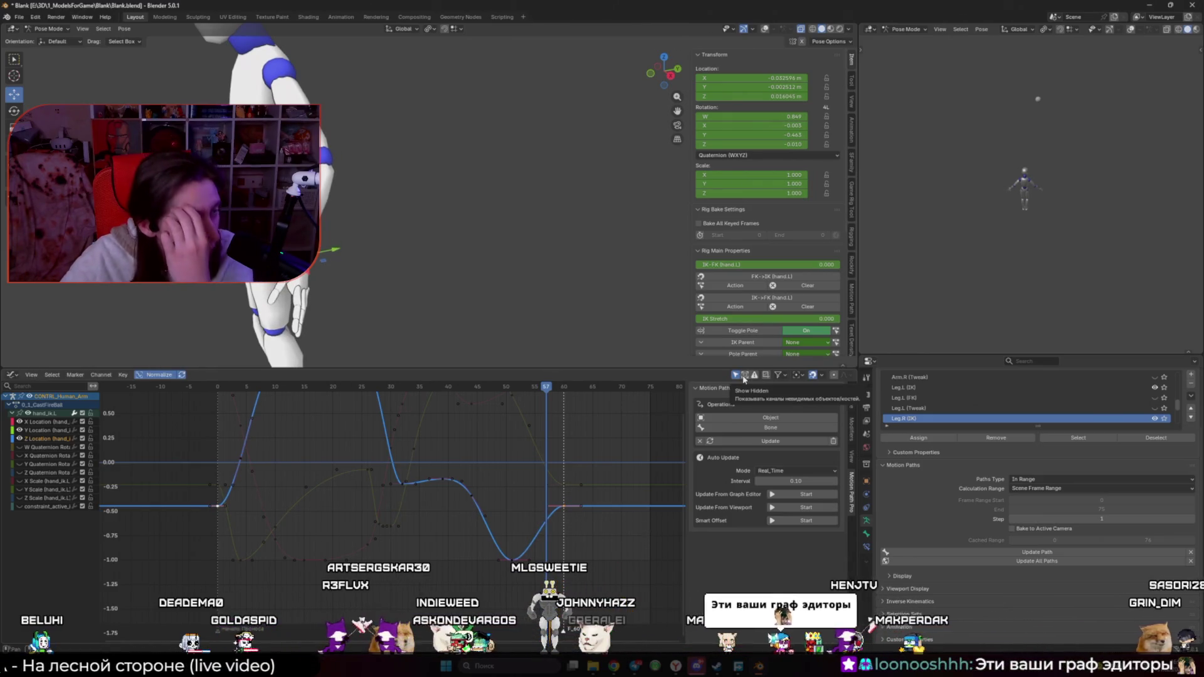
left_click(798, 375)
left_click(837, 419)
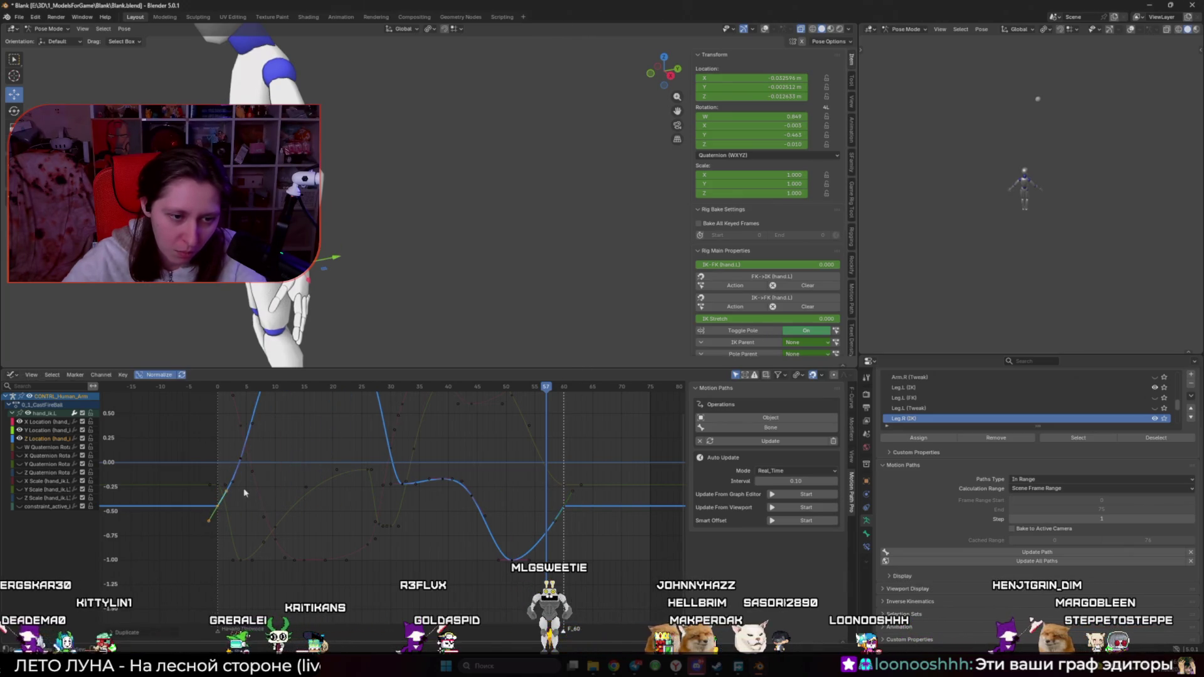
Step: Clear the bone motion paths, play back stopping at frame 60, and select a Y Location key
right_click(363, 254)
left_click(410, 289)
key("space")
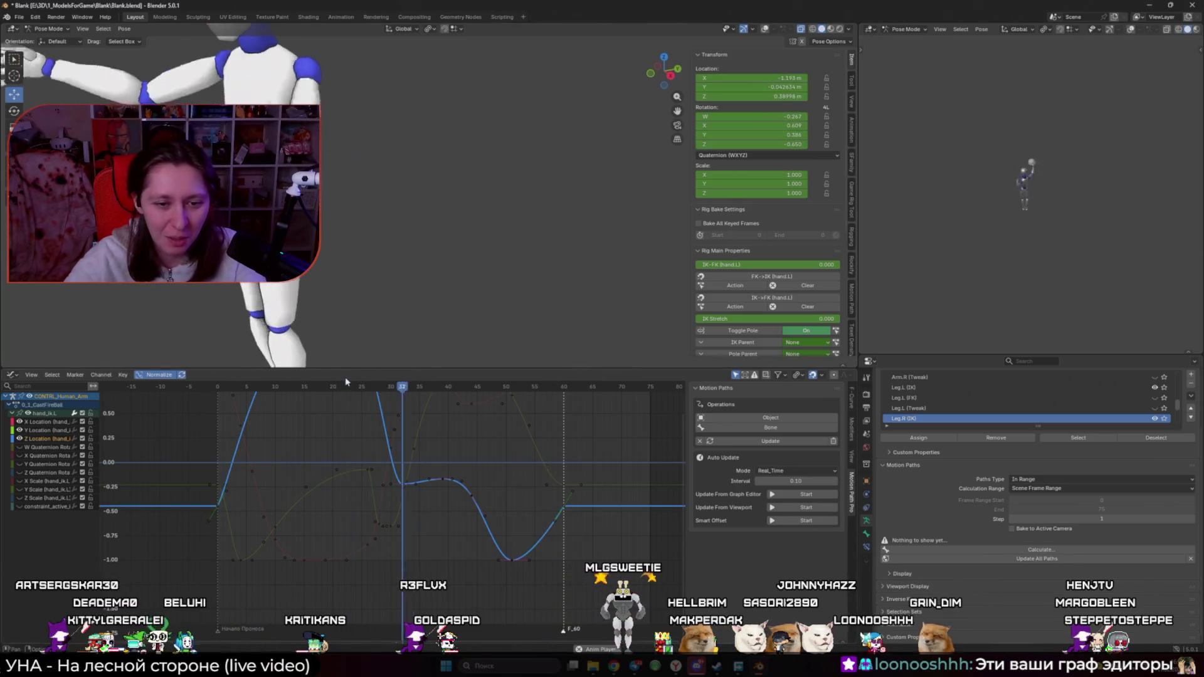
left_click(563, 389)
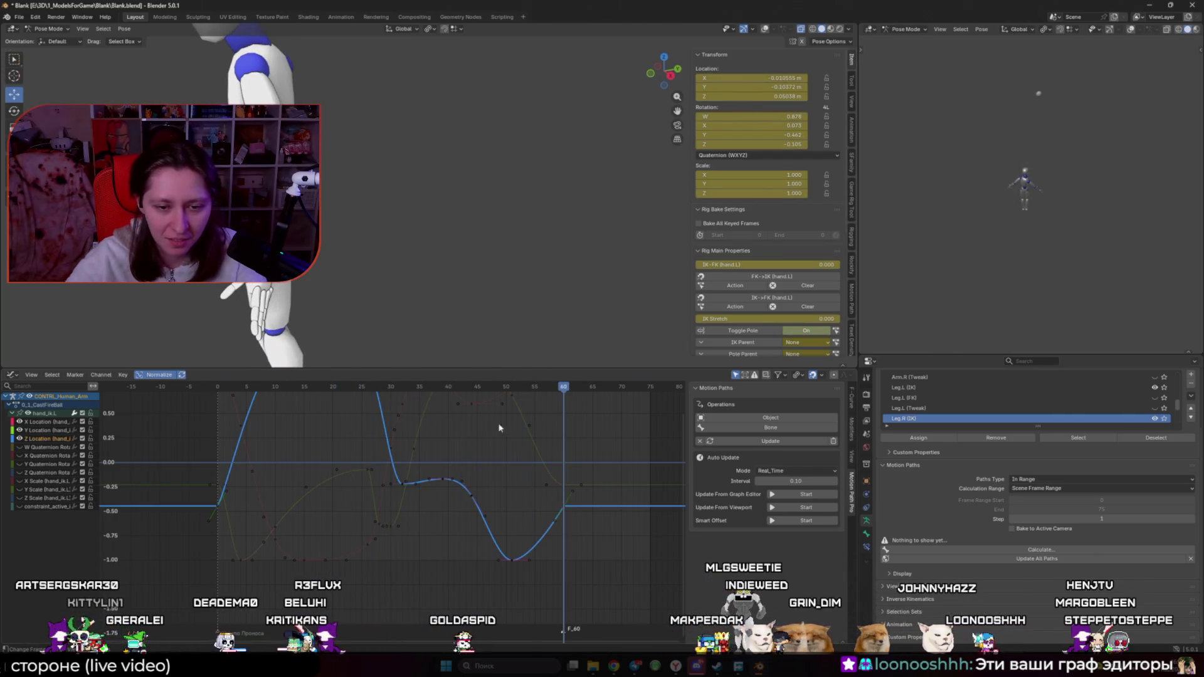
key("space")
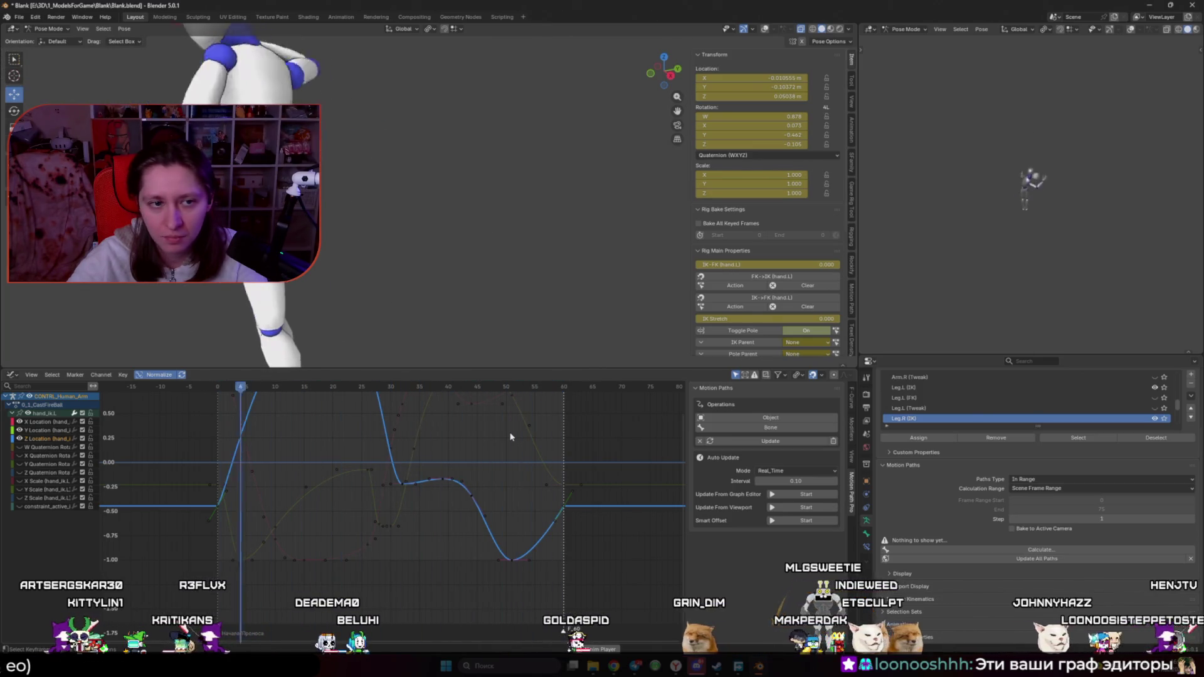
key("space")
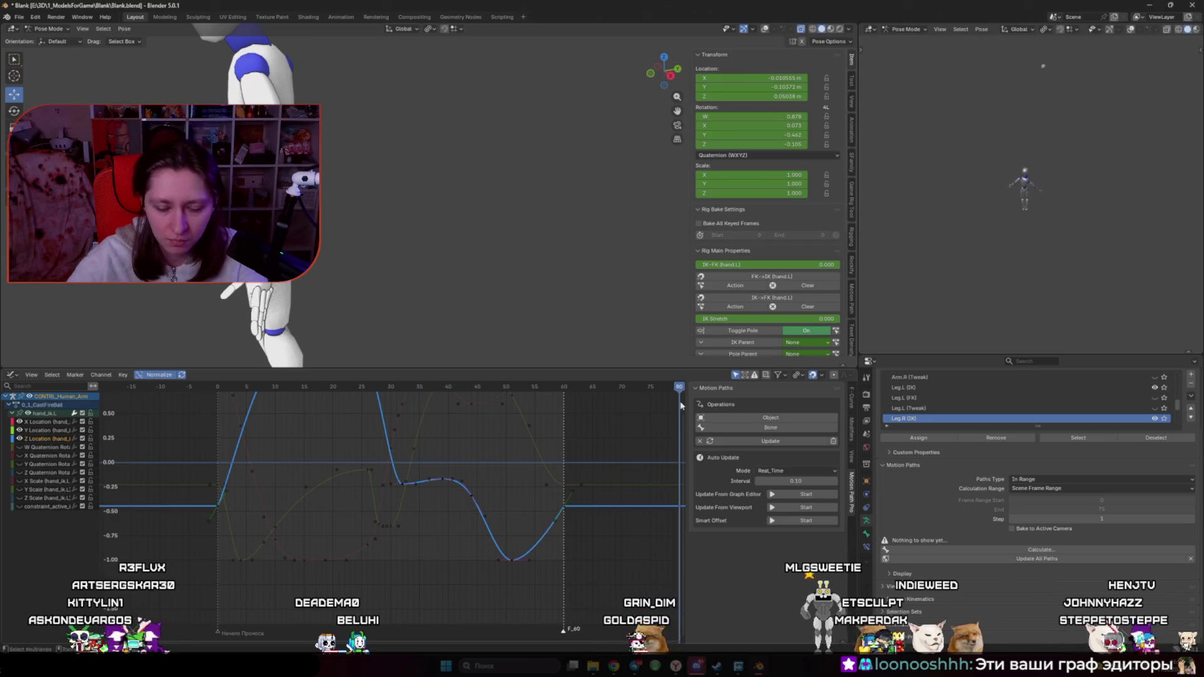
left_click(565, 486)
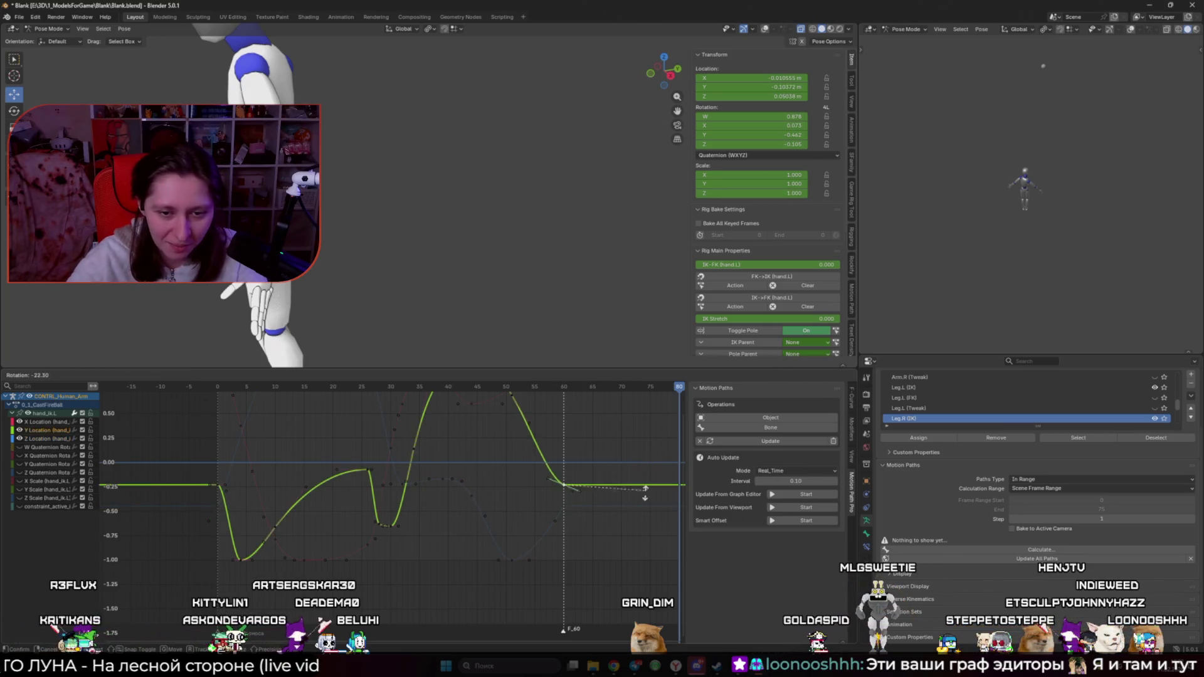
Step: Rotate the Y Location curve section around the frame-60 key and play to check
left_click(621, 540)
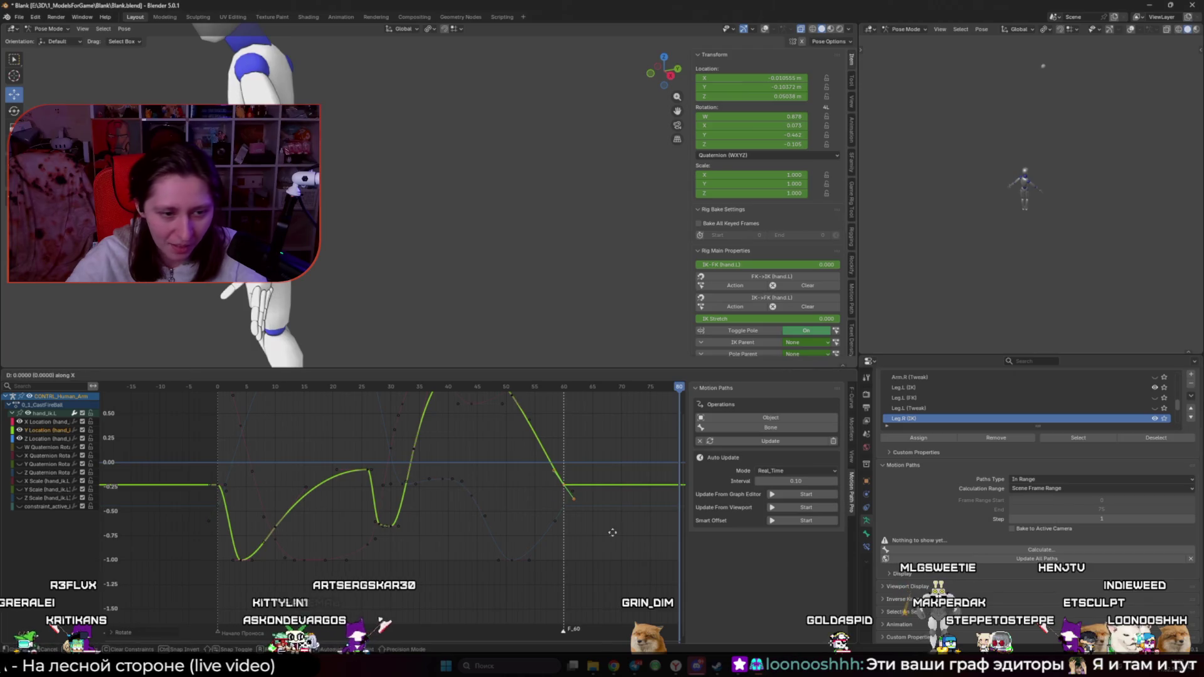
left_click(218, 484)
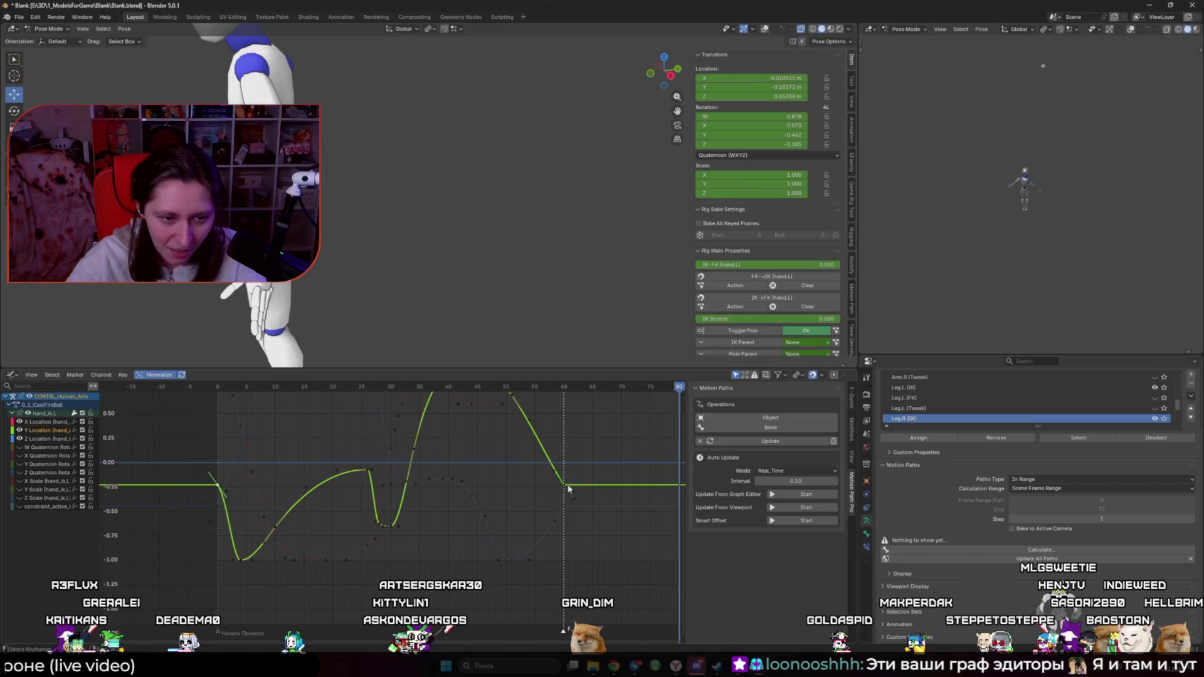
key("r")
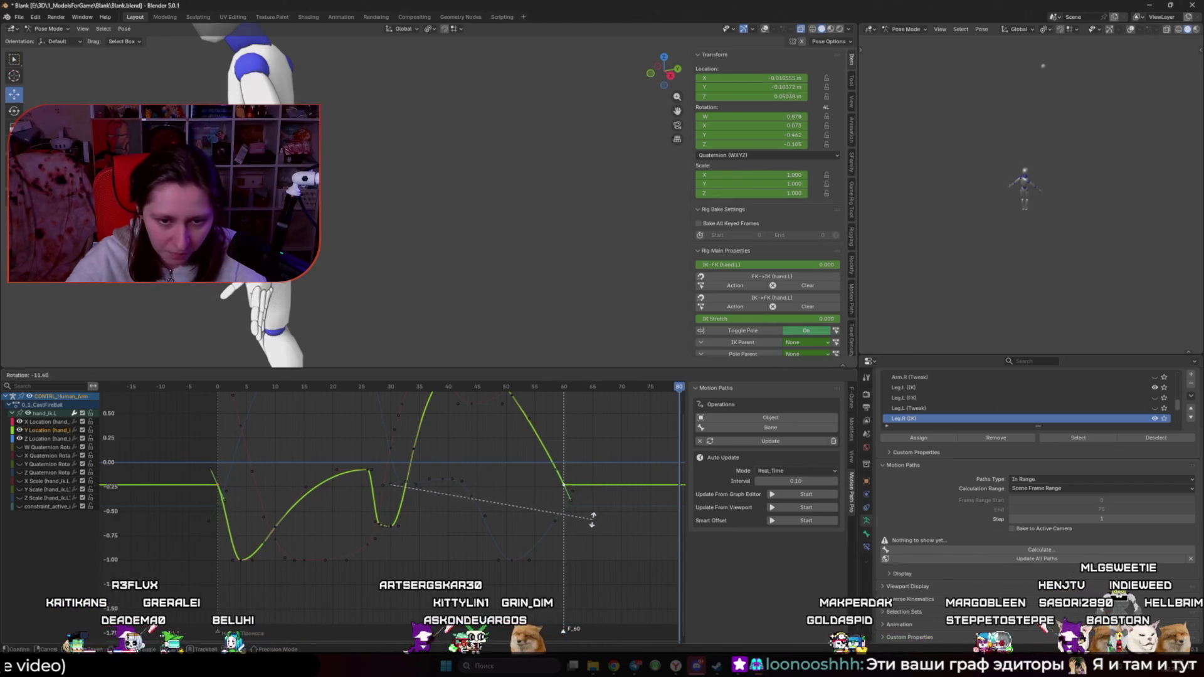
left_click(581, 527)
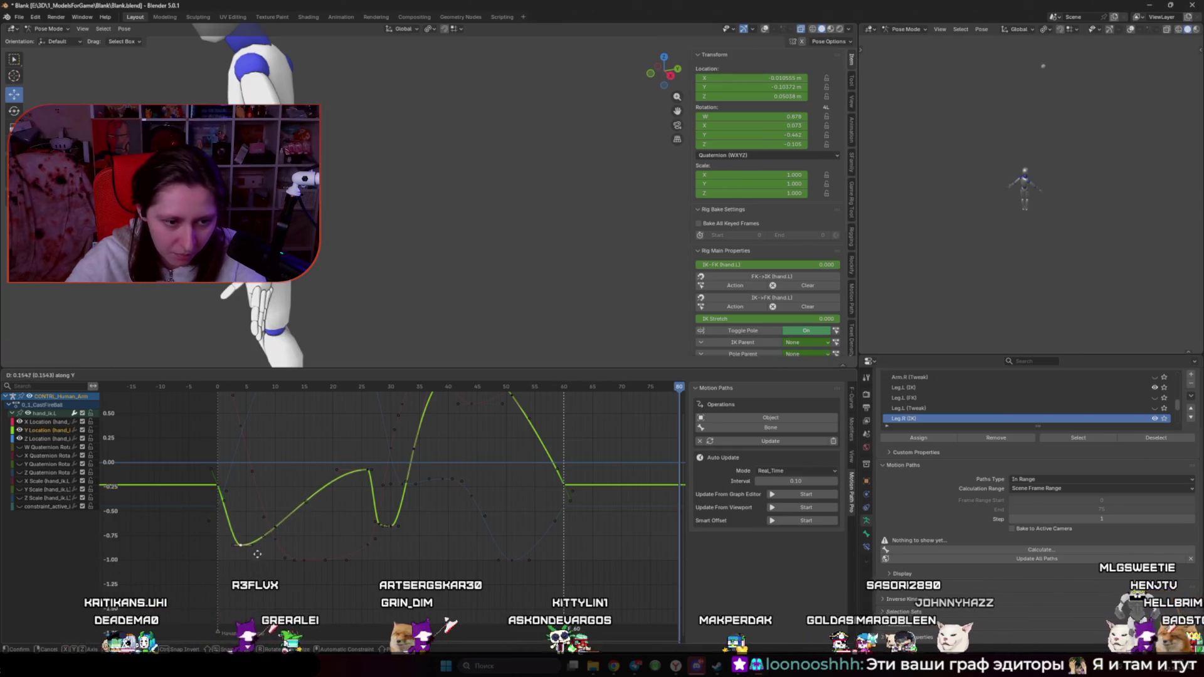
key("Escape")
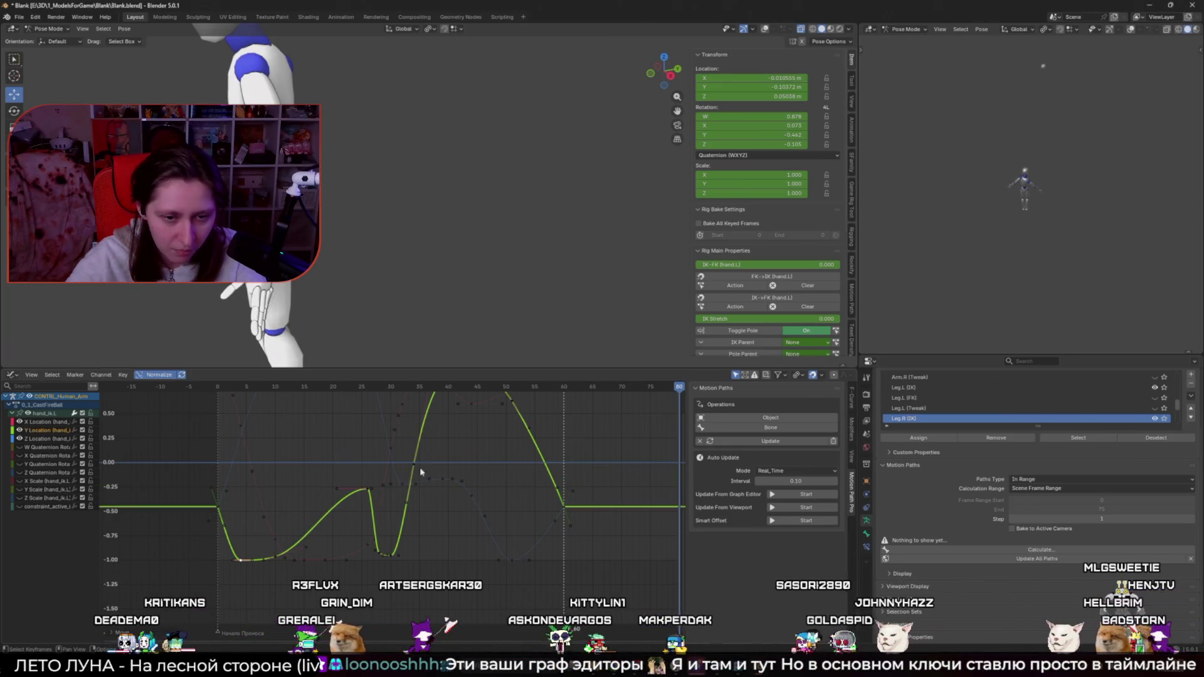
key("space")
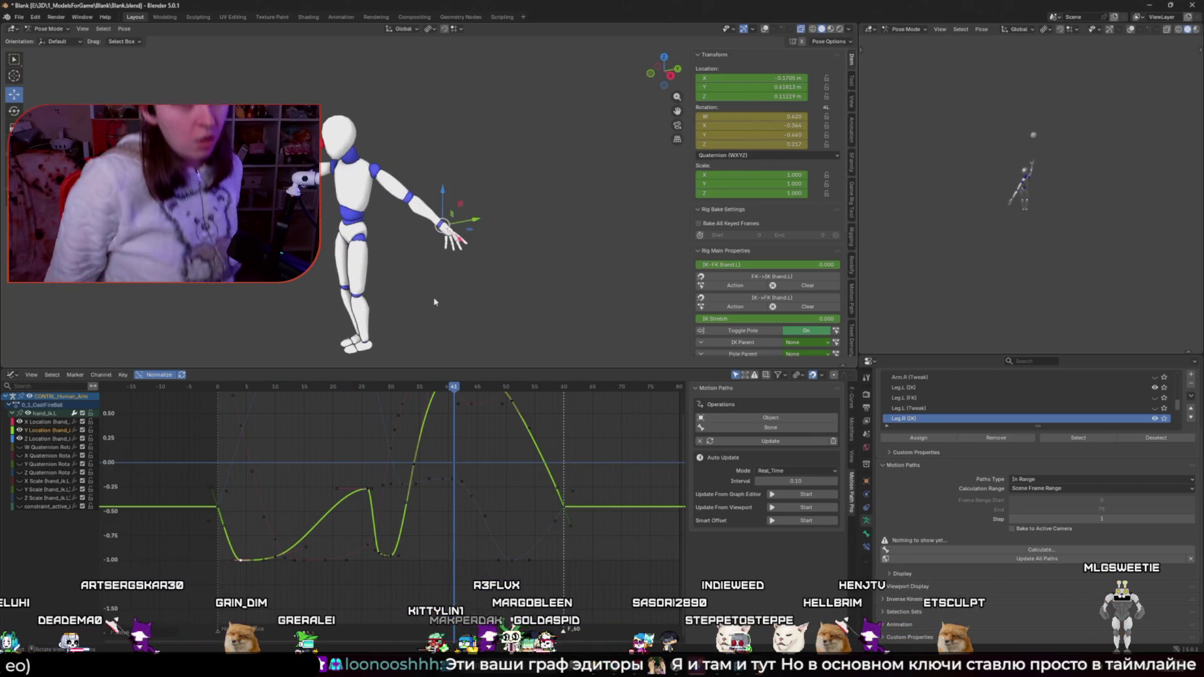
Step: Show the rig again, reselect the left hand IK control, and replay the animation
key("shift+alt+z")
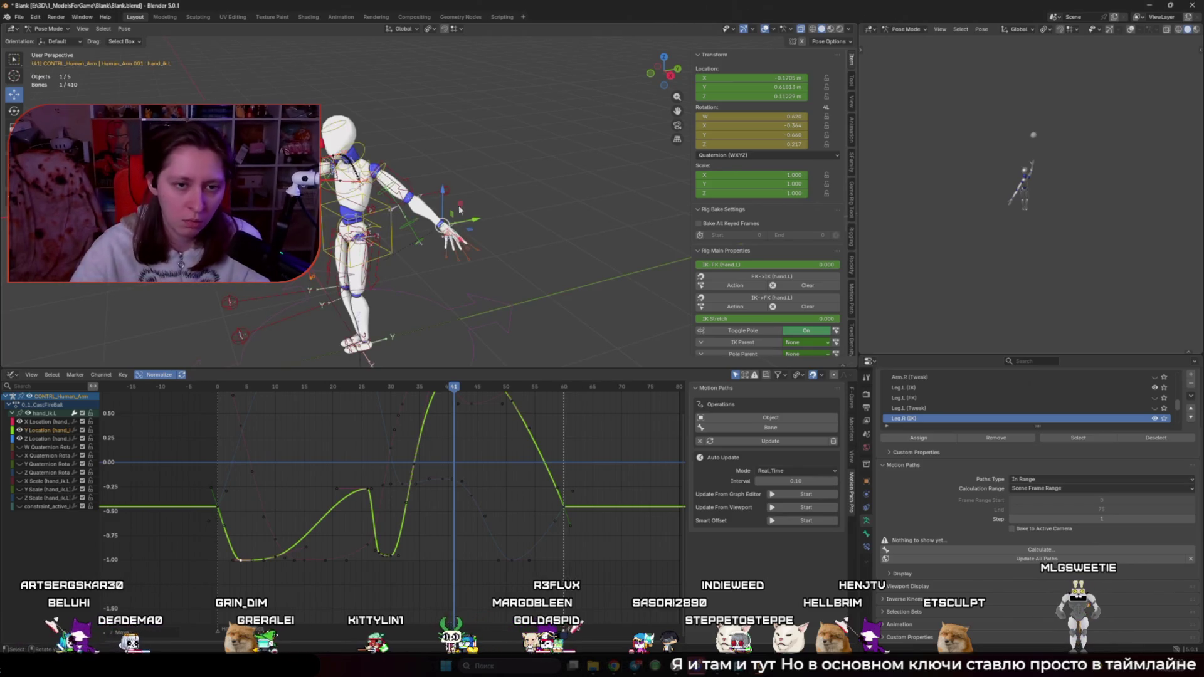
left_click(445, 188)
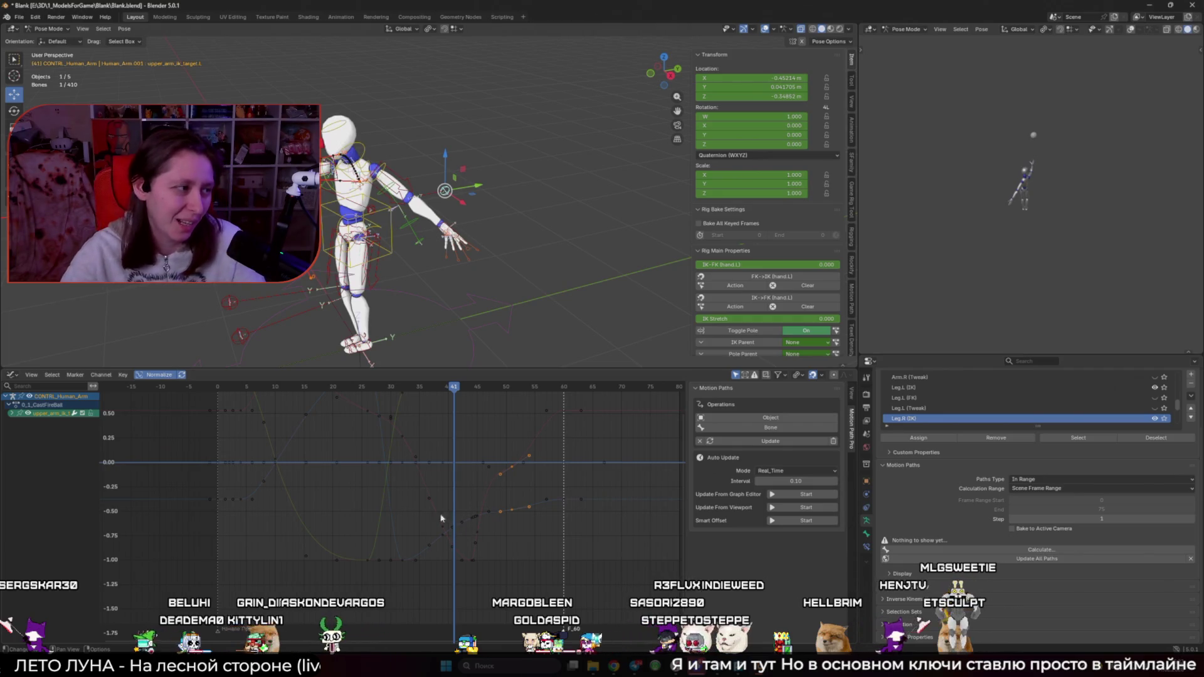
key("alt+a")
left_click(445, 232)
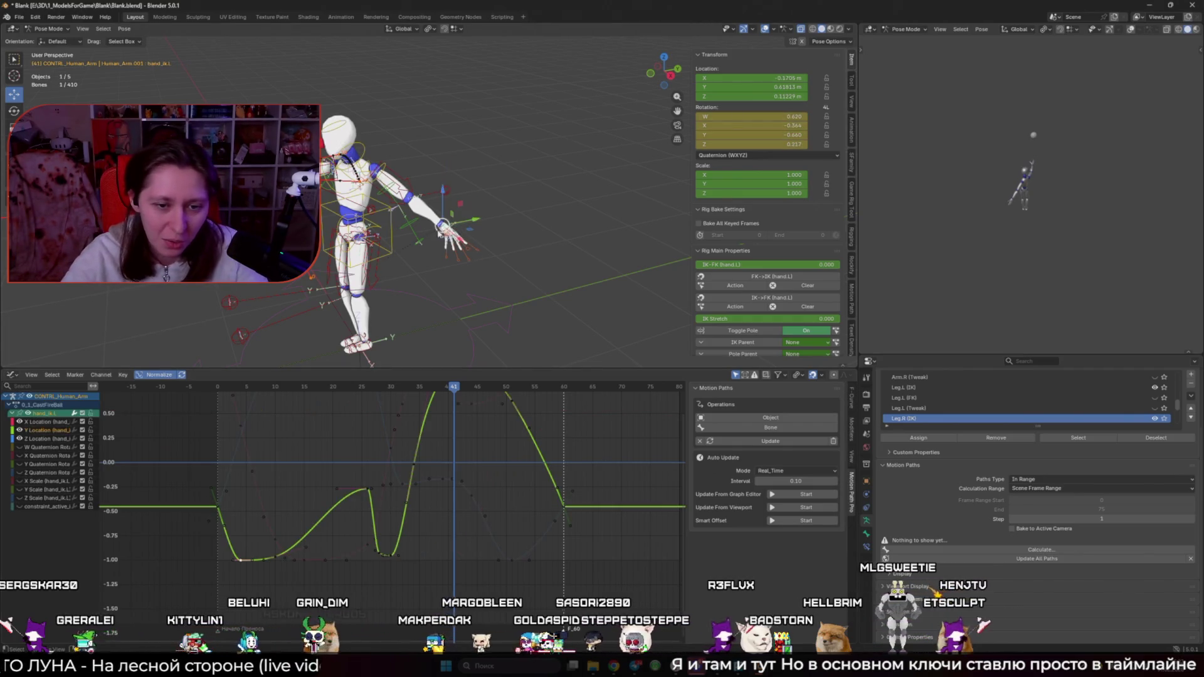
key("space")
key("space")
middle_click_drag(476, 295, 507, 306)
scroll(506, 306, "up", 2)
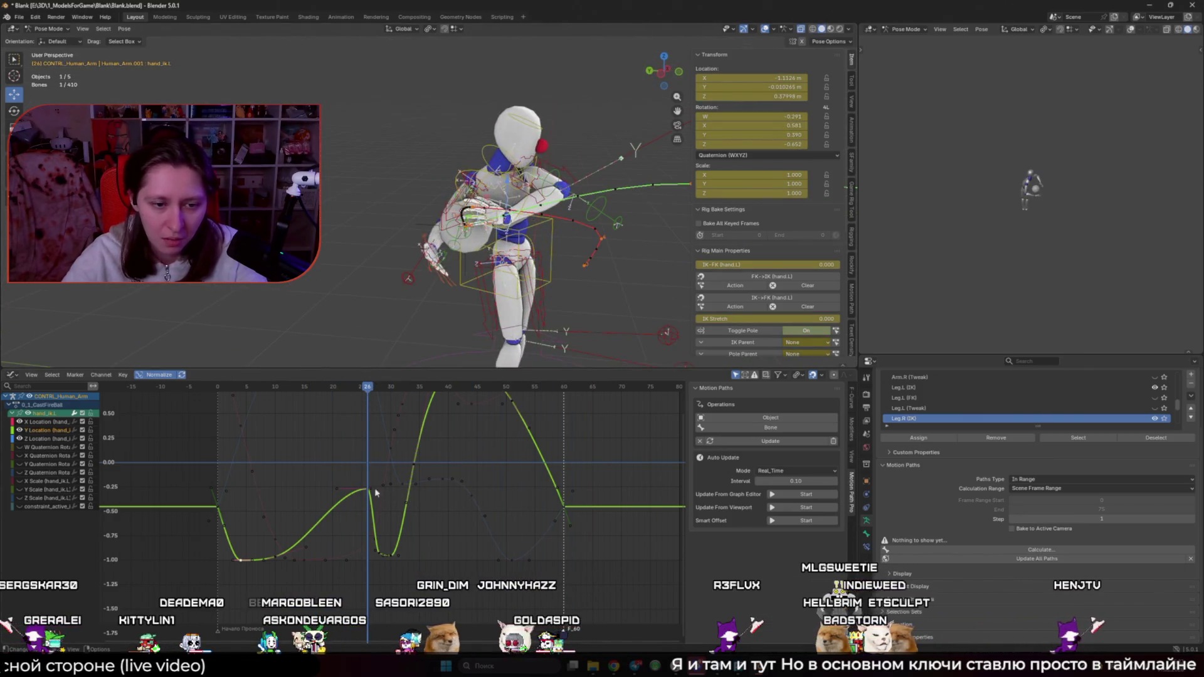
Step: Raise the frame-26 Y key to about -0.27 and lift the key near frame 10
key("g")
key("y")
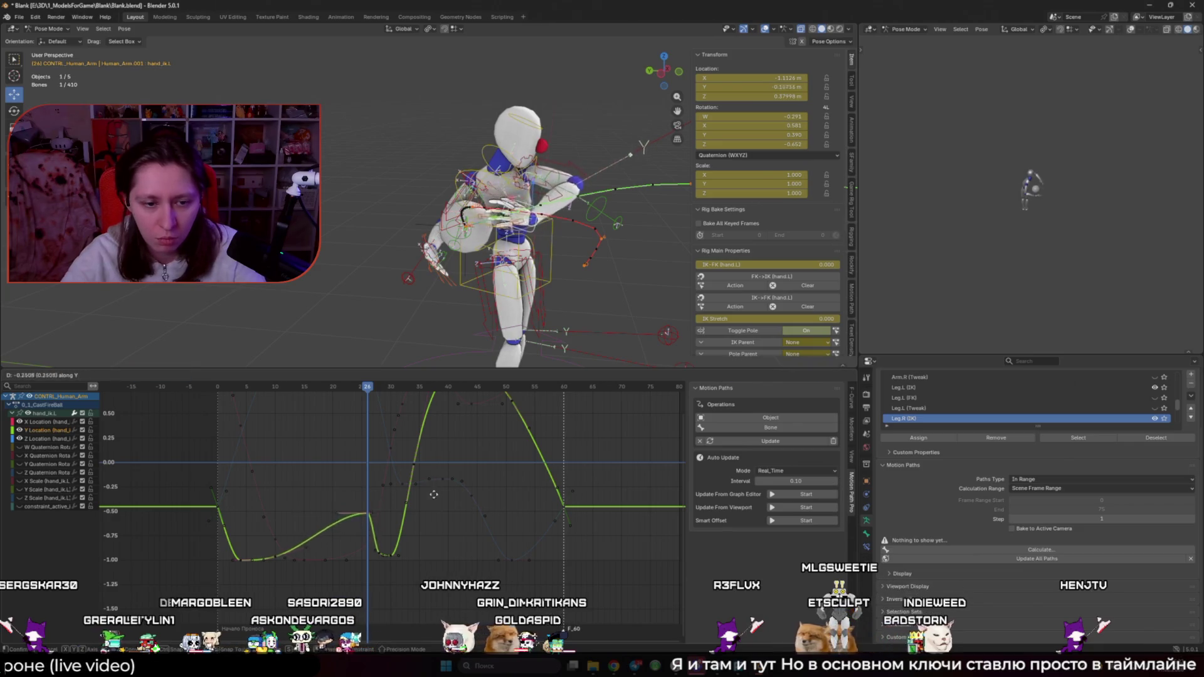
left_click(438, 461)
left_click_drag(298, 396, 314, 406)
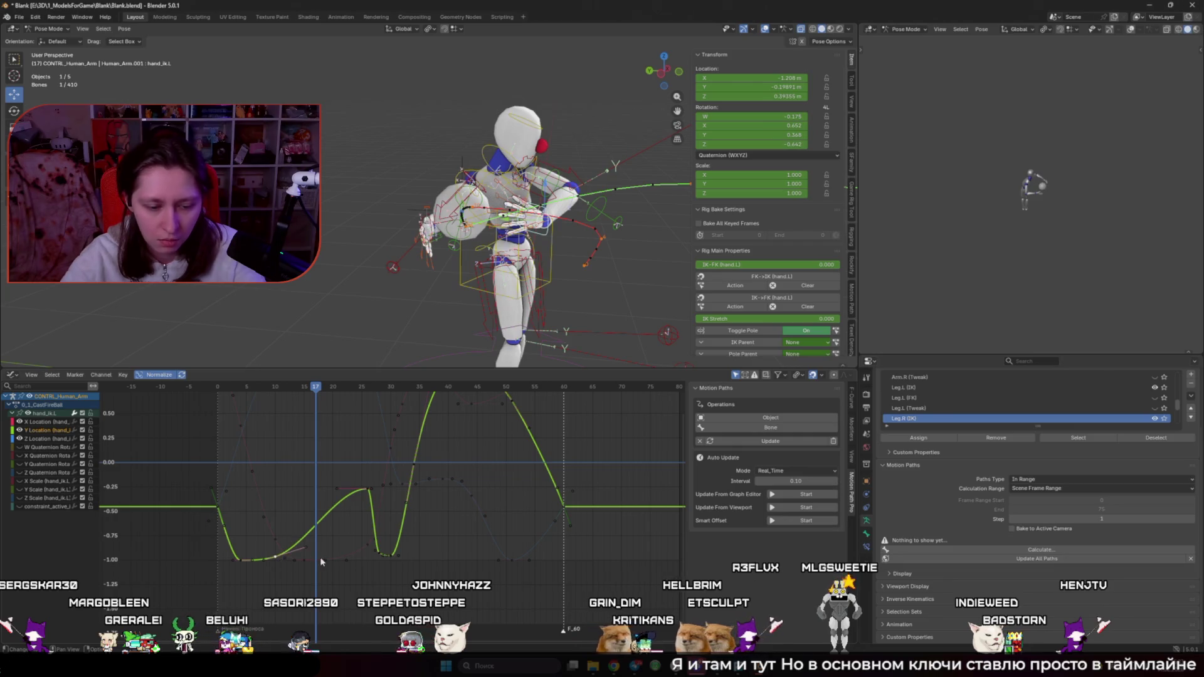
key("g")
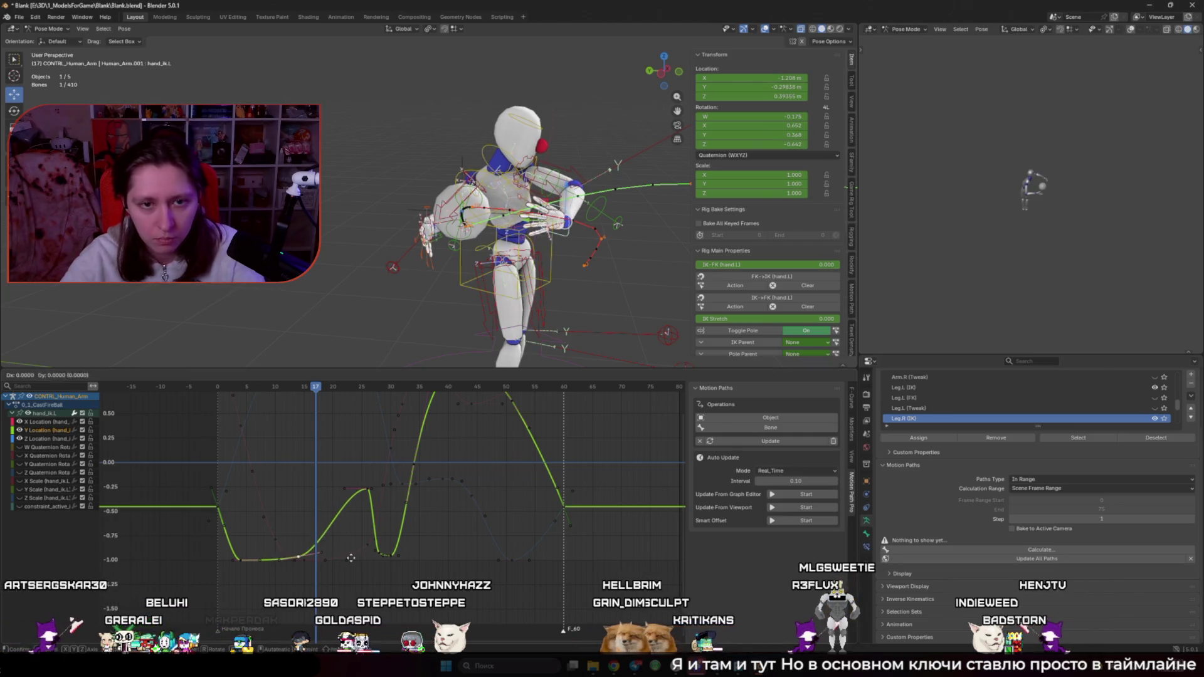
key("y")
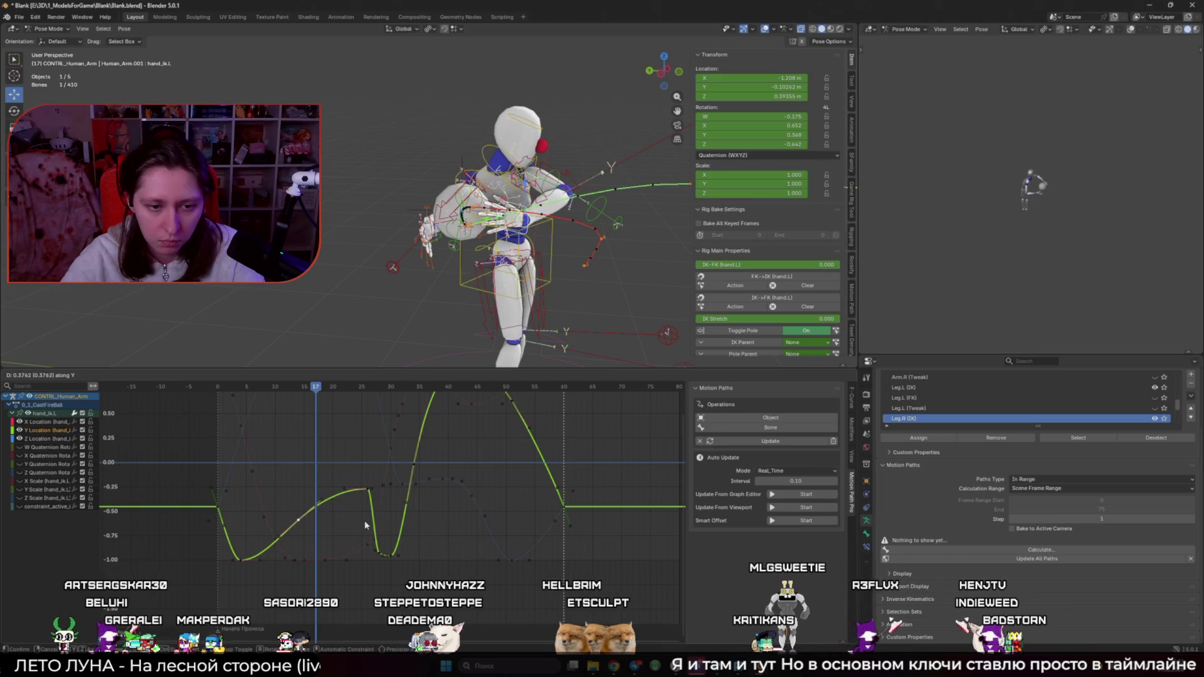
left_click(366, 526)
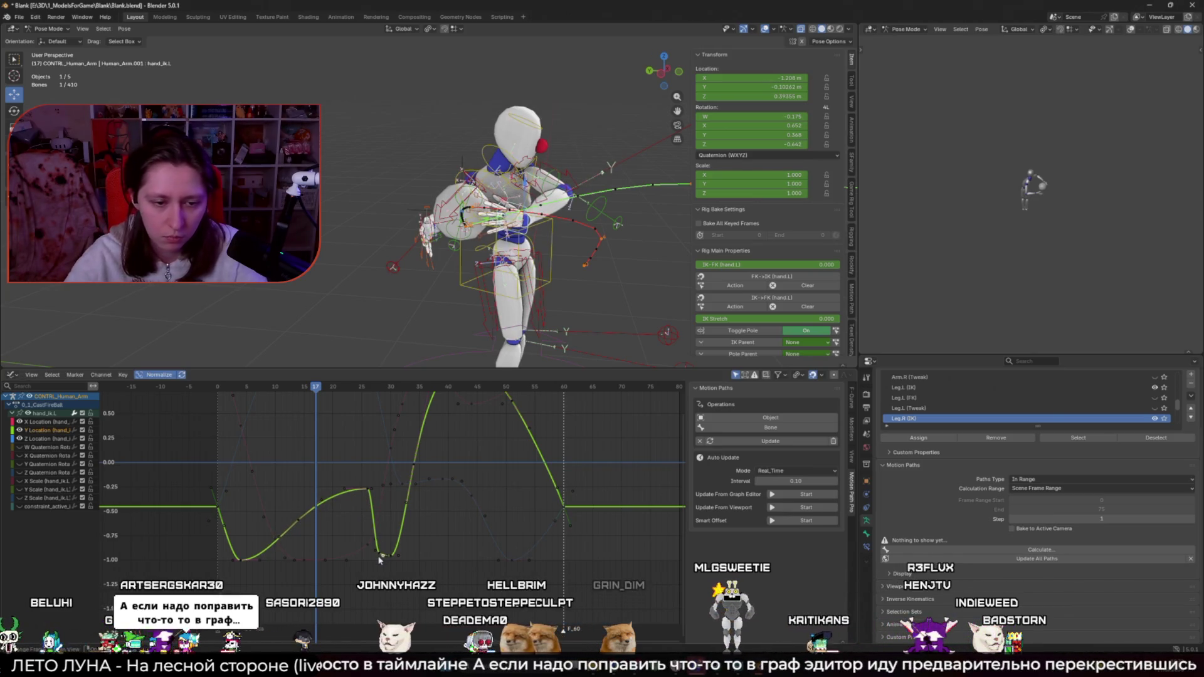
scroll(378, 560, "up", 1)
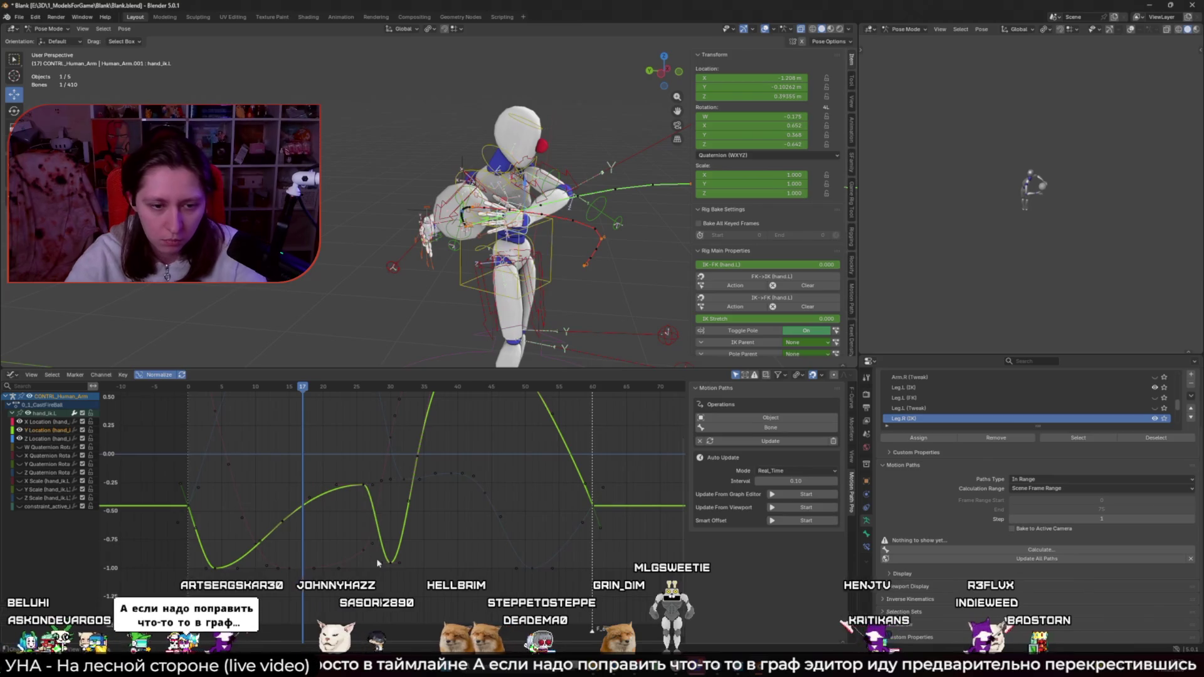
left_click_drag(342, 386, 376, 395)
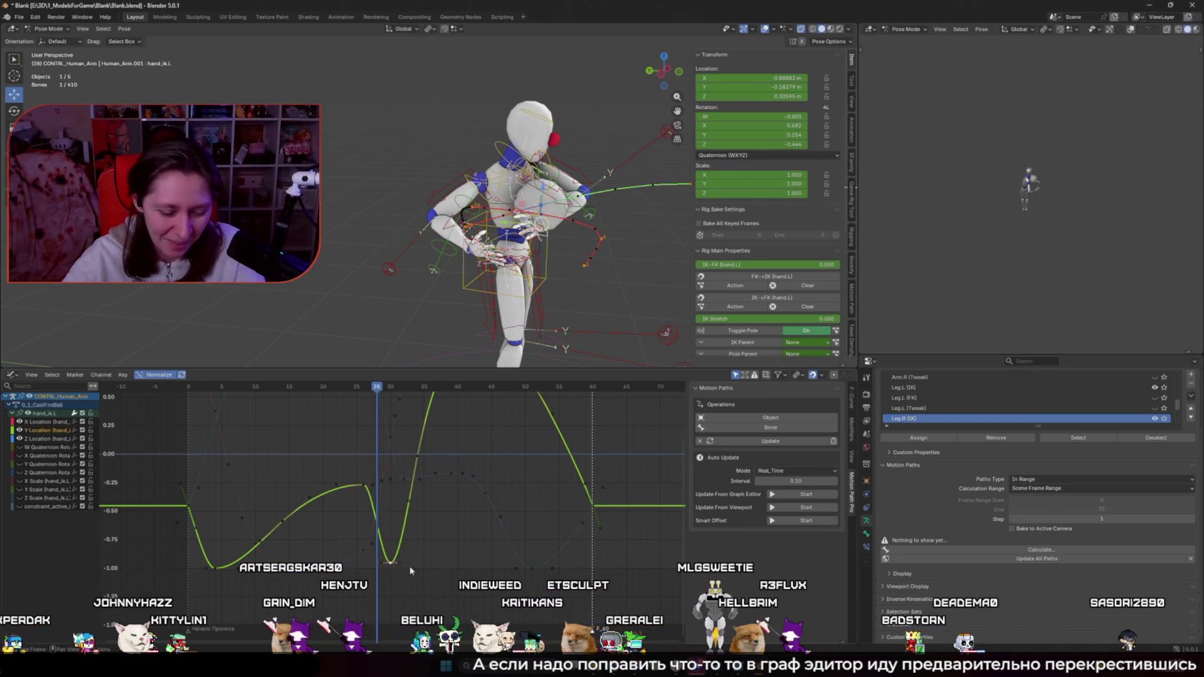
Step: Shift the low Y key near frame 29 two frames earlier, then switch to the Motion Path Pro browser page
key("g")
key("x")
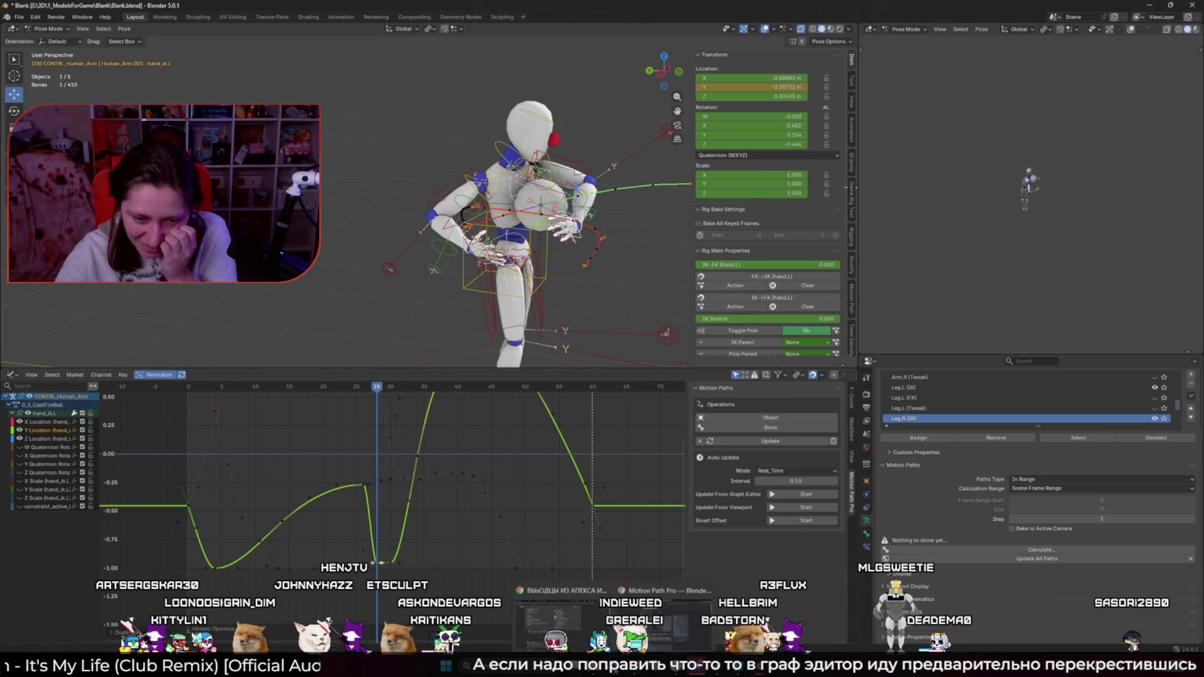
left_click(658, 608)
left_click(696, 9)
type("youtube.com/?gl=RU")
key("Return")
left_click(792, 9)
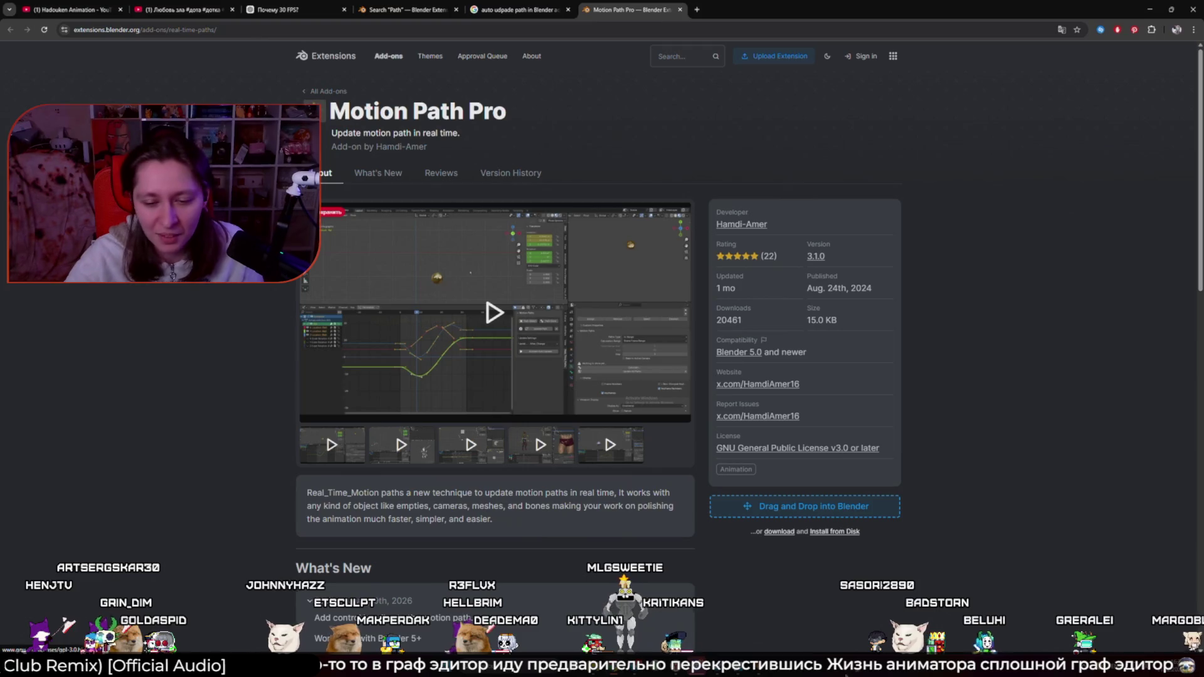
key("alt+Tab")
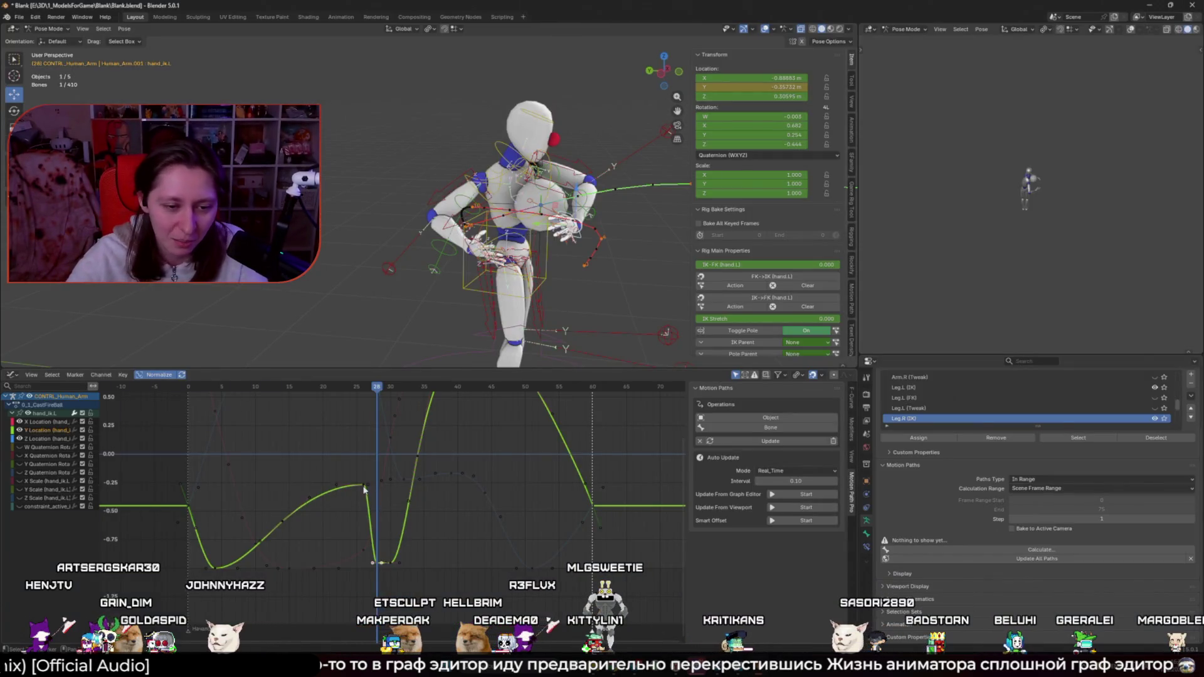
Step: Raise the low Y Location key near frame 28 by about 0.05, then select the Z Location key
mouse_move(379, 387)
left_mouse_down()
mouse_move(362, 389)
mouse_move(380, 398)
left_mouse_up()
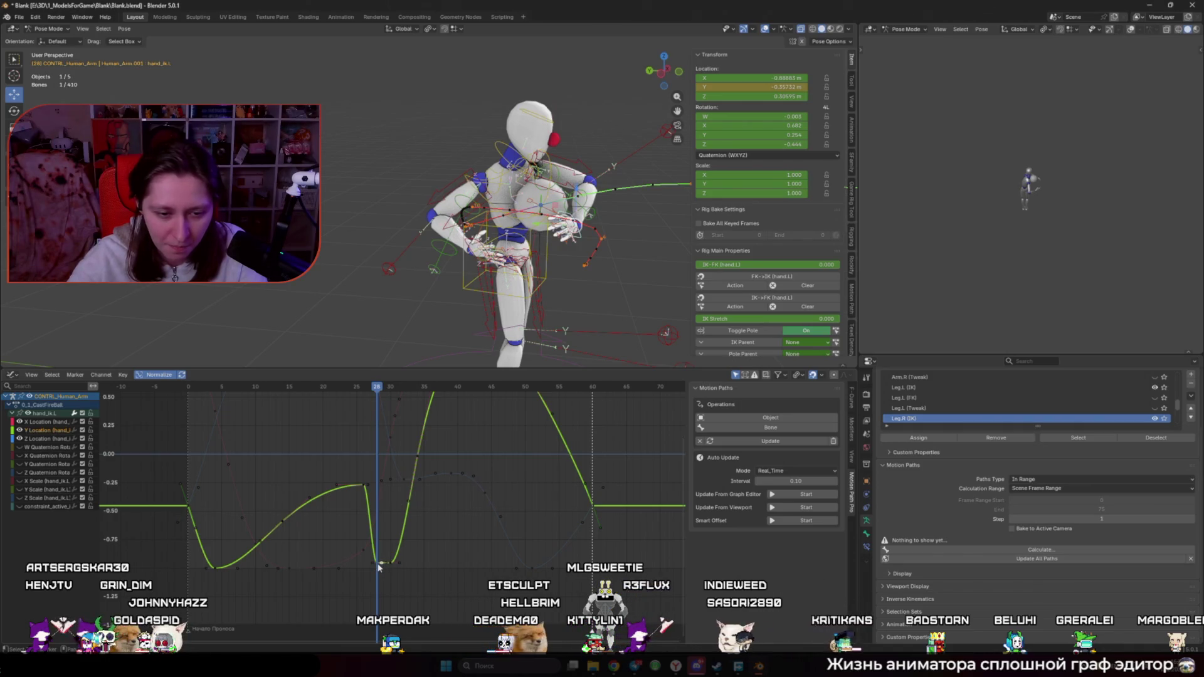
scroll(392, 512, "up", 3)
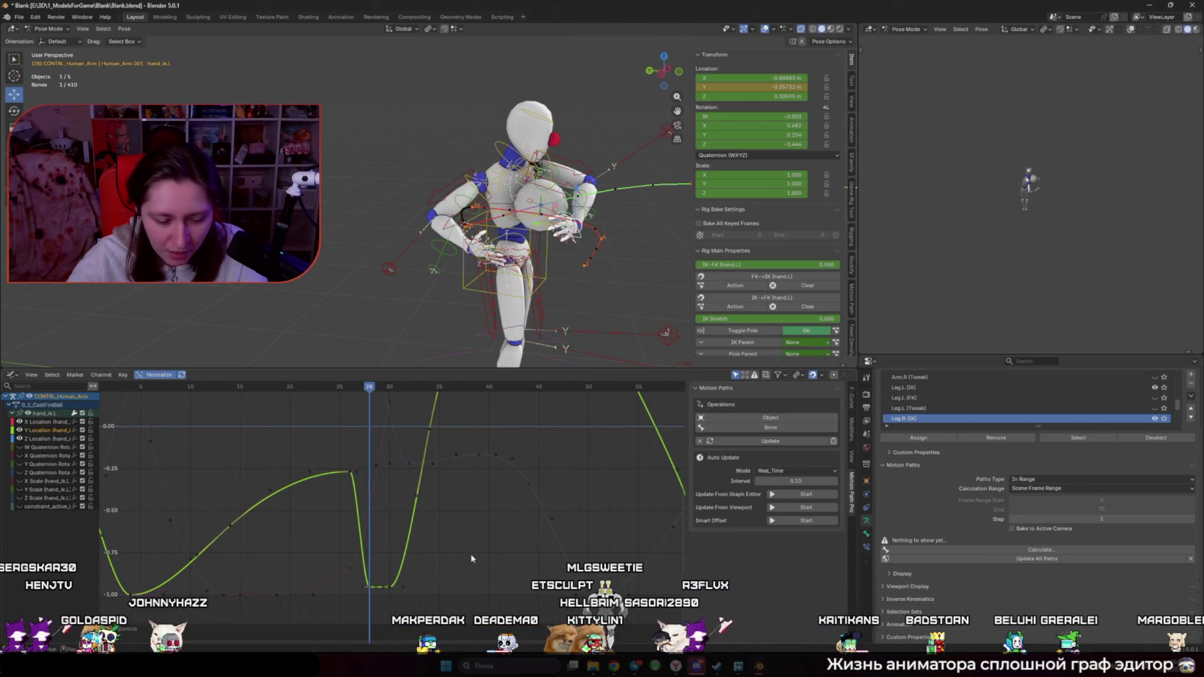
key("g")
key("y")
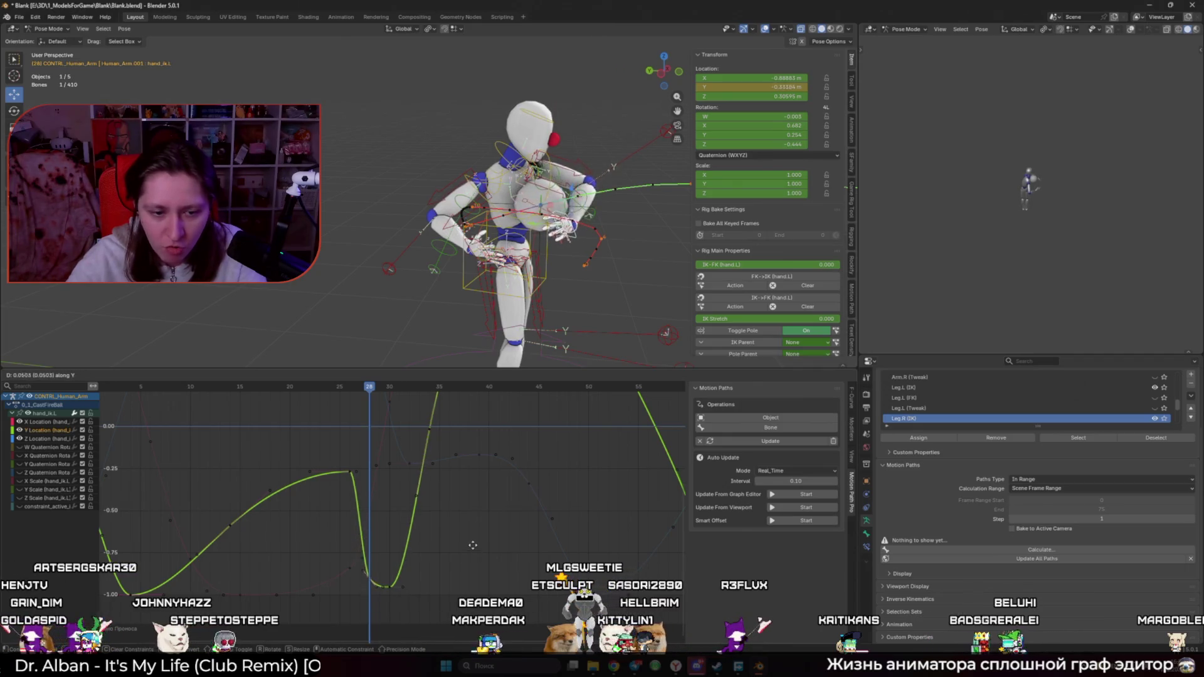
left_click(475, 545)
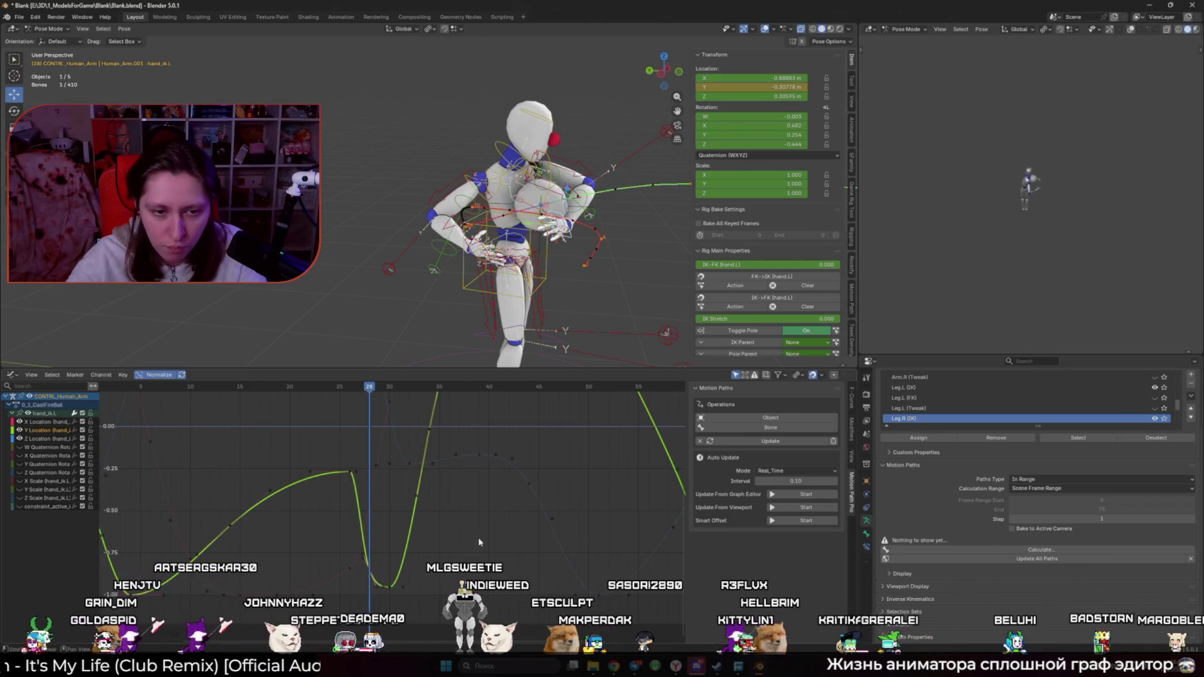
key("Home")
left_click(363, 494)
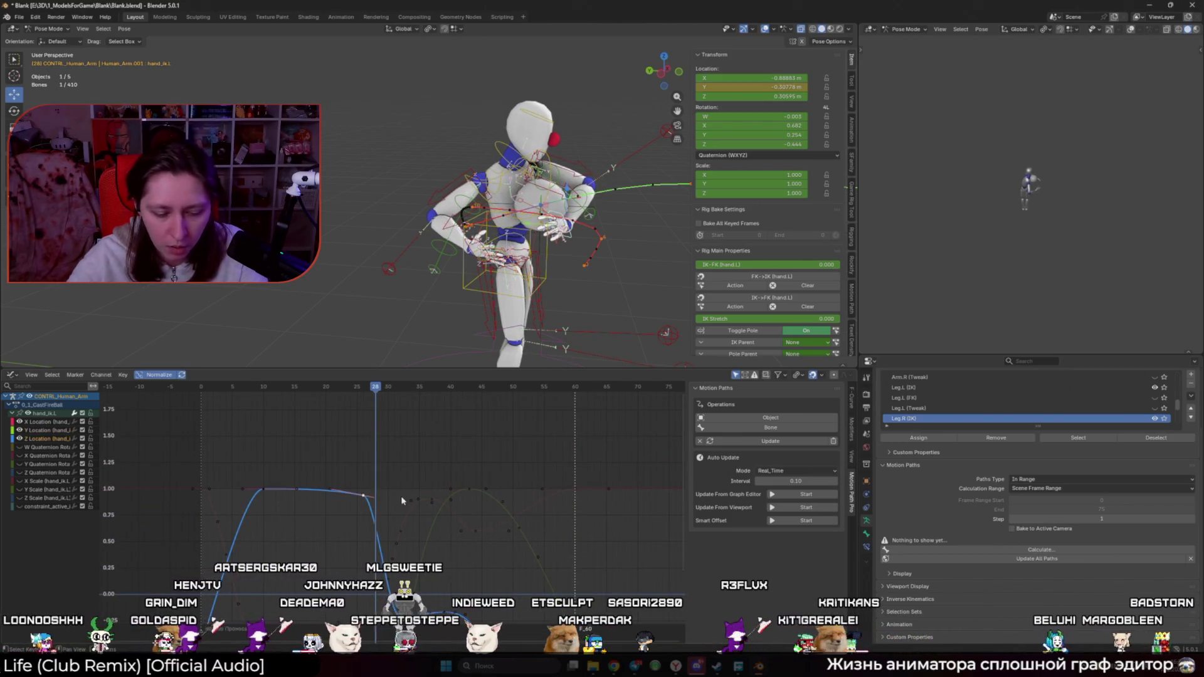
Step: Abandon a Z key move and review the pose across frames 29–31
key("g")
key("y")
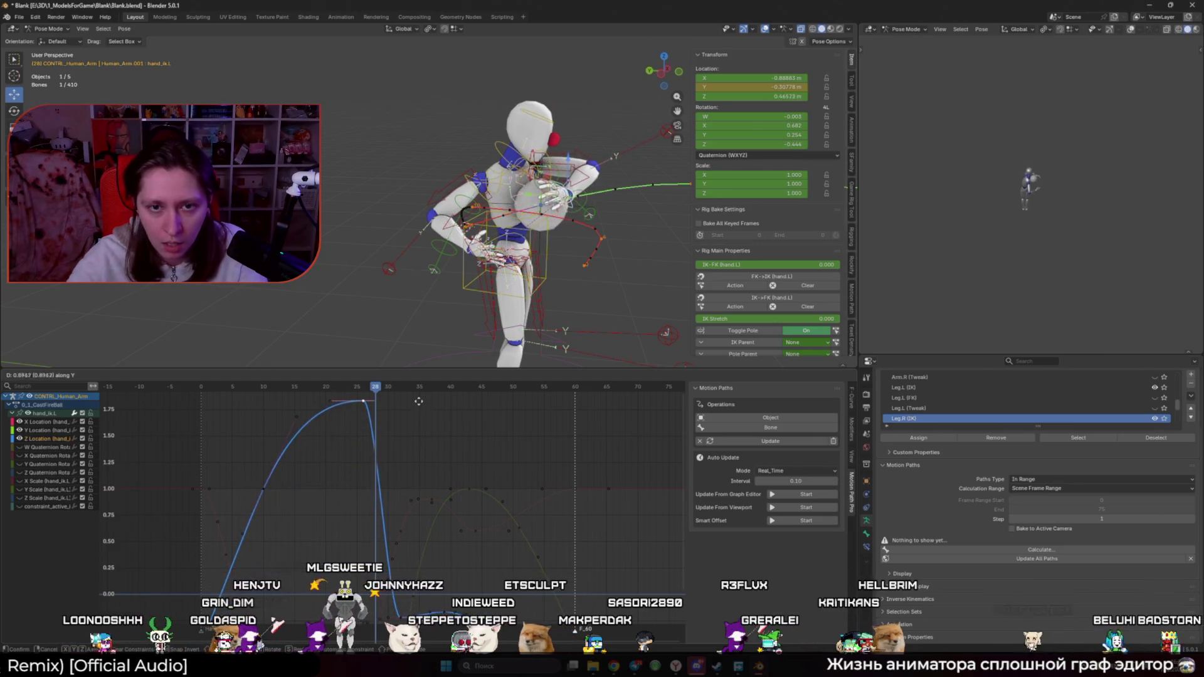
key("Escape")
mouse_move(439, 220)
middle_mouse_down()
mouse_move(495, 198)
mouse_move(483, 389)
middle_mouse_up()
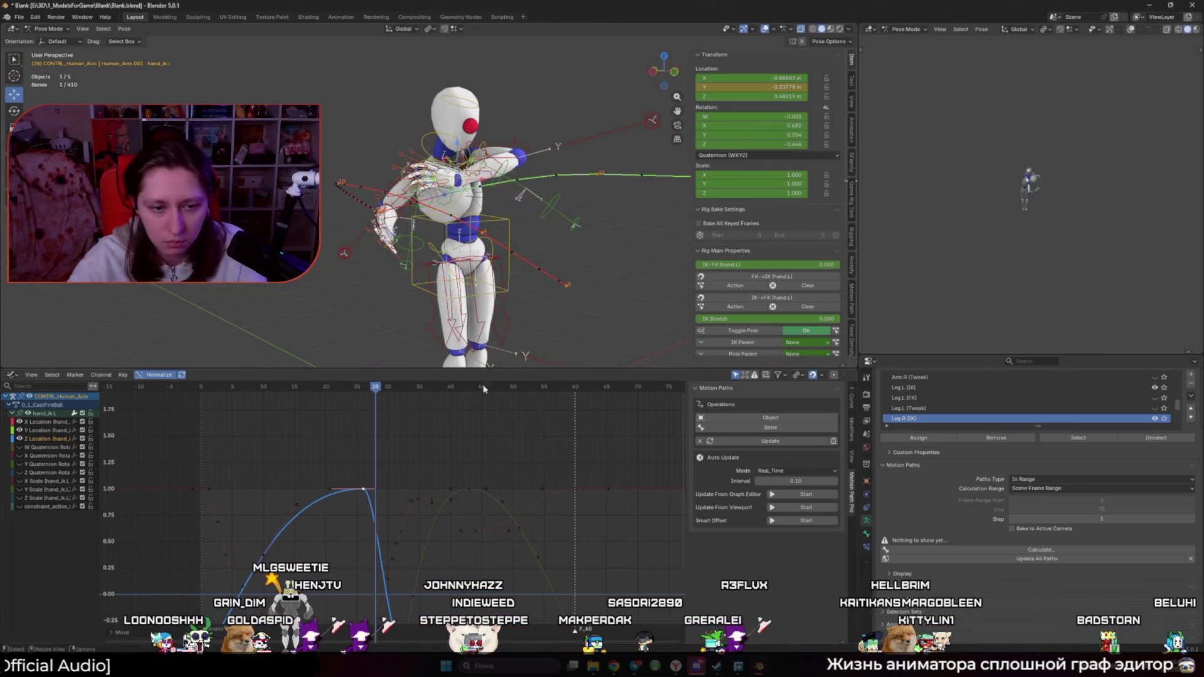
key("Home")
left_click(416, 389)
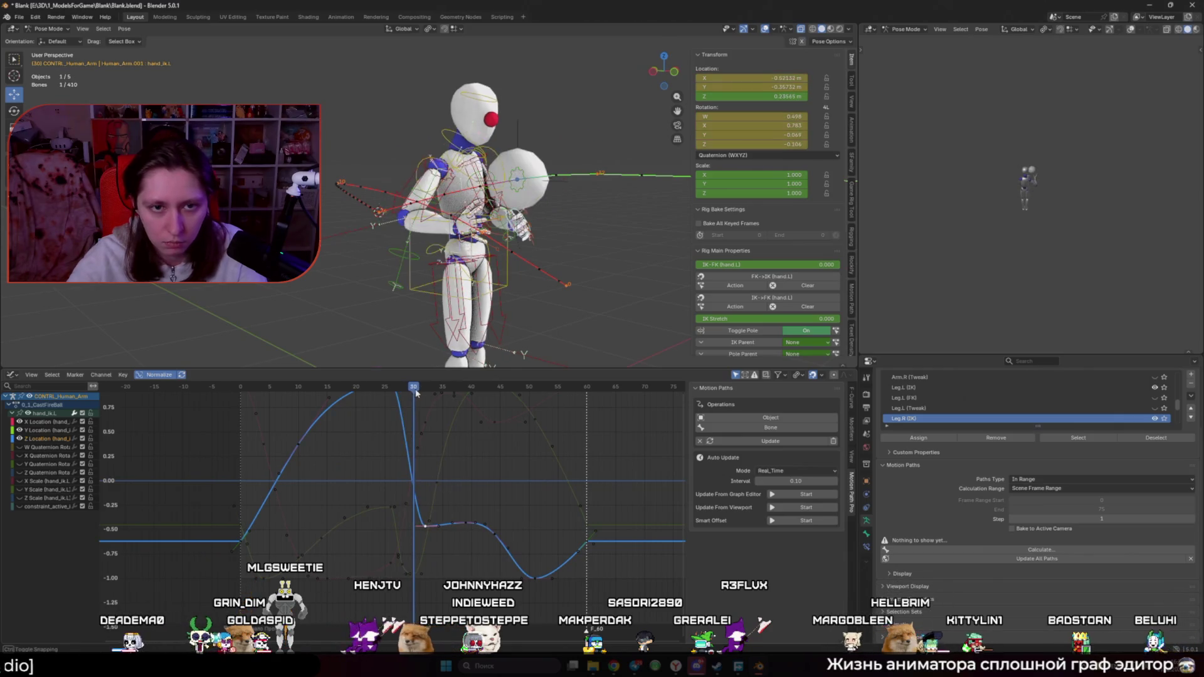
left_click_drag(414, 393, 411, 393)
key("y")
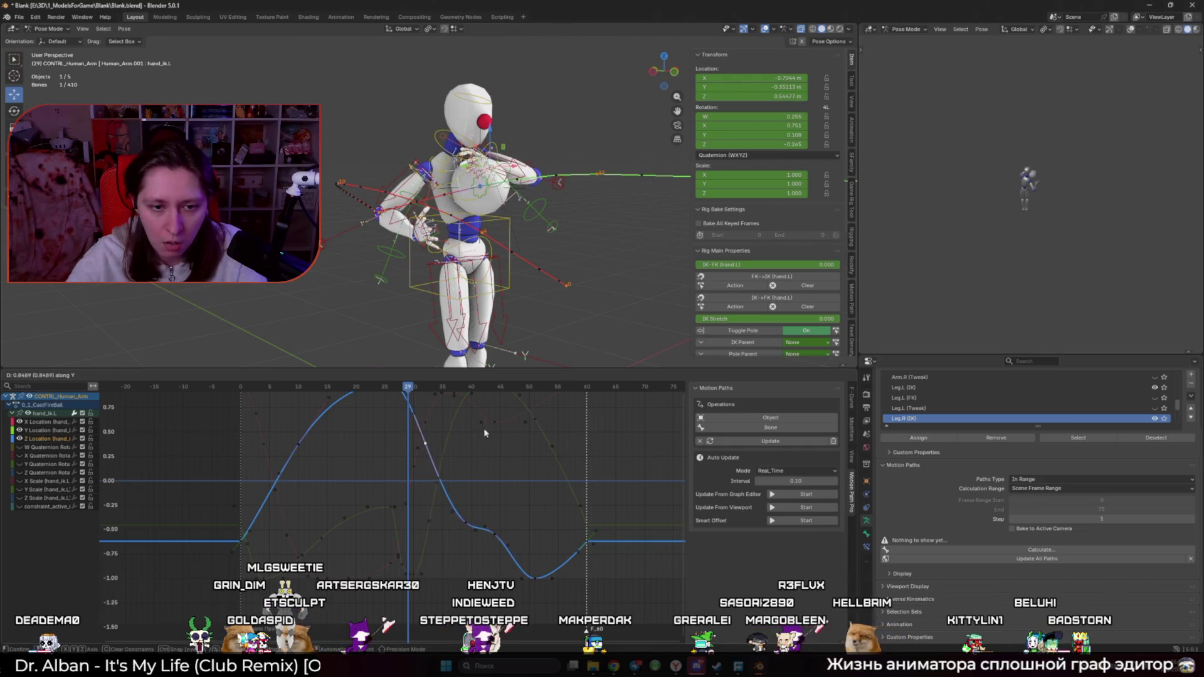
left_click_drag(415, 389, 418, 389)
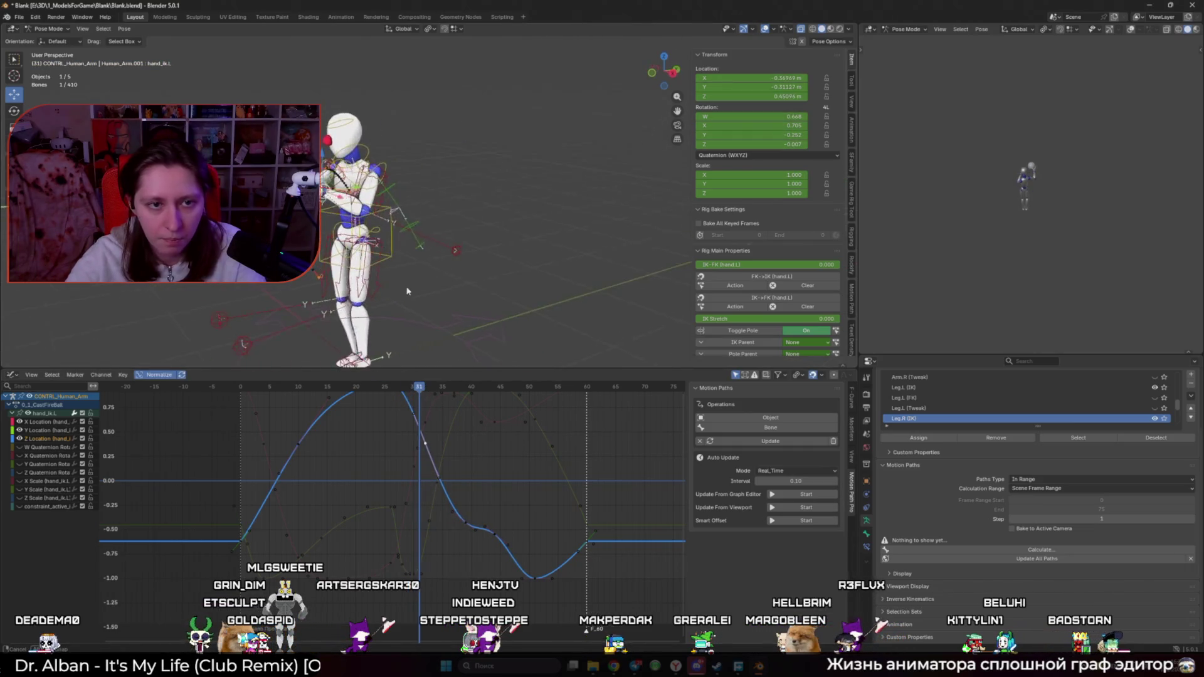
Step: Remove the Z curve kink near frame 38 and raise the selected key
key("Delete")
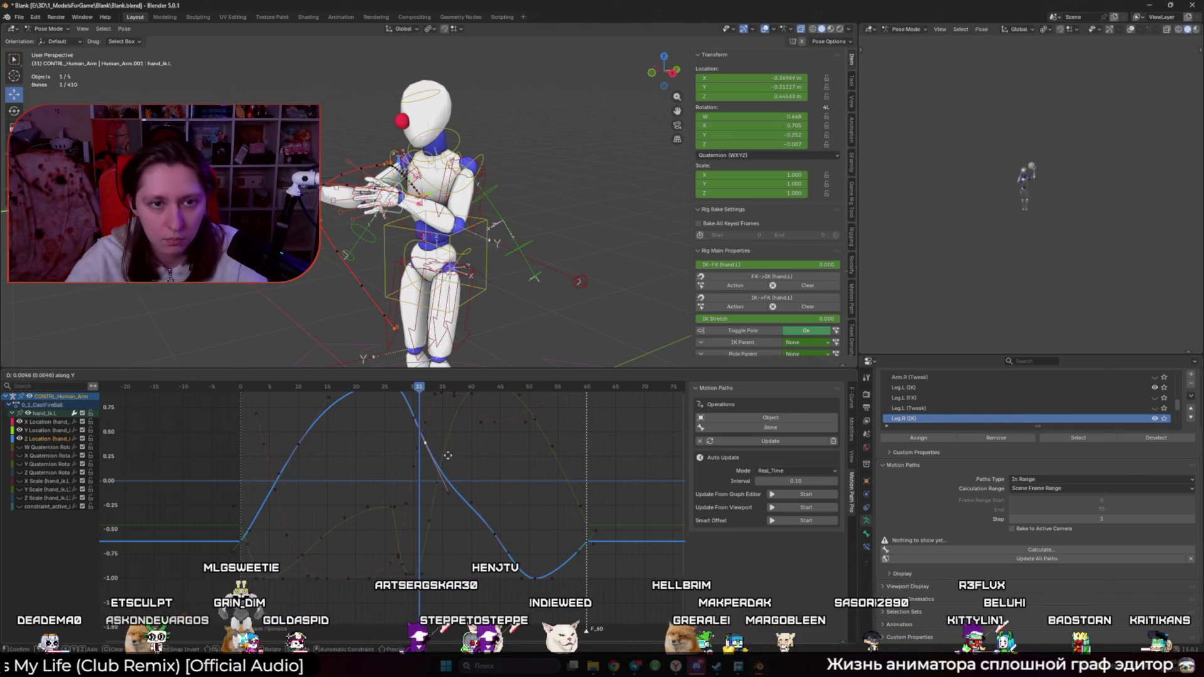
key("g")
key("y")
left_click(450, 449)
Step: Hide overlays to show only the shaded mannequin and select the Y Location channel
key("Left")
key("Left")
middle_click_drag(490, 269, 500, 279)
key("shift+alt+z")
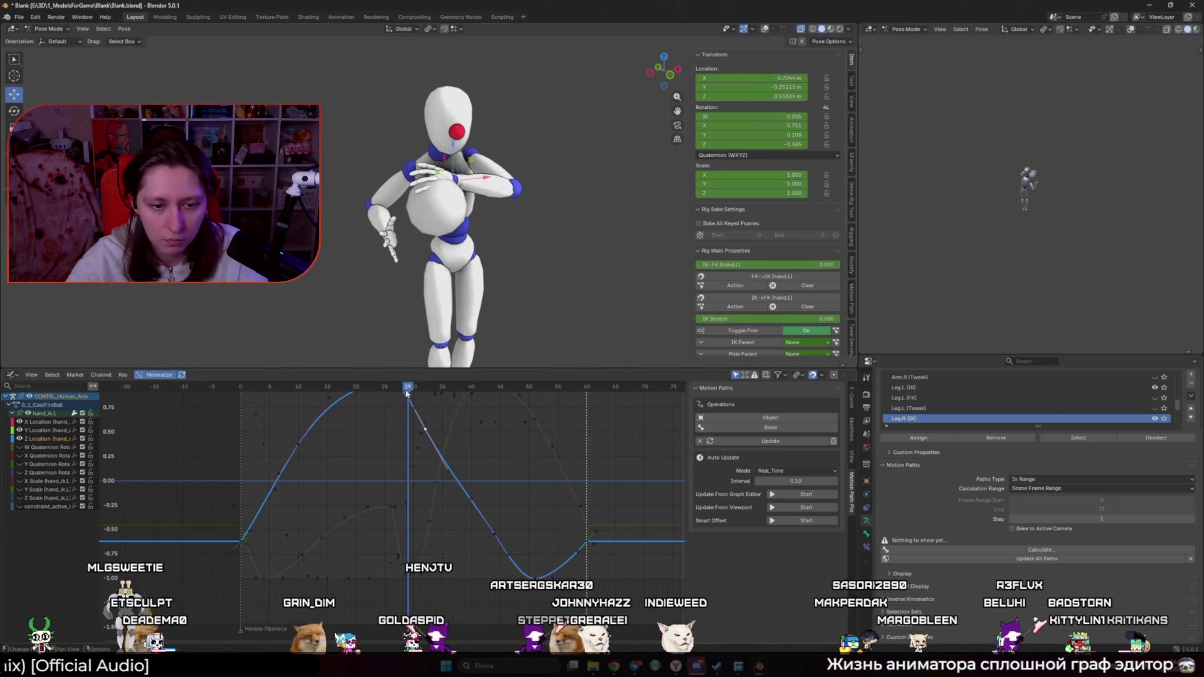
left_click(407, 565)
key("Escape")
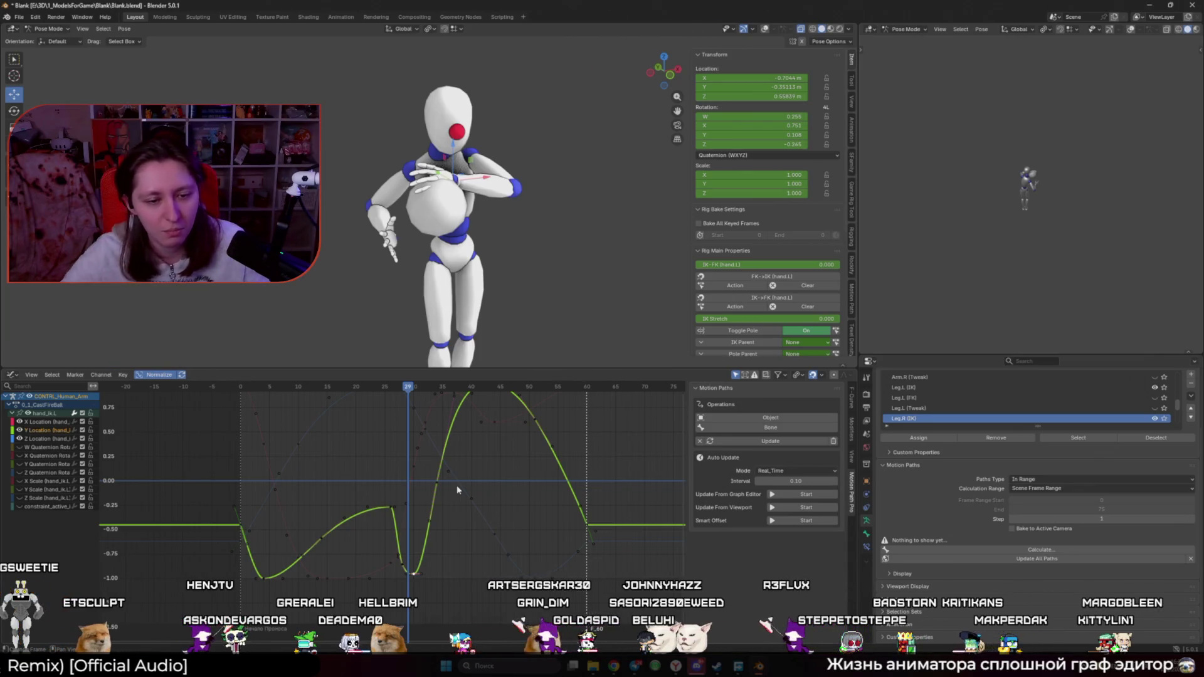
Step: Nudge the X Location key at frame 30 to a new value
left_click(412, 477)
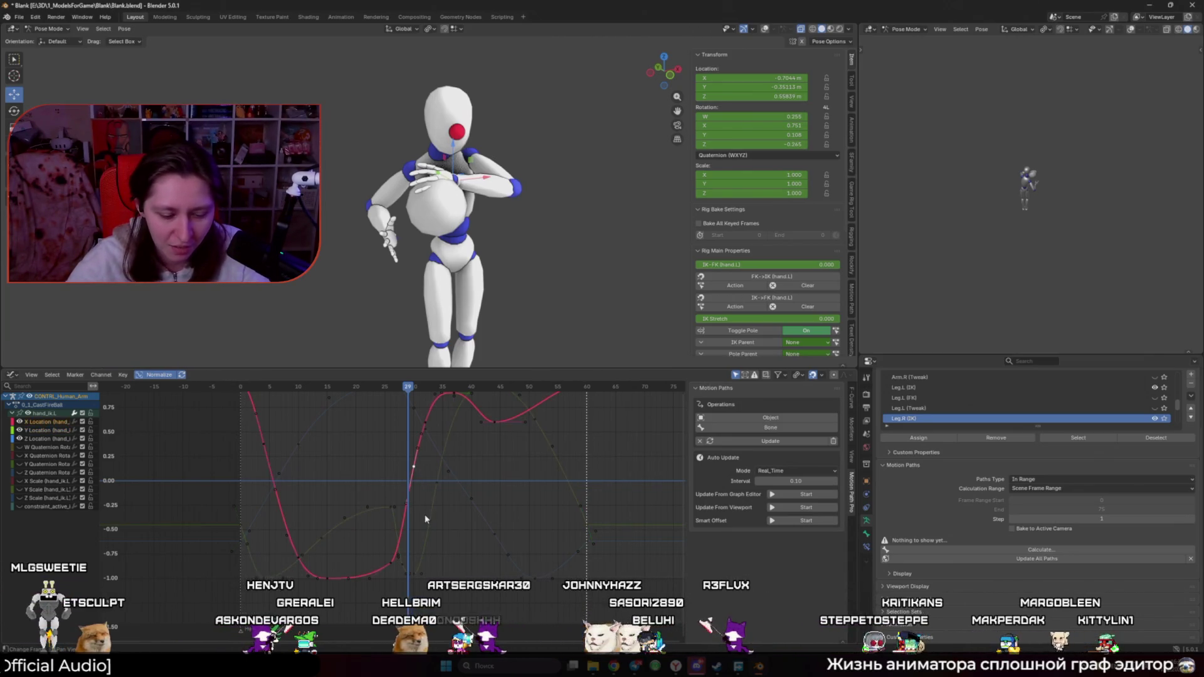
key("Right")
key("g")
key("y")
left_click(477, 506)
Step: Lower the frame-30 Y Location key and play the motion back from frame 3
left_click(417, 575)
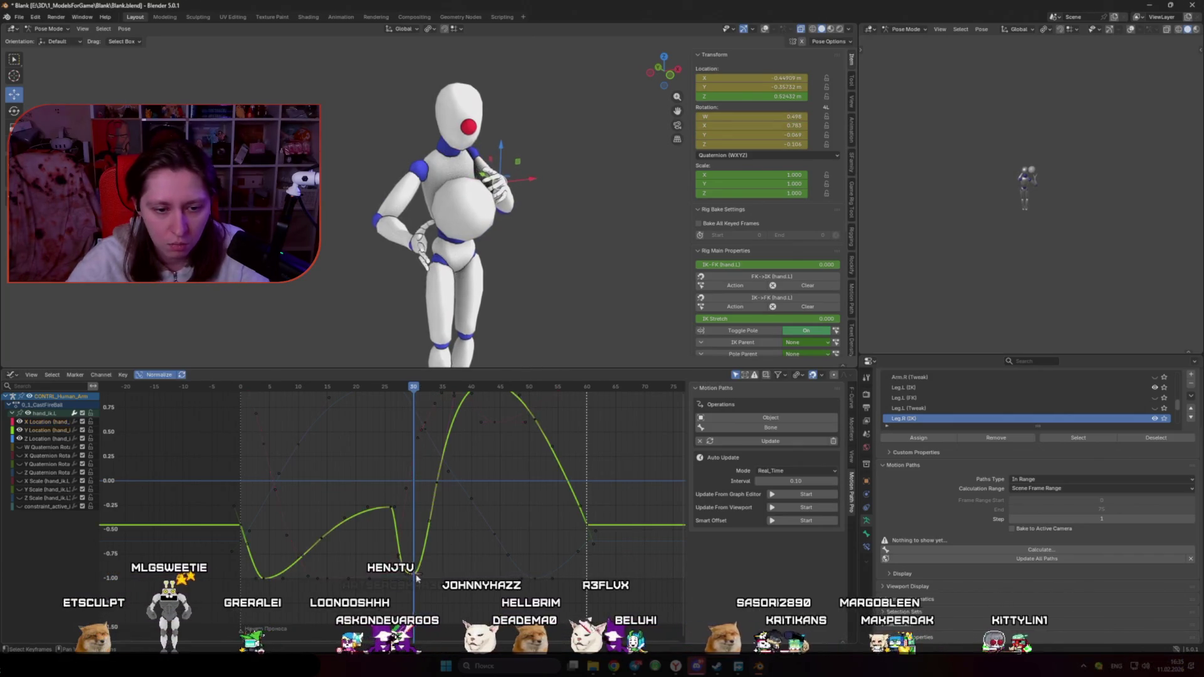
key("g")
key("y")
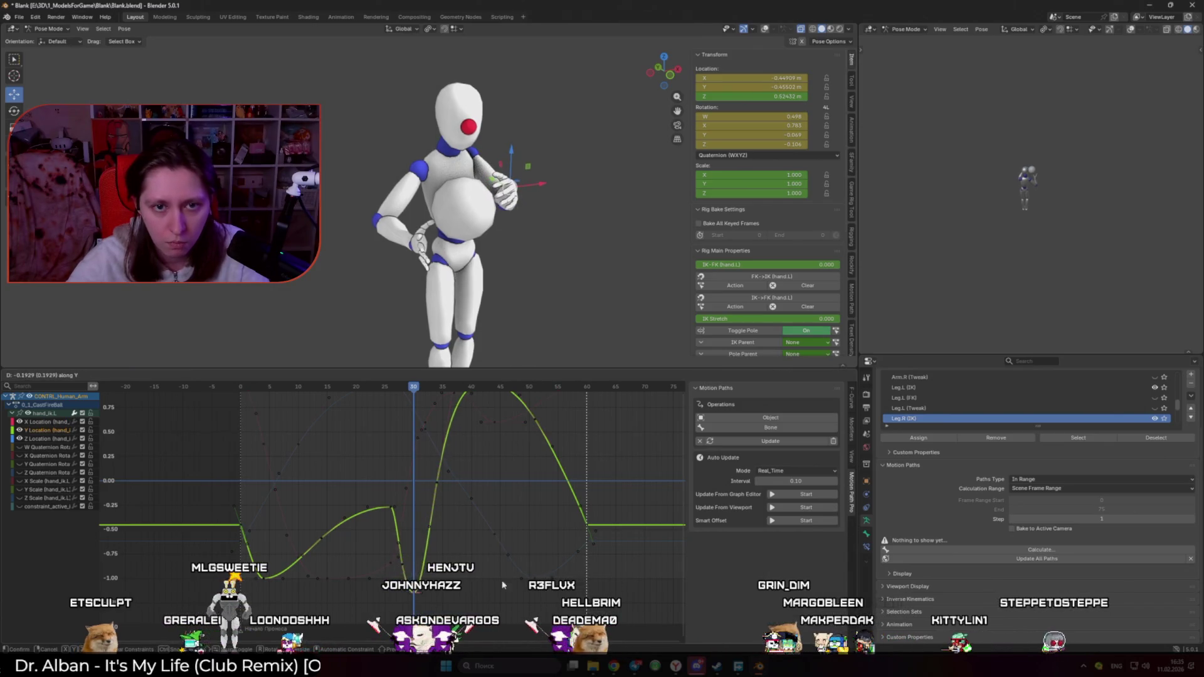
left_click(502, 585)
left_click_drag(412, 388, 256, 431)
key("space")
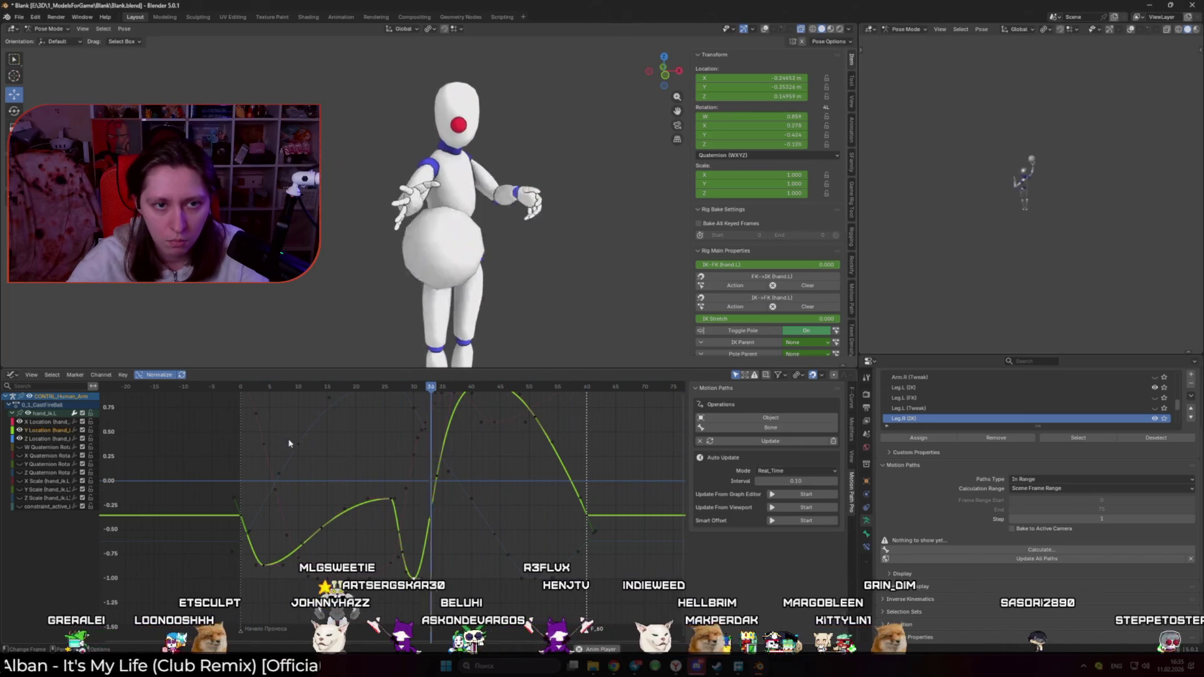
key("space")
middle_click_drag(383, 411, 413, 529)
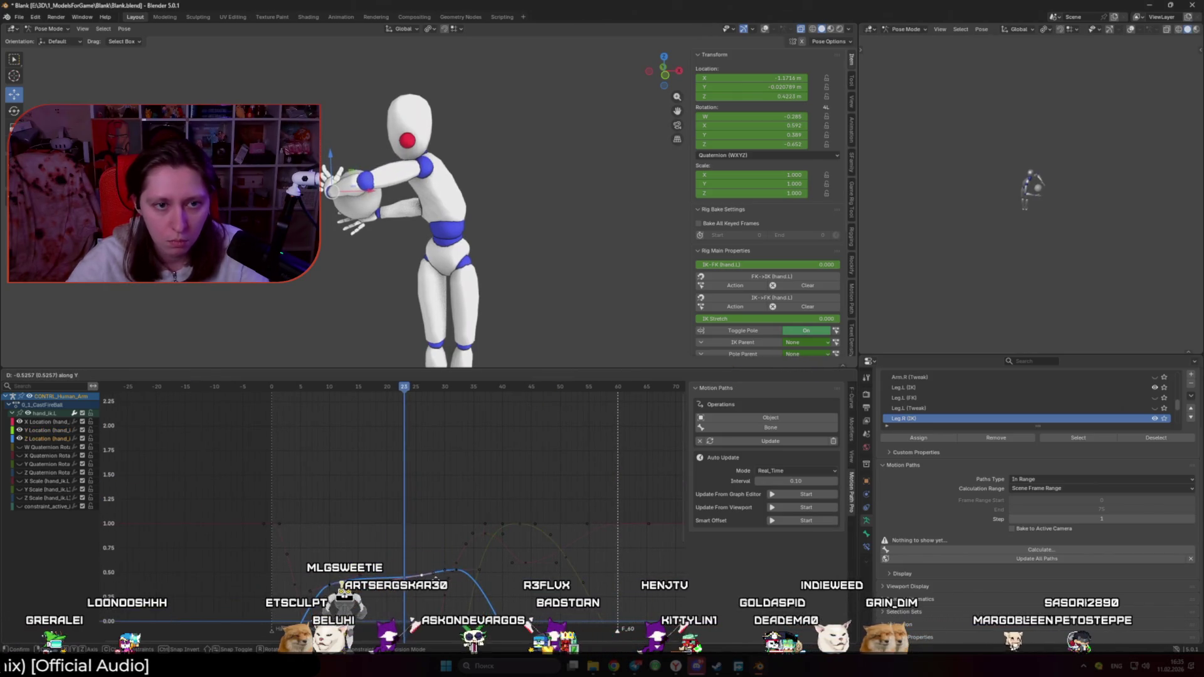
Step: Lower the hand's frame-10 Z Location key along its value axis
left_click(422, 535)
middle_click_drag(357, 562, 378, 471)
left_click(352, 450)
key("ctrl+g")
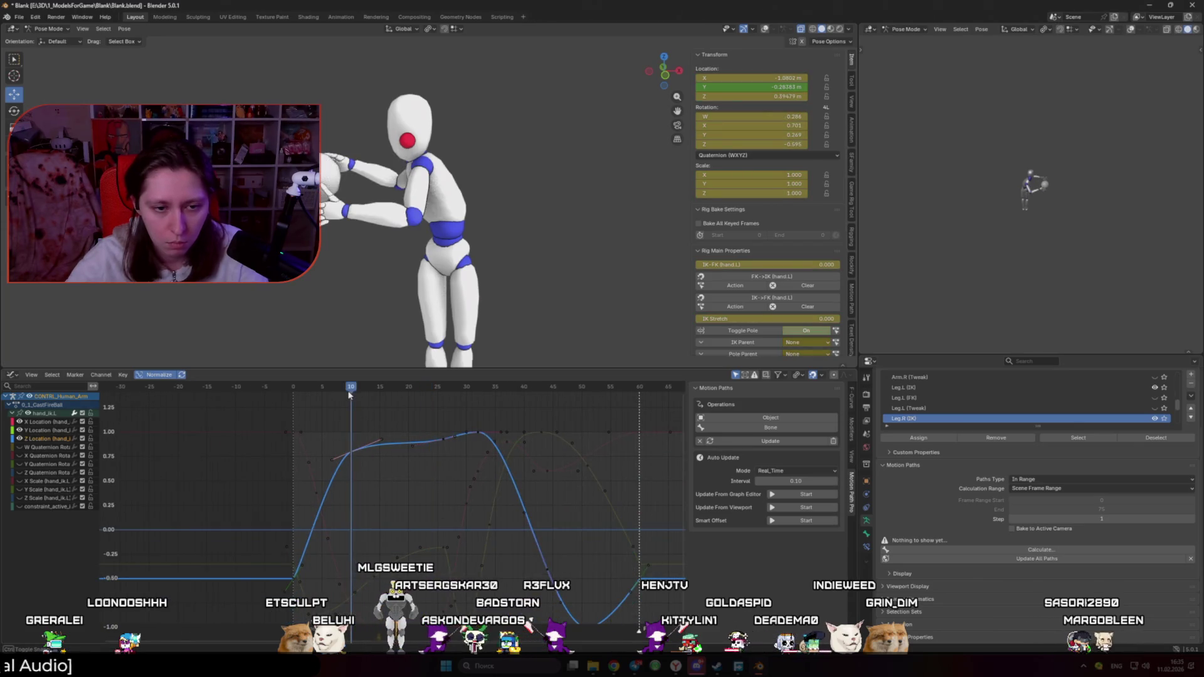
key("g")
key("y")
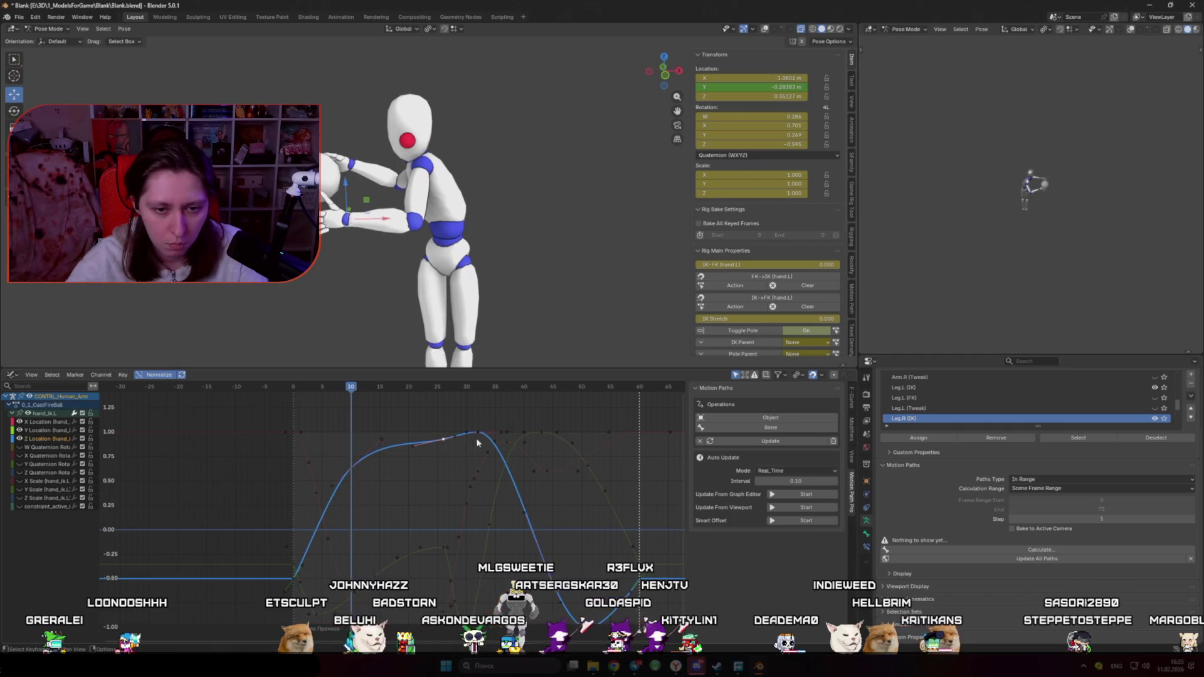
left_click(478, 456)
Step: Check the pose at frame 27, then raise a key on the X Location curve
mouse_move(385, 387)
left_mouse_down()
mouse_move(393, 401)
mouse_move(460, 415)
left_mouse_up()
left_click(463, 530)
left_click(466, 507)
key("g")
key("y")
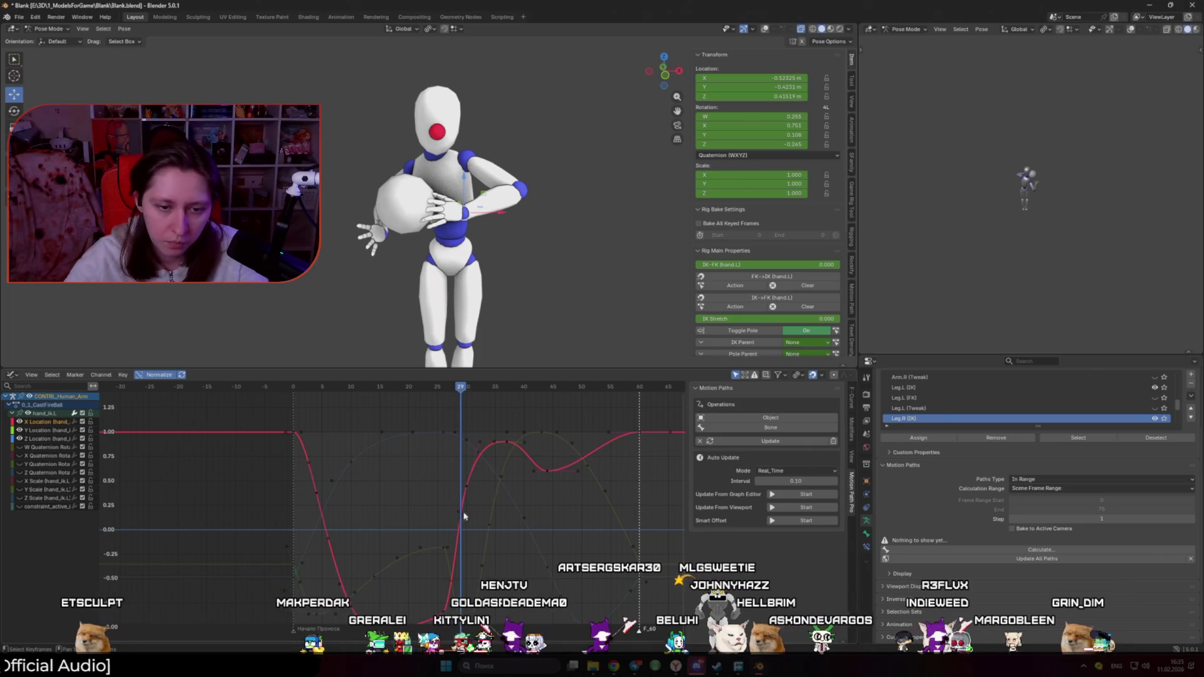
Step: Play back, scrub frames 30–50, then show the rig overlays again at frame 43
key("space")
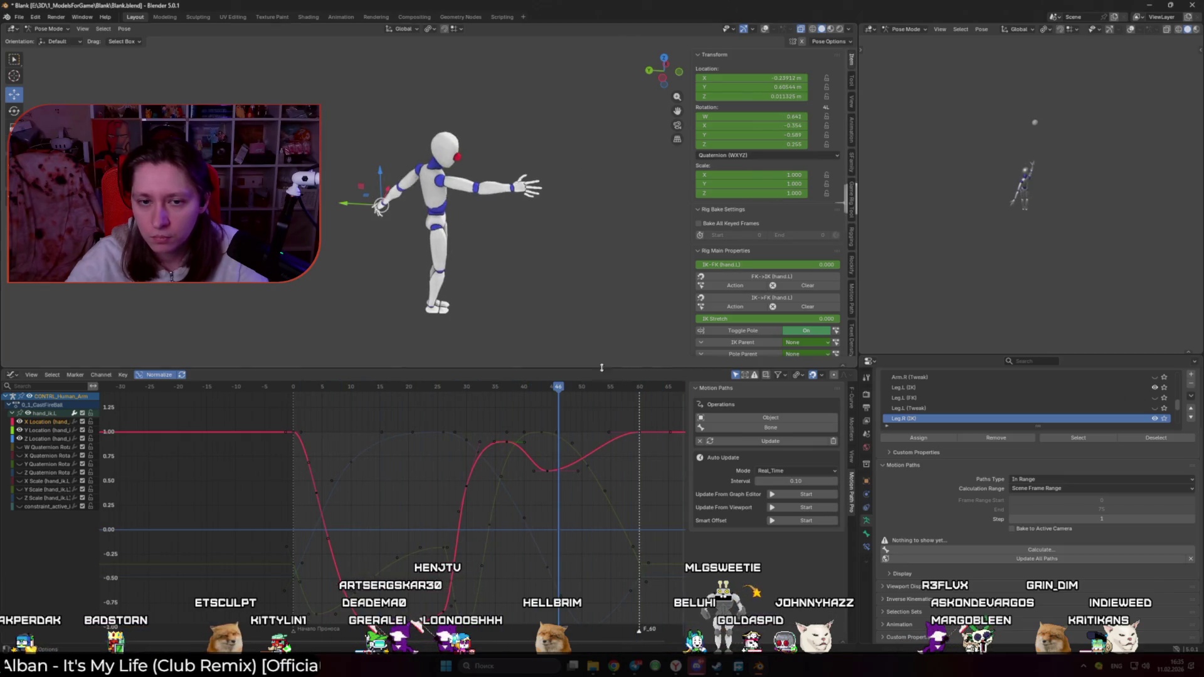
left_click(479, 387)
mouse_move(482, 387)
left_mouse_down()
mouse_move(576, 387)
mouse_move(496, 388)
left_mouse_up()
left_click(542, 387)
key("shift+alt+z")
middle_click_drag(477, 269, 543, 271)
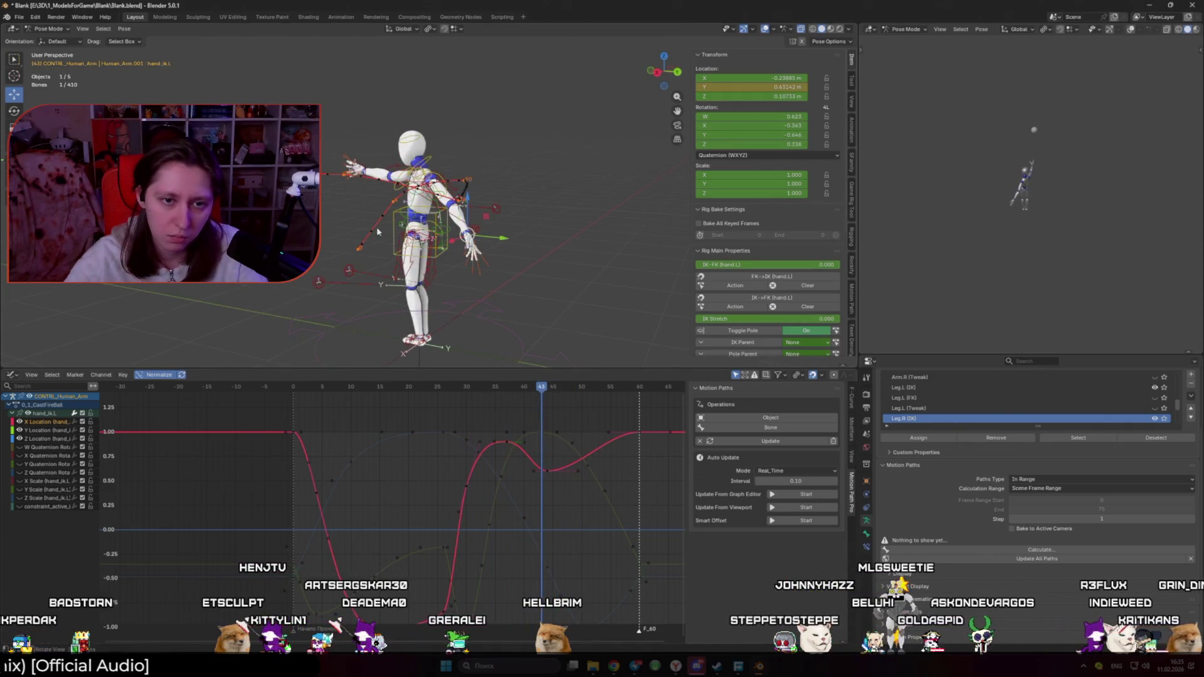
Step: Calculate bone motion paths for the hand via Quick Favorites
key("q")
left_click(501, 259)
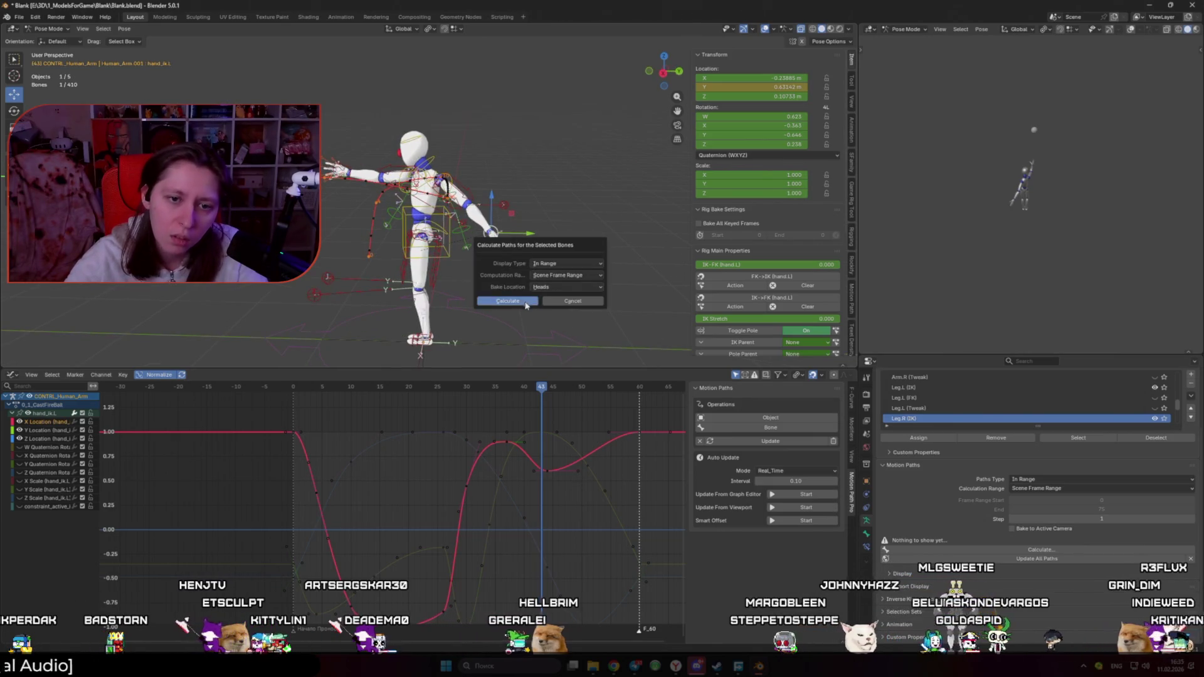
left_click(509, 303)
Step: Orbit to a side view of the rig and step through frames 30–44 to inspect the path
middle_click_drag(527, 316, 518, 343)
mouse_move(542, 388)
left_mouse_down()
mouse_move(380, 401)
mouse_move(546, 416)
mouse_move(523, 416)
left_mouse_up()
middle_click_drag(401, 164, 369, 141)
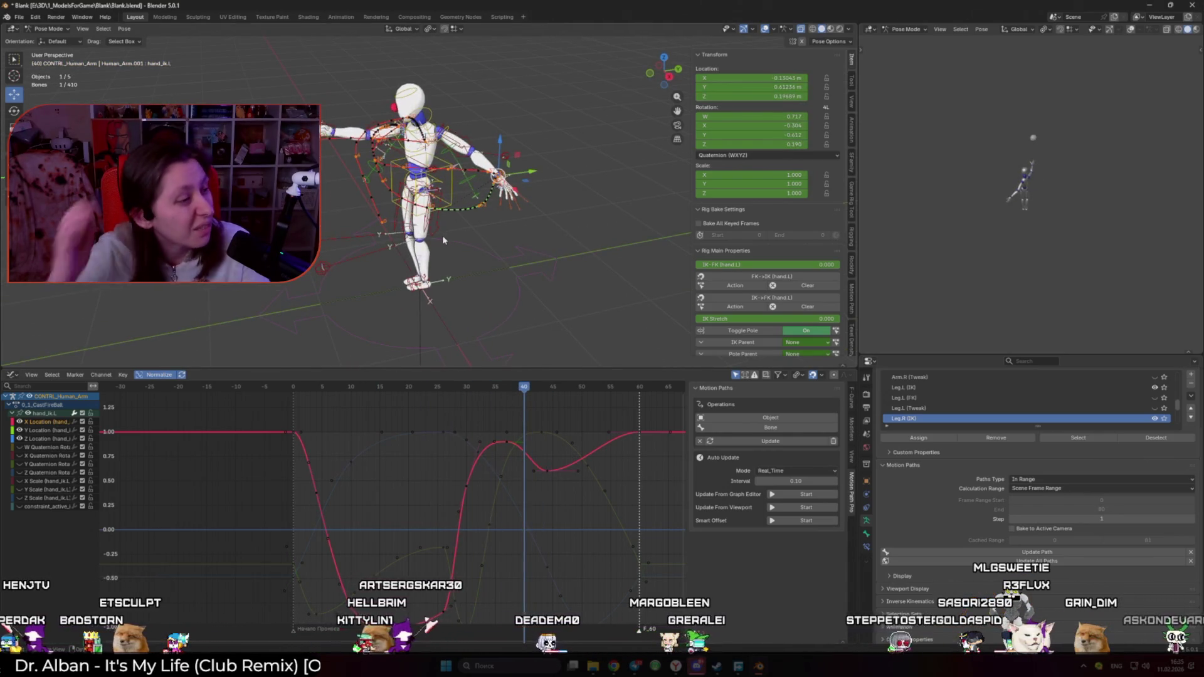
mouse_move(442, 235)
middle_mouse_down()
mouse_move(378, 238)
mouse_move(496, 219)
middle_mouse_up()
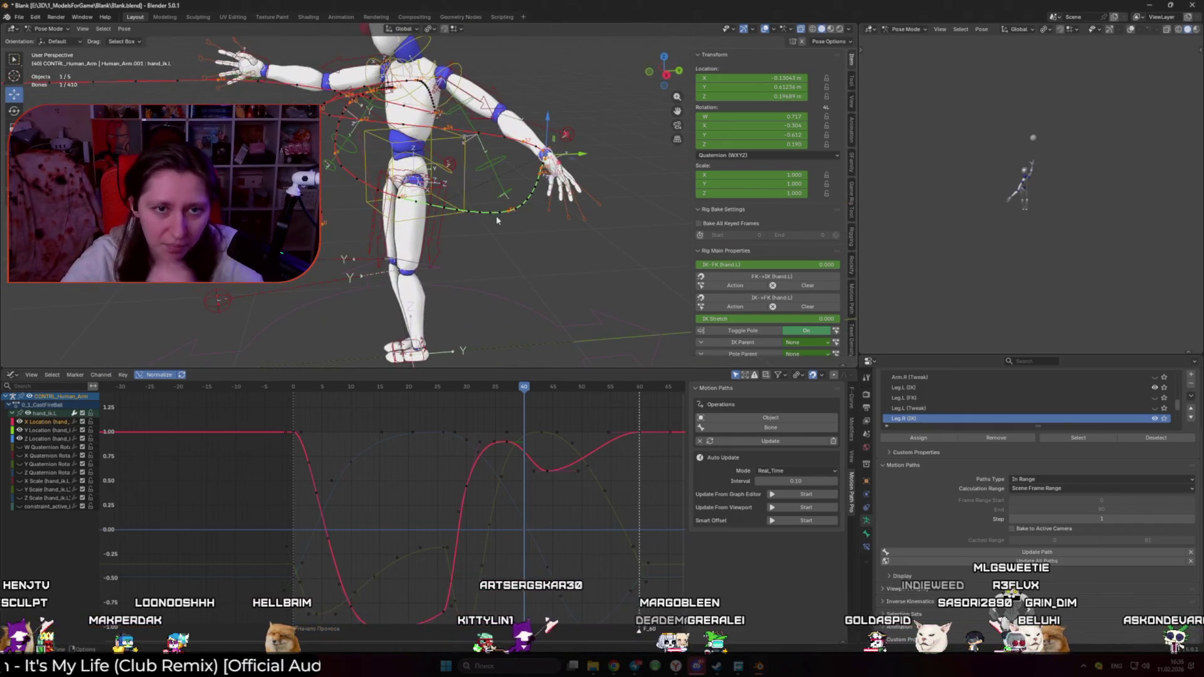
key("Left")
key("Left")
key("Left")
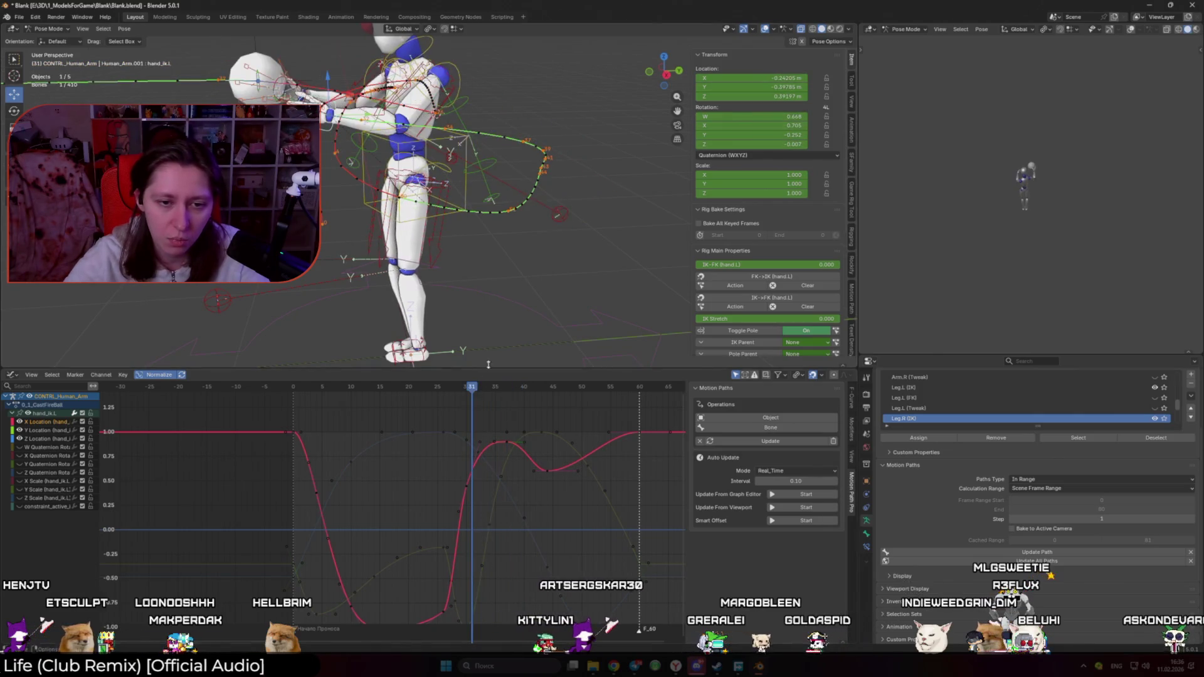
key("Right")
Step: Slide the key near frame 37 seven frames earlier and play back to check timing
mouse_move(508, 395)
left_mouse_down()
mouse_move(526, 397)
mouse_move(508, 399)
left_mouse_up()
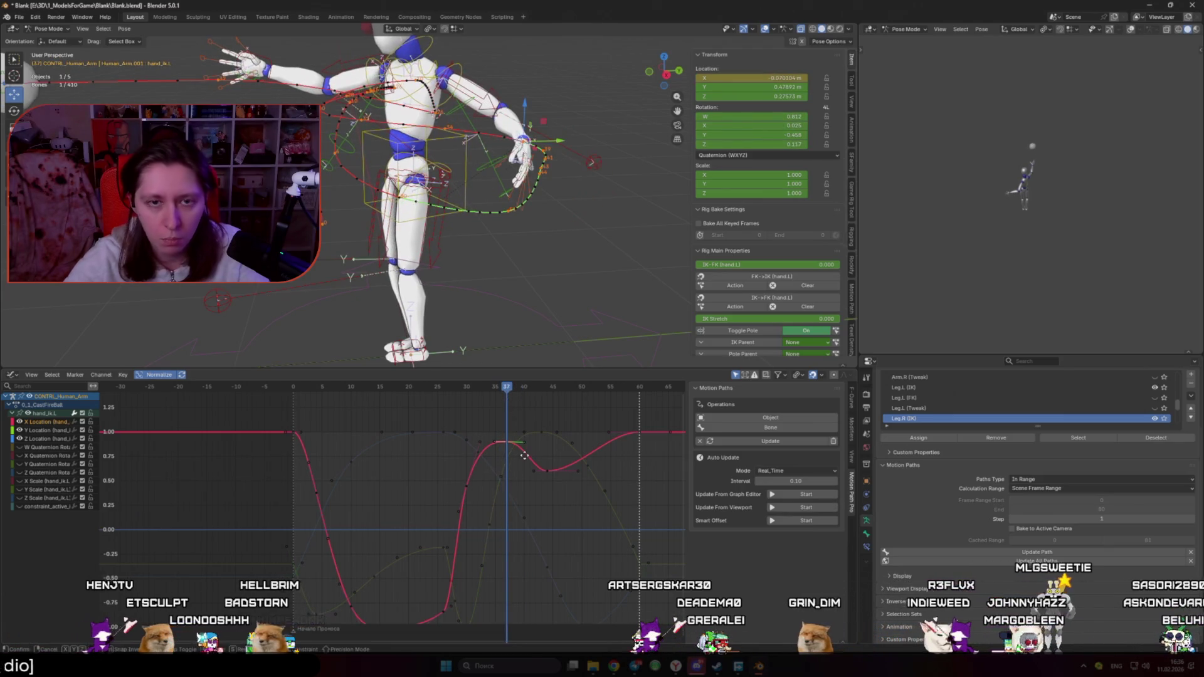
scroll(502, 478, "down", 1)
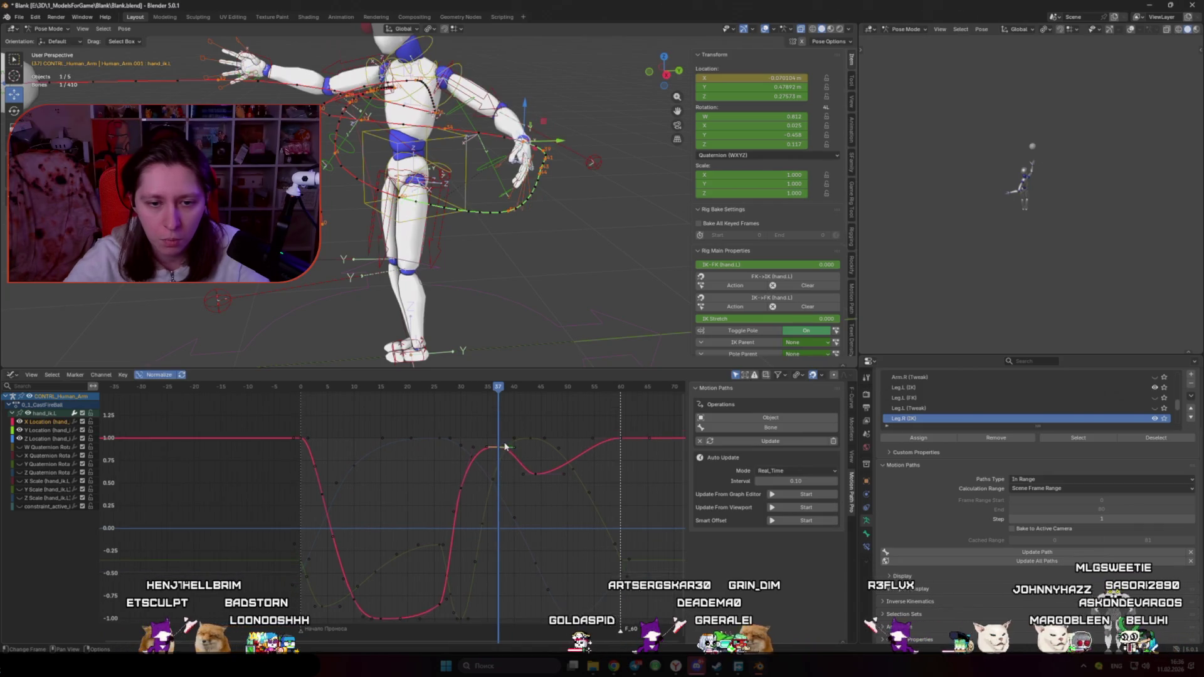
scroll(506, 483, "down", 1)
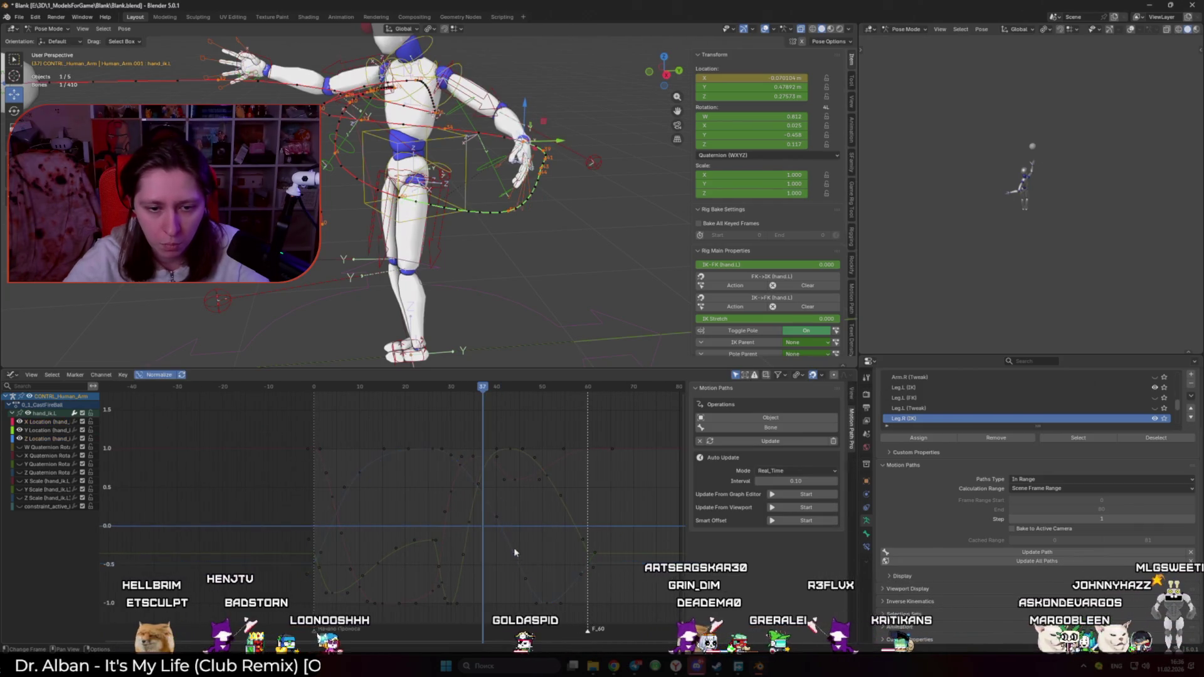
key("x")
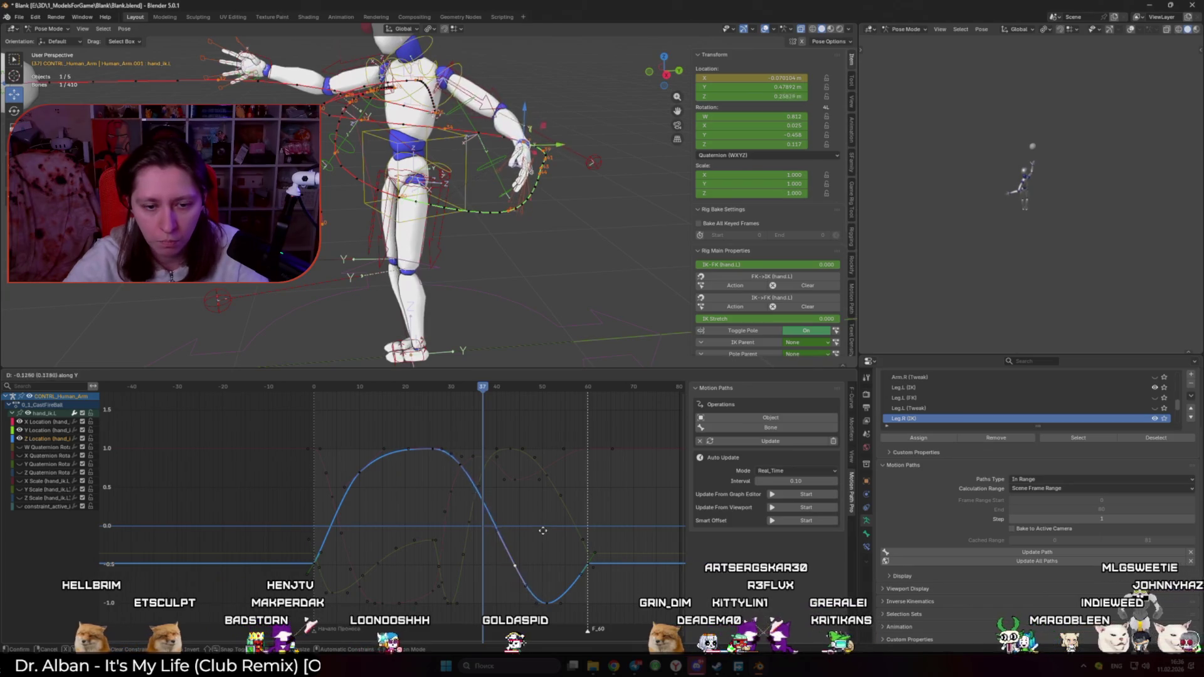
left_click_drag(530, 526, 513, 527)
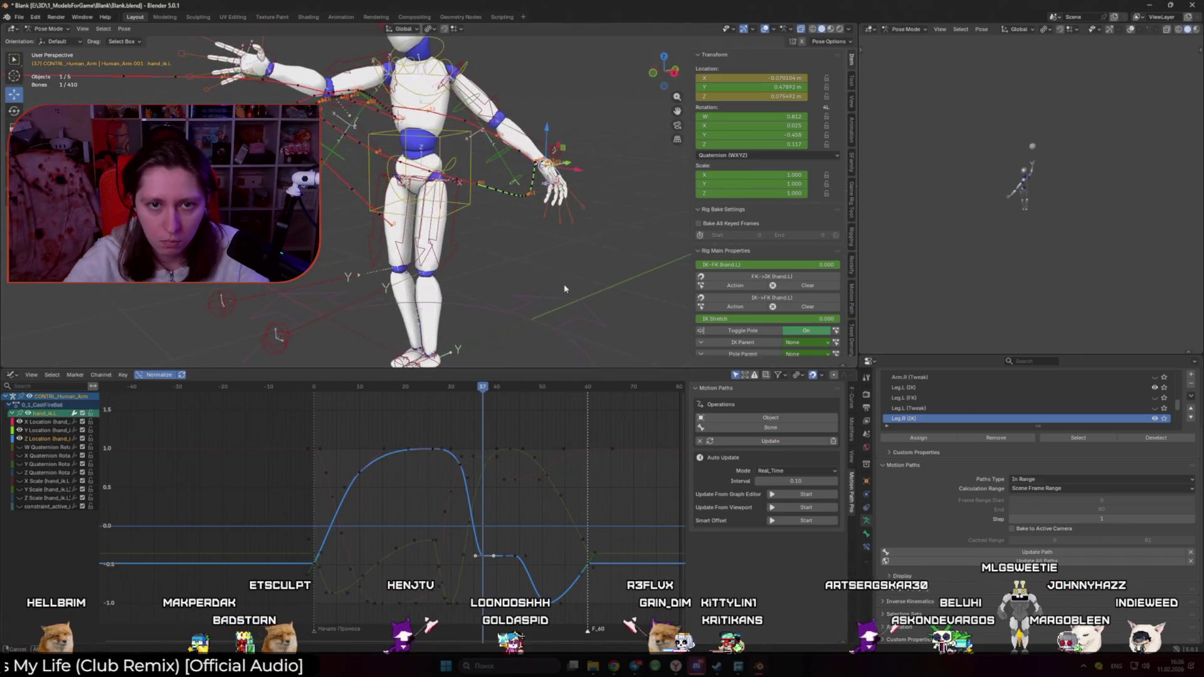
key("space")
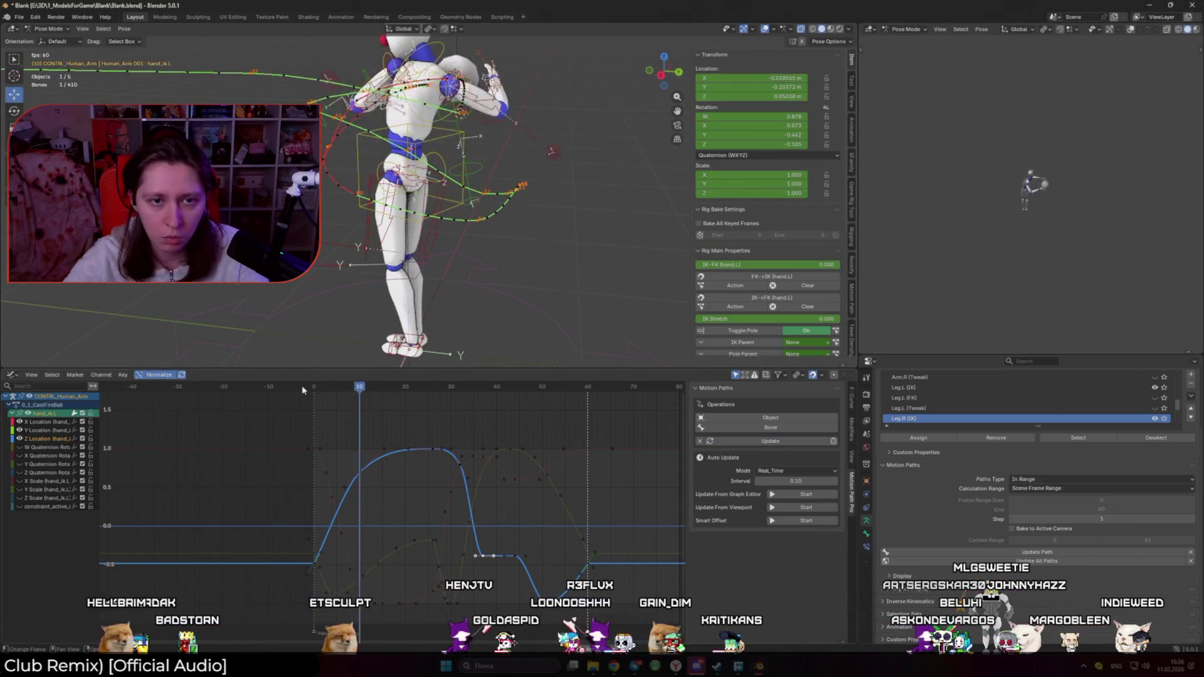
key("Escape")
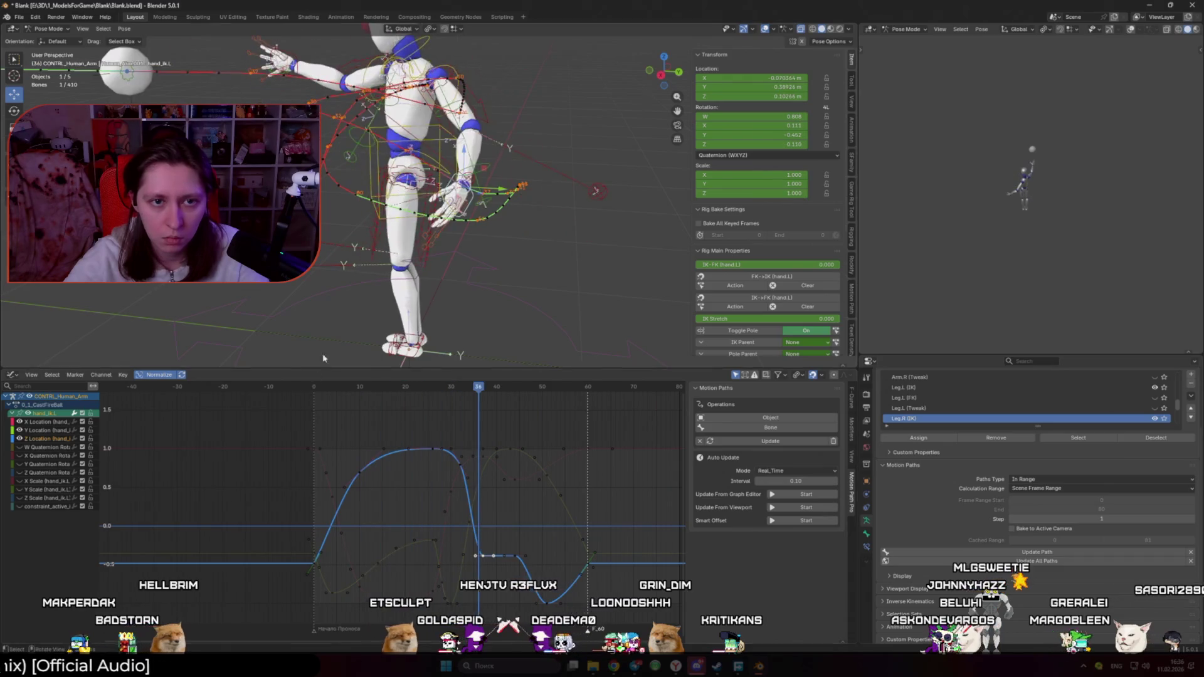
Step: Move another key three frames earlier and shift a Z Location key later to reshape the curve
left_click(475, 393)
left_click_drag(475, 387, 469, 388)
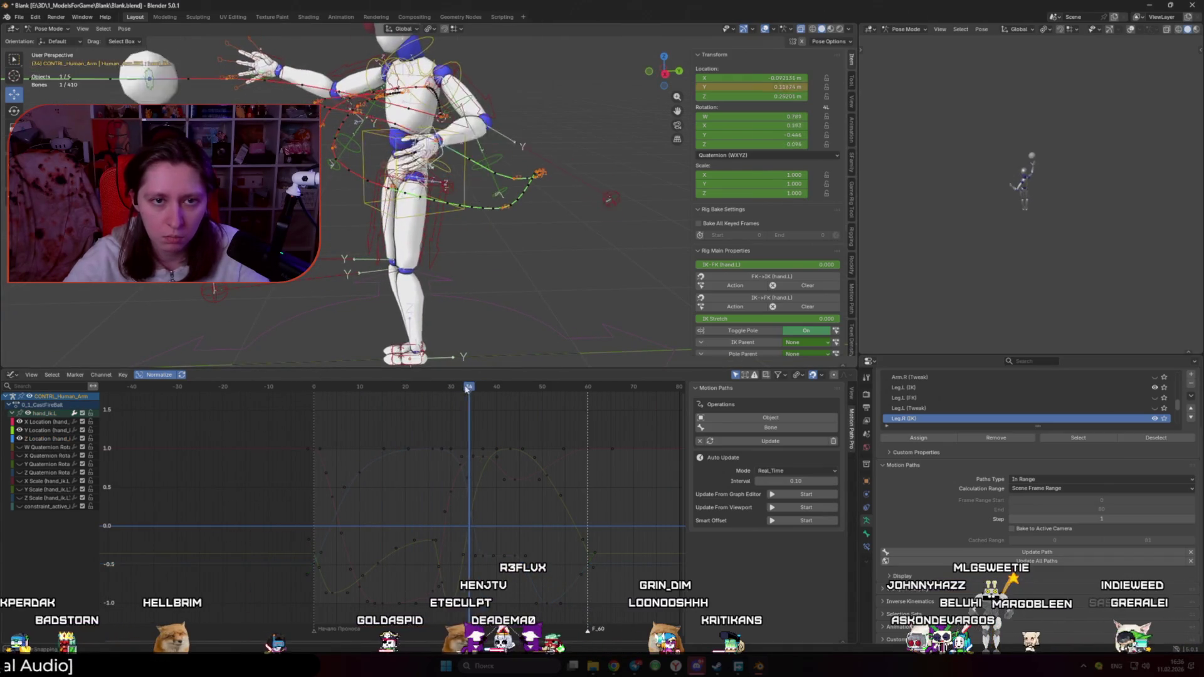
left_click(461, 469)
scroll(475, 497, "up", 1)
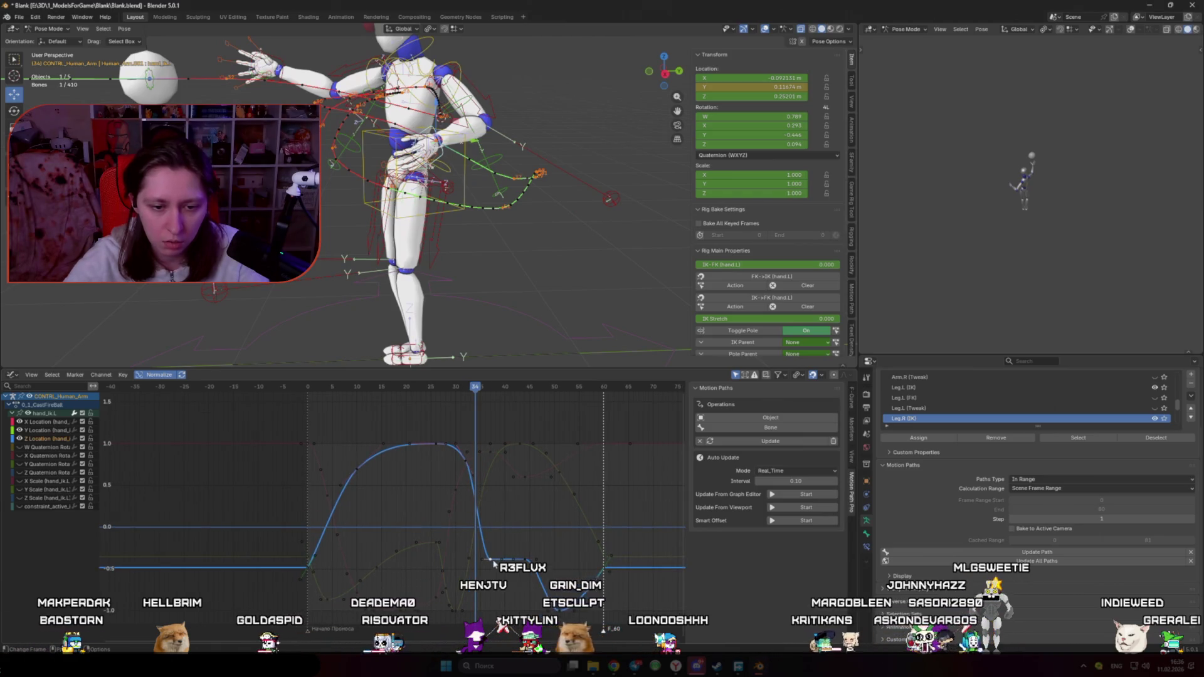
mouse_move(502, 555)
left_mouse_down()
mouse_move(488, 549)
mouse_move(501, 508)
left_mouse_up()
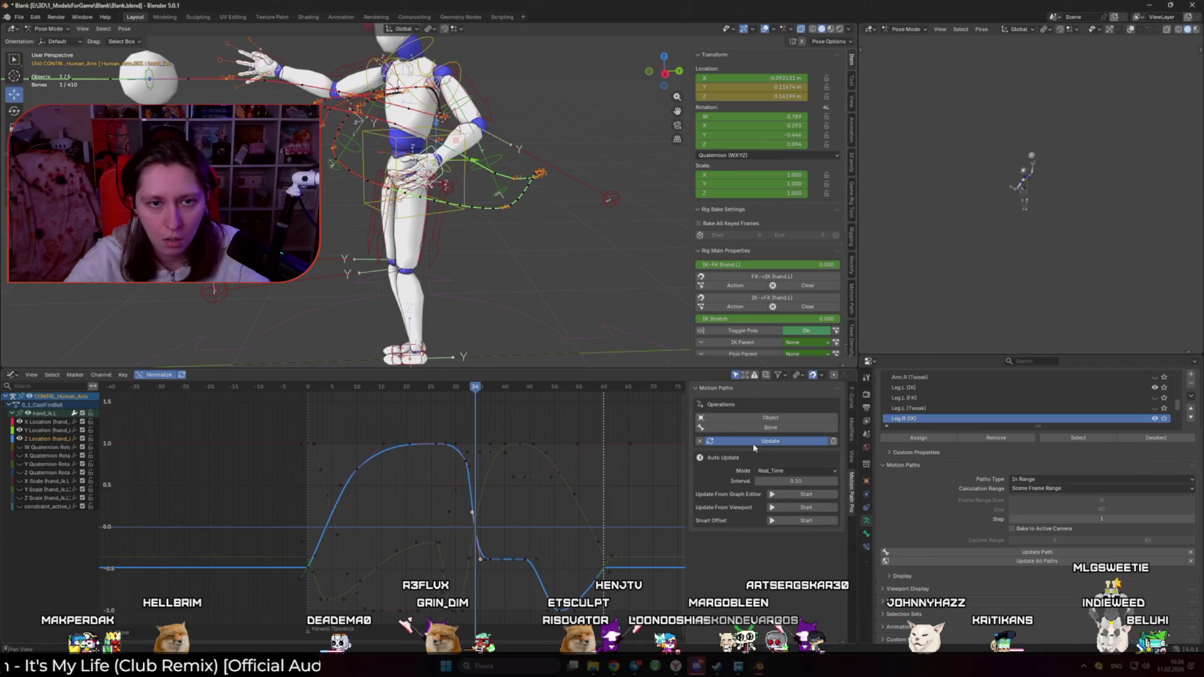
mouse_move(477, 390)
left_mouse_down()
mouse_move(511, 395)
mouse_move(490, 408)
left_mouse_up()
mouse_move(494, 563)
left_mouse_down()
mouse_move(522, 564)
mouse_move(544, 546)
mouse_move(544, 590)
left_mouse_up()
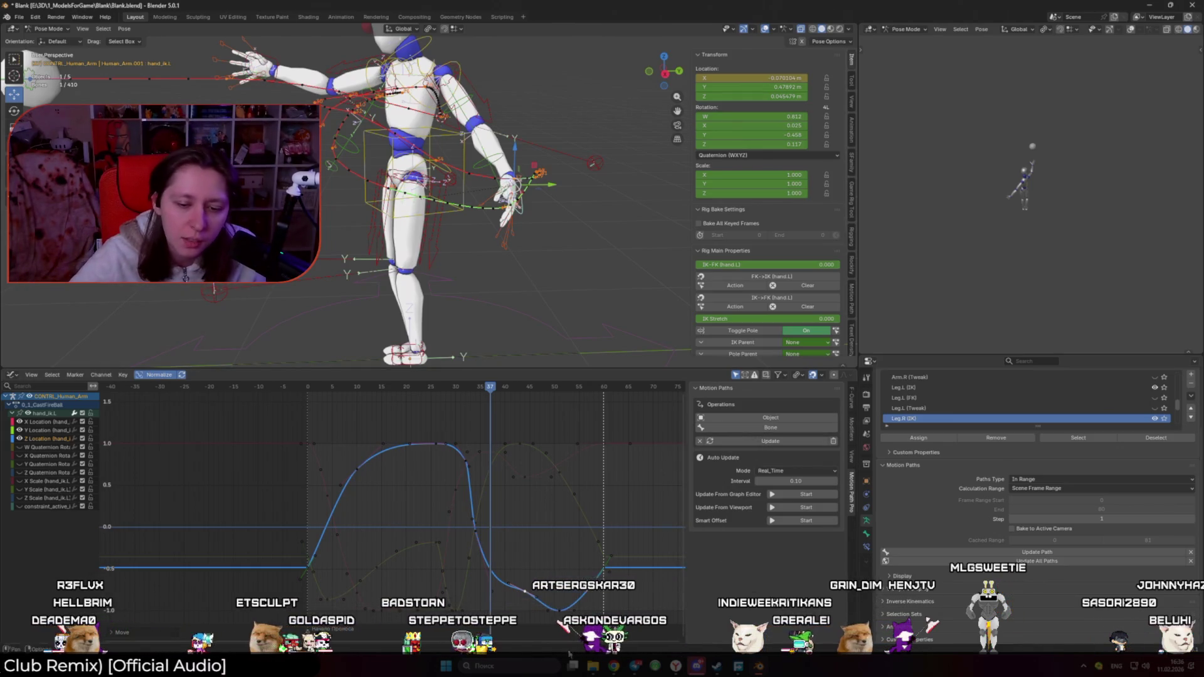
mouse_move(618, 670)
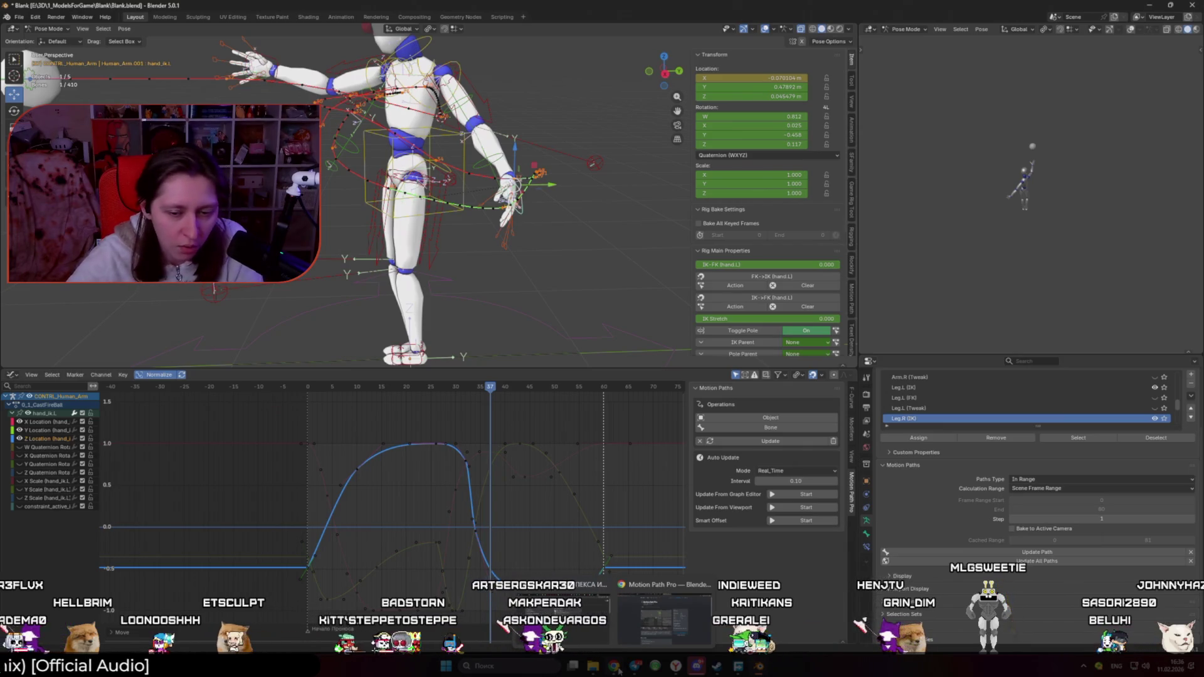
mouse_move(586, 613)
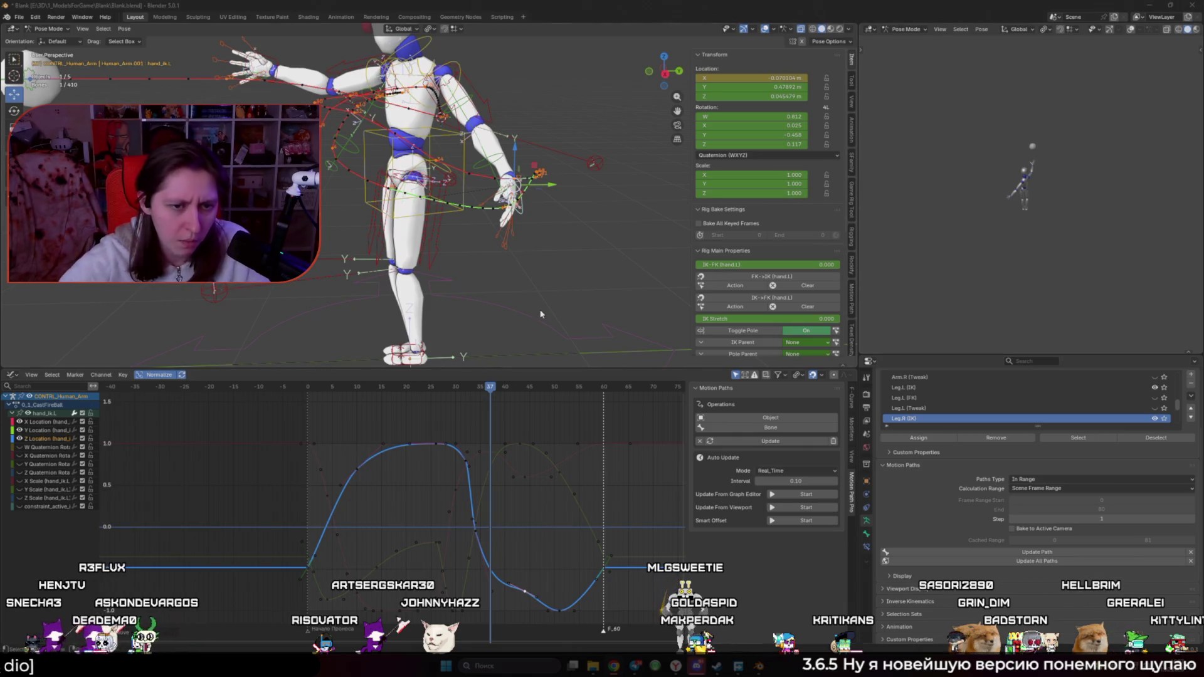
Step: Orbit to a front view and switch the lower Graph Editor to the Dope Sheet Action Editor
mouse_move(540, 313)
middle_mouse_down()
mouse_move(457, 278)
mouse_move(488, 290)
middle_mouse_up()
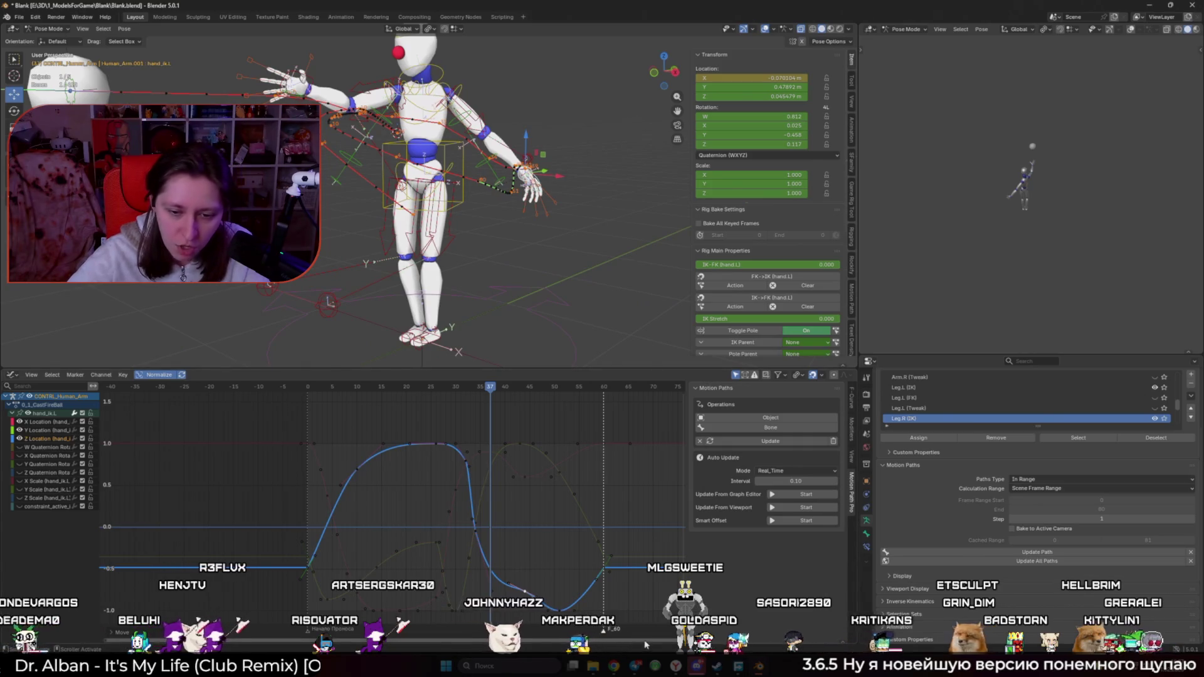
left_click(12, 375)
left_click(148, 399)
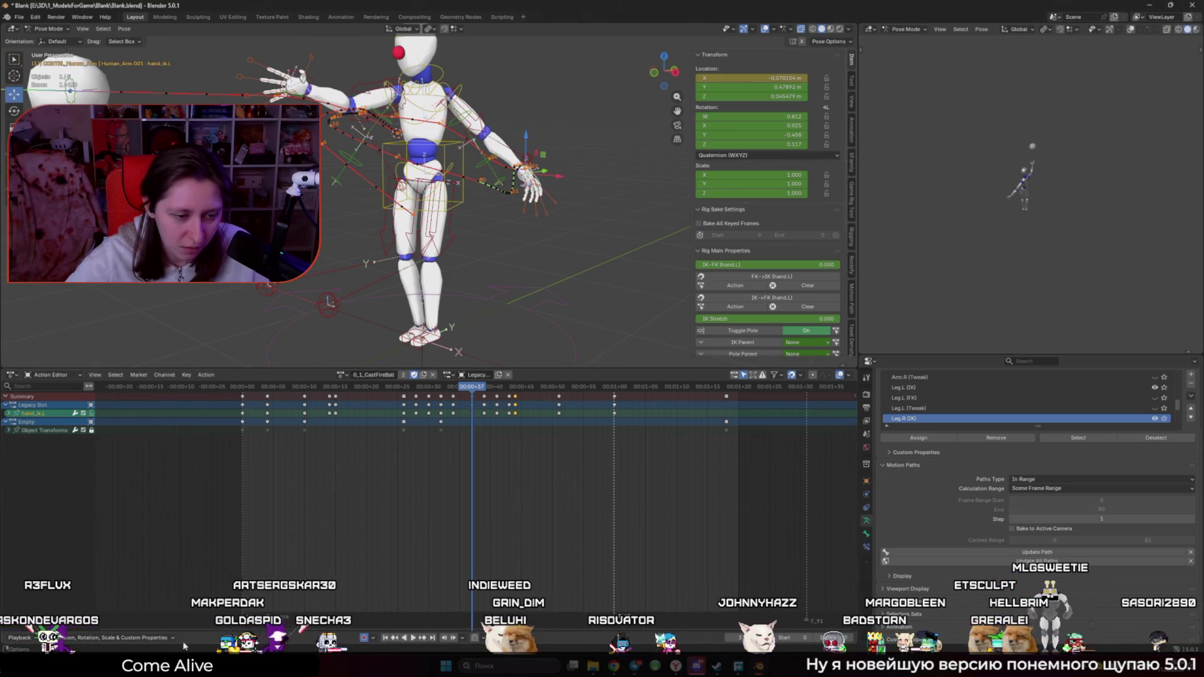
Step: Split off a Timeline below the keyframe editor, then merge the areas back together
mouse_move(3, 644)
left_mouse_down()
mouse_move(25, 602)
mouse_move(71, 607)
mouse_move(37, 539)
mouse_move(24, 458)
left_mouse_up()
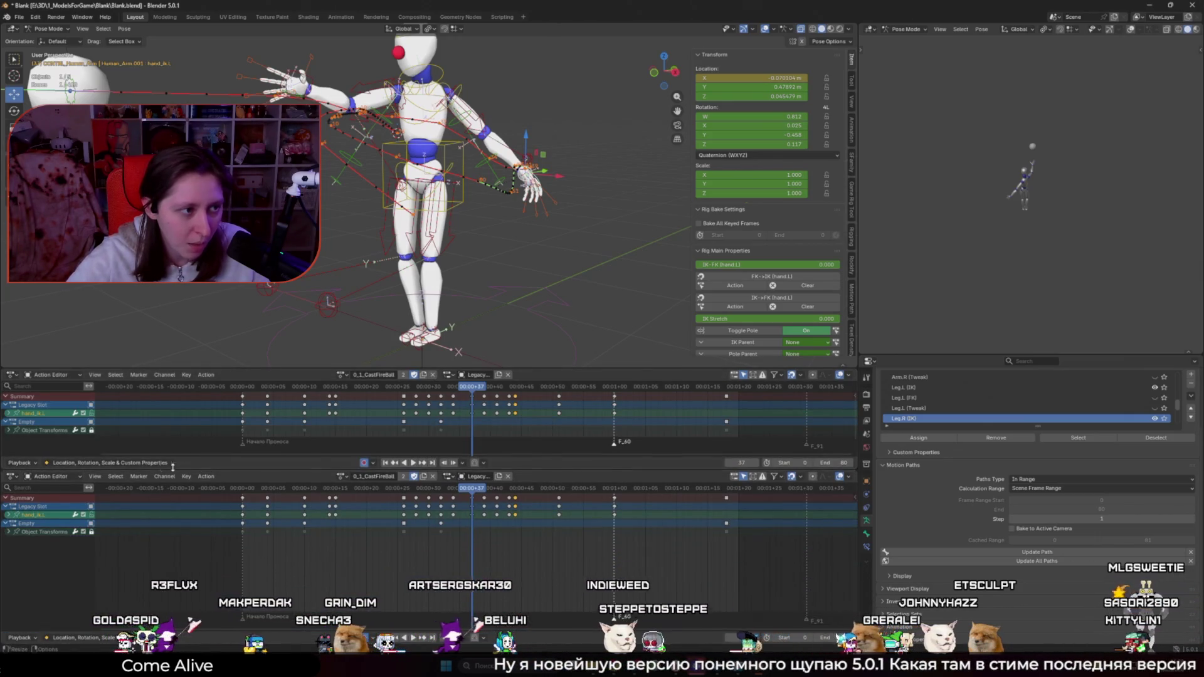
mouse_move(357, 458)
left_mouse_down()
mouse_move(251, 539)
mouse_move(25, 611)
left_mouse_up()
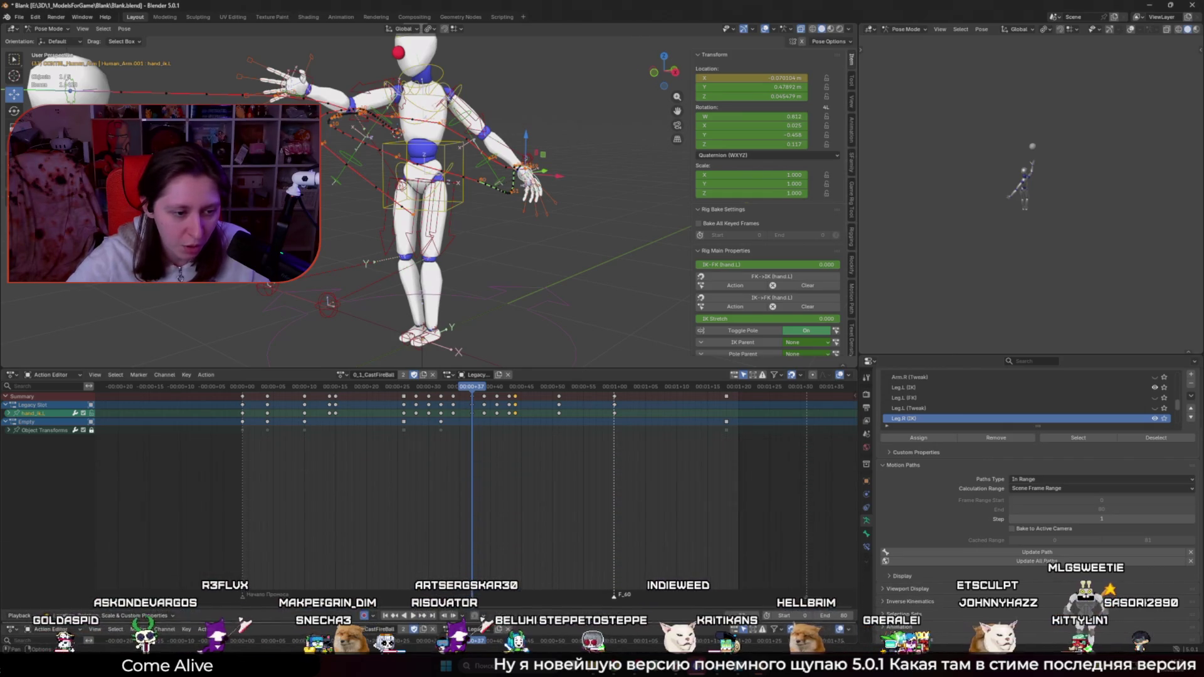
left_click(12, 629)
left_click(136, 547)
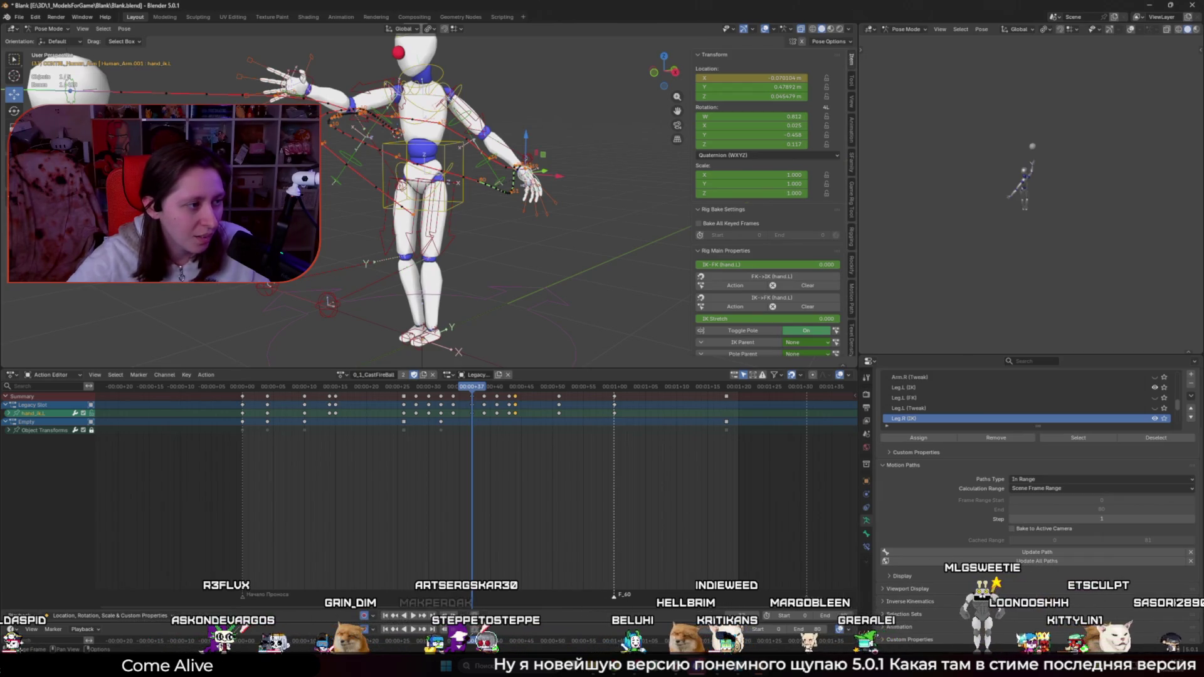
left_click_drag(4, 609, 9, 627)
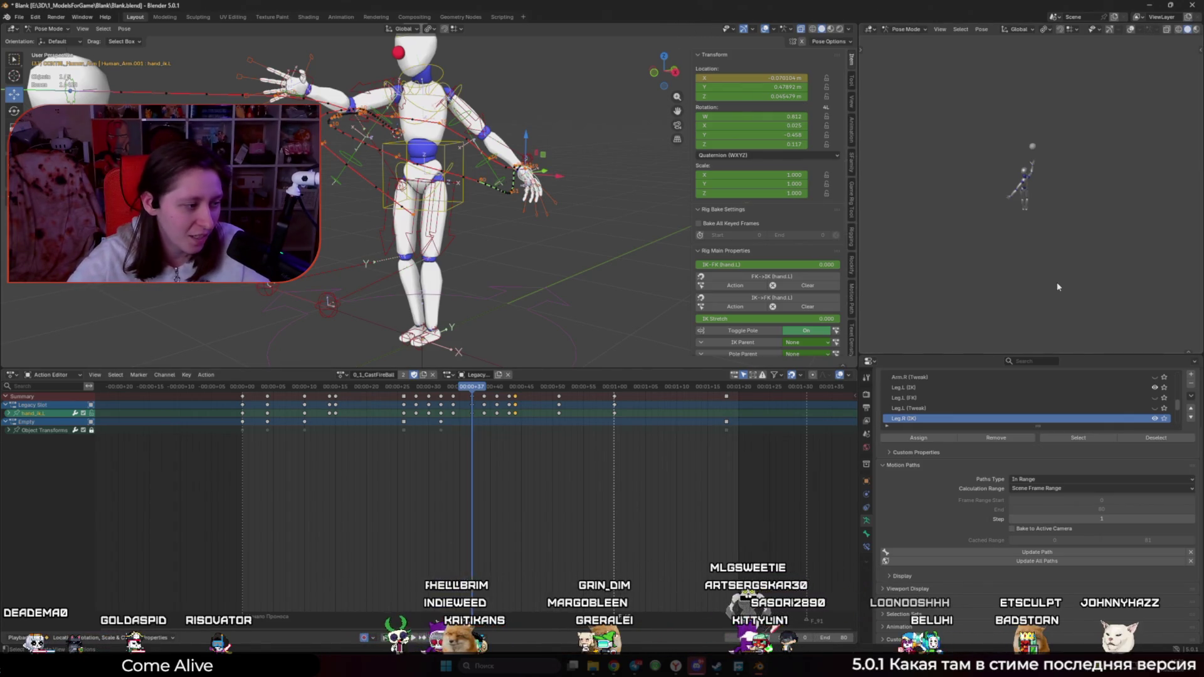
Step: Return the lower area to the Graph Editor, scrub to frame 31, and restore the rig overlays
middle_click_drag(526, 284, 501, 355)
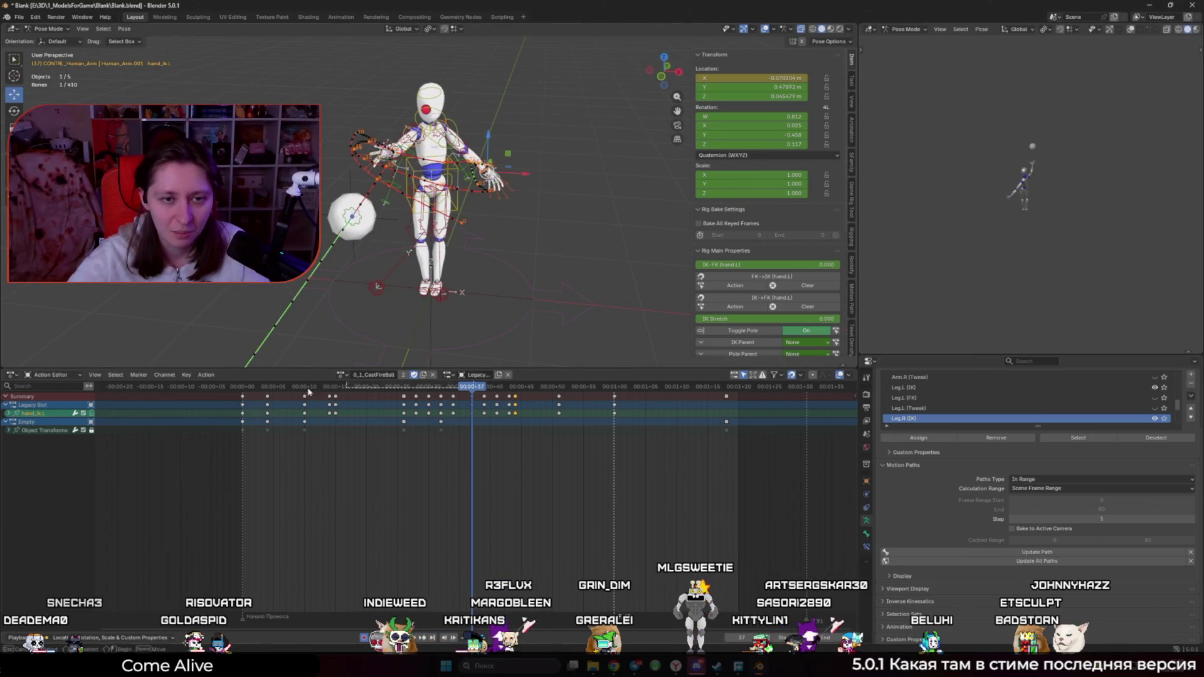
key("shift+alt+z")
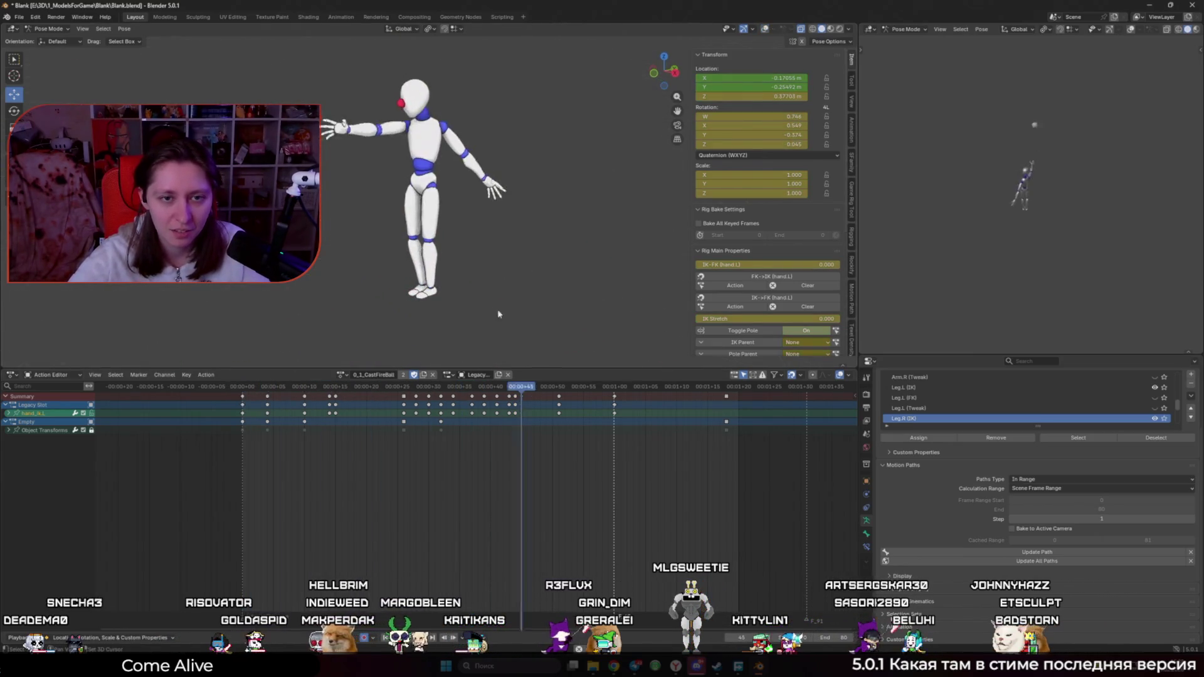
key("ctrl+Tab")
mouse_move(469, 388)
left_mouse_down()
mouse_move(479, 404)
mouse_move(411, 408)
mouse_move(462, 412)
left_mouse_up()
key("shift+alt+z")
middle_click_drag(458, 327, 456, 326)
scroll(449, 323, "up", 3)
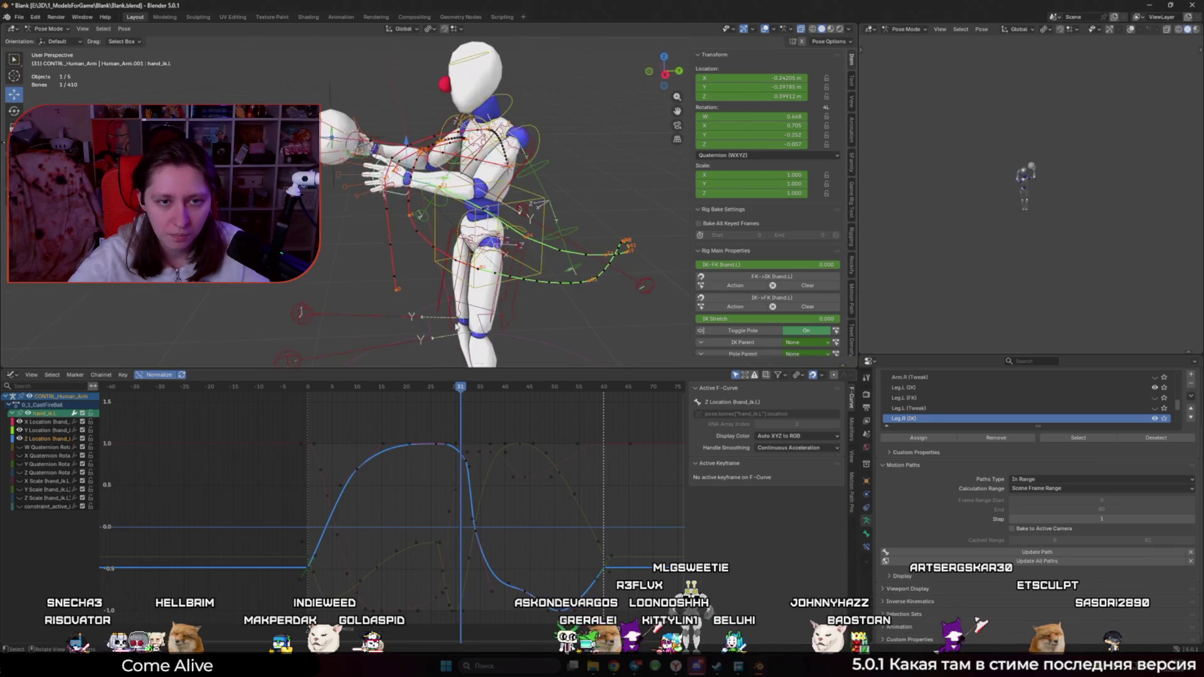
Step: Lower the Z Location keys at frames 32 and 34
key("Right")
scroll(393, 513, "up", 1)
left_click(478, 453)
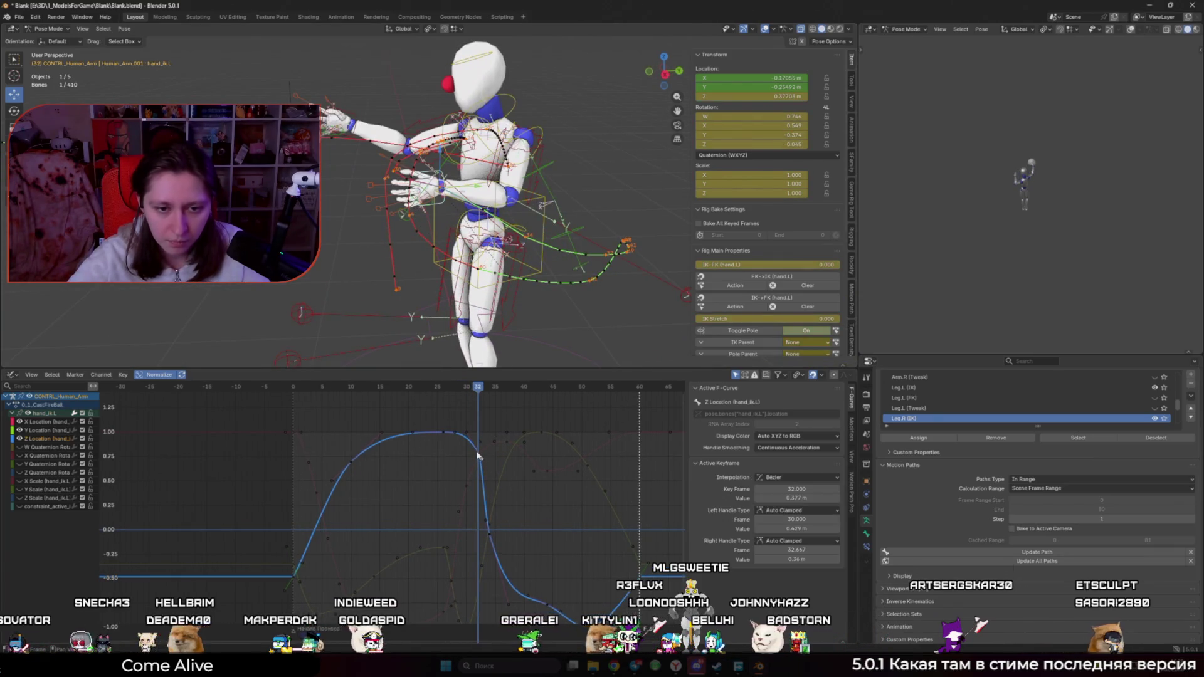
key("g")
key("y")
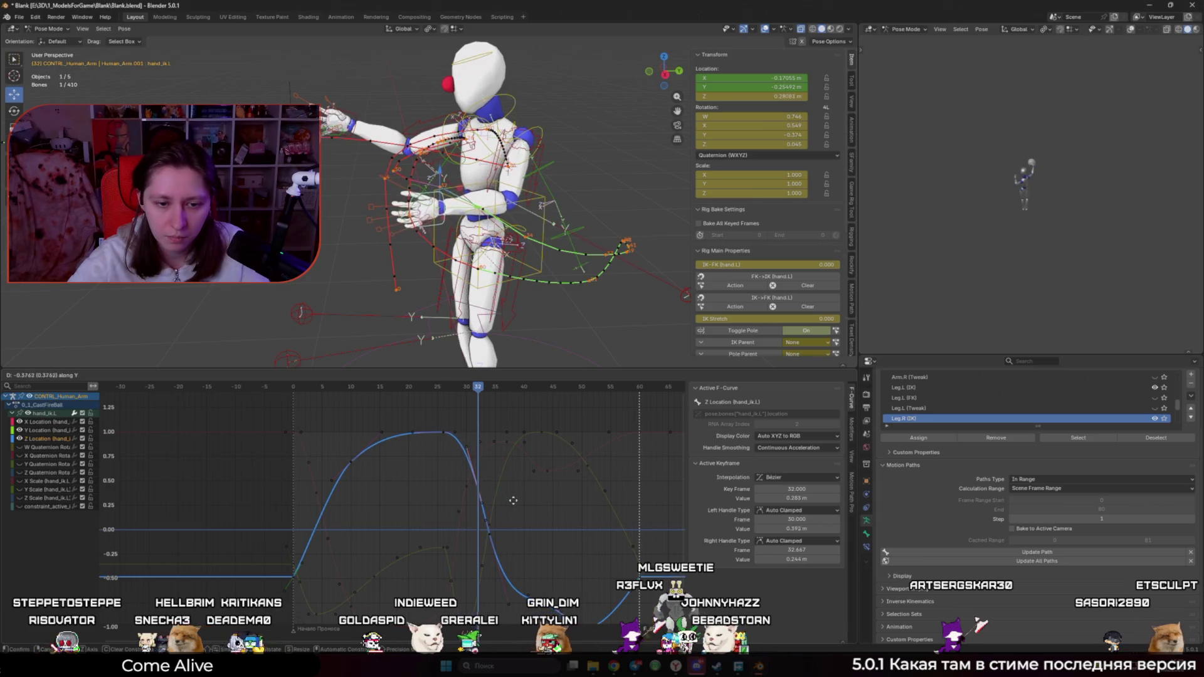
left_click(513, 500)
left_click(490, 501)
key("g")
key("y")
left_click(516, 536)
Step: Lower the frame-44 Z Location key to about -0.094, then delete it
left_click(518, 386)
middle_click_drag(567, 550, 510, 463)
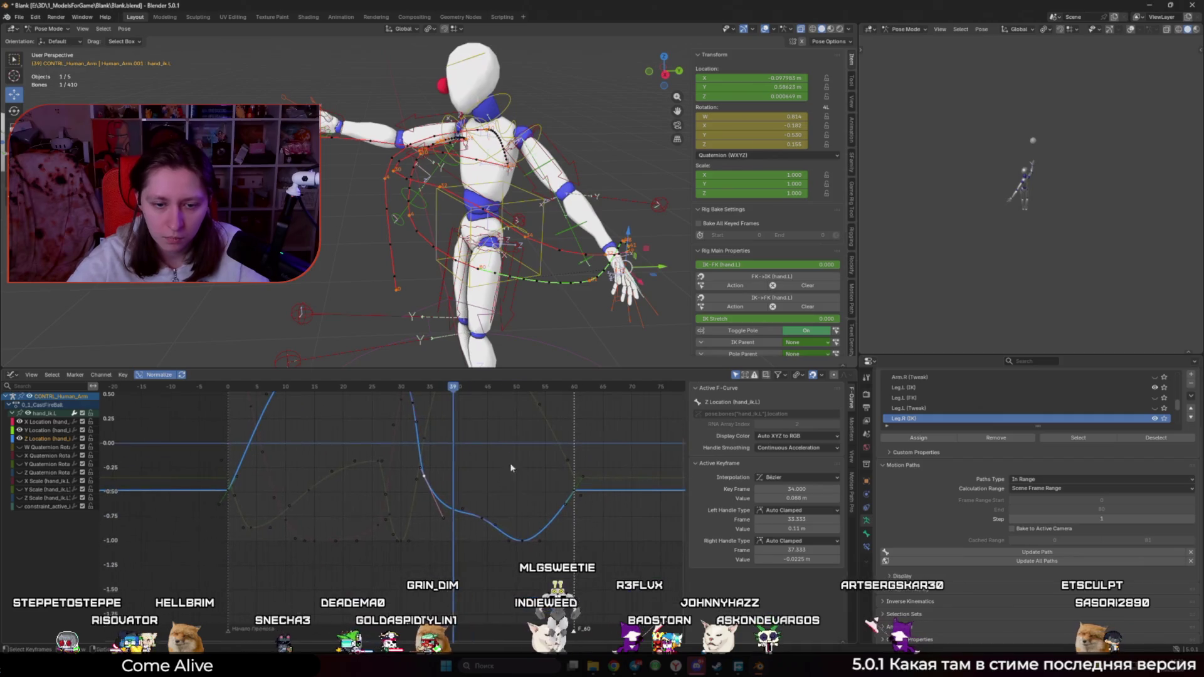
left_click(482, 518)
key("g")
key("y")
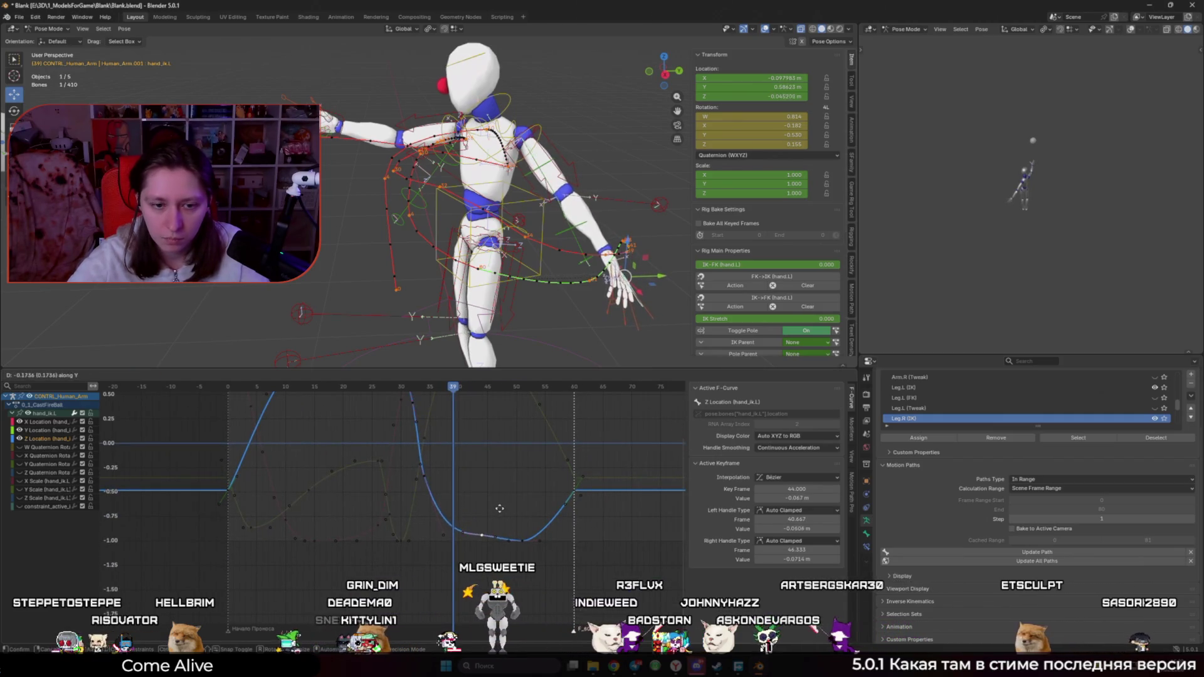
left_click(502, 523)
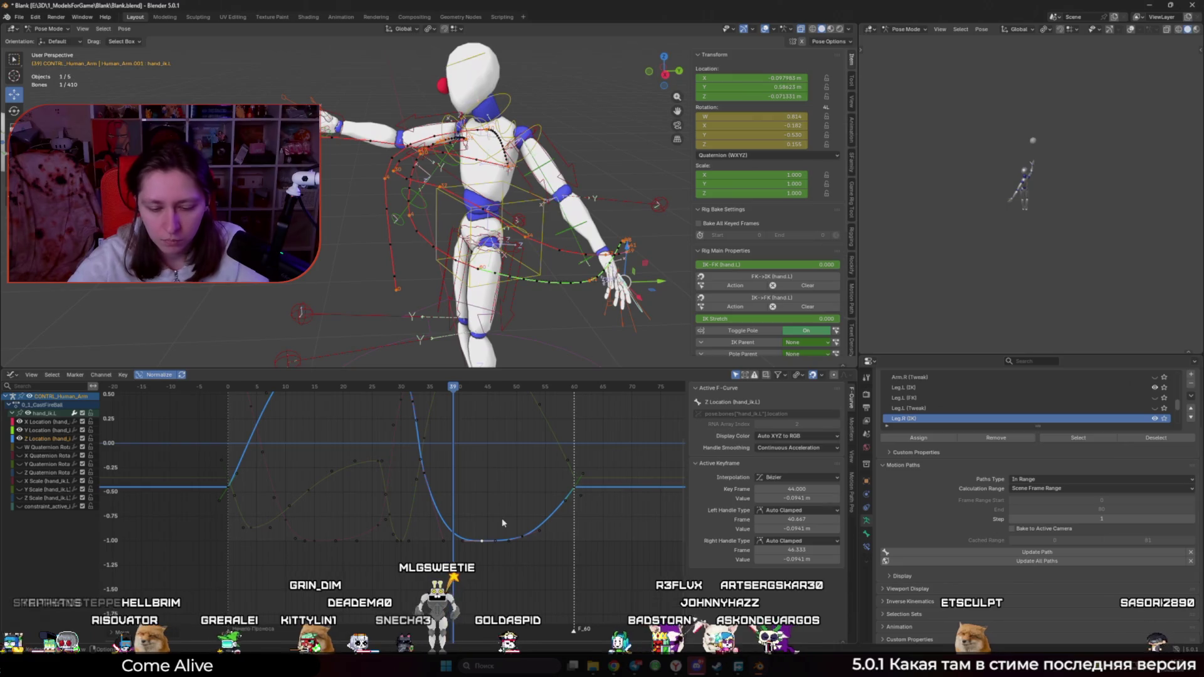
key("Delete")
Step: Slide the frame-51 Z Location key to frame 47 and play back to review the arm
left_click(522, 539)
key("g")
key("x")
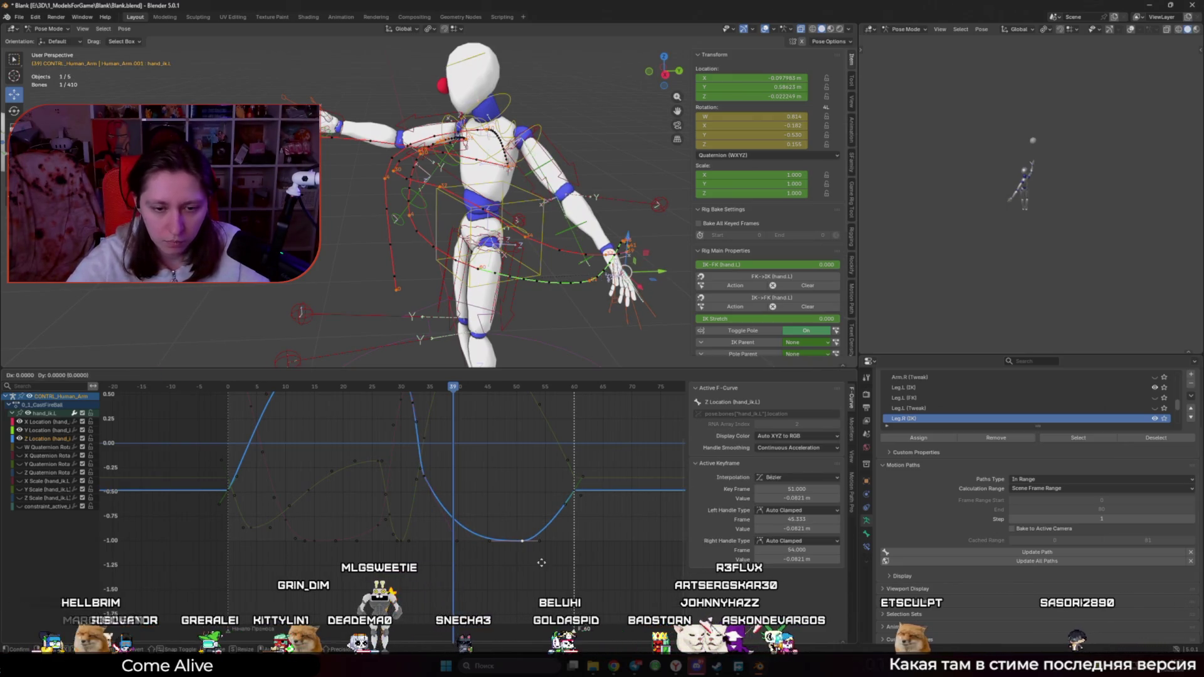
left_click(519, 561)
mouse_move(456, 389)
left_mouse_down()
mouse_move(425, 390)
mouse_move(479, 402)
mouse_move(529, 439)
left_mouse_up()
key("space")
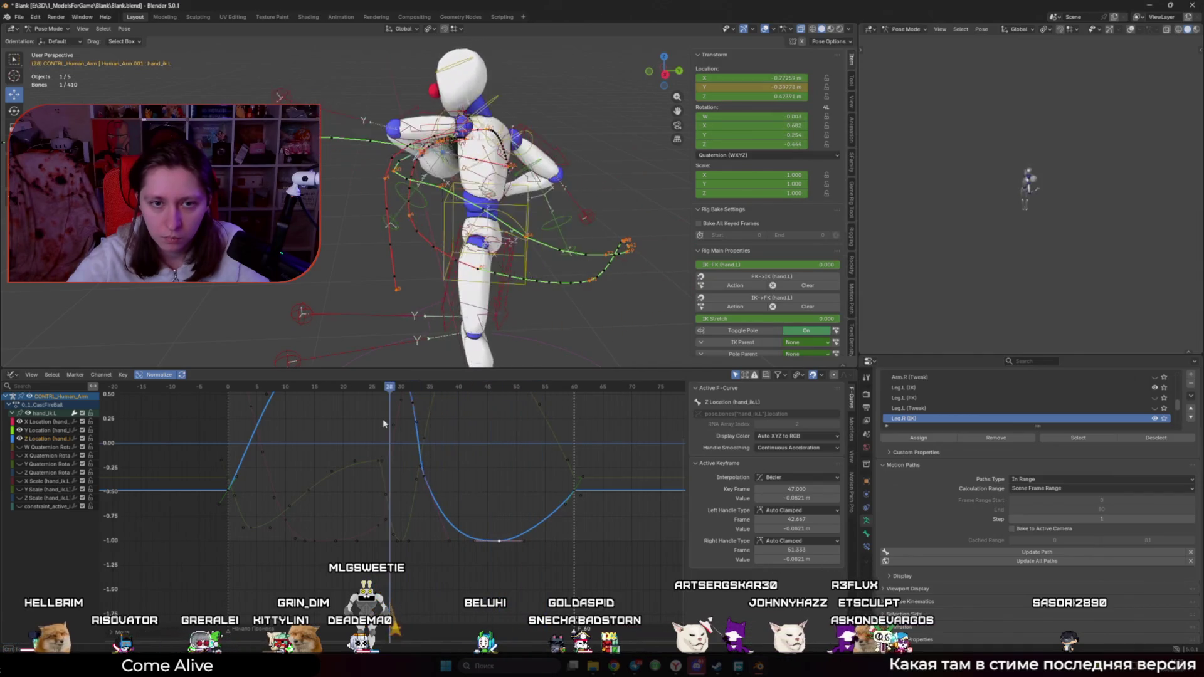
scroll(454, 217, "up", 5)
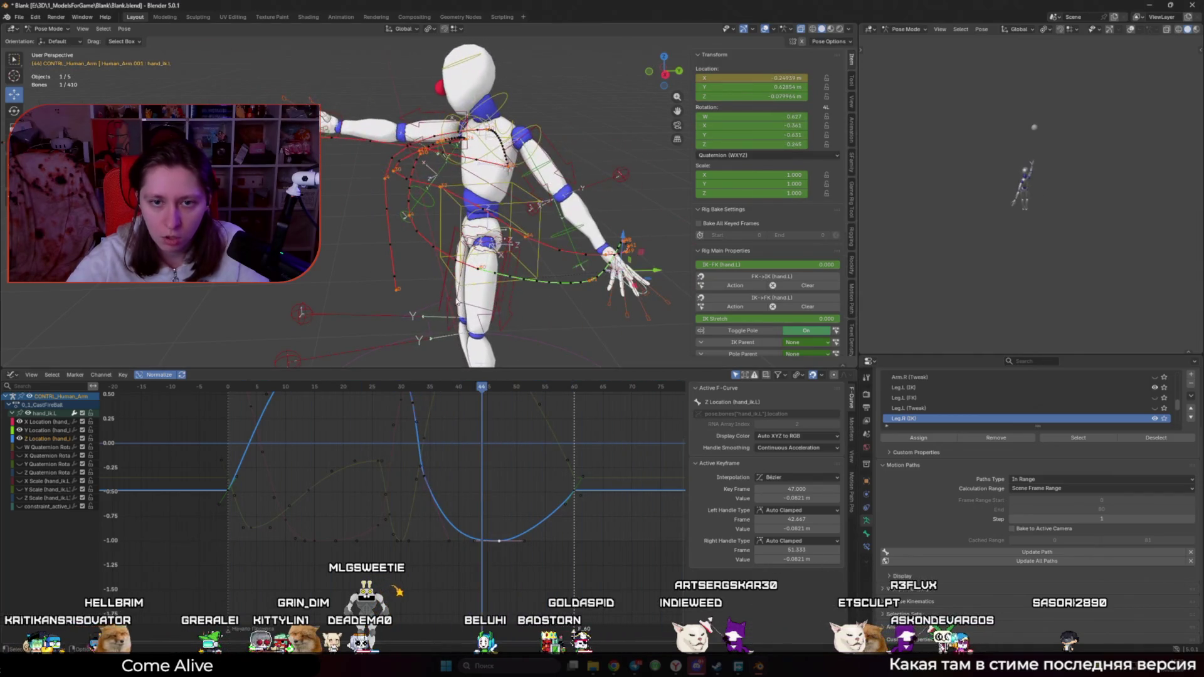
key("space")
scroll(454, 217, "down", 3)
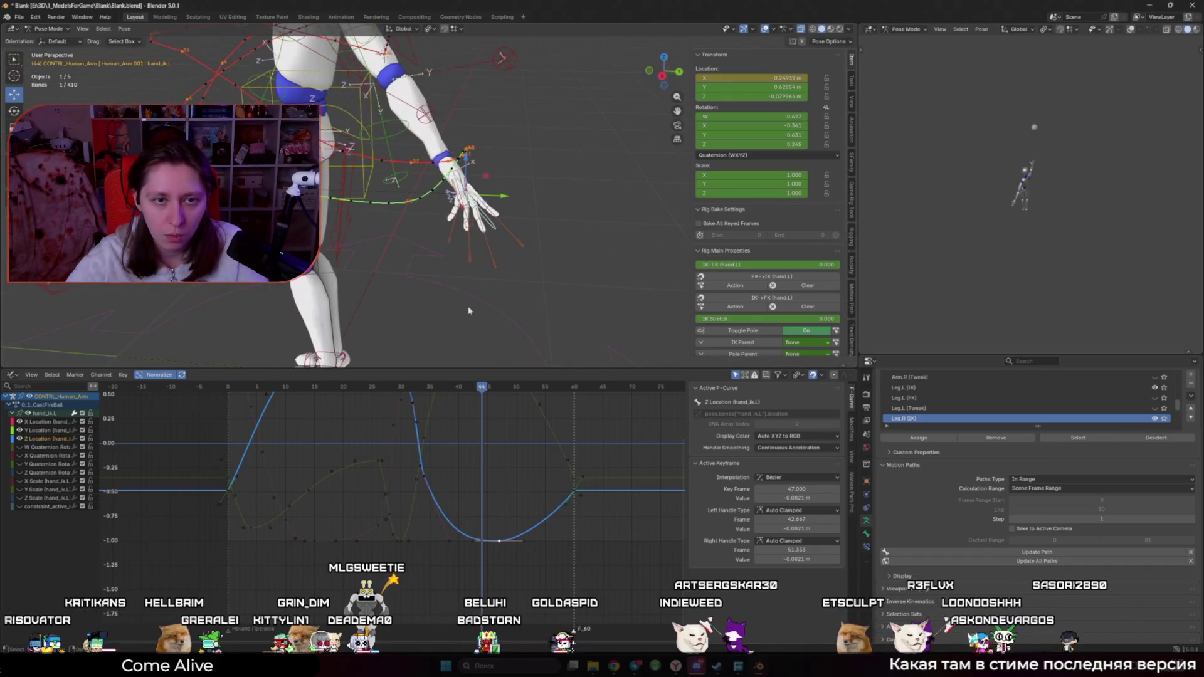
left_click_drag(510, 388, 522, 404)
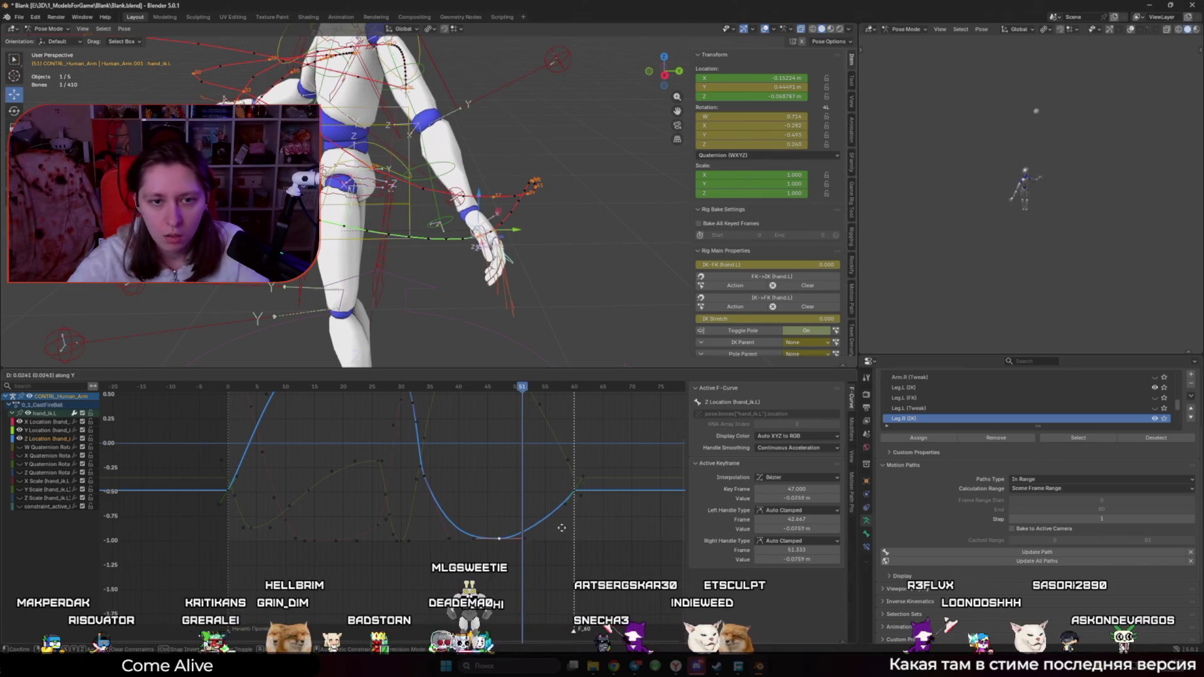
Step: Try raising the frame-60 Z Location key, then undo the change
left_click(574, 489)
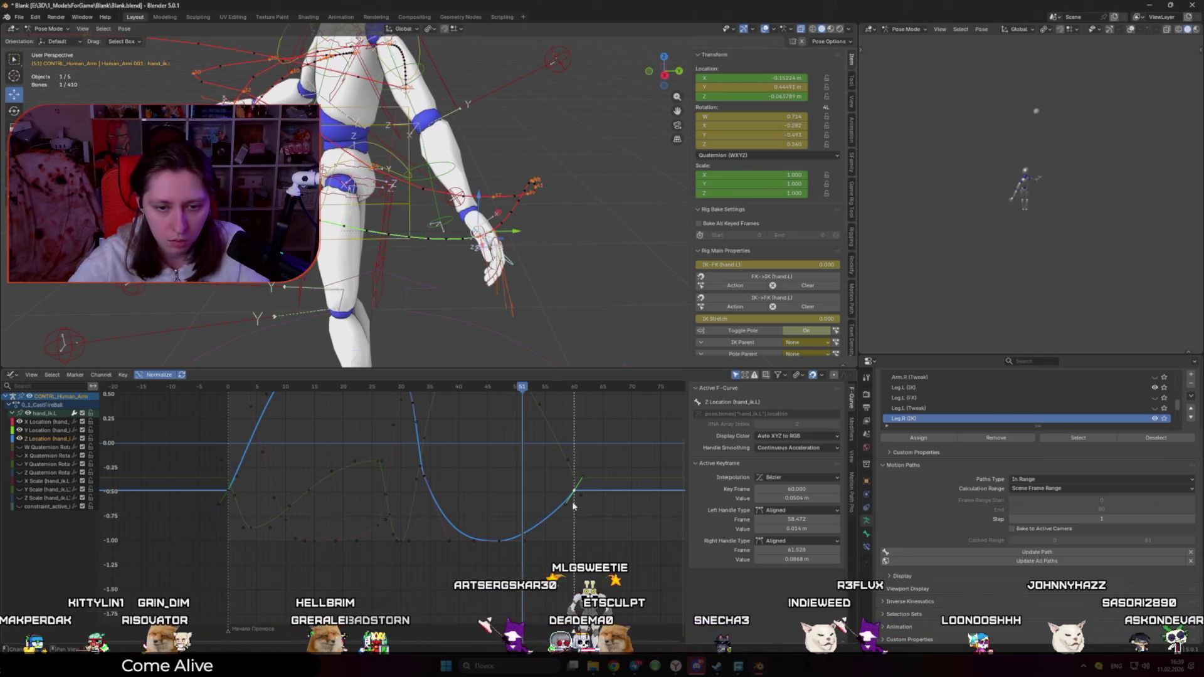
key("g")
key("x")
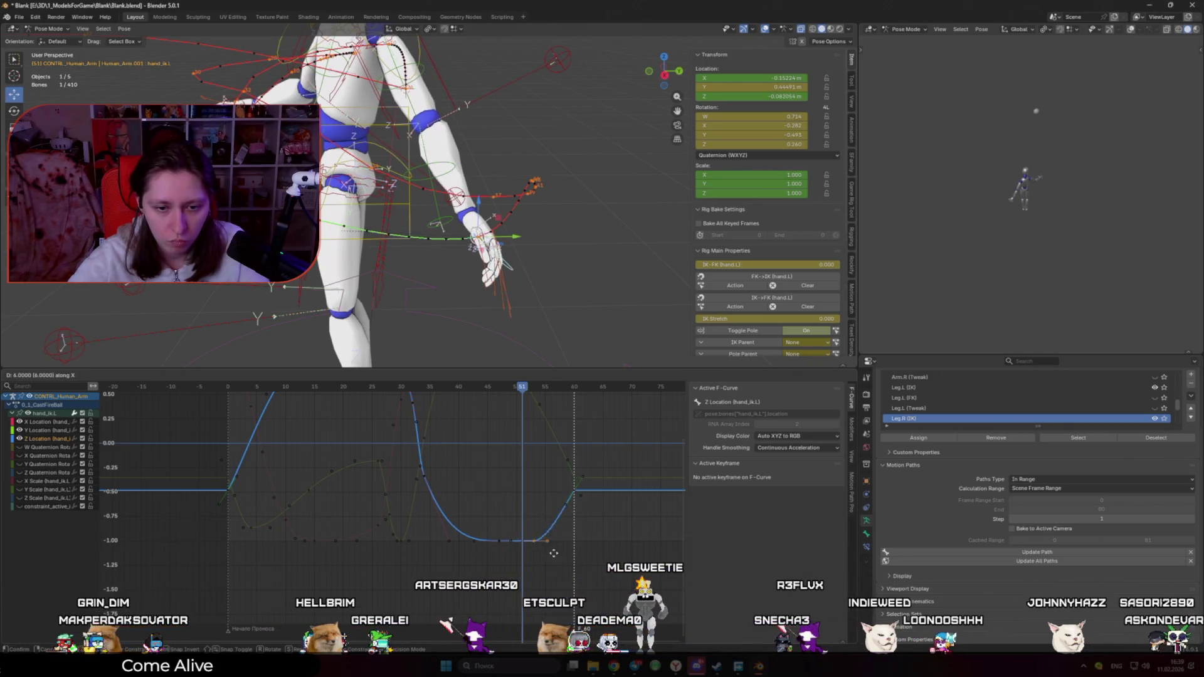
key("y")
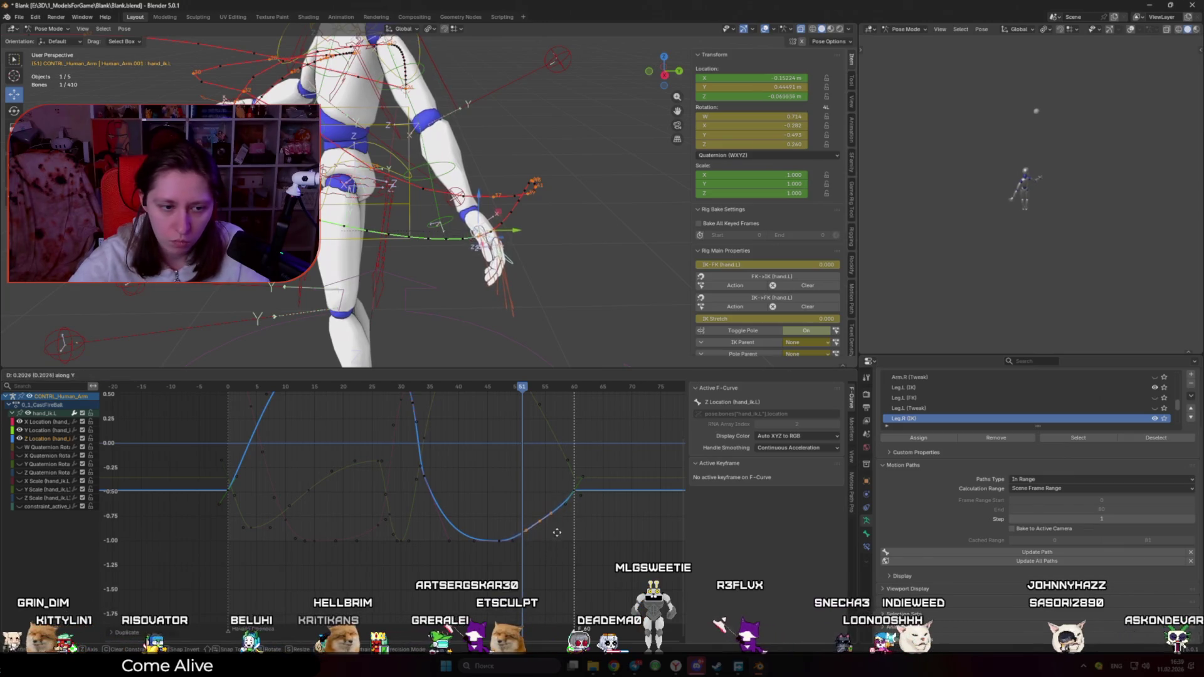
left_click(549, 507)
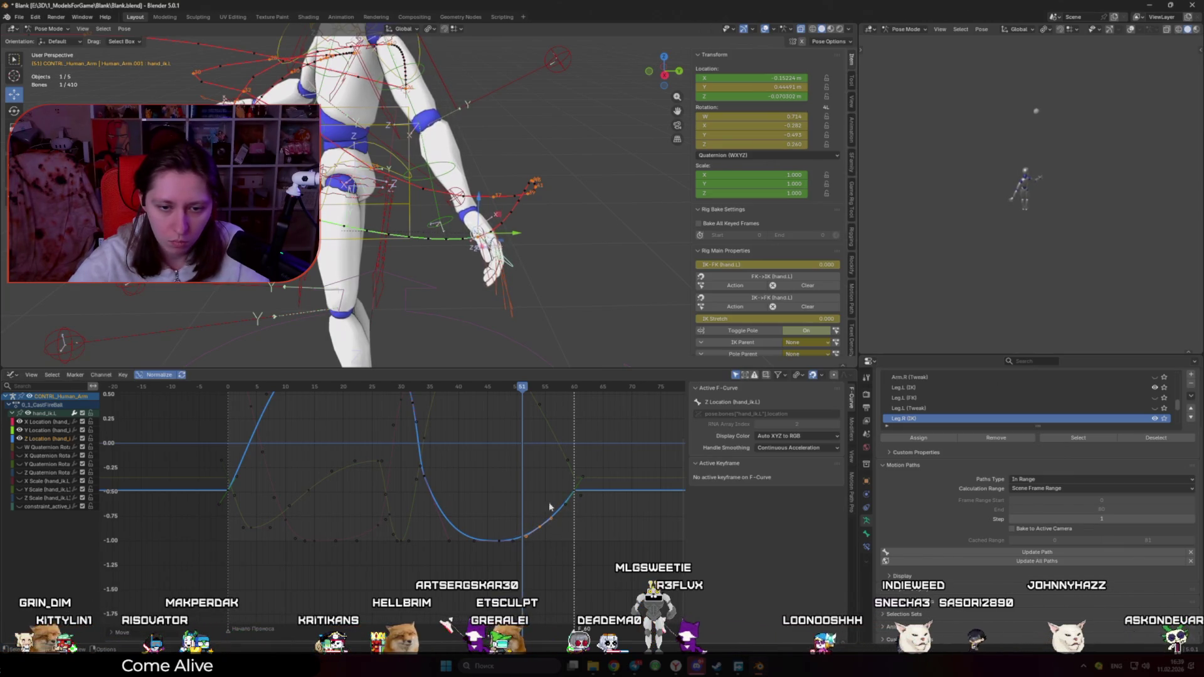
key("ctrl+z")
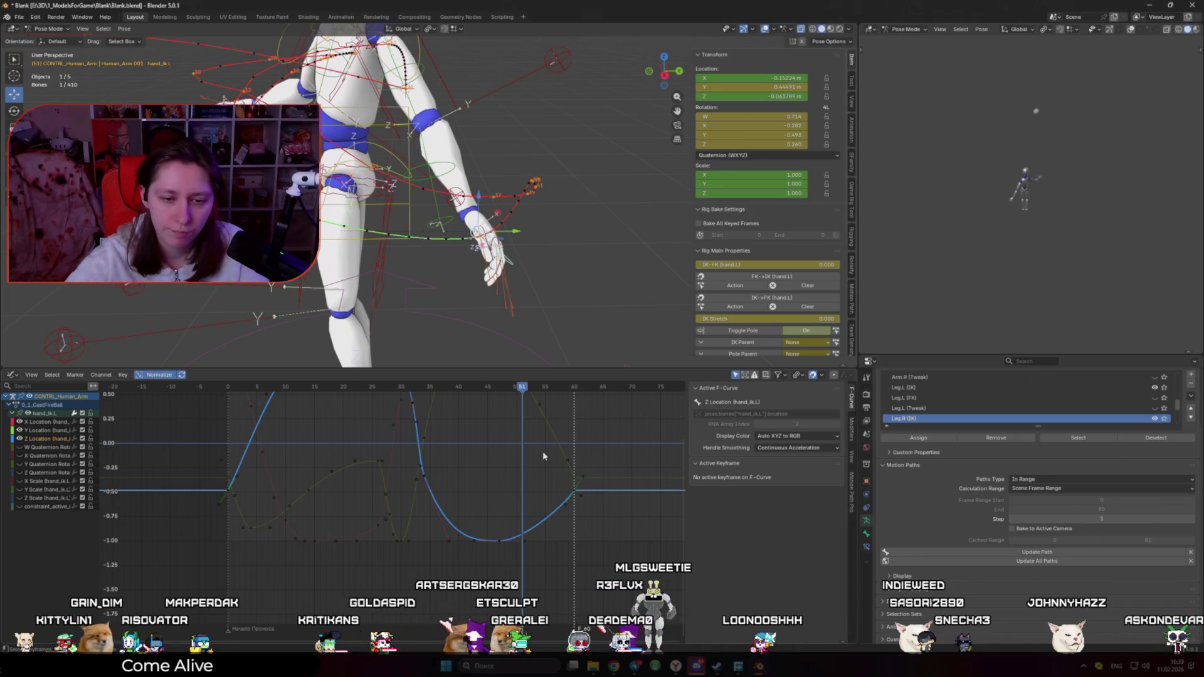
Step: Reframe the view at frame 39 and move the selected Z Location key two frames later
middle_click_drag(543, 407, 544, 436)
mouse_move(502, 289)
middle_mouse_down()
mouse_move(477, 282)
mouse_move(514, 290)
mouse_move(502, 332)
middle_mouse_up()
mouse_move(492, 386)
left_mouse_down()
mouse_move(417, 389)
mouse_move(449, 401)
left_mouse_up()
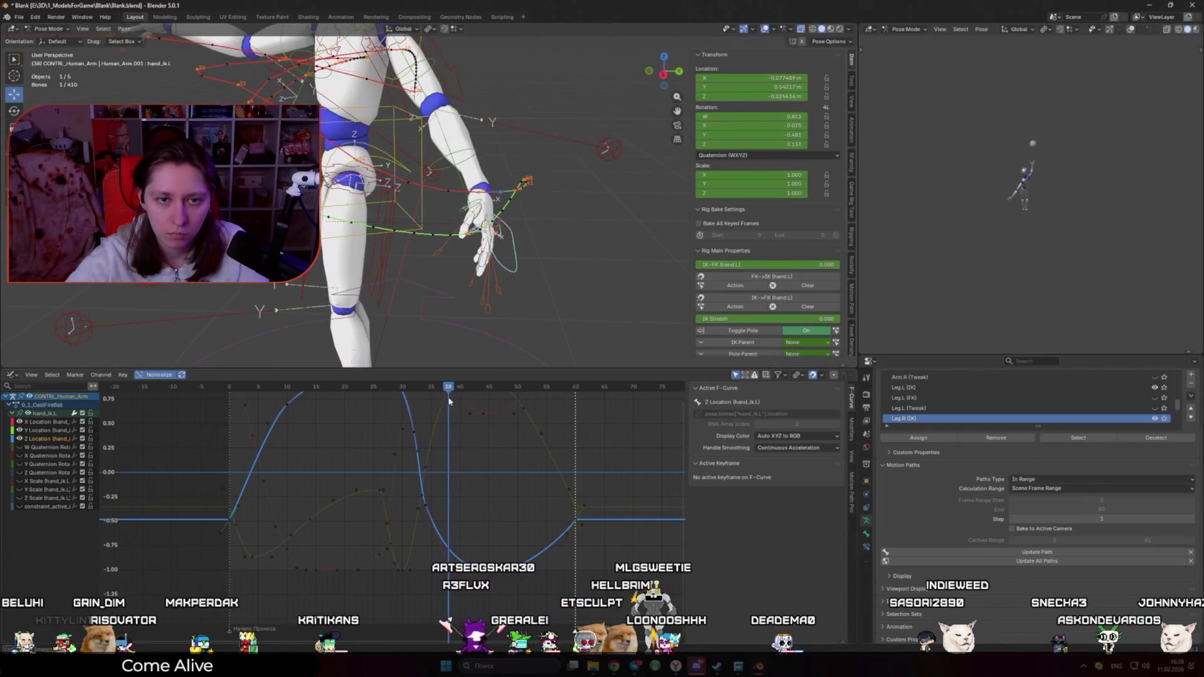
left_click(454, 548)
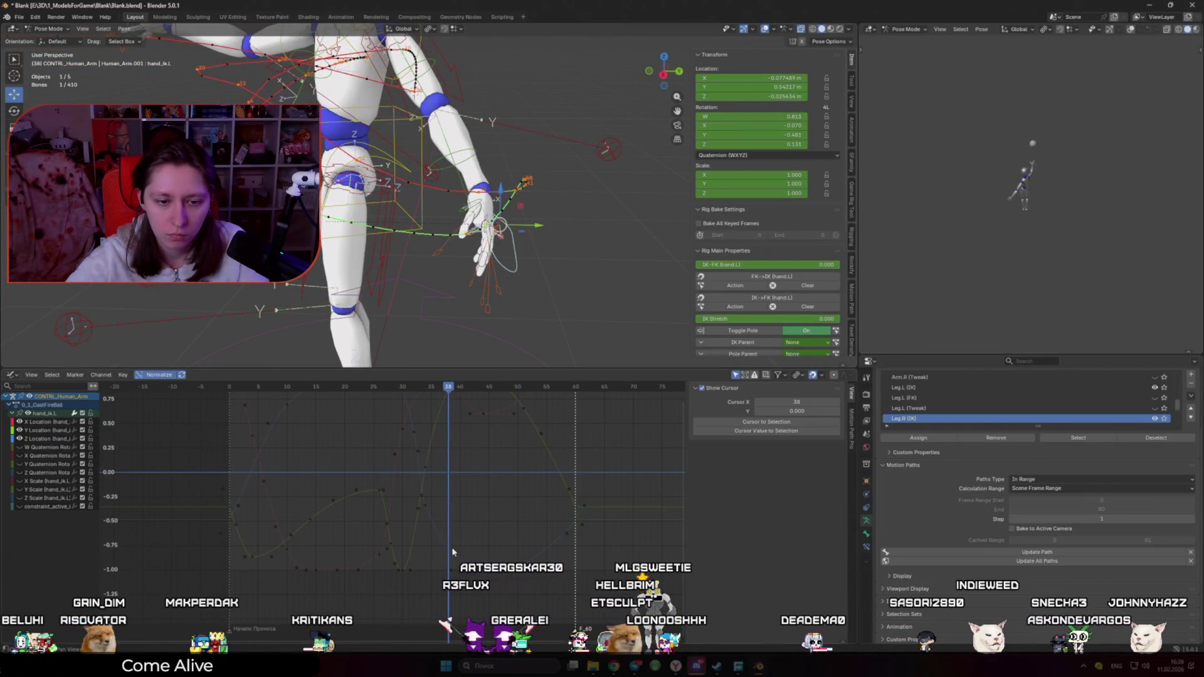
left_click(438, 519)
key("g")
key("x")
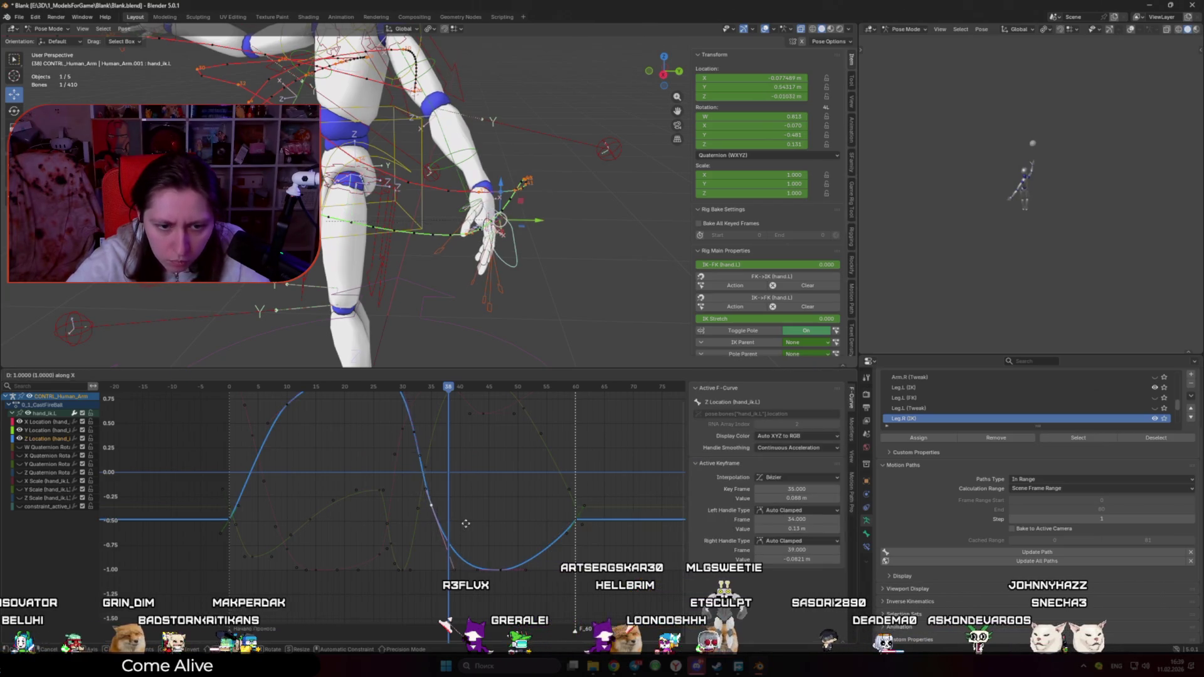
left_click(473, 532)
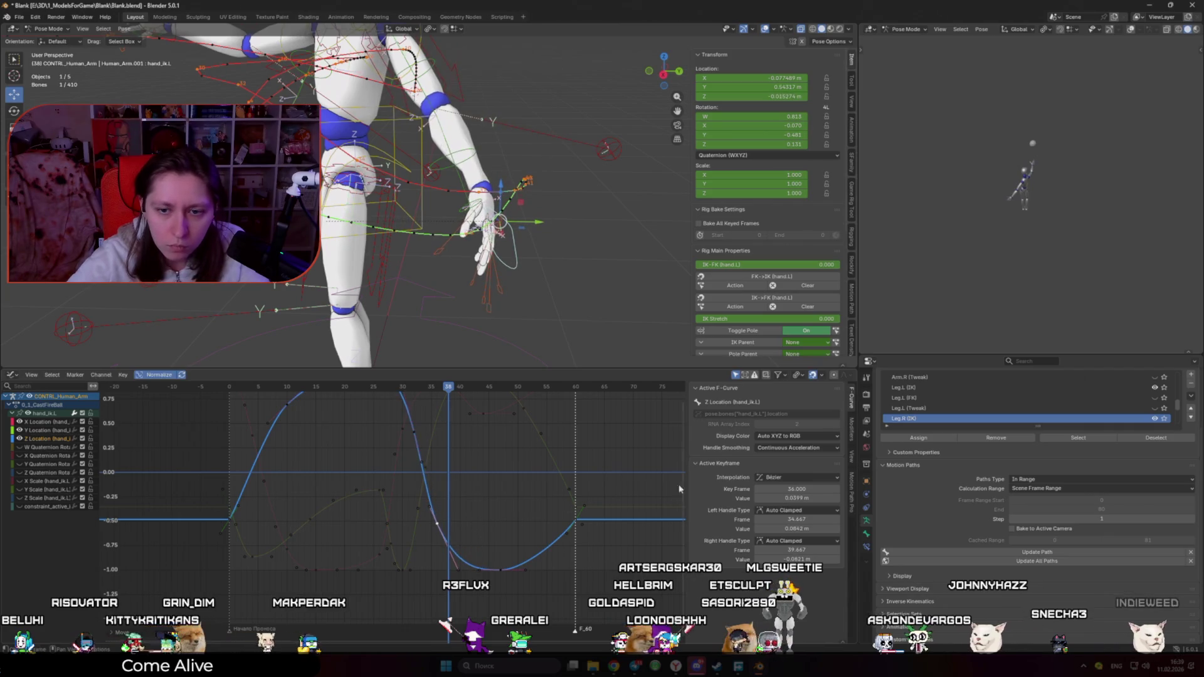
Step: Start live motion path updates from the Motion Path sidebar and begin lowering the selected key
left_click(852, 485)
left_click(778, 507)
key("g")
key("y")
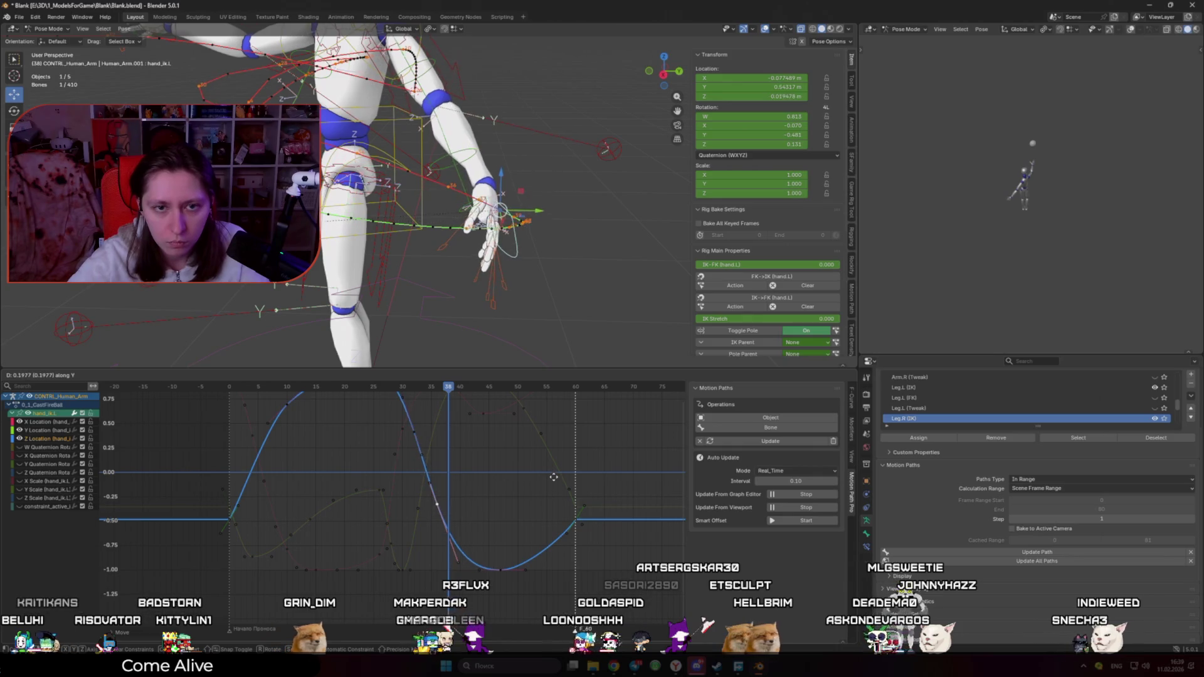
Step: Redo a Z Location key move to give the curve a deeper dip
left_click(575, 565)
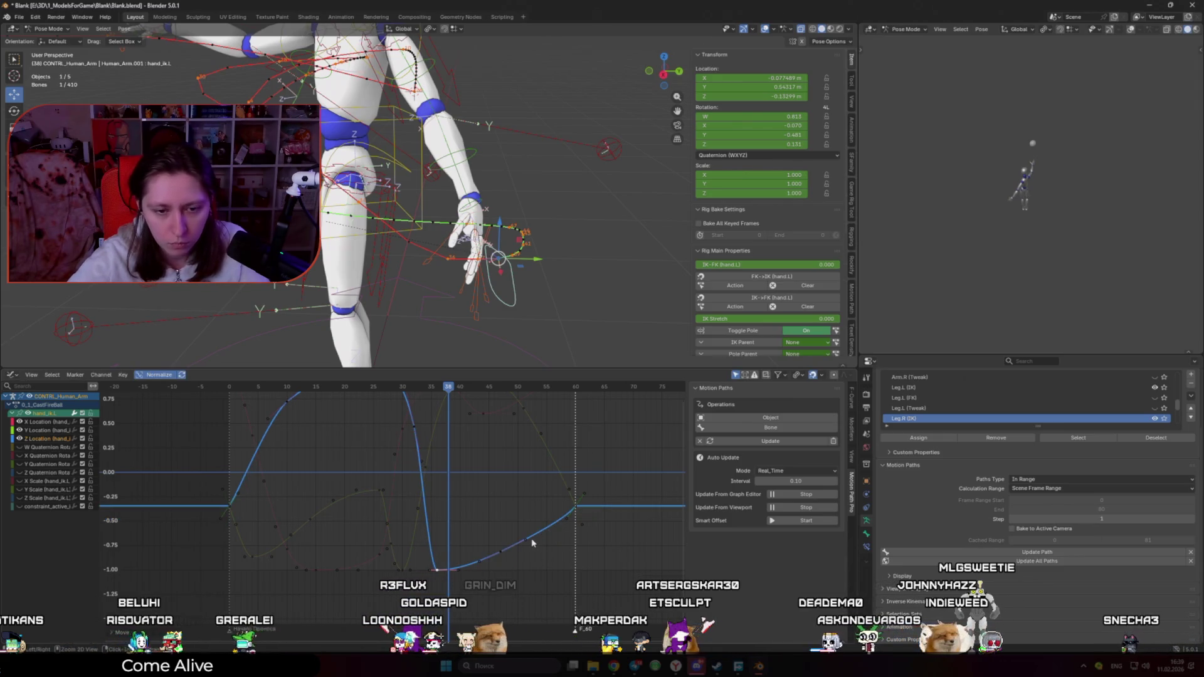
key("ctrl+z")
key("g")
key("y")
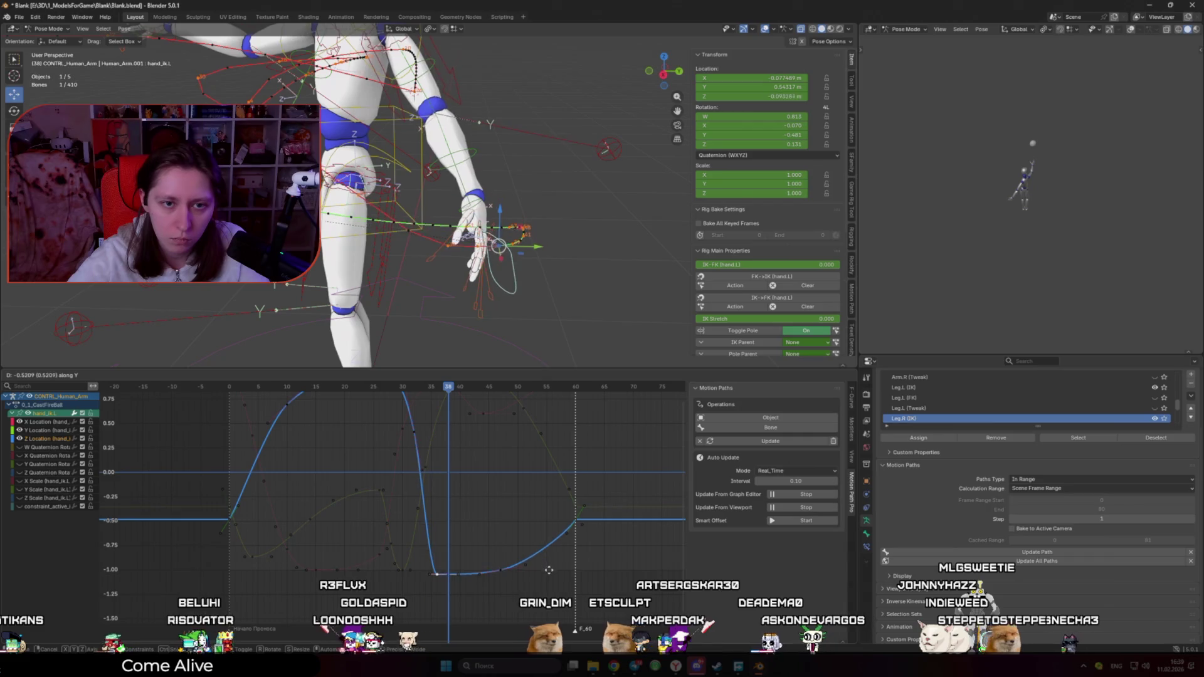
left_click(525, 555)
key("g")
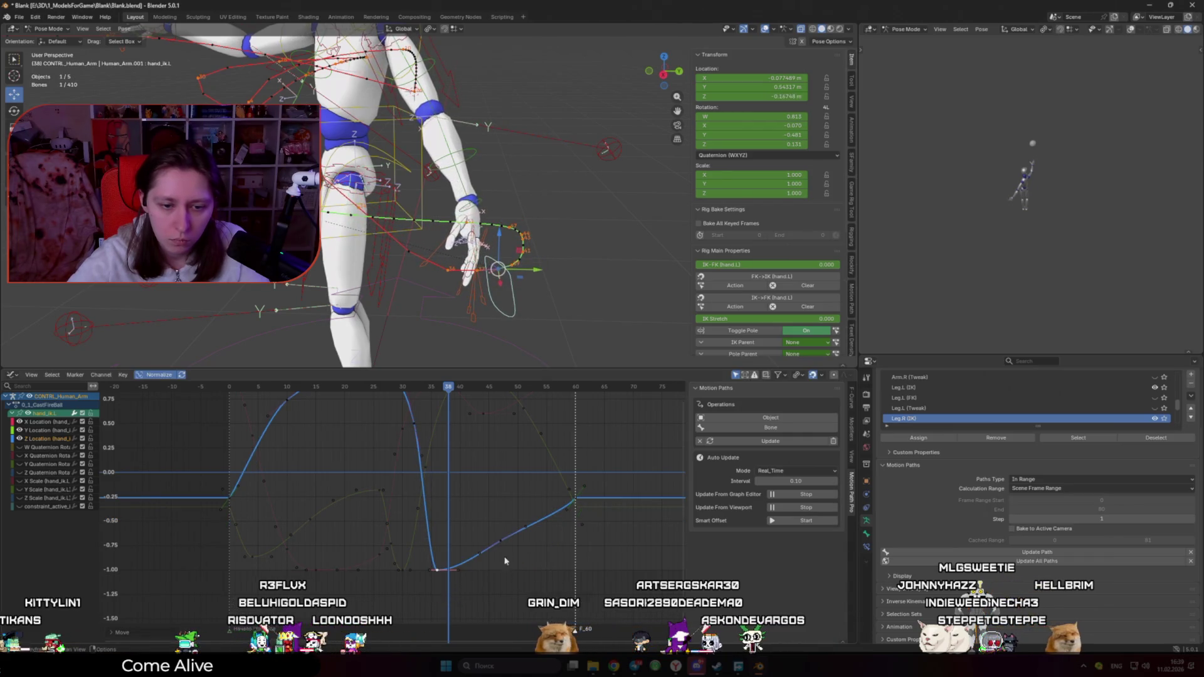
left_click(450, 556)
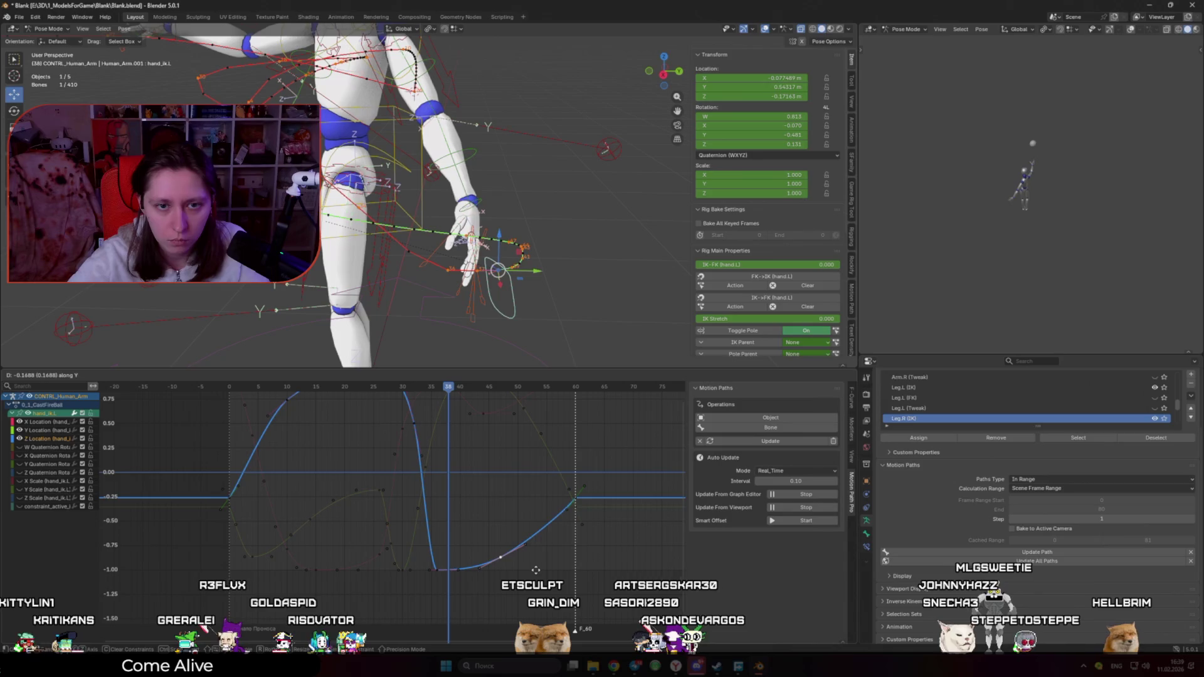
Step: Lower the key on the Z Location curve's rising part and preview the arm motion
left_click(414, 423)
key("g")
key("y")
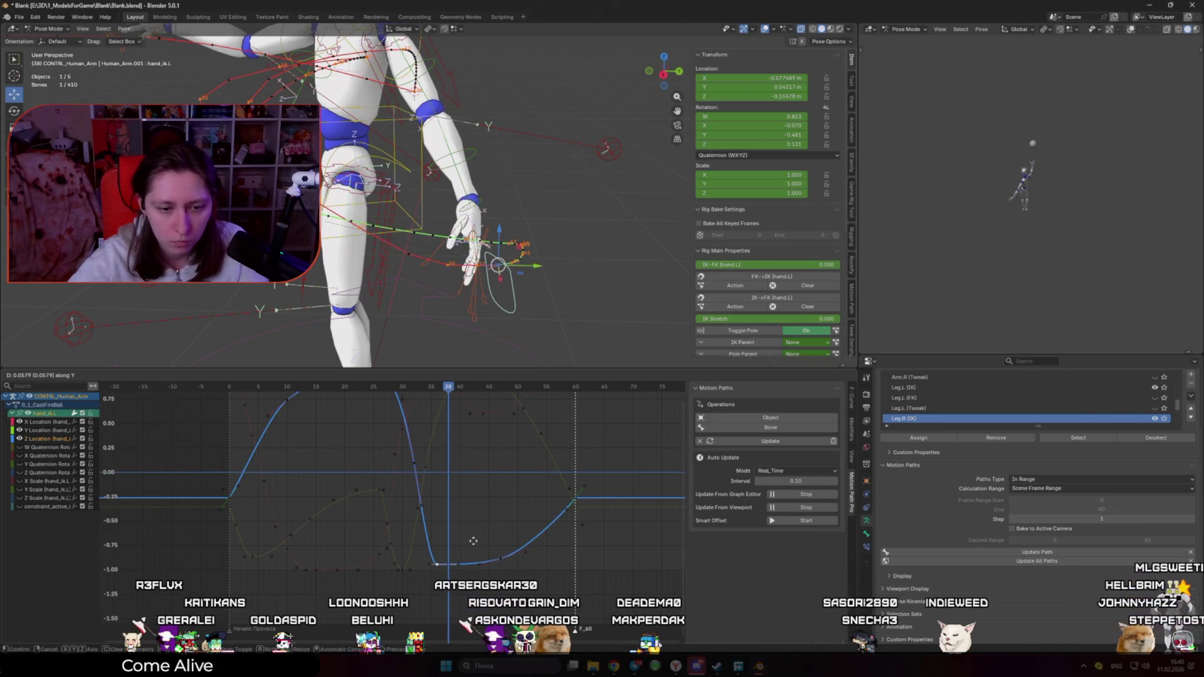
left_click(437, 574)
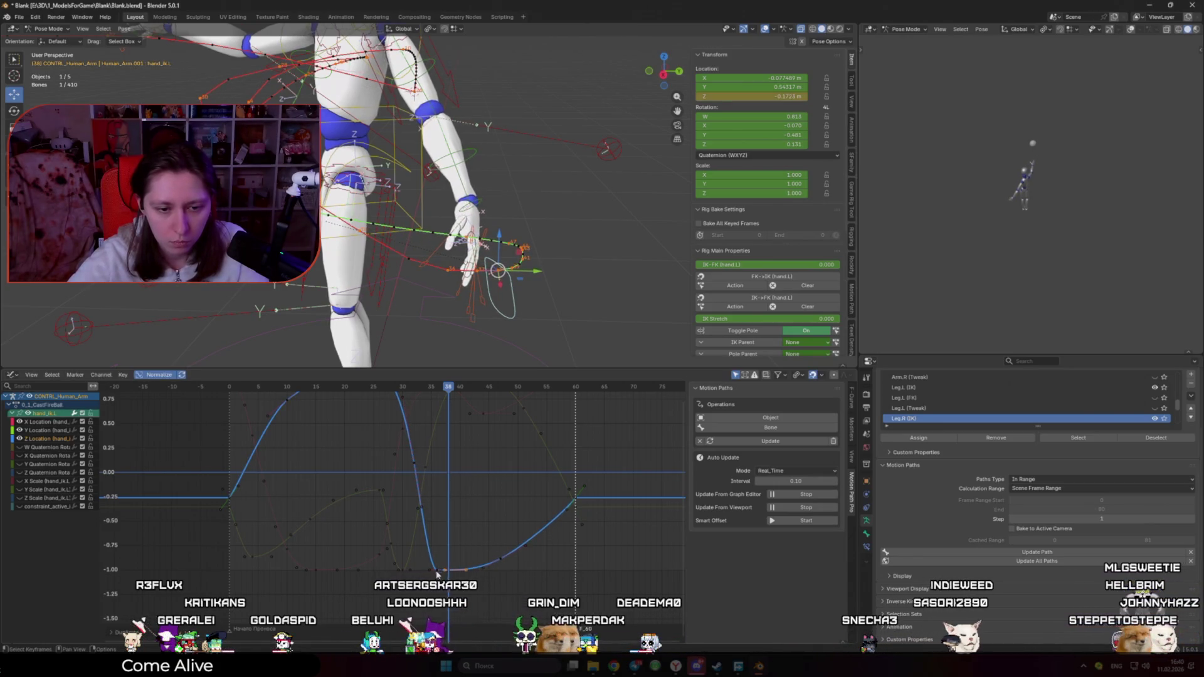
key("g")
key("y")
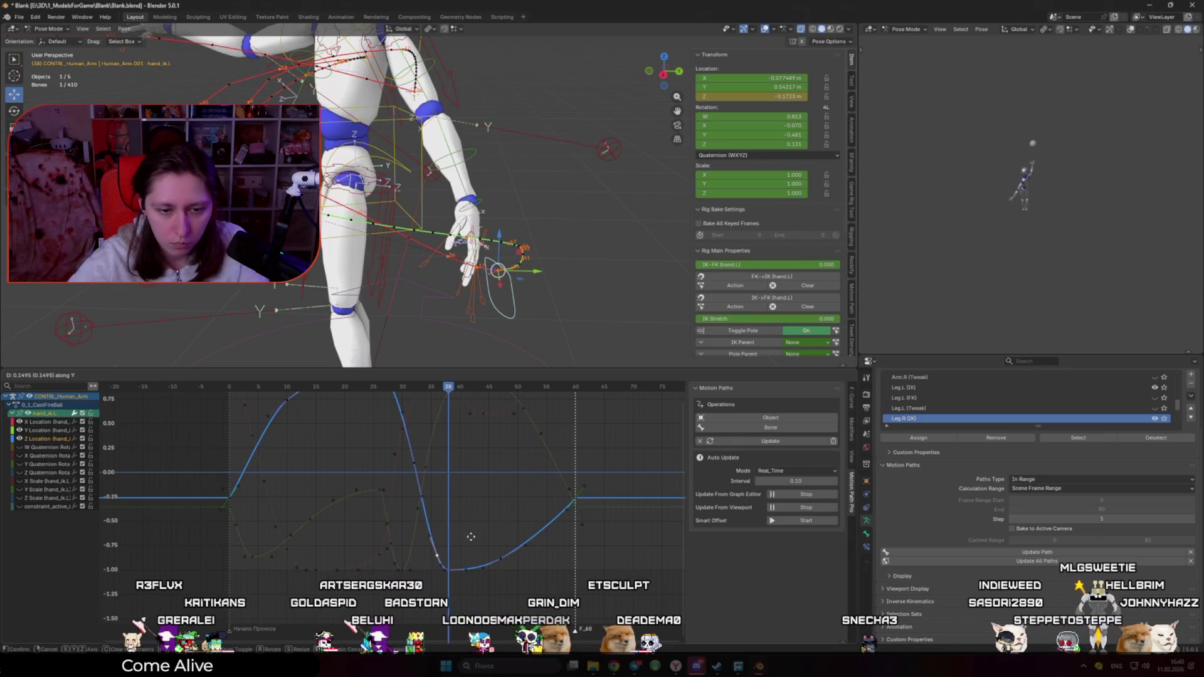
key("space")
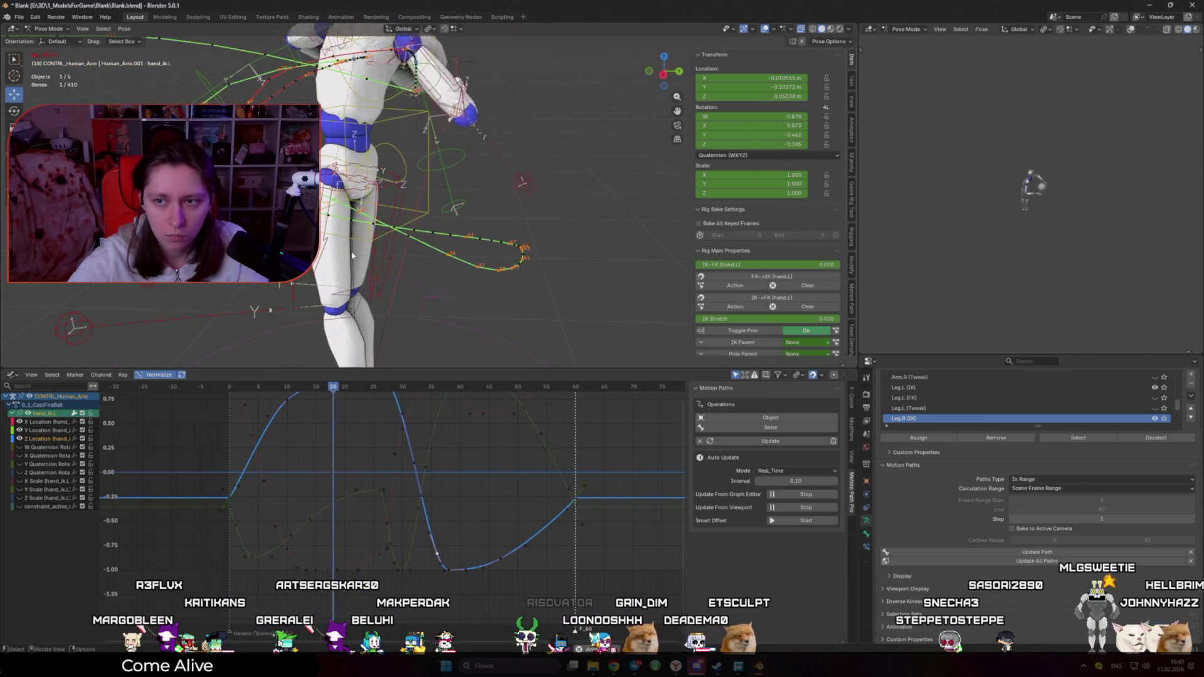
left_click(814, 494)
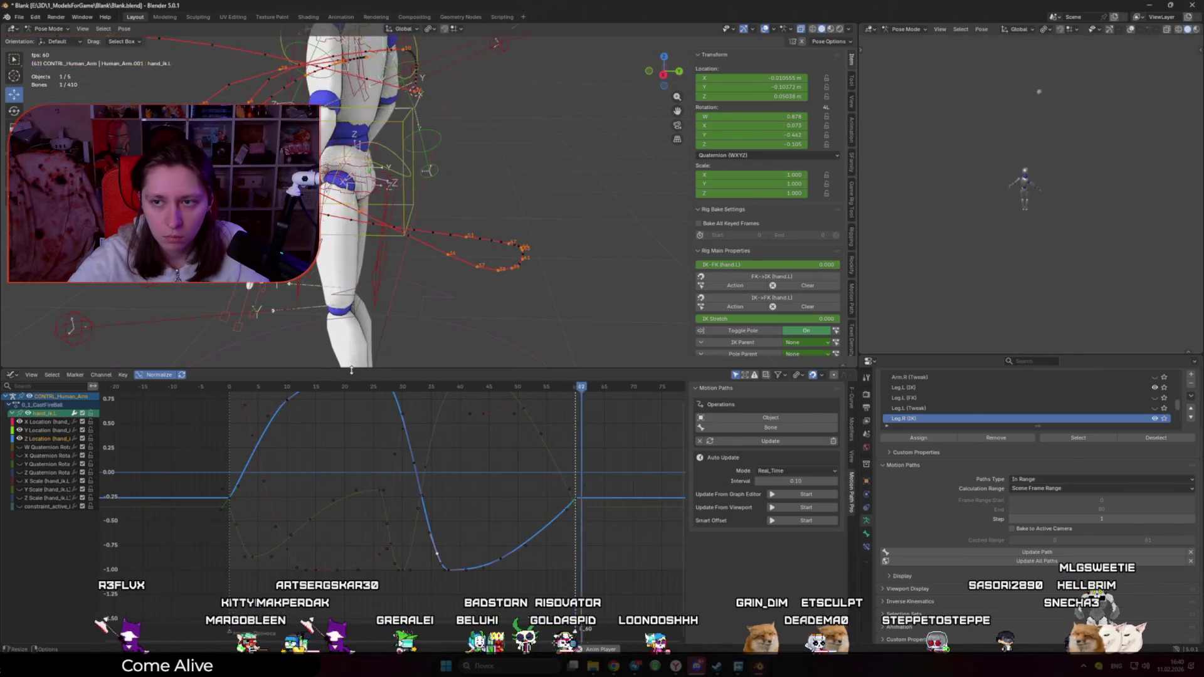
mouse_move(320, 321)
middle_mouse_down()
mouse_move(444, 353)
mouse_move(454, 299)
middle_mouse_up()
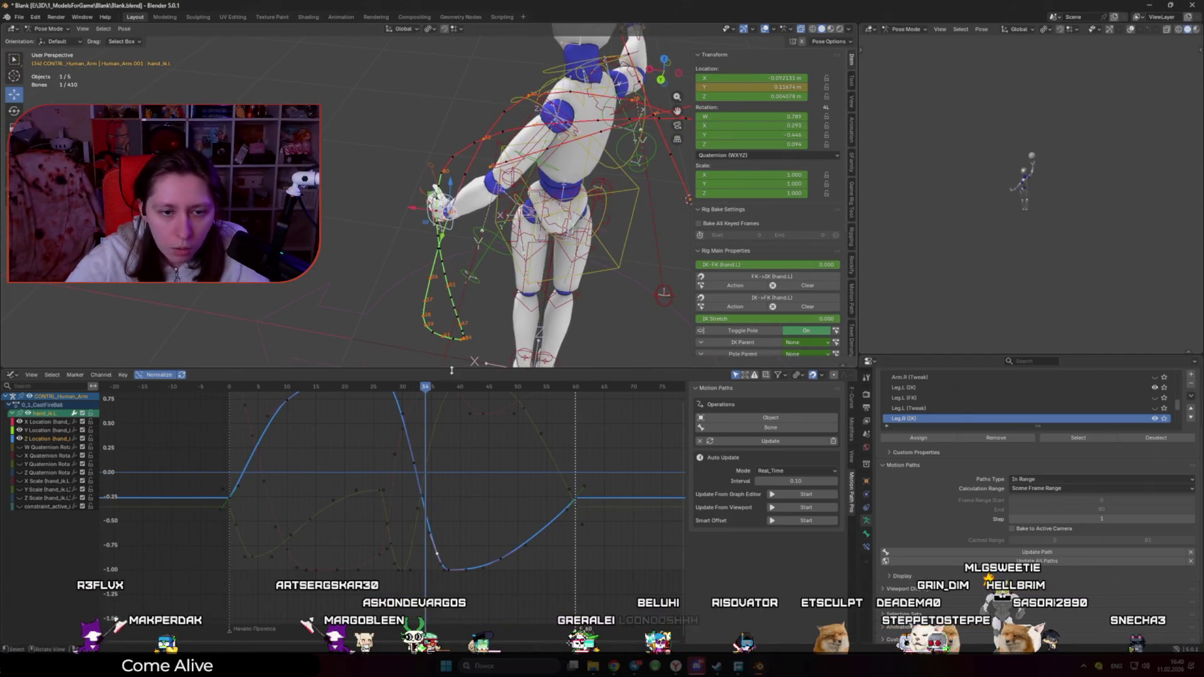
Step: Change the handle type of the X Location key at frame 34
left_click(448, 482)
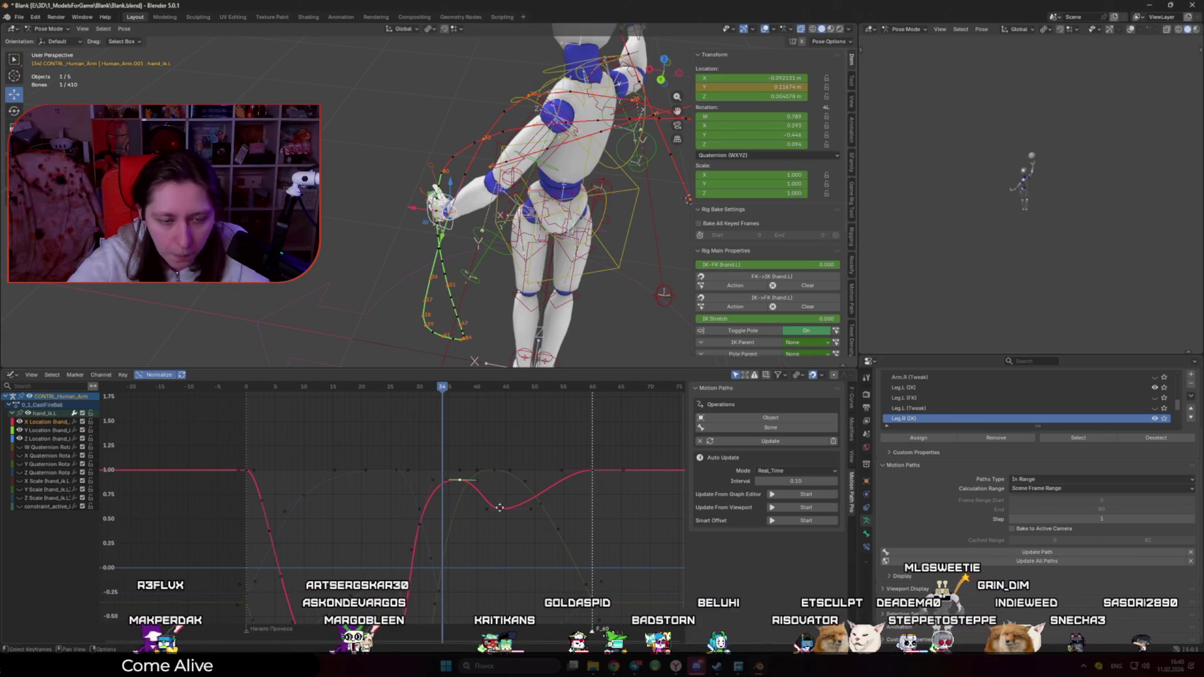
key("Escape")
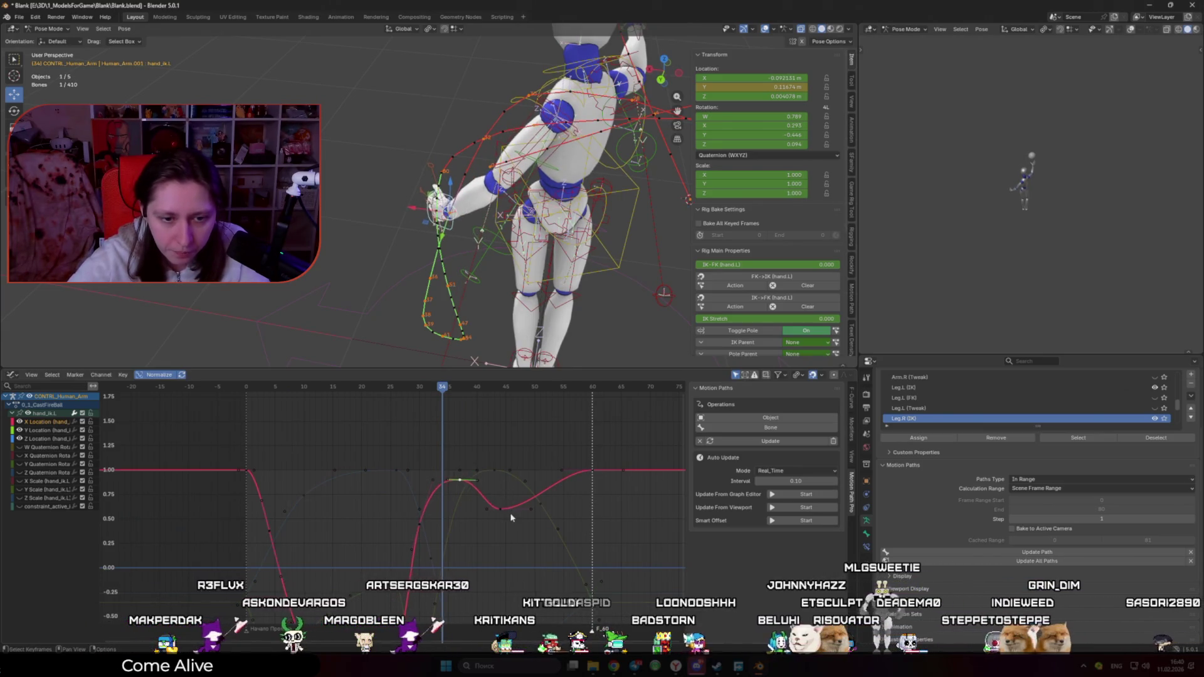
key("v")
left_click(534, 511)
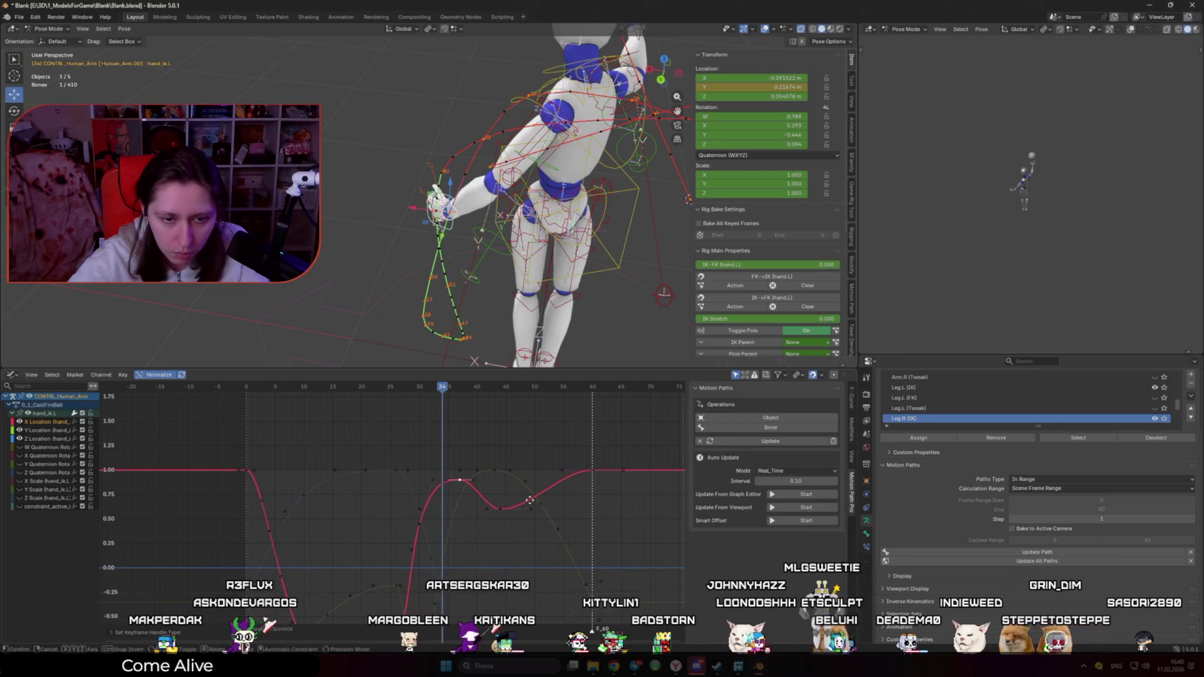
key("y")
key("Escape")
Step: Turn live motion path updates back on and lower the X Location key
left_click(785, 504)
key("g")
key("y")
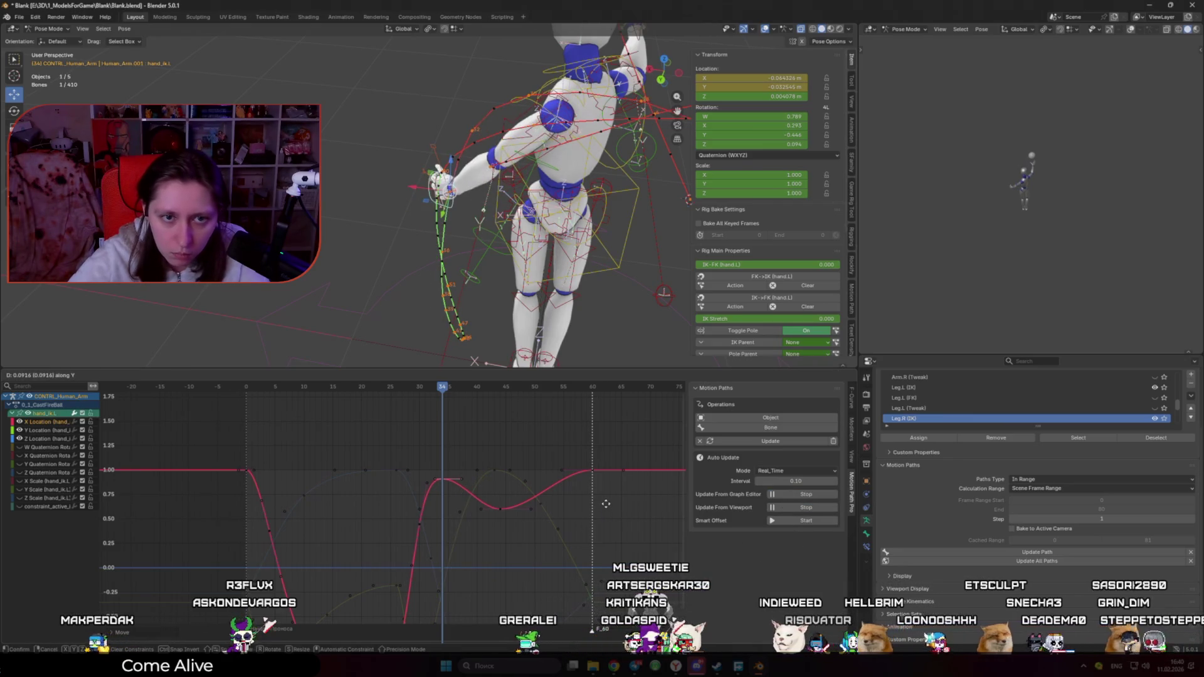
left_click(618, 551)
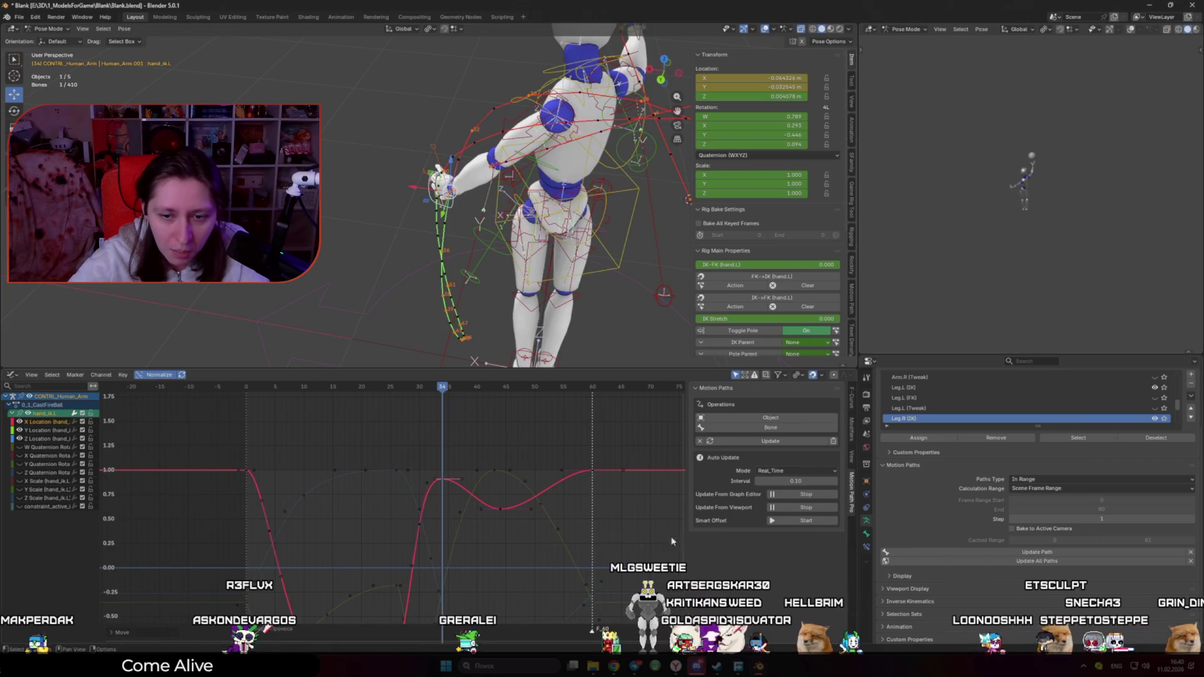
Step: Lower the X Location key near frame 36 in value only
left_click(460, 492)
left_click(460, 480)
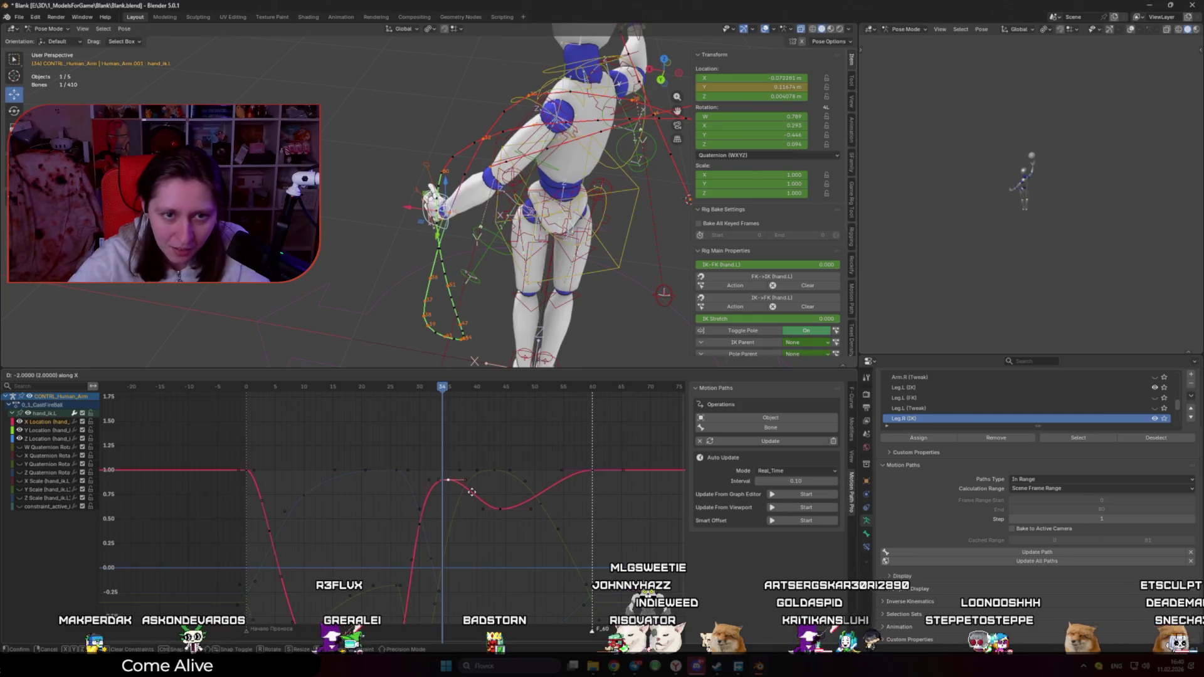
key("g")
key("x")
key("Escape")
mouse_move(451, 251)
middle_mouse_down()
mouse_move(393, 253)
mouse_move(436, 304)
middle_mouse_up()
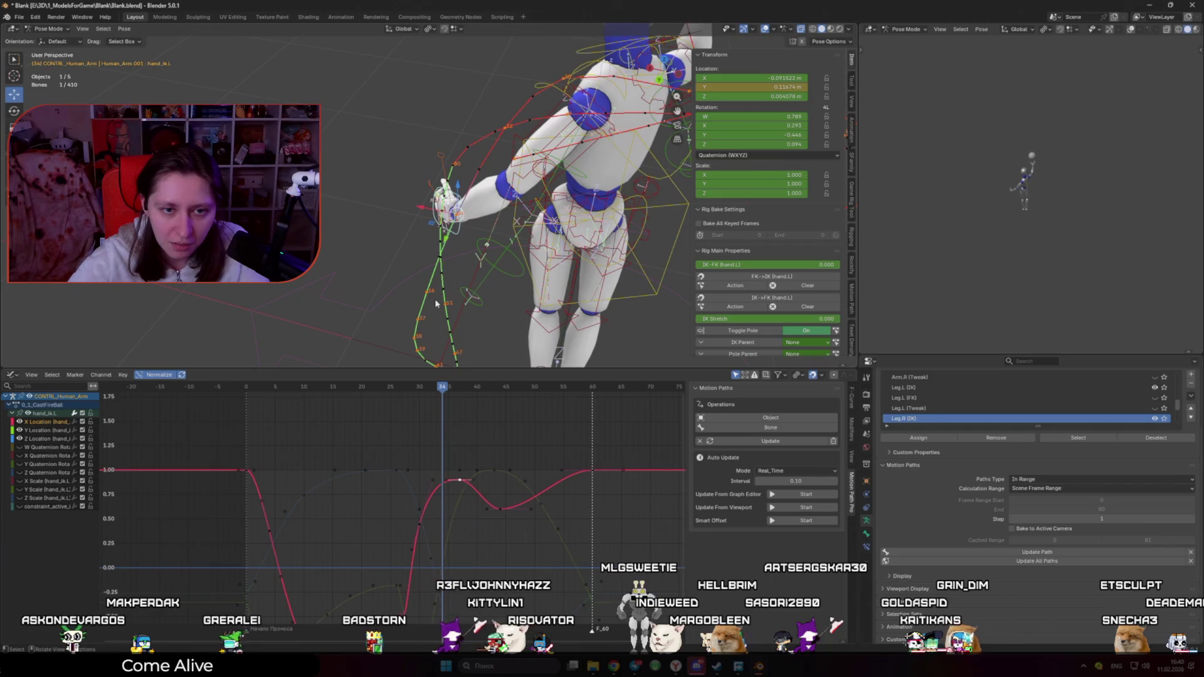
key("g")
key("y")
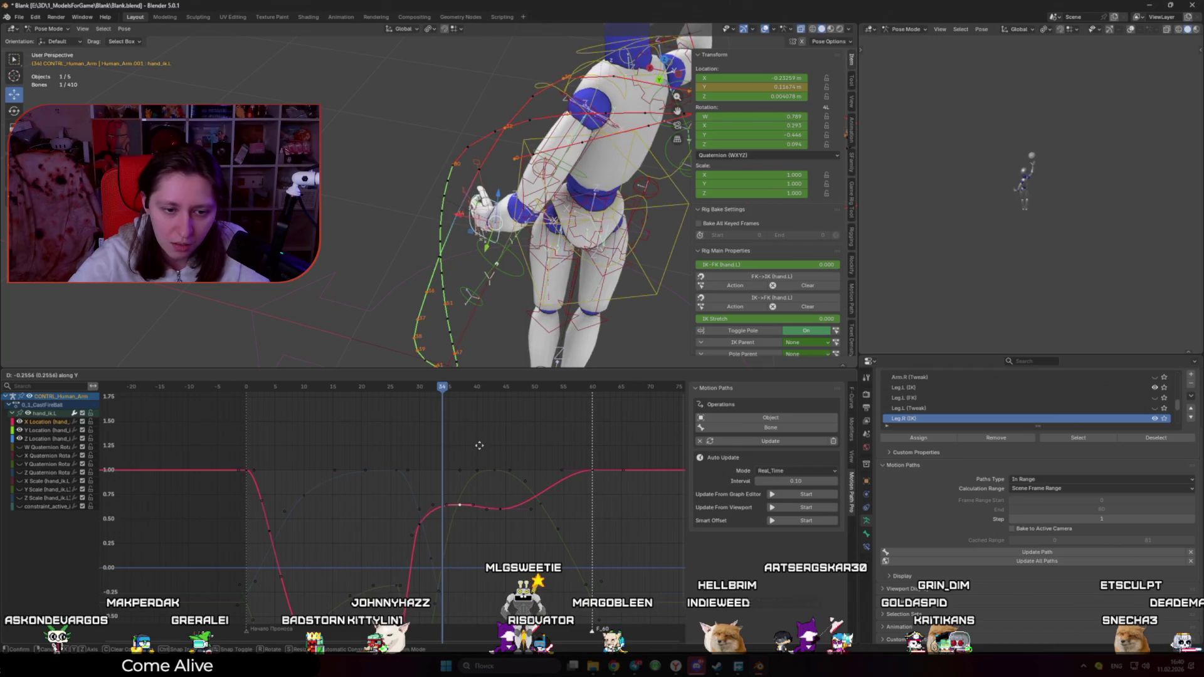
left_click(464, 445)
Step: Fit the whole curve in view and recalculate the hand's motion path
key("Home")
key("g")
key("y")
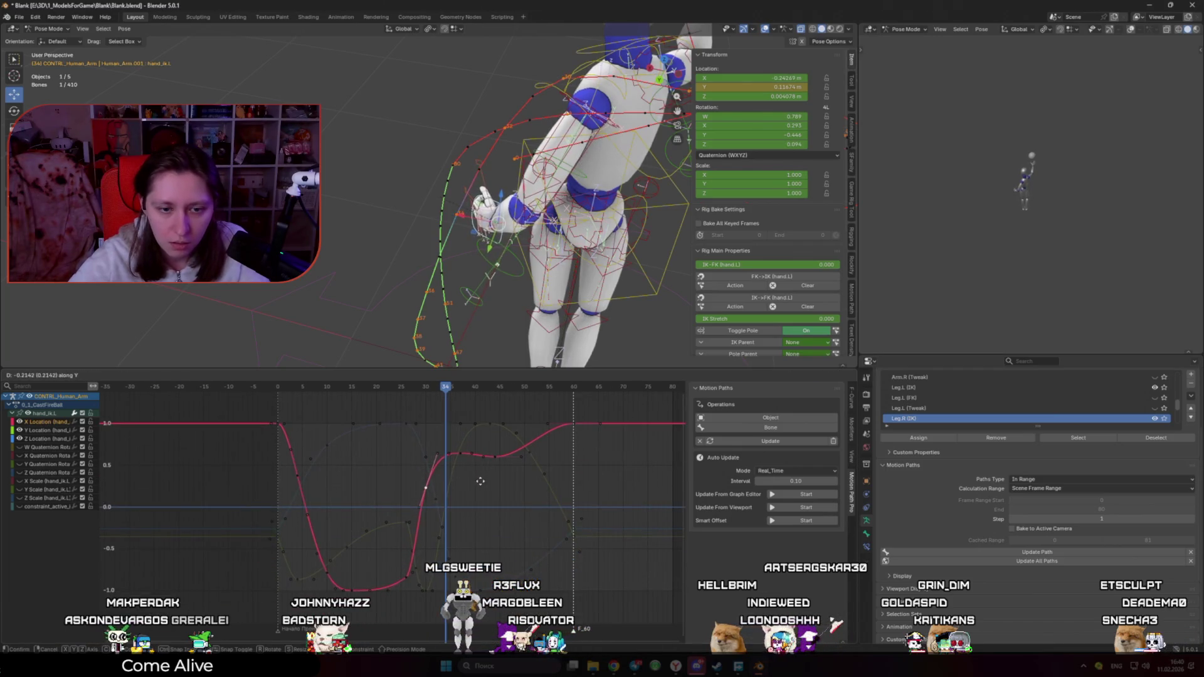
left_click(762, 444)
Step: Raise the key at frame 34 and a neighbouring key, then update the motion path
mouse_move(502, 282)
middle_mouse_down()
mouse_move(421, 315)
mouse_move(441, 357)
middle_mouse_up()
key("g")
key("y")
left_click(498, 413)
key("Home")
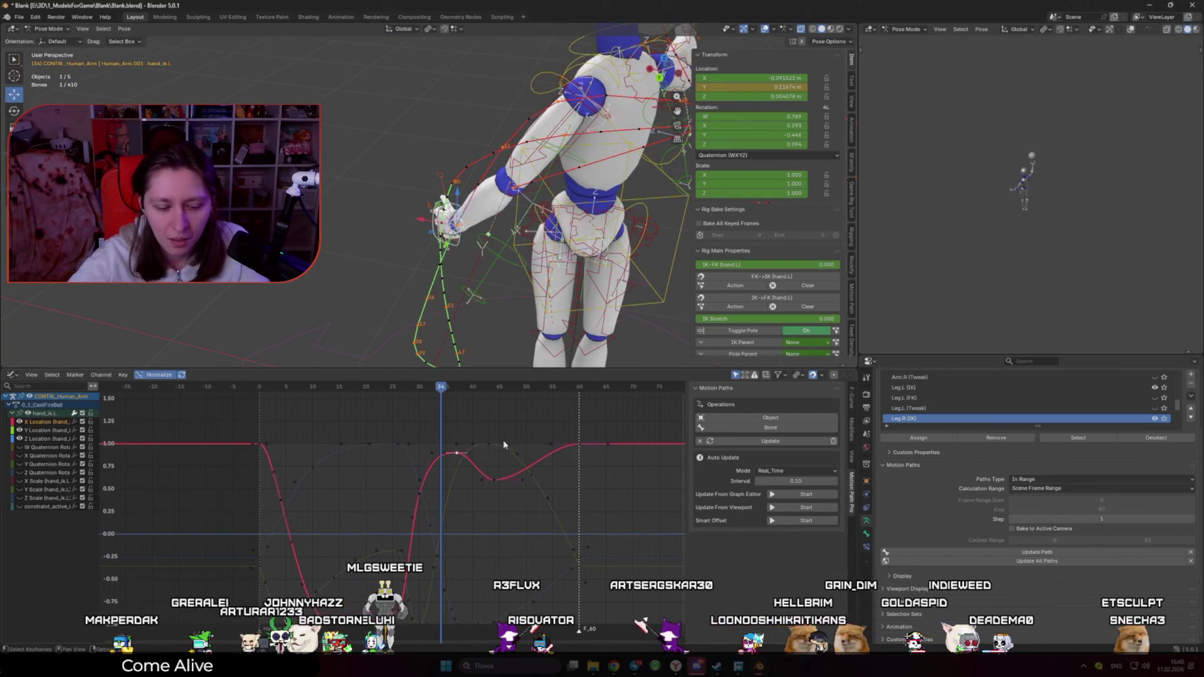
key("g")
key("y")
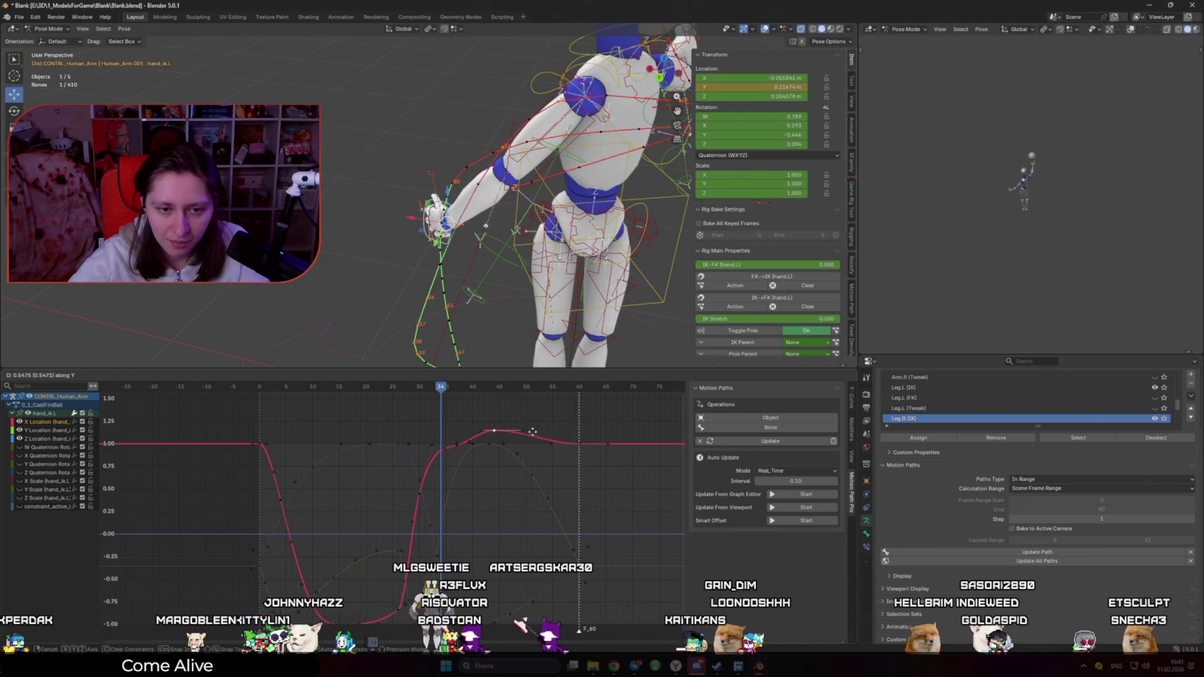
left_click(465, 449)
left_click(765, 442)
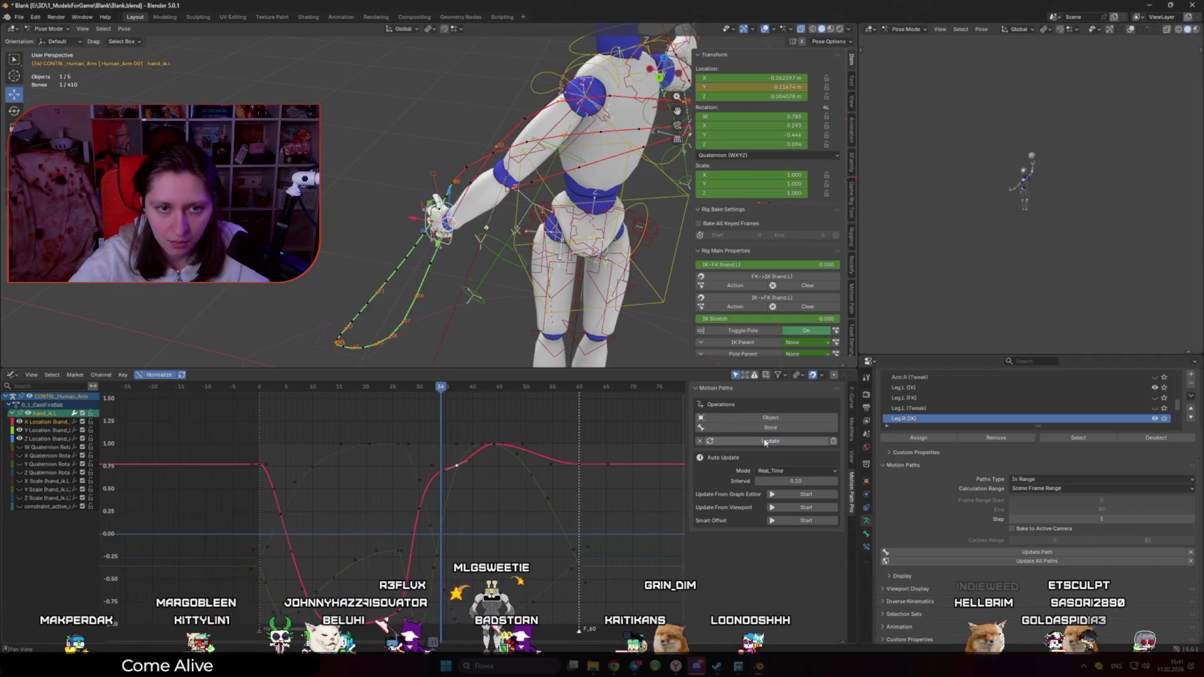
Step: Preview the arm pose by scrubbing frames 29 to 48 and playing the animation
mouse_move(373, 268)
middle_mouse_down()
mouse_move(531, 232)
mouse_move(659, 406)
middle_mouse_up()
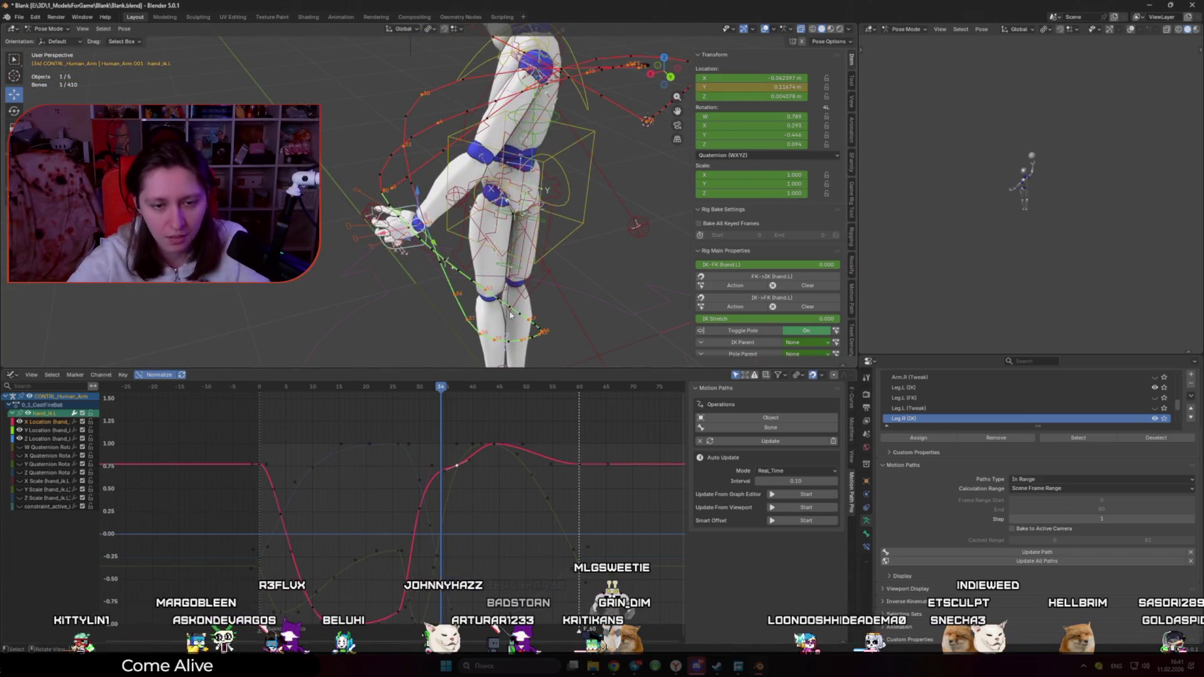
left_click_drag(511, 315, 516, 317)
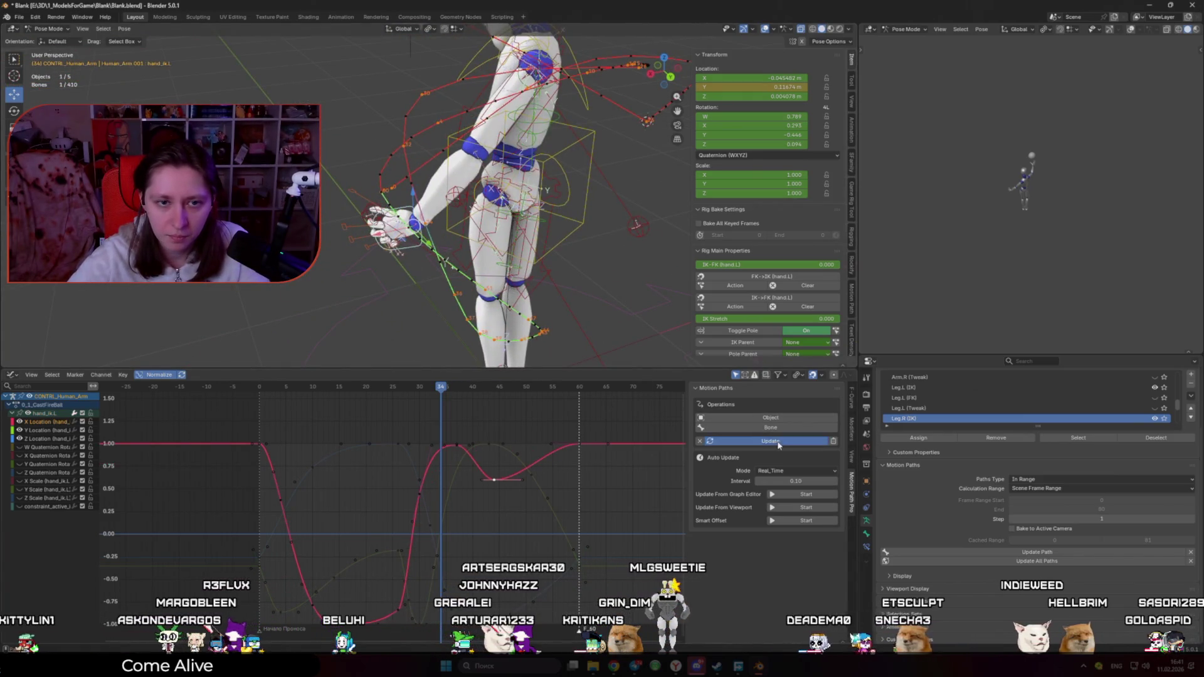
mouse_move(451, 387)
left_mouse_down()
mouse_move(471, 387)
mouse_move(394, 389)
mouse_move(496, 403)
left_mouse_up()
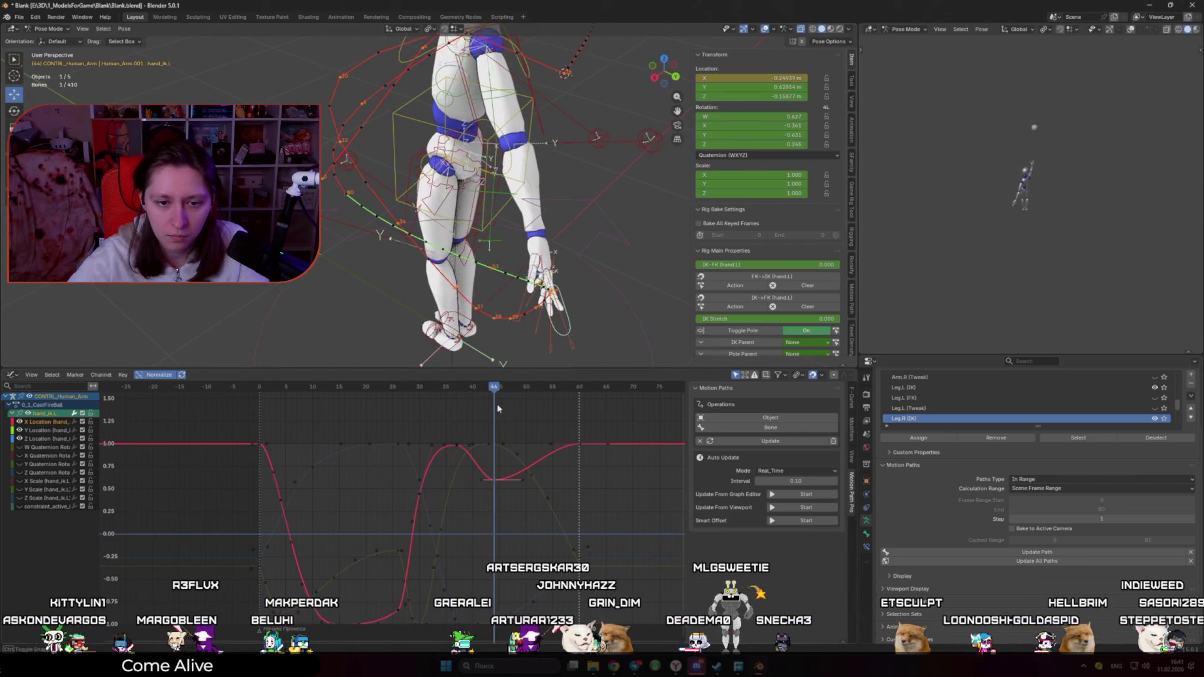
middle_click_drag(501, 251, 439, 225)
left_click(499, 477)
key("Escape")
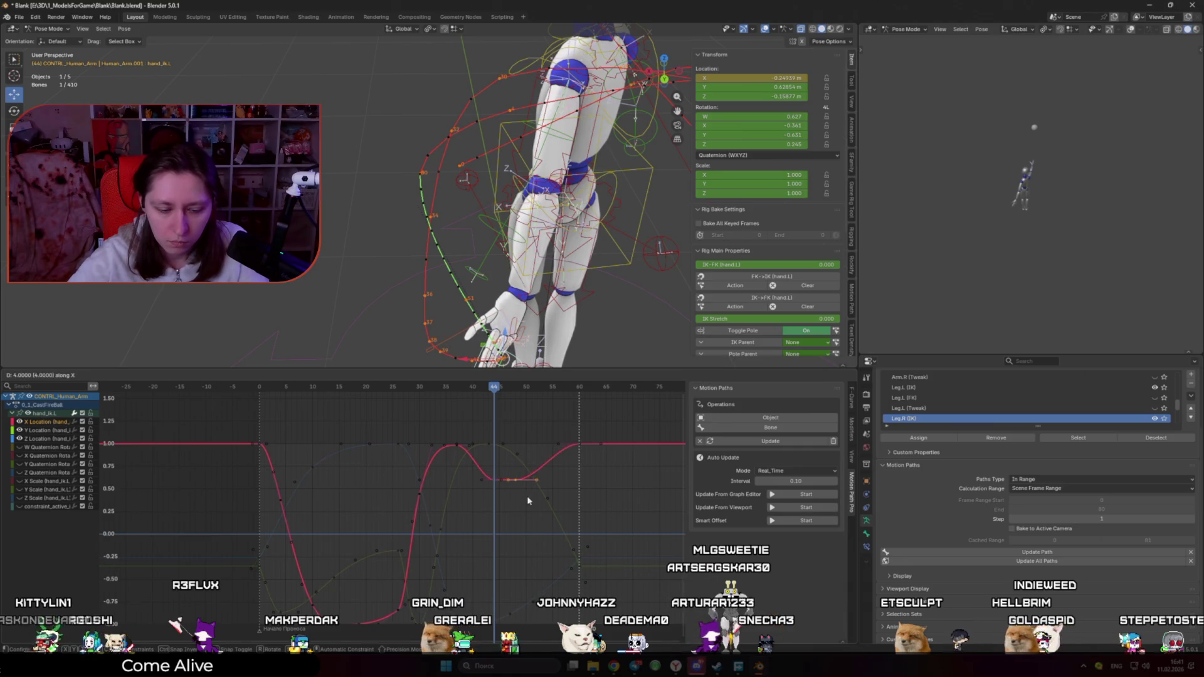
key("space")
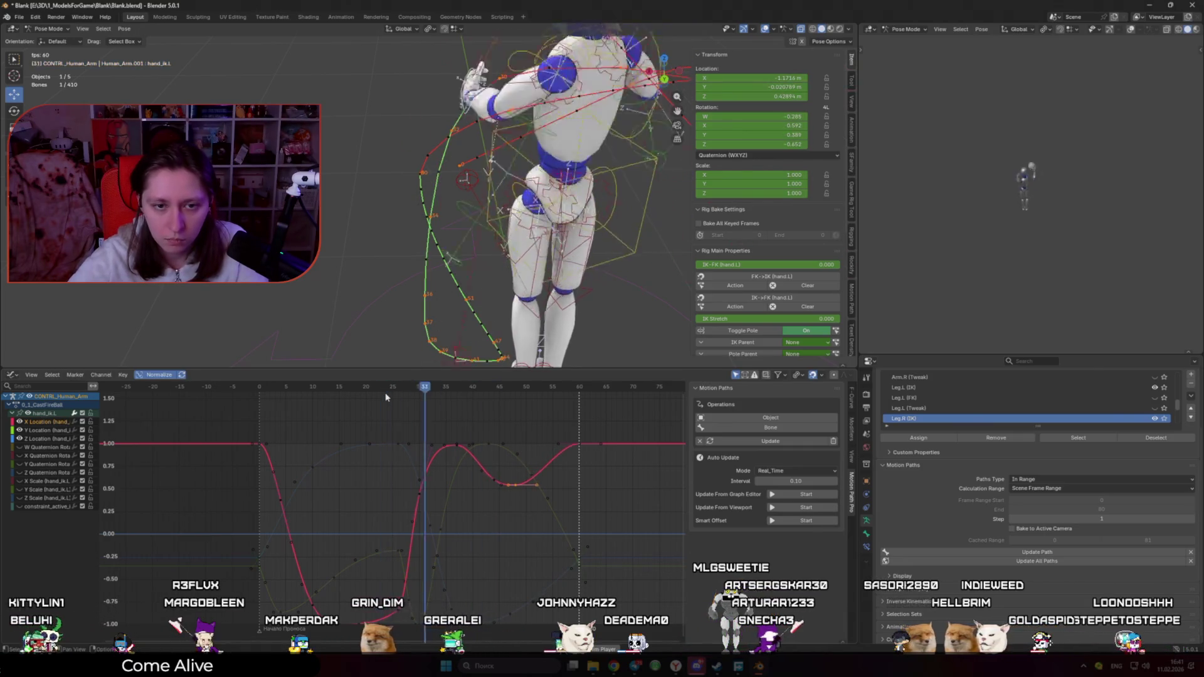
key("space")
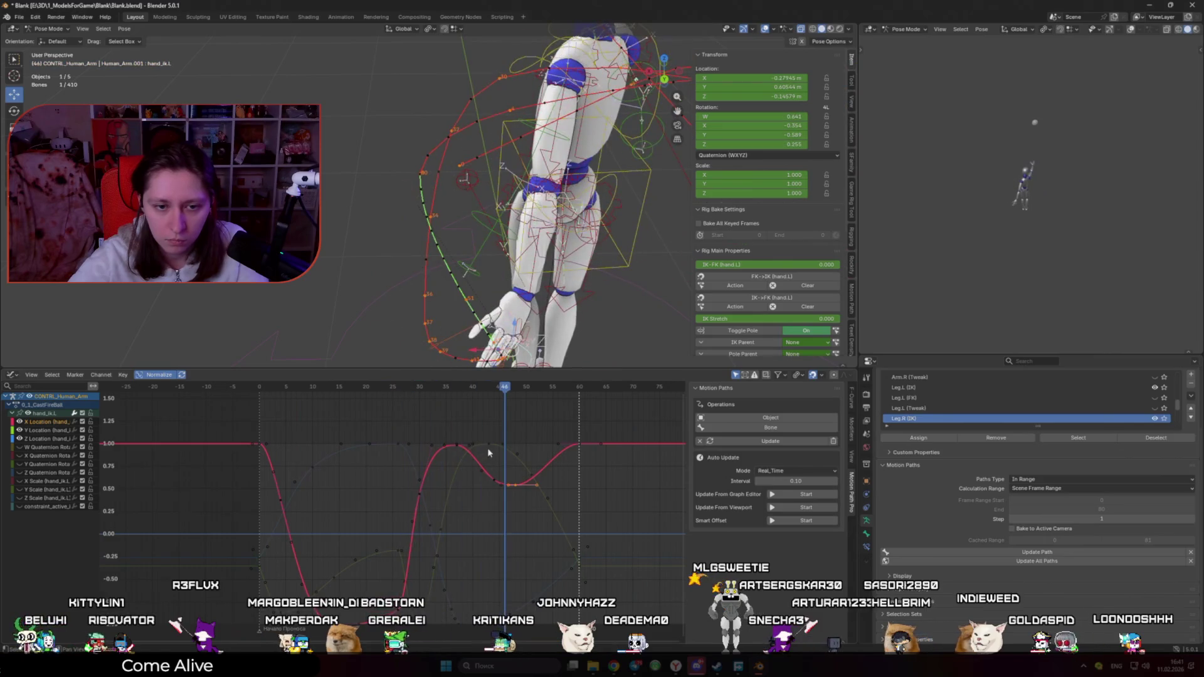
left_click_drag(503, 387, 516, 391)
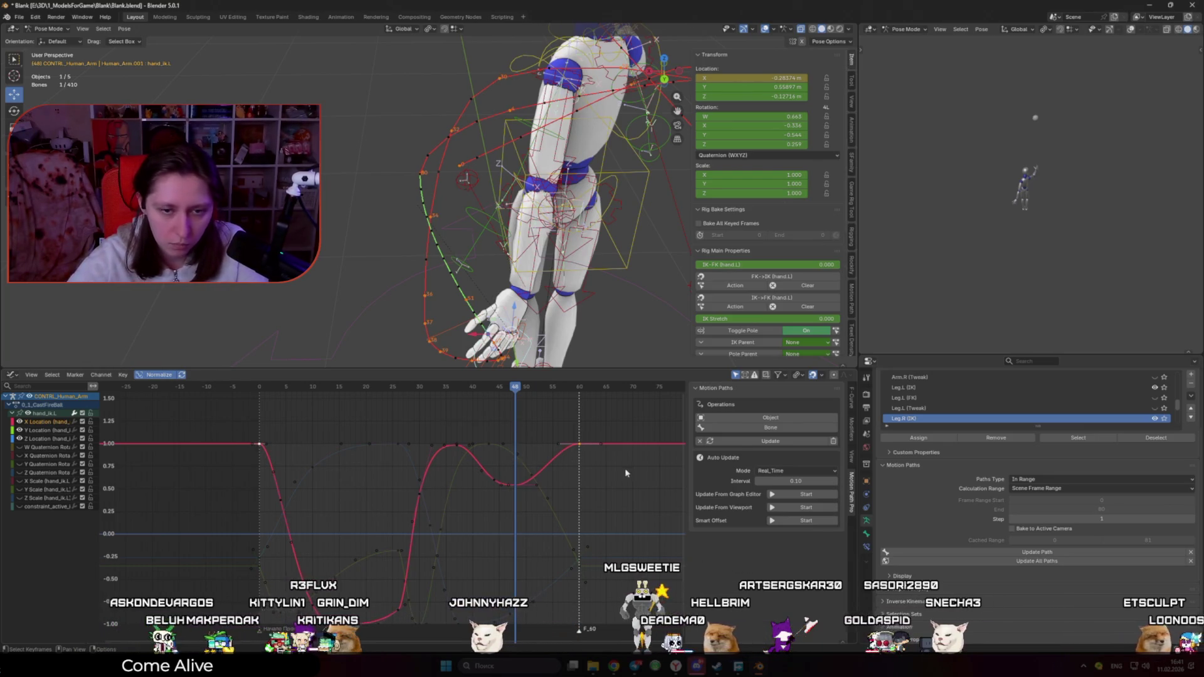
Step: Rotate the frame-60 key's handles, undo a stray key move, and update the motion path
key("r")
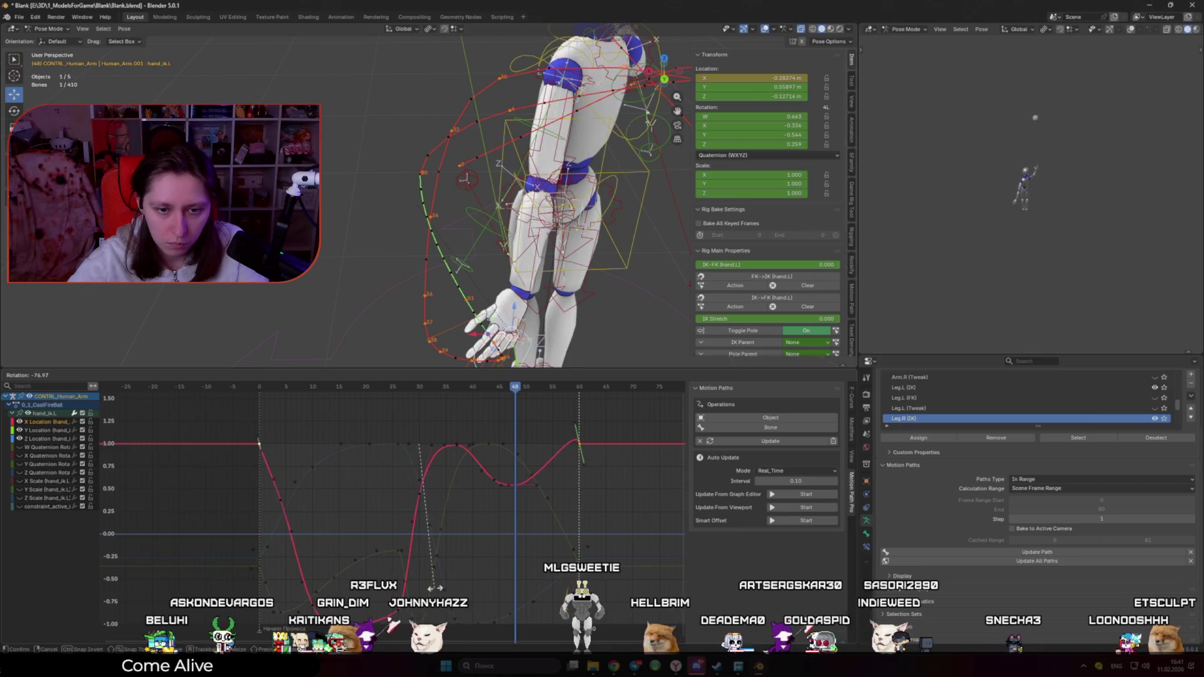
key("Return")
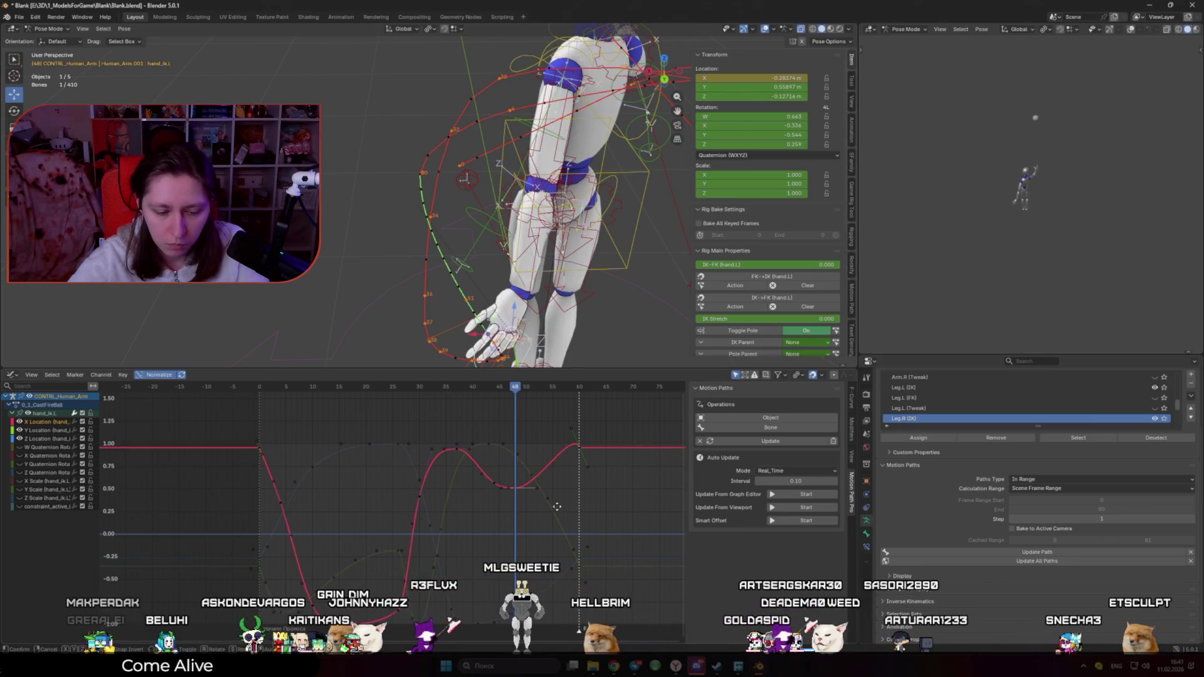
left_click(745, 425)
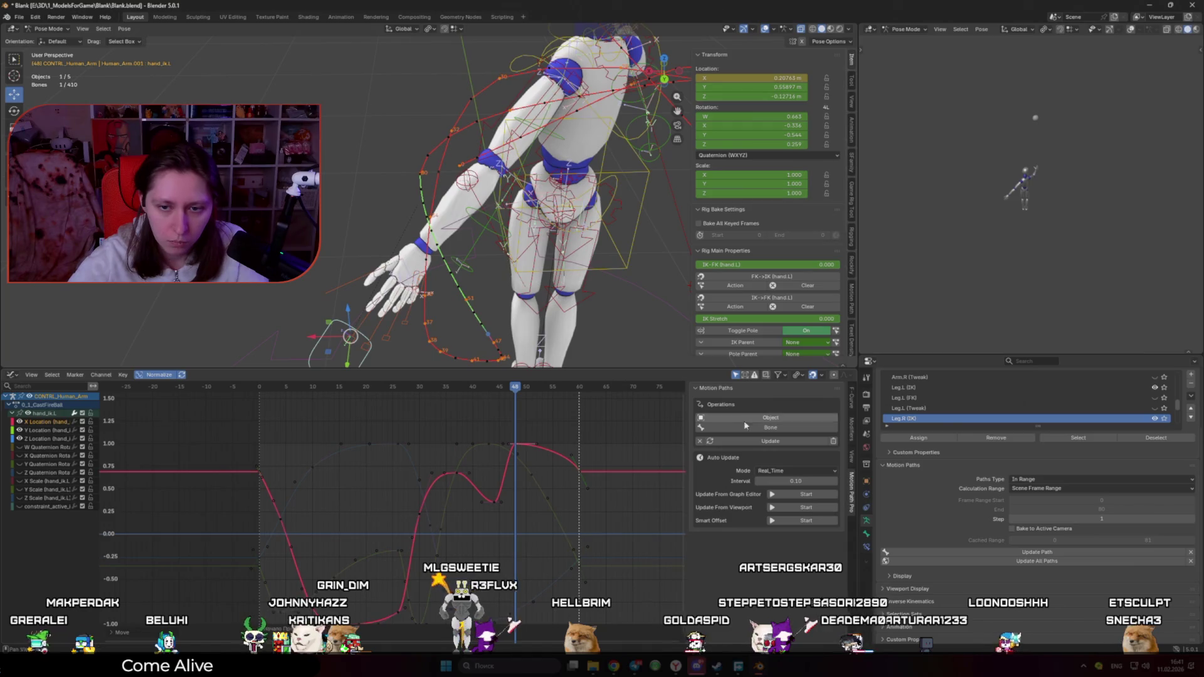
middle_click_drag(614, 275, 546, 290)
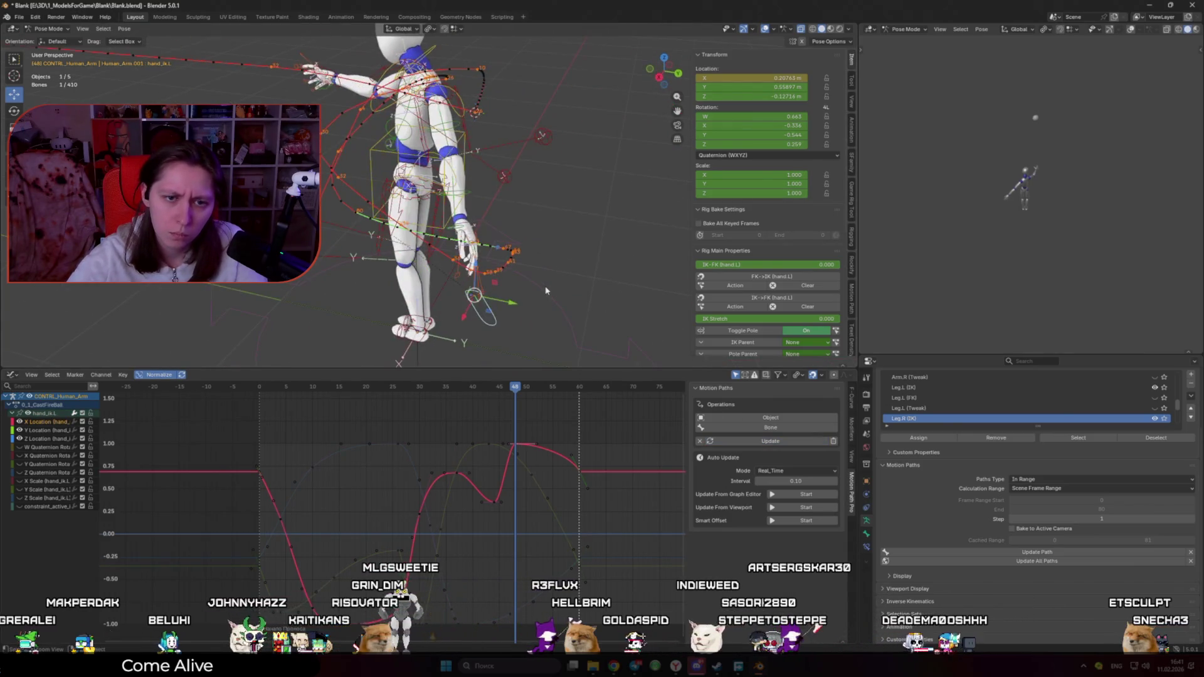
key("ctrl+z")
key("ctrl+z")
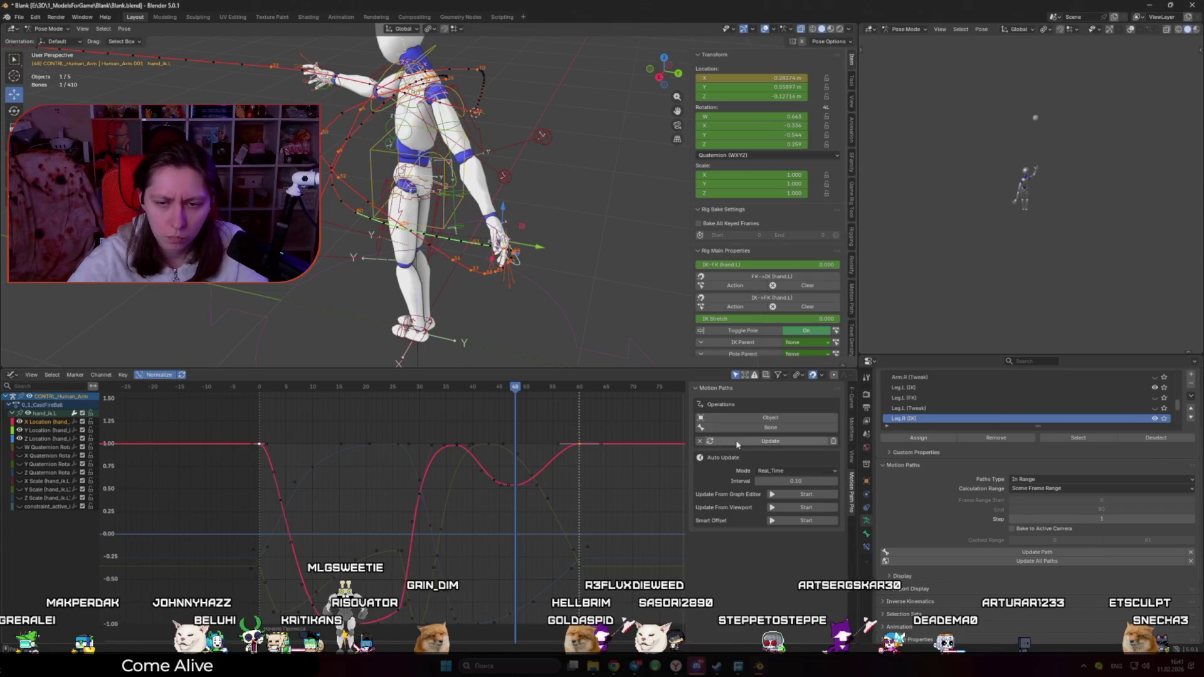
left_click(732, 443)
middle_click_drag(524, 493, 511, 458)
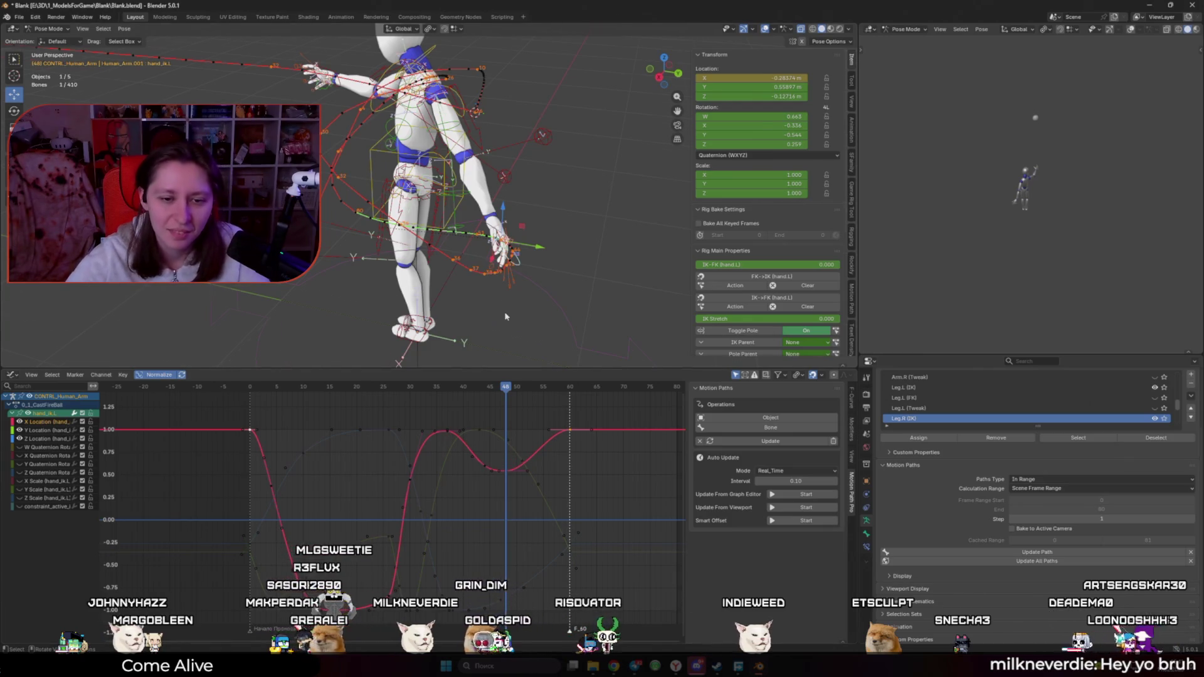
Step: Change the handle type of the X Location bottom key and widen the curve's flat dip
middle_click_drag(439, 188, 461, 167, "shift")
middle_click_drag(394, 594, 422, 509)
left_click(419, 511)
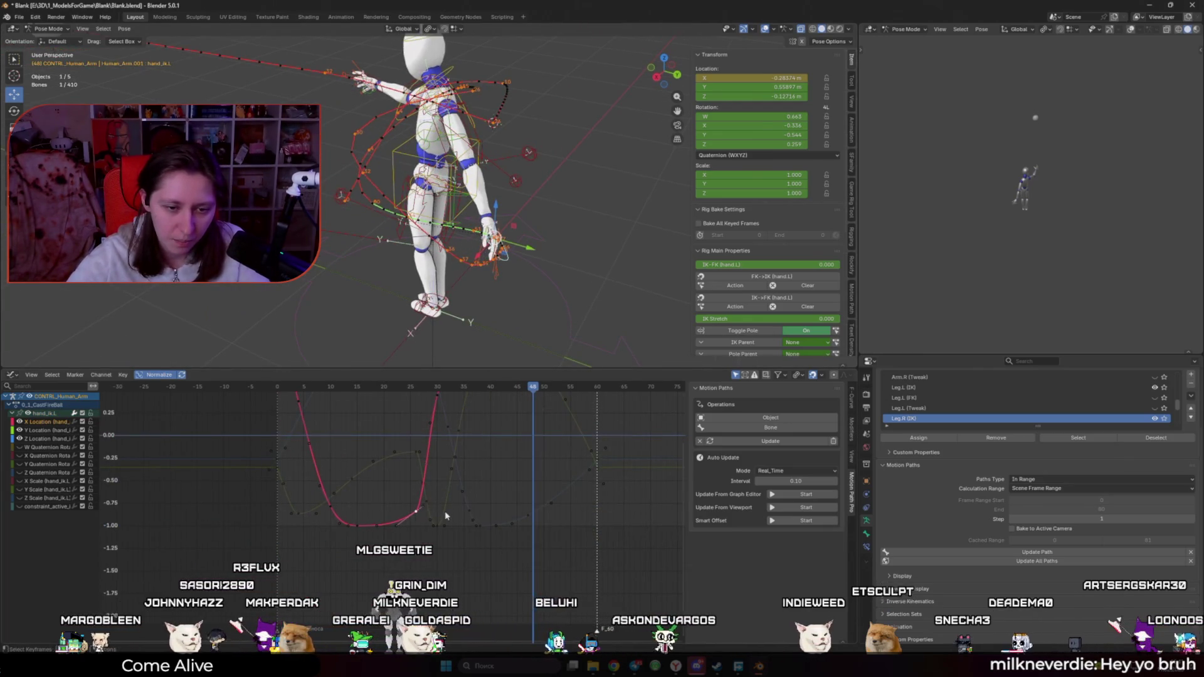
key("v")
left_click(443, 530)
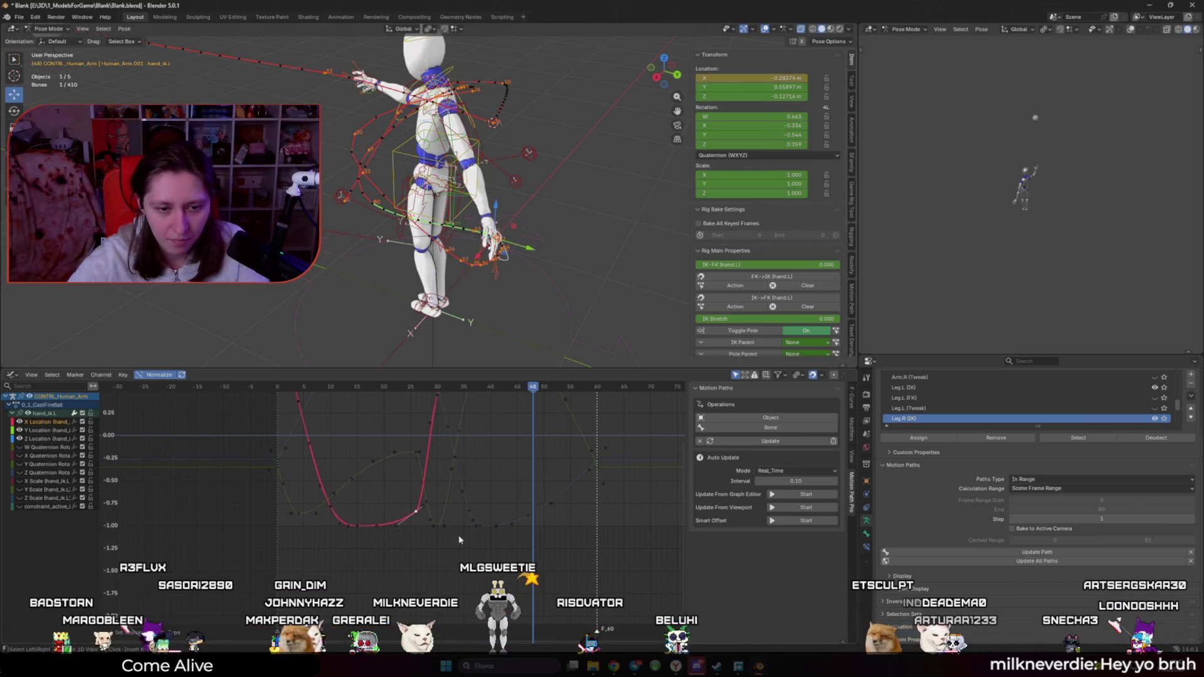
key("h")
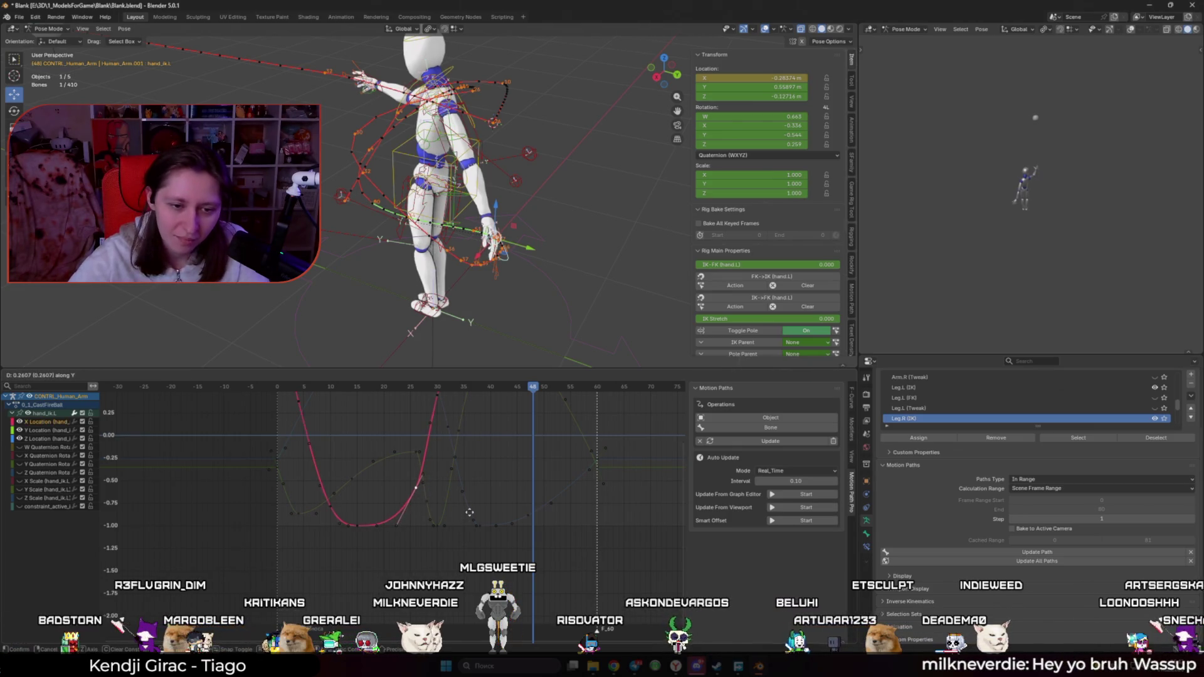
left_click(470, 513)
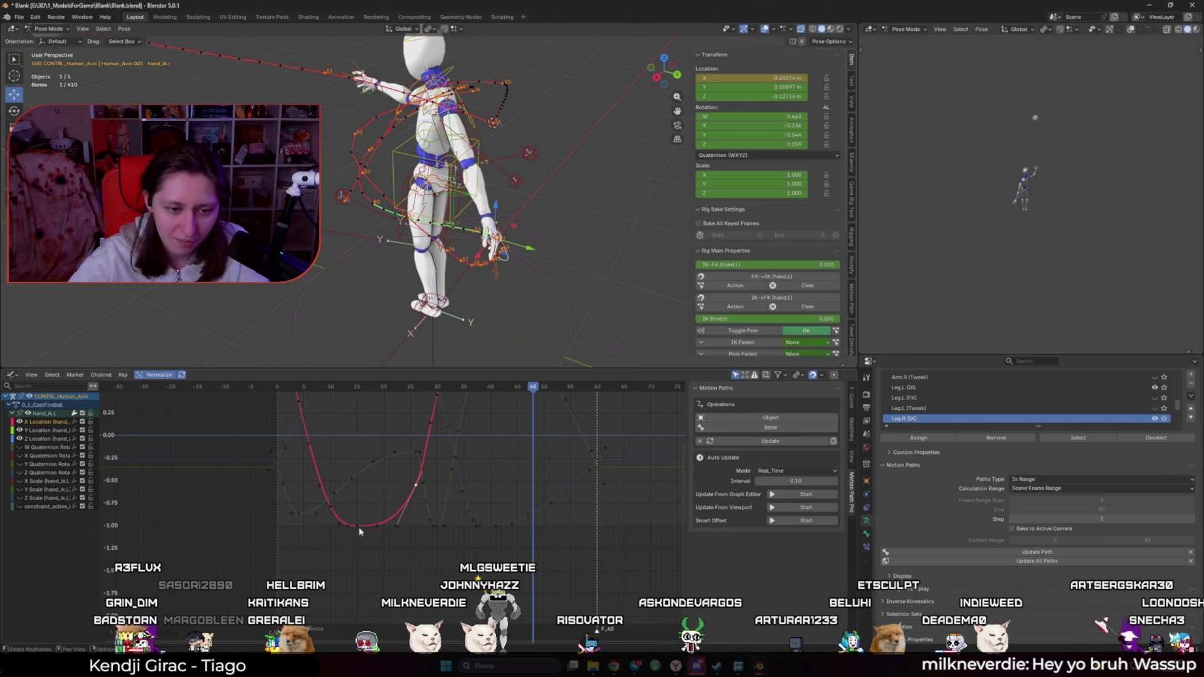
left_click_drag(357, 525, 367, 526)
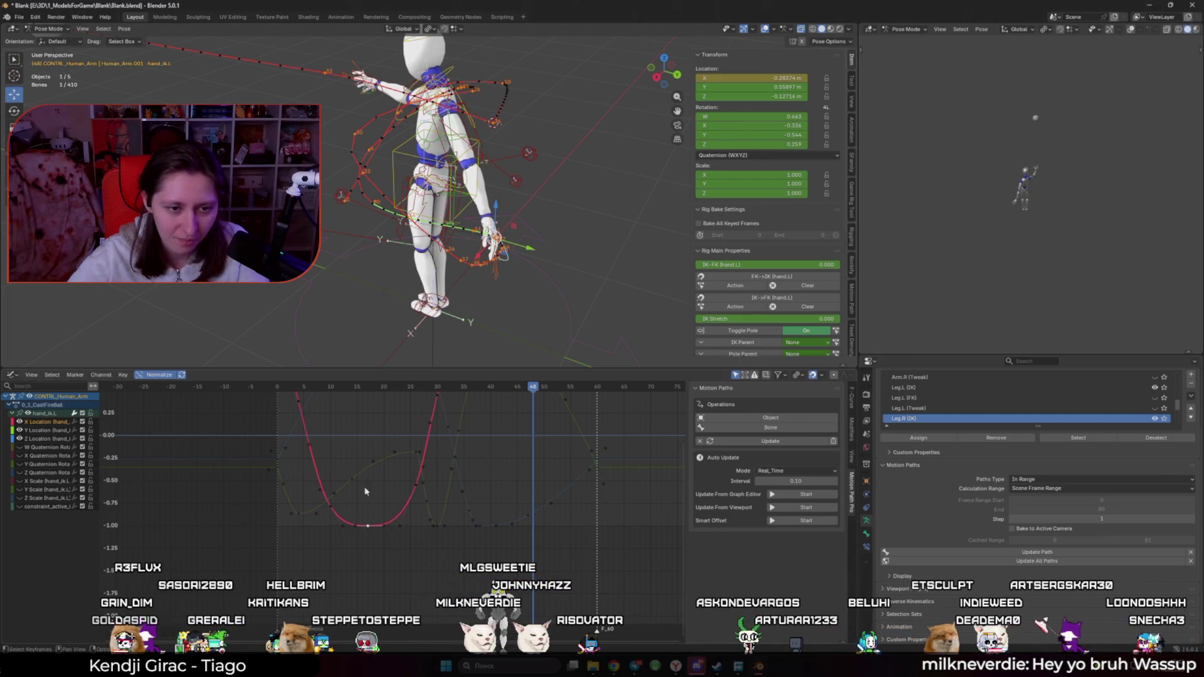
Step: Play back the hand's arc, step back to frame 42, and select the Z Location curve
middle_click_drag(491, 270, 514, 295)
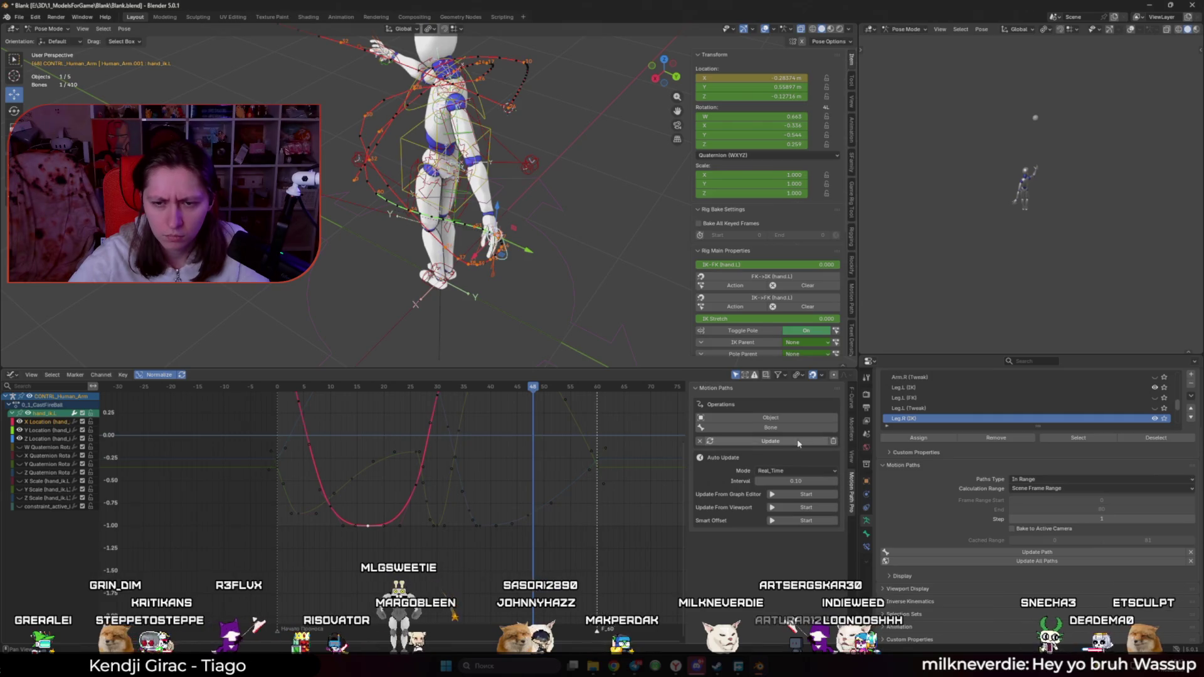
key("space")
middle_click_drag(464, 270, 481, 325)
key("space")
scroll(495, 307, "up", 2)
key("Left")
key("Left")
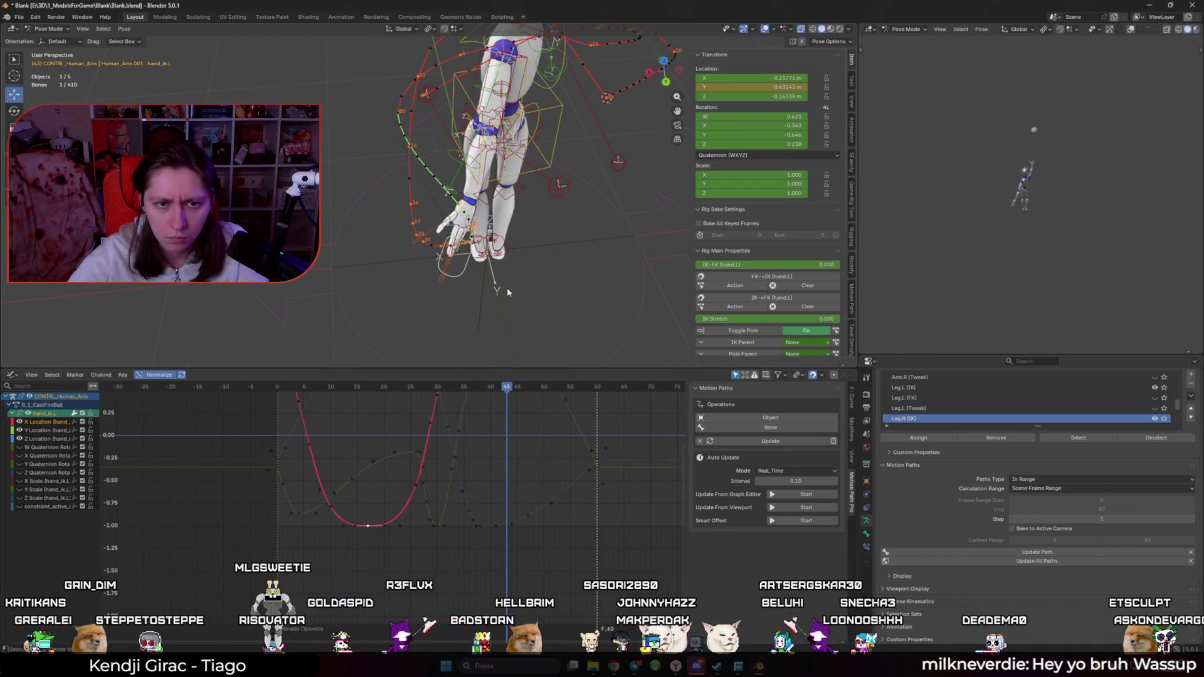
scroll(505, 286, "up", 1)
key("Left")
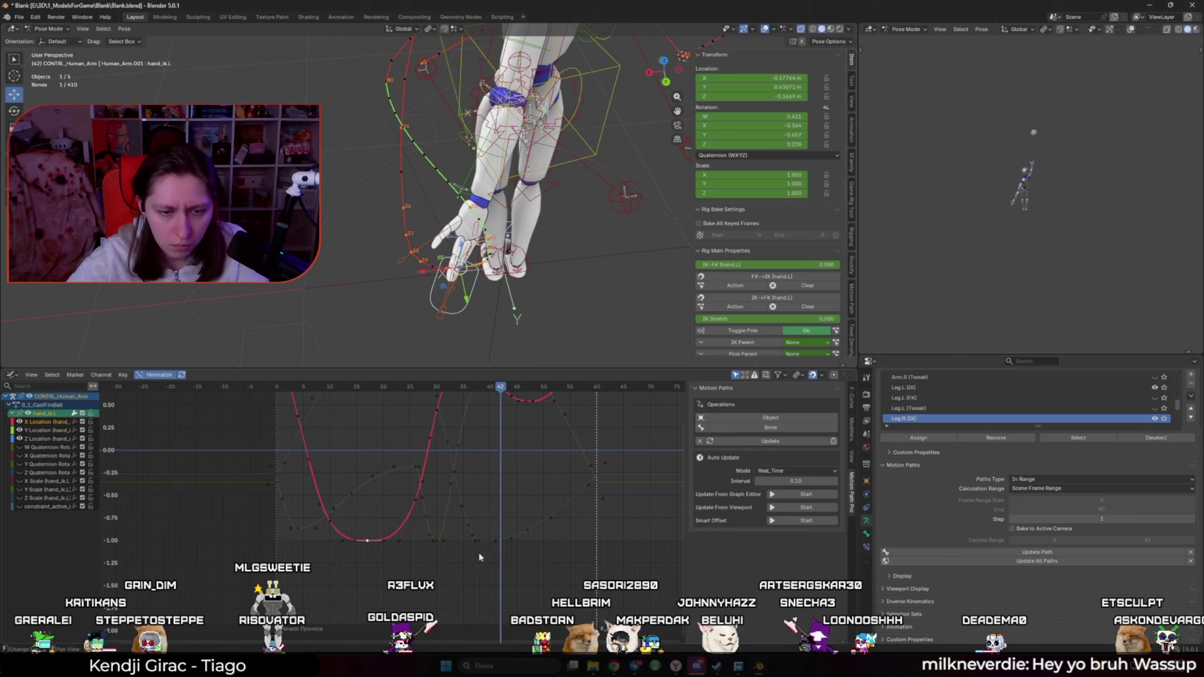
left_click(501, 542)
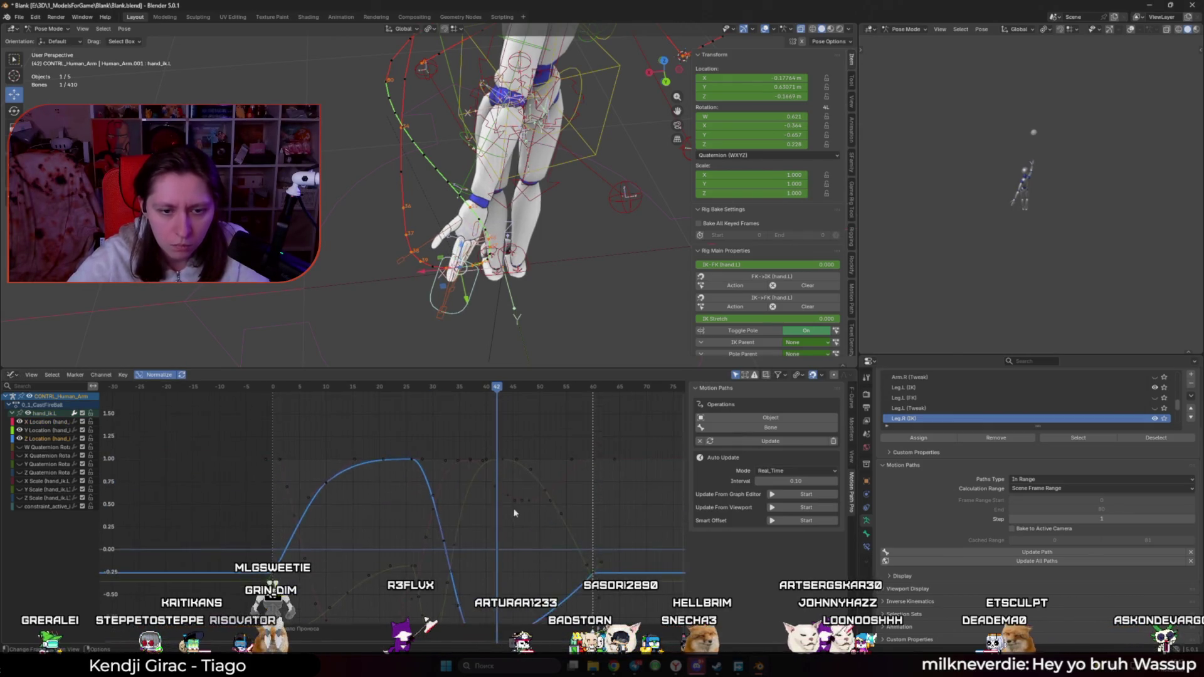
Step: Raise a Z Location key slightly and shift the Y Location key near frame 33
left_click(519, 453)
scroll(518, 454, "up", 1)
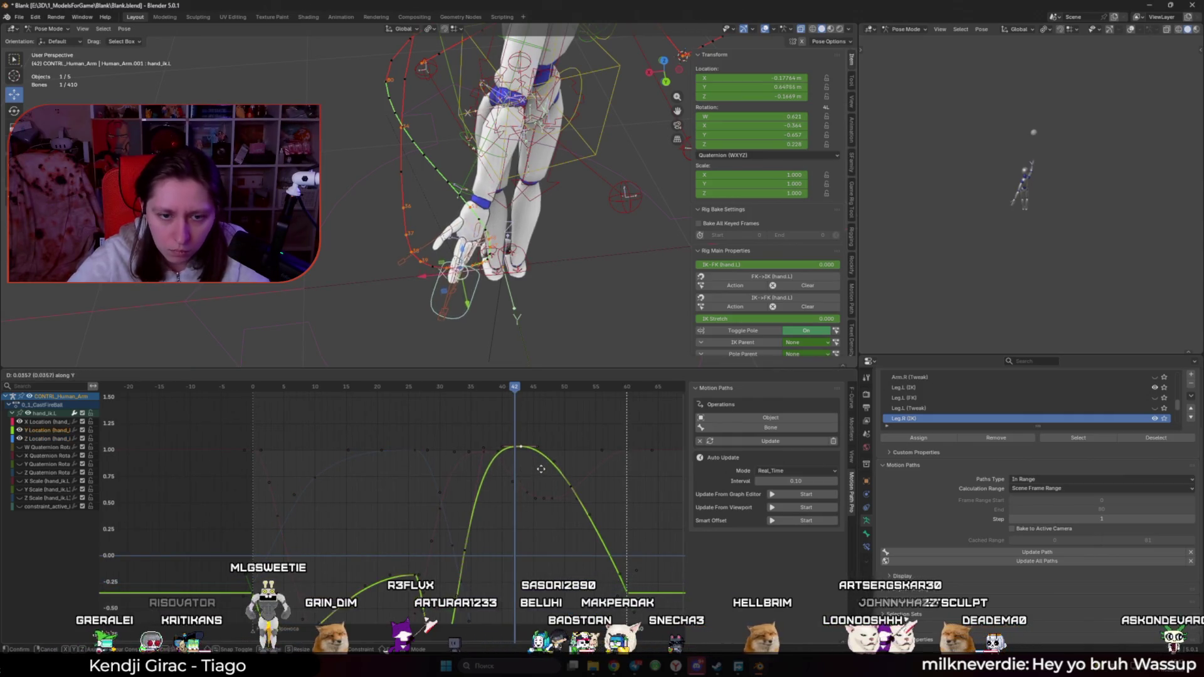
left_click(770, 439)
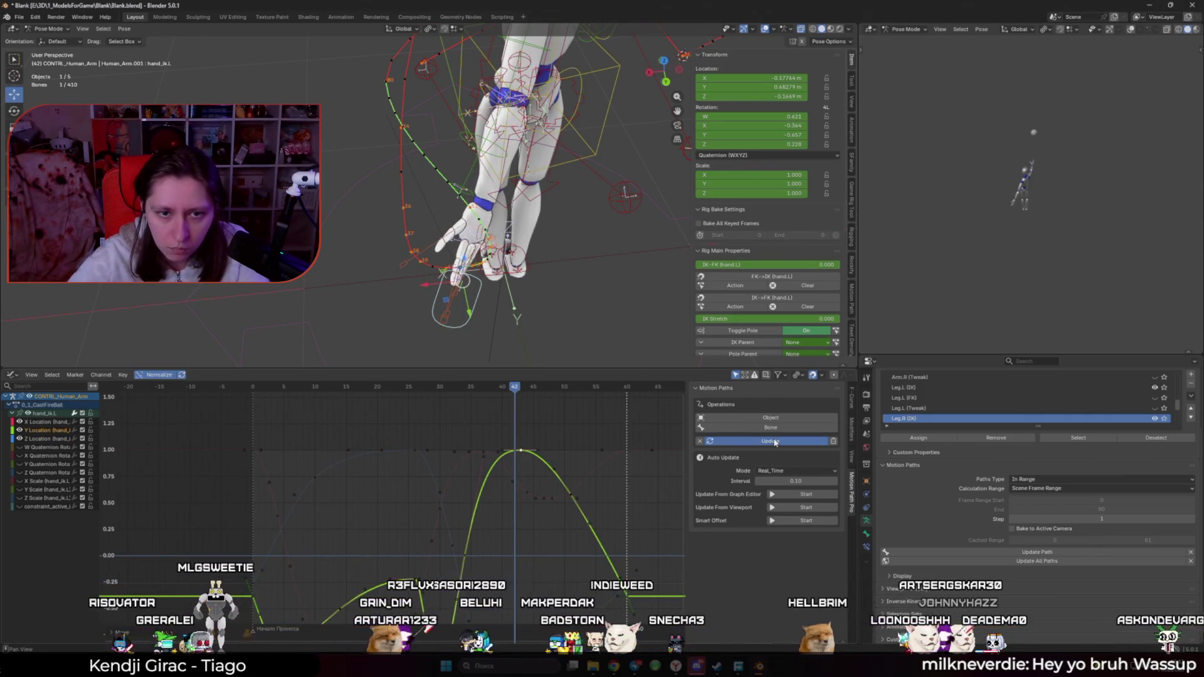
middle_click_drag(386, 284, 433, 270)
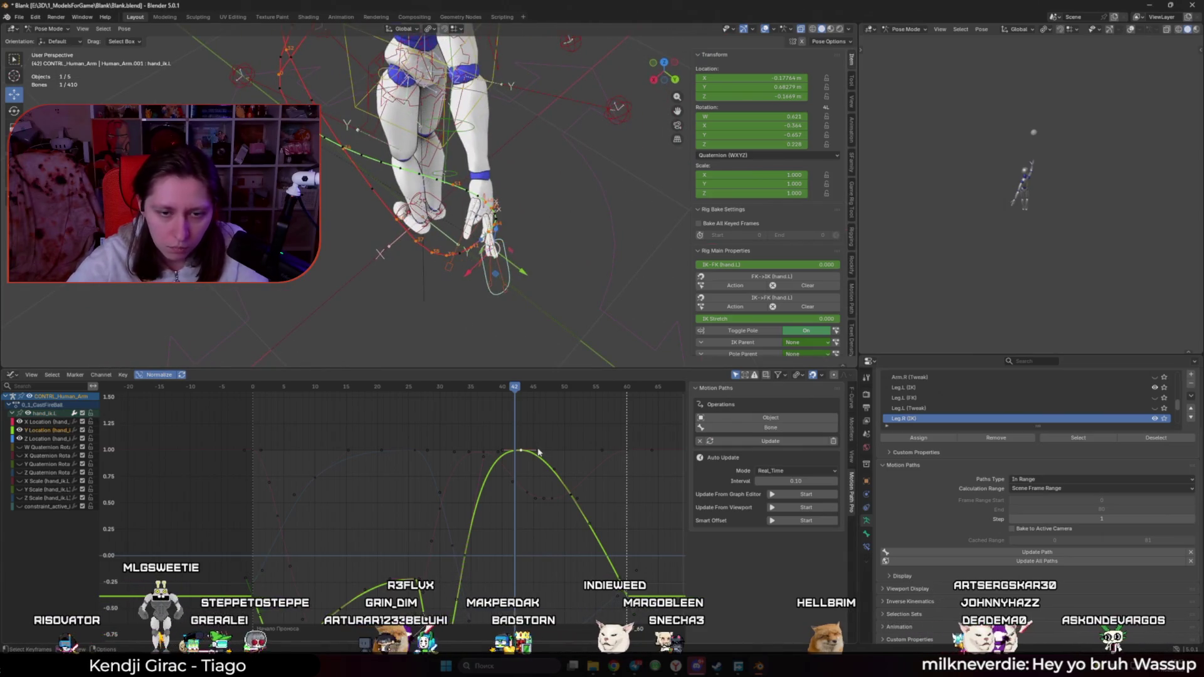
key("ctrl+z")
scroll(483, 533, "down", 1)
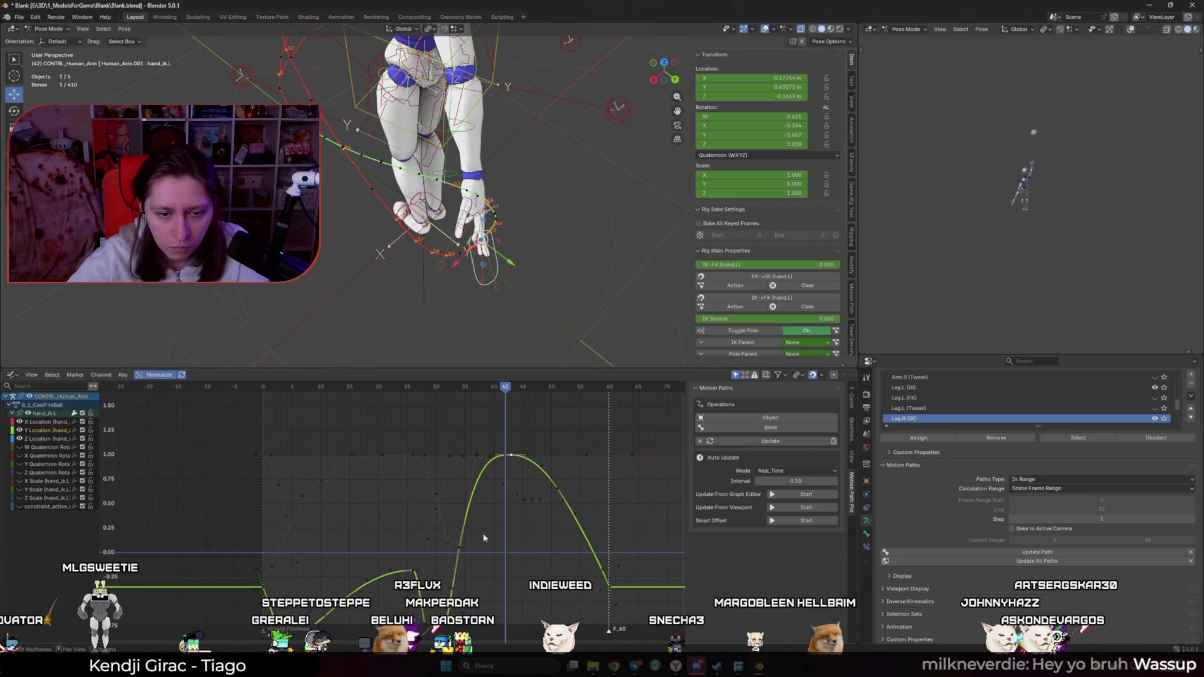
left_click(475, 553)
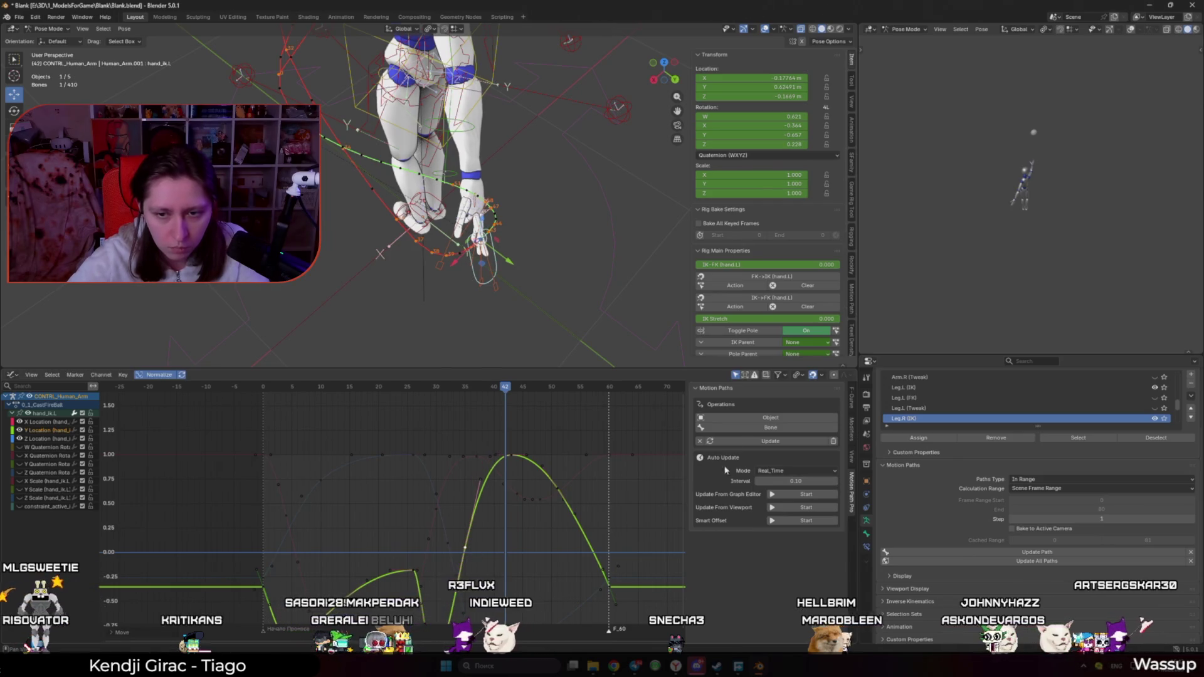
key("g")
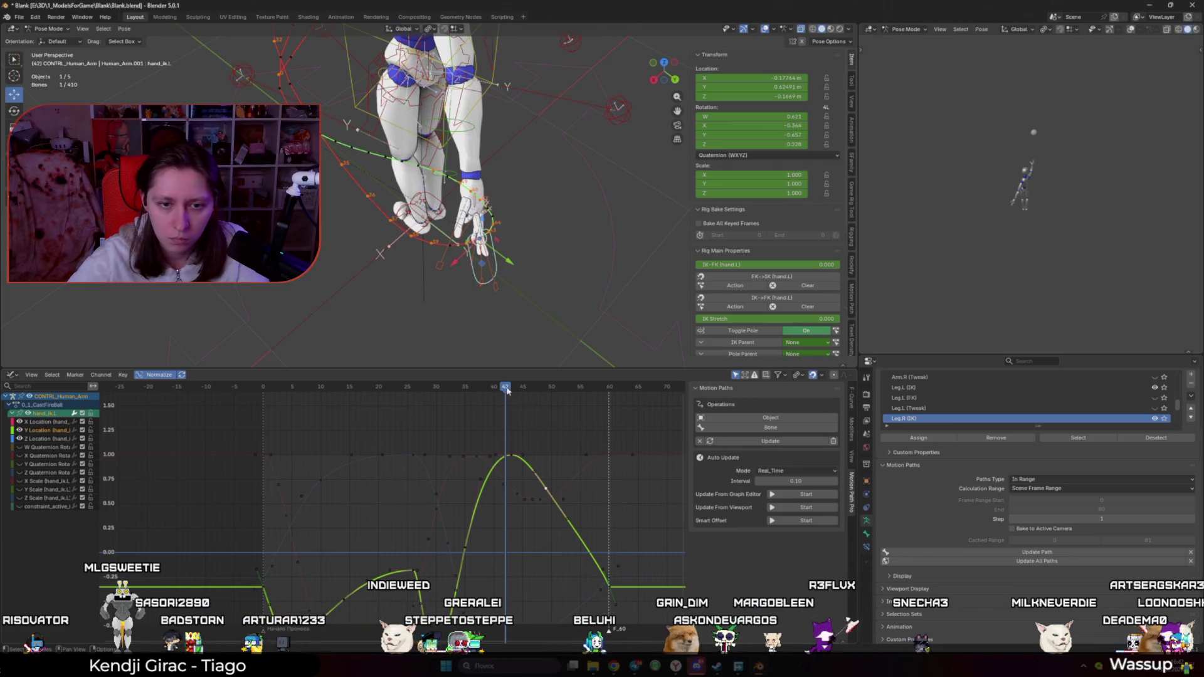
key("space")
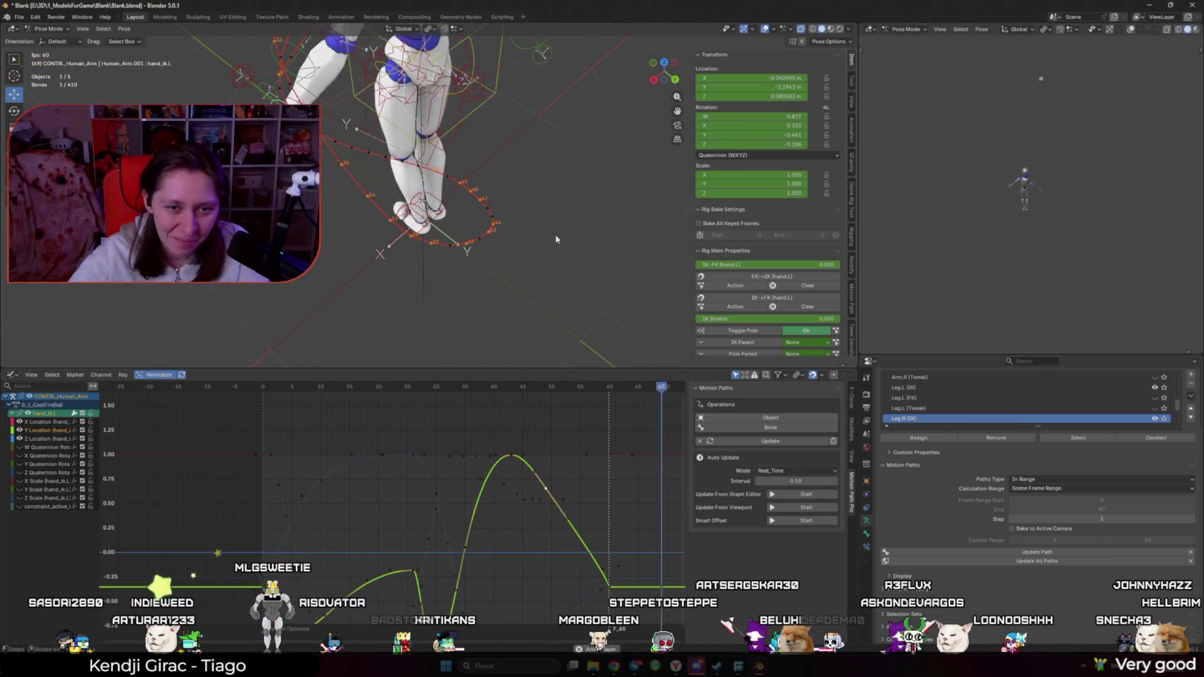
key("KP_0")
key("shift+alt+z")
key("shift+alt+z")
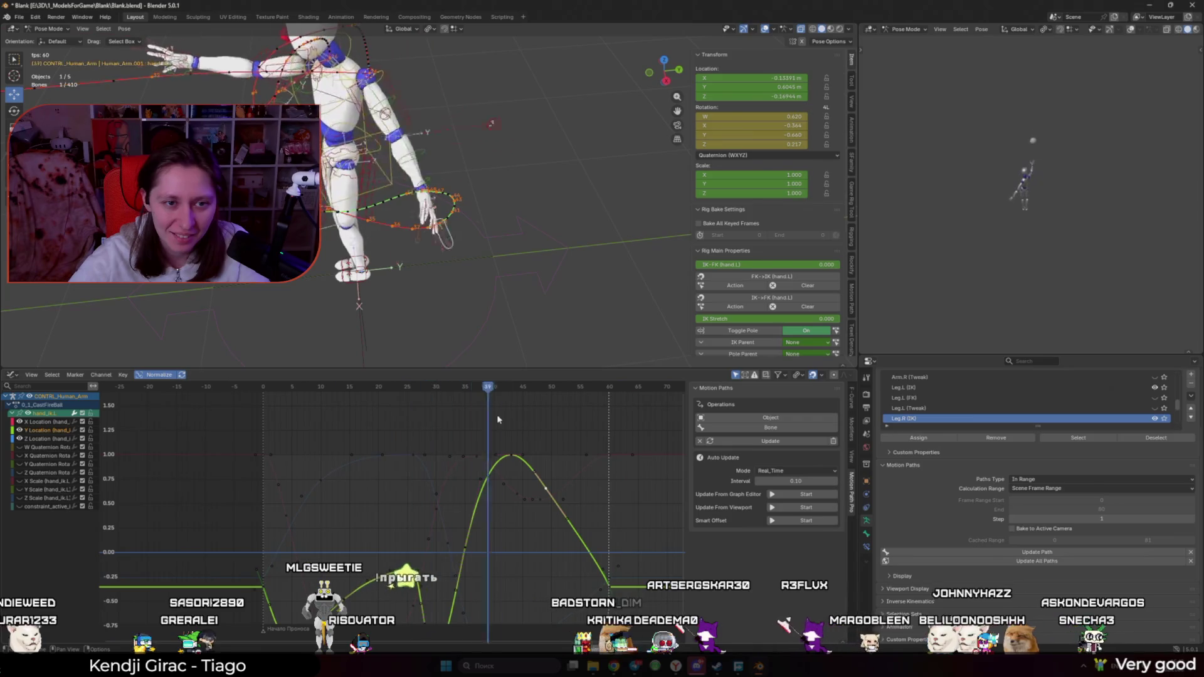
key("shift+alt+z")
right_click(329, 305)
left_click(301, 339)
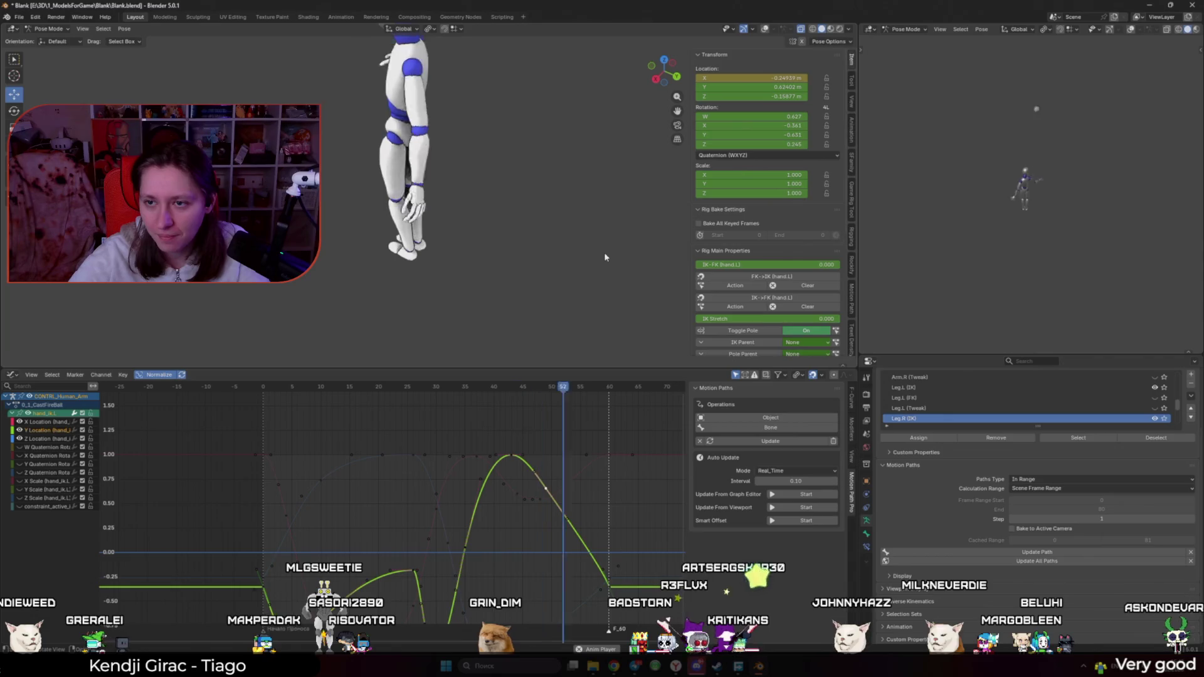
key("space")
key("shift+alt+z")
scroll(524, 277, "up", 3)
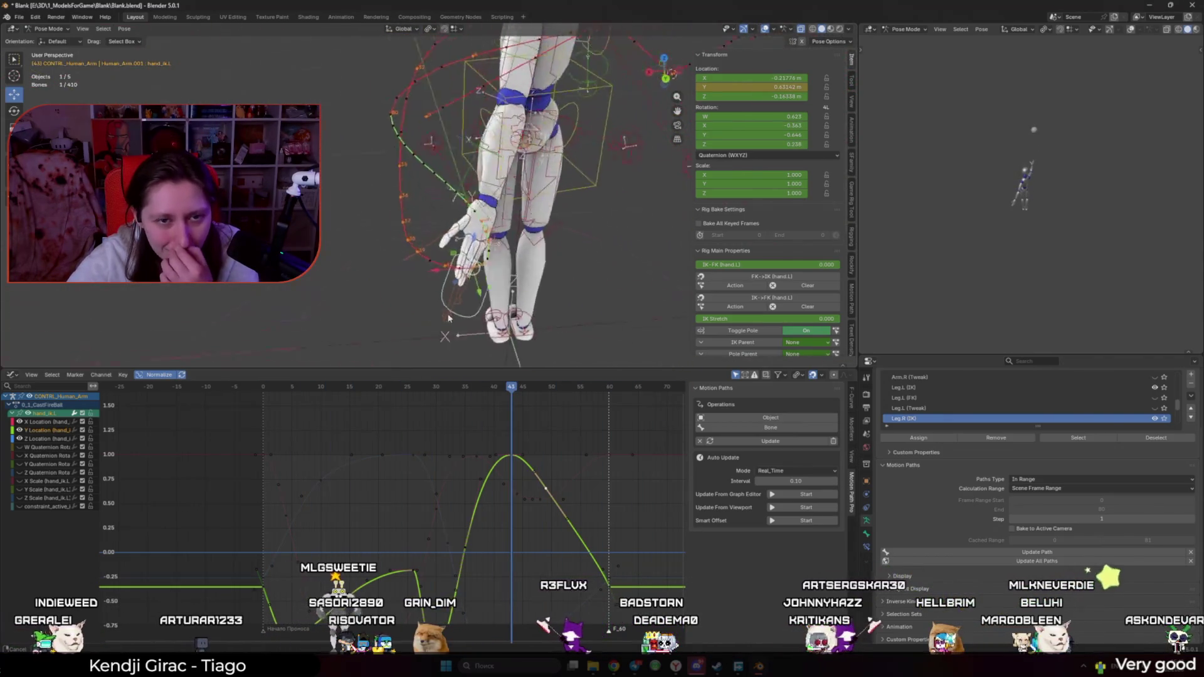